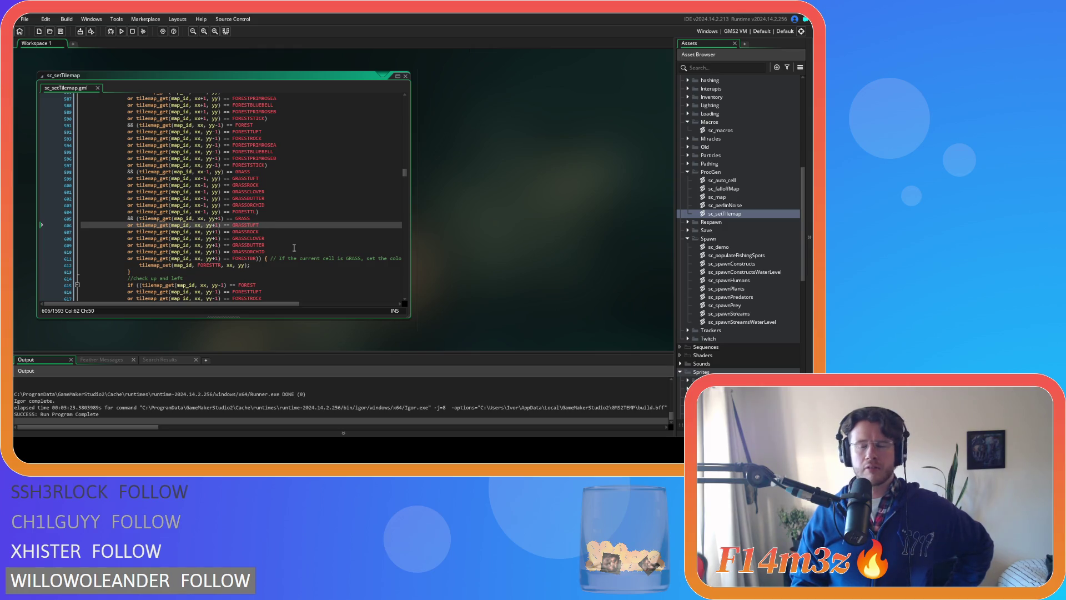
- Collapse the isometric tile sprites and Tiles sprite folders in the Asset Browser
mouse_move(202, 266)
scroll(714, 326, down, 10)
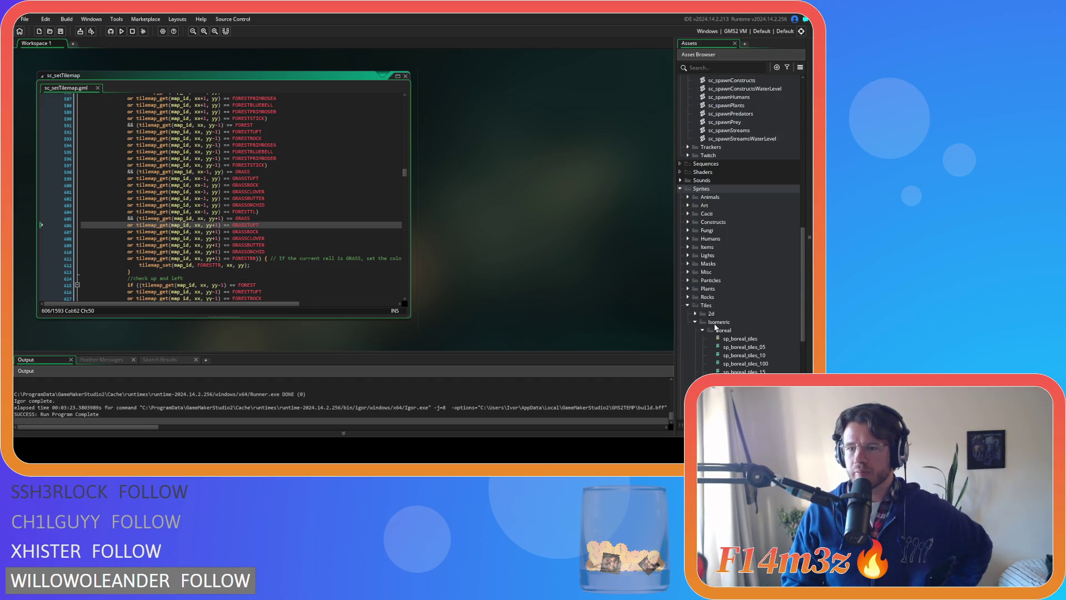
click(698, 245)
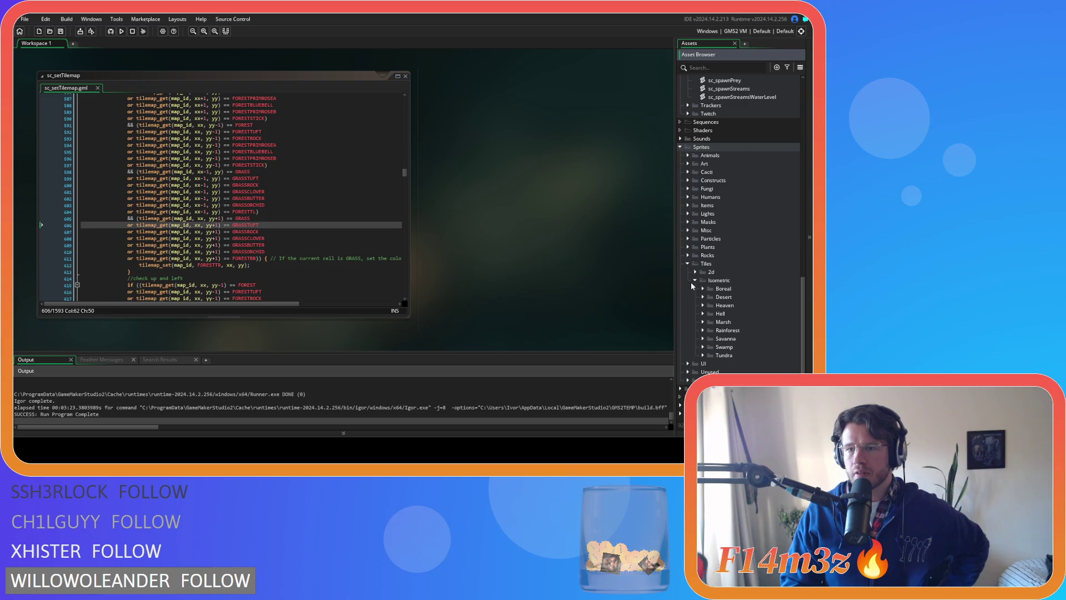
click(686, 338)
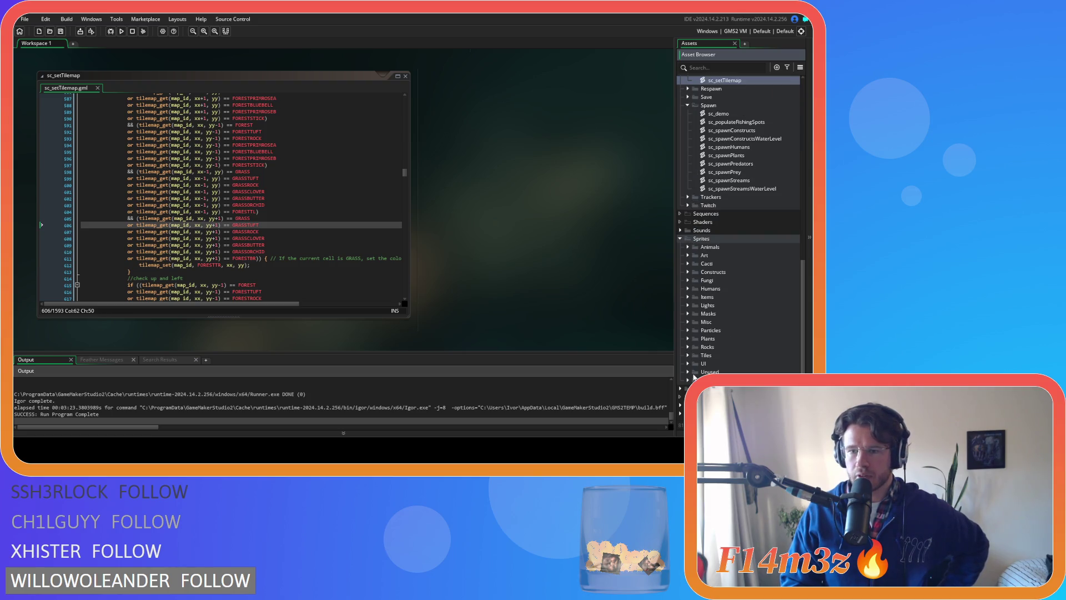
- Expand Tile Sets and the Boreal group, then open and close the ts_boreal tile set
click(684, 389)
scroll(685, 389, down, 3)
click(688, 313)
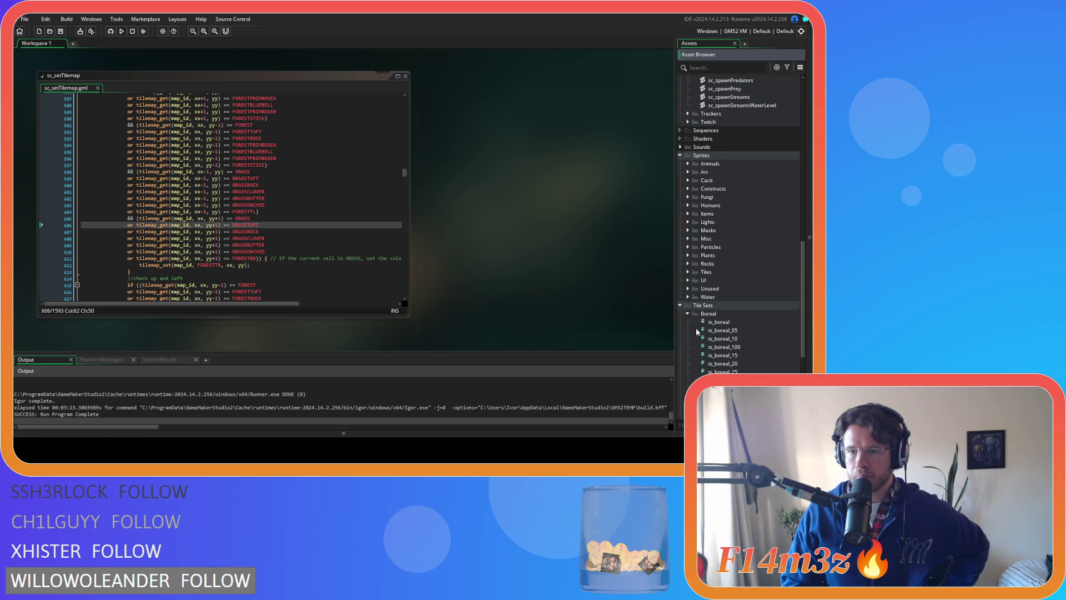
double_click(695, 323)
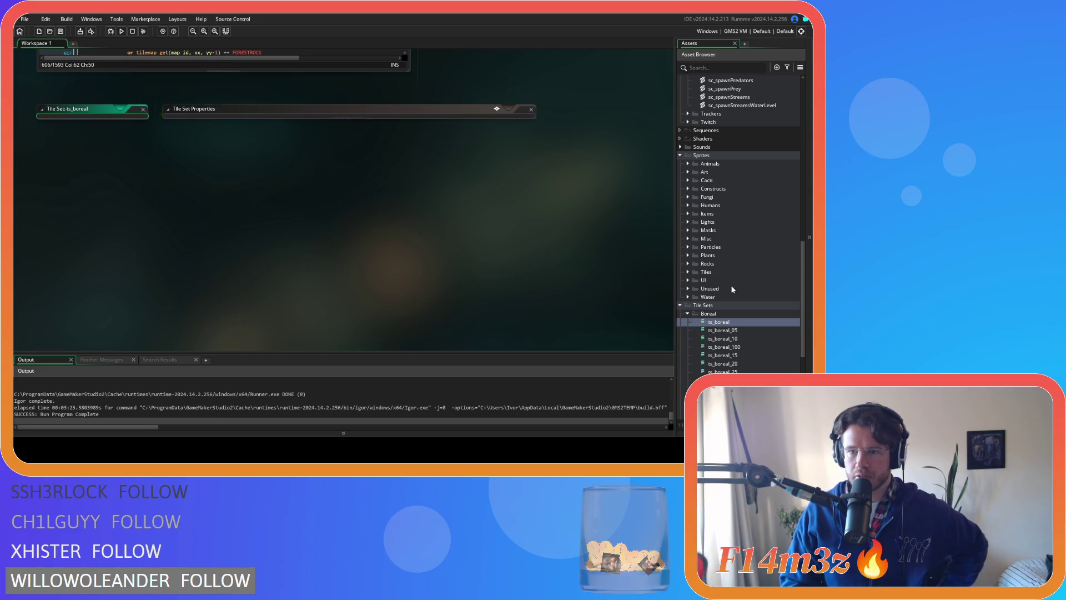
click(682, 313)
- Expand the Rooms folder and open the BorealForest room
scroll(682, 302, up, 10)
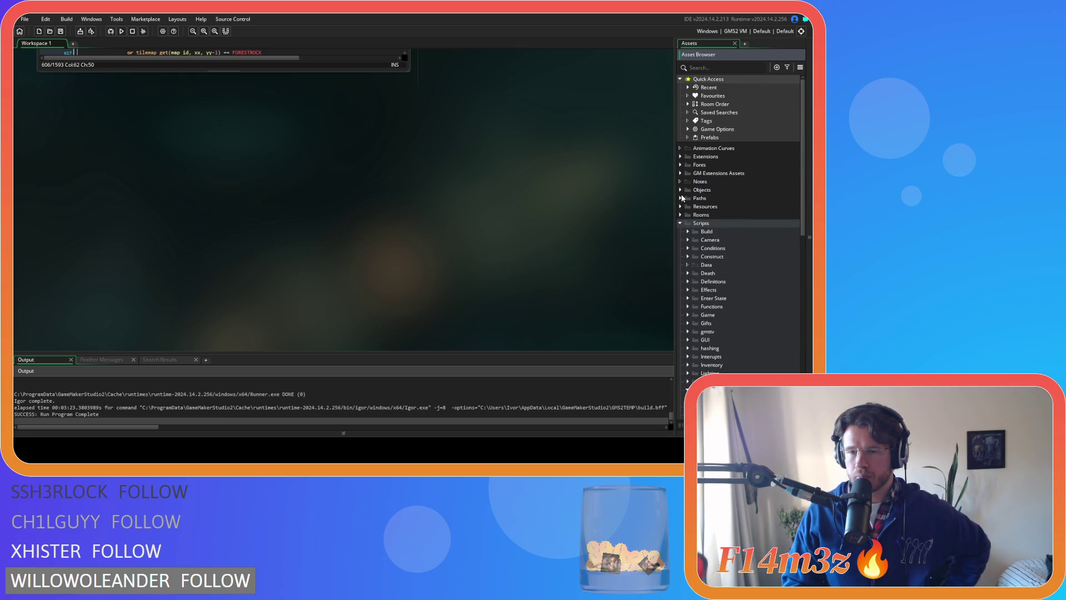
click(681, 215)
scroll(698, 239, down, 1)
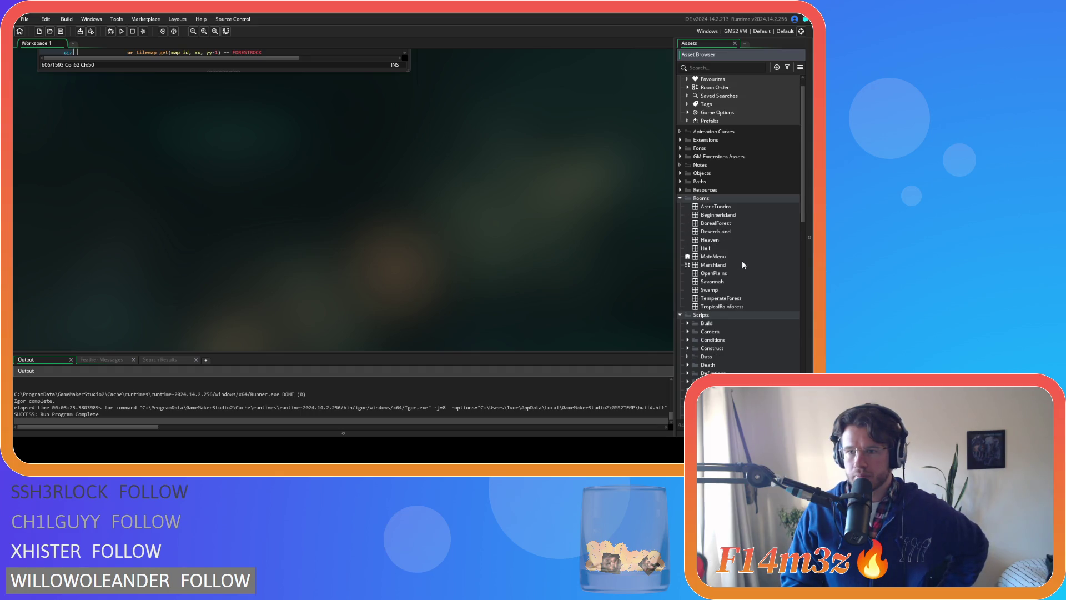
click(732, 224)
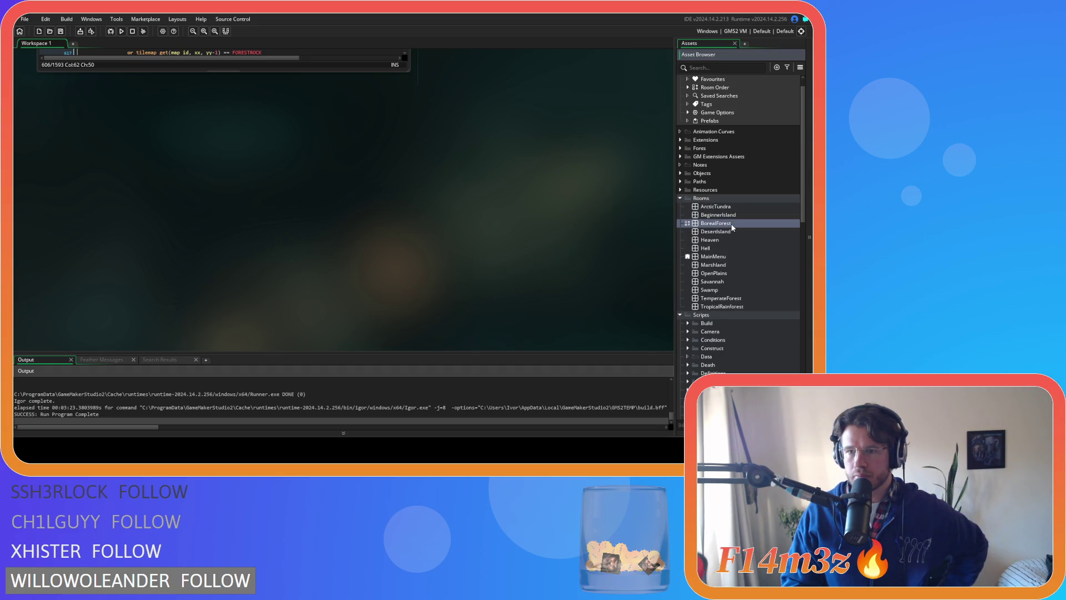
double_click(732, 227)
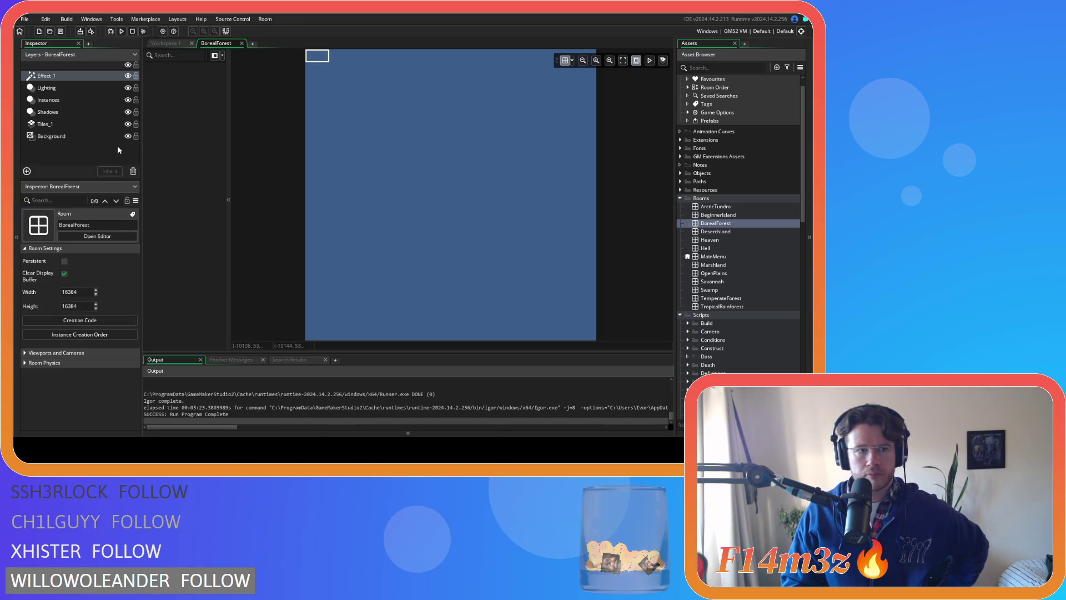
- On the Tiles_1 layer, check two grass tiles' palette indices, then close the BorealForest room
click(60, 123)
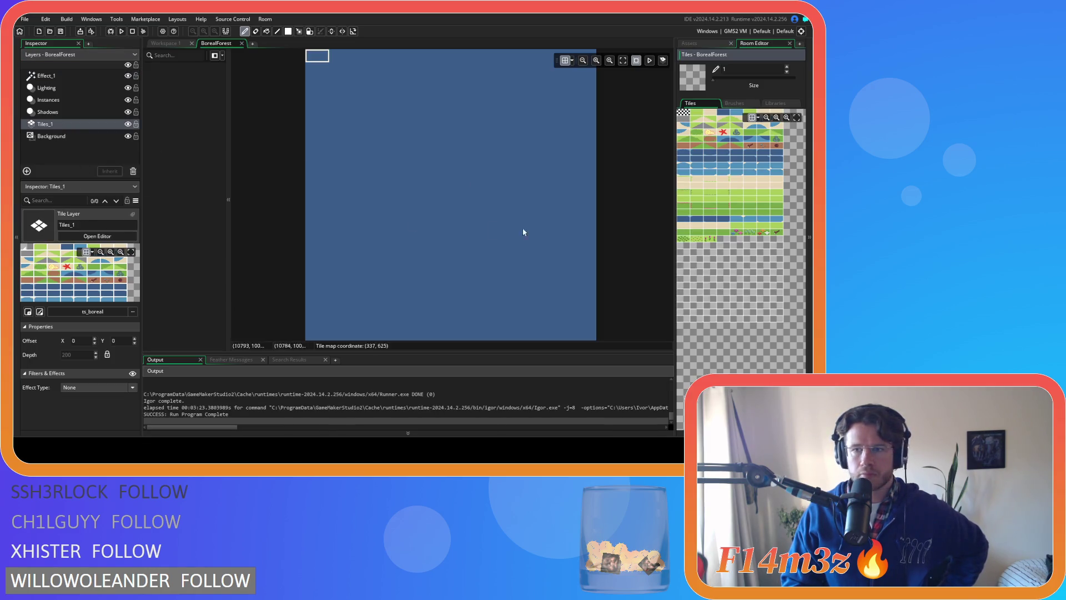
click(761, 137)
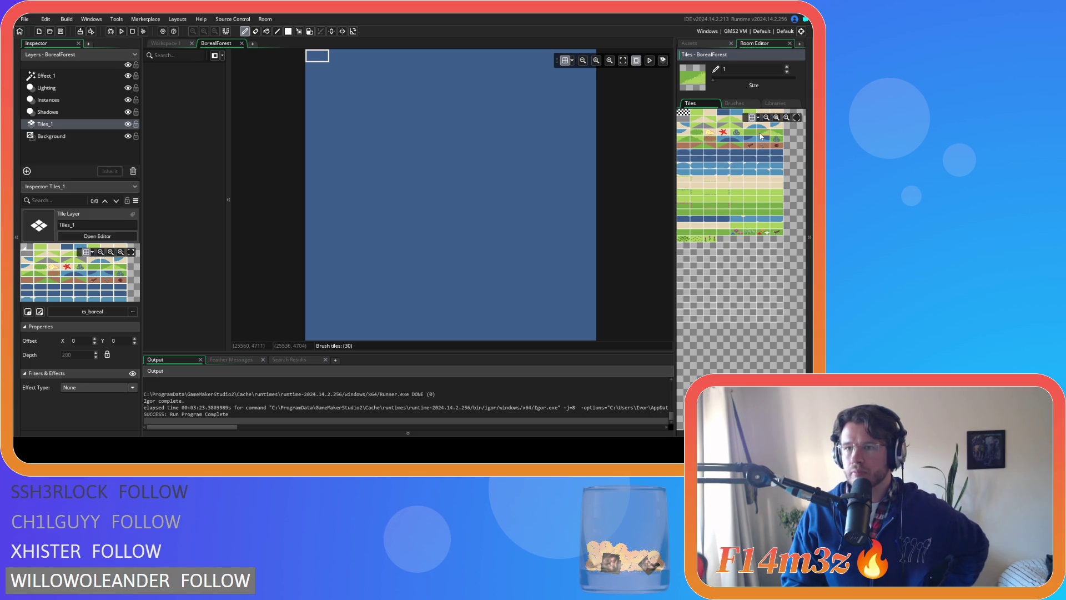
click(774, 148)
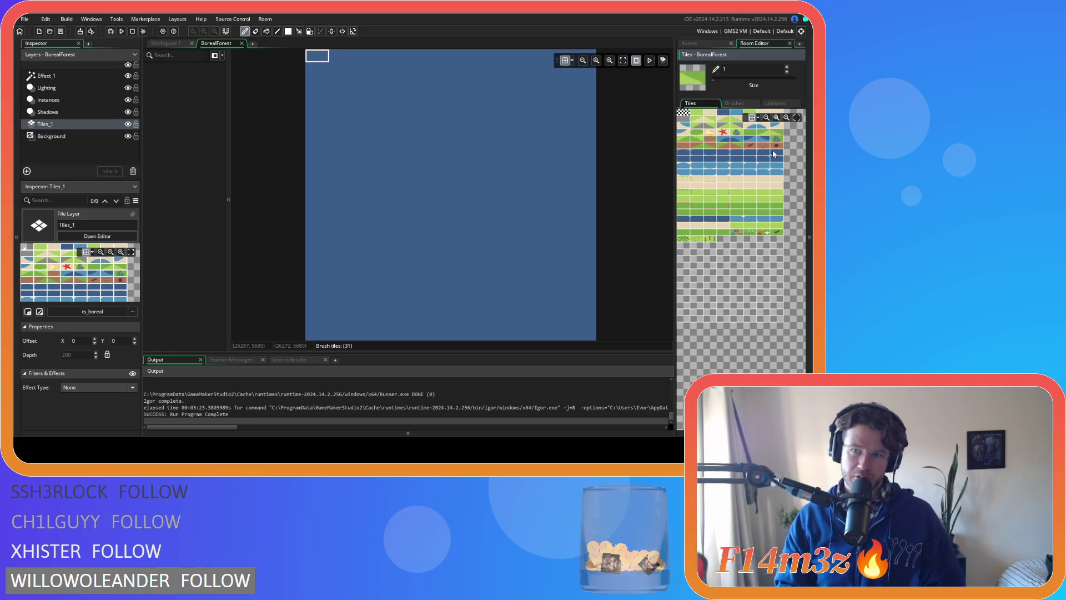
click(242, 45)
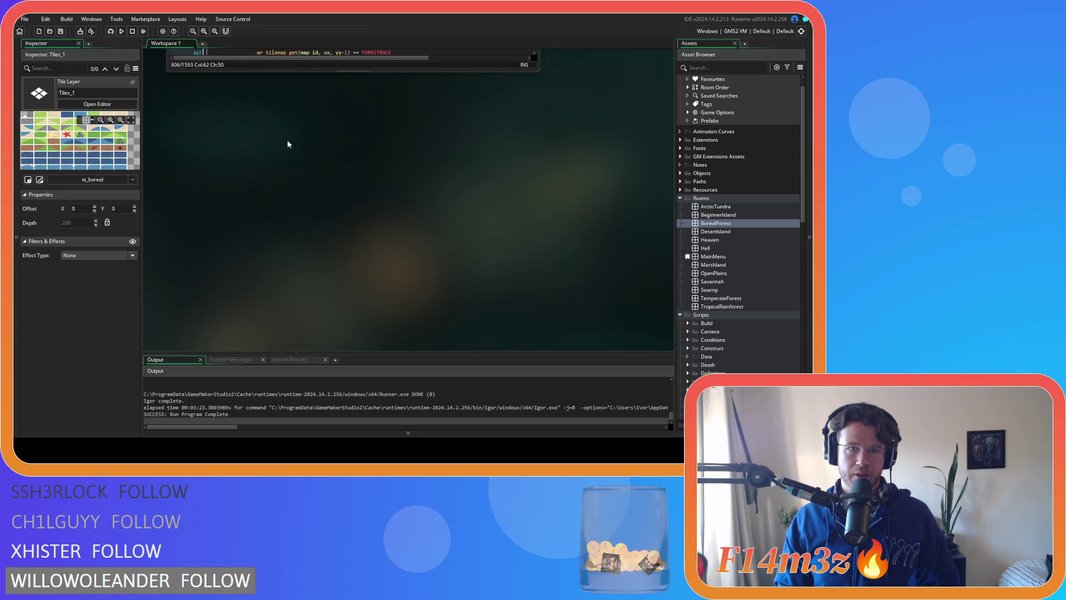
- Enlarge the code editor, close the Inspector, and go to the EARTH check on lines 709-710
drag(315, 70, 316, 141)
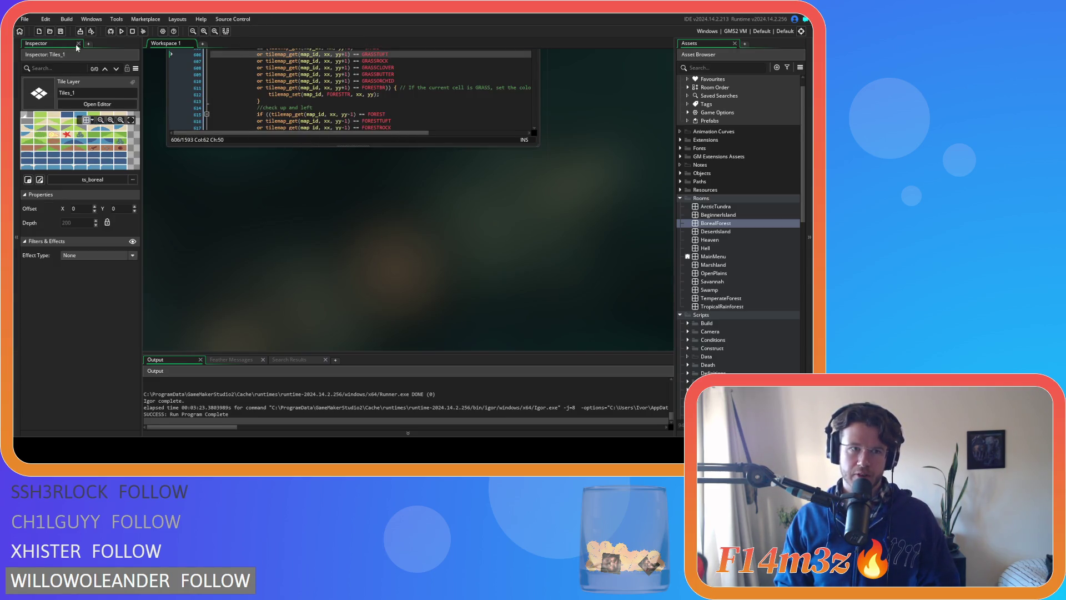
click(79, 43)
scroll(454, 195, up, 3)
scroll(294, 204, down, 2)
scroll(295, 204, down, 20)
click(235, 207)
click(316, 216)
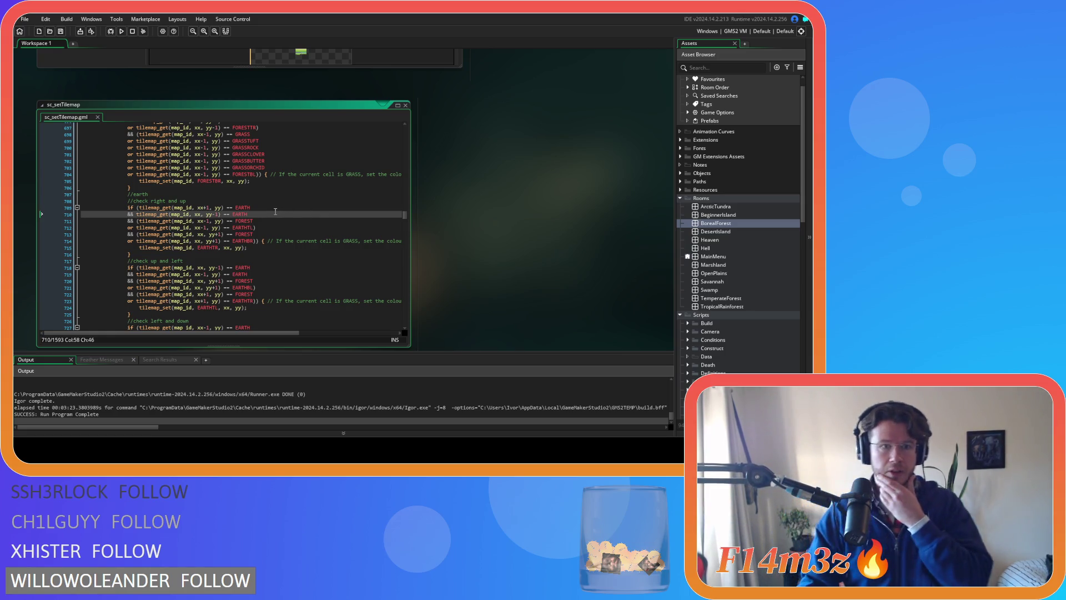
- Wrap line 709's condition in parentheses and add an 'or' line accepting EARTHPEBBLE
click(138, 208)
text(()
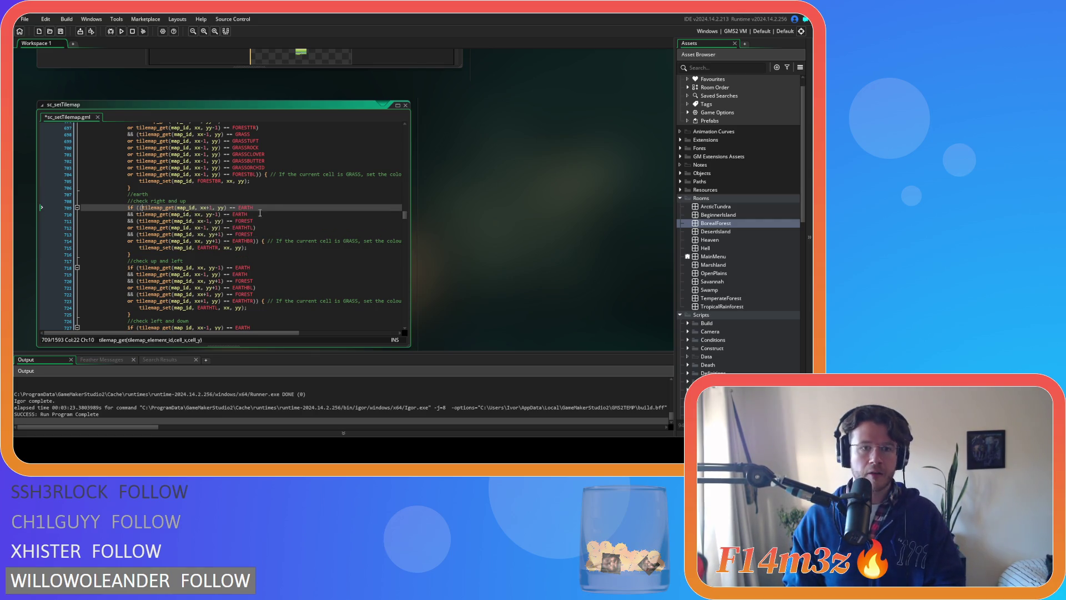
click(271, 208)
text())
key(Left)
key(Return)
text(or)
click(205, 208)
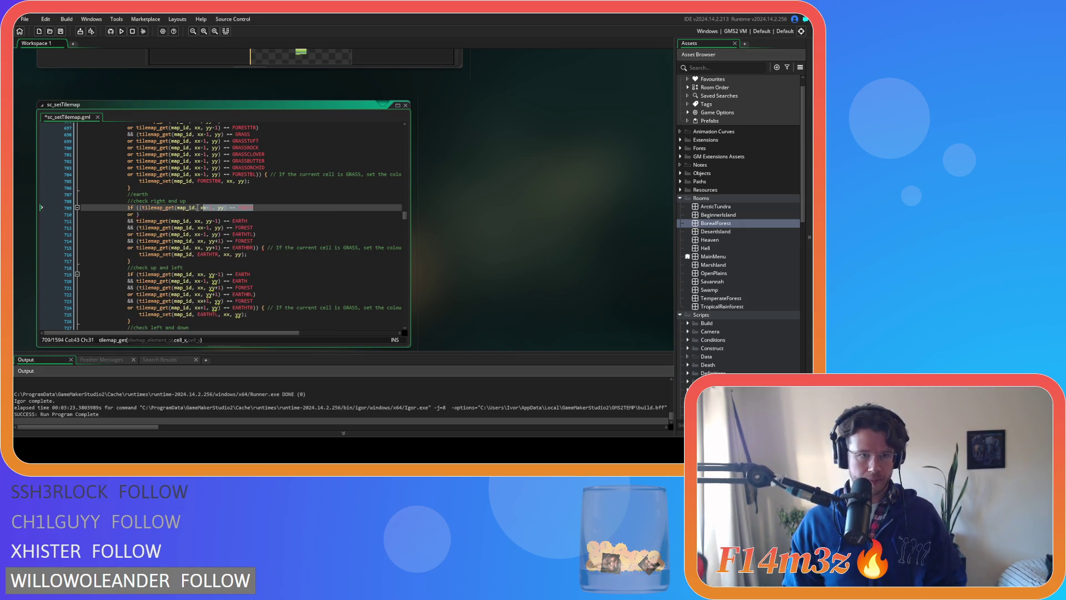
click(137, 215)
text(tilemap_get(map_id, xx+1, yy) == EARTH)
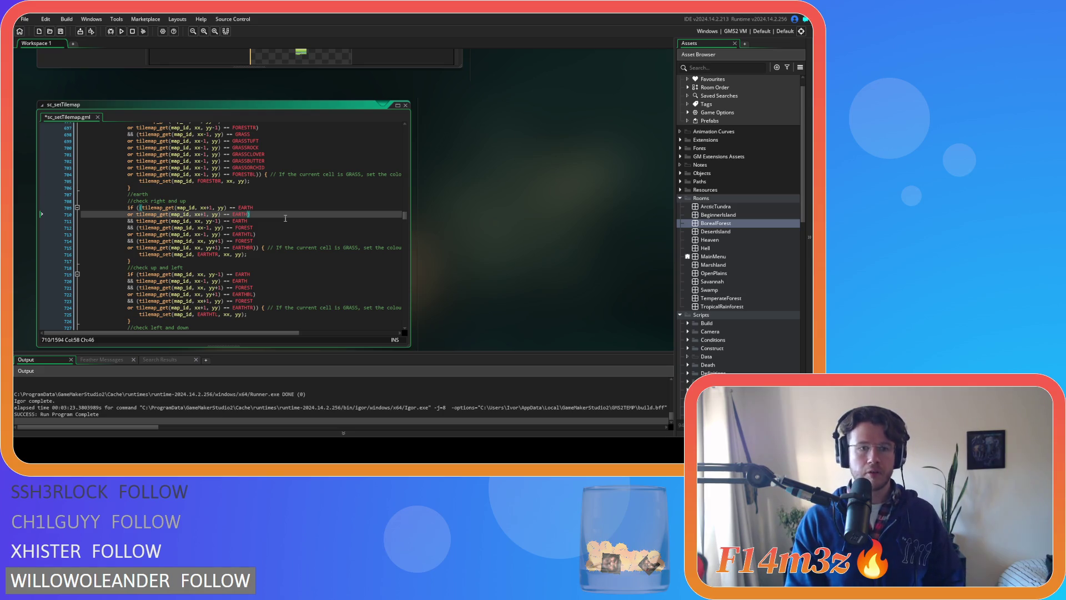
text(PEB)
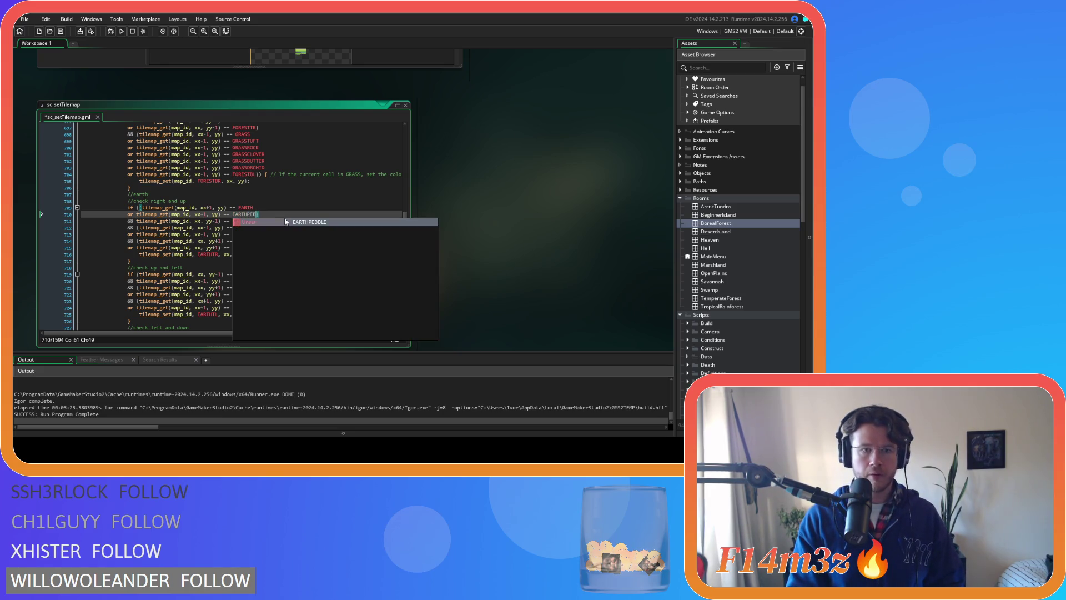
click(286, 221)
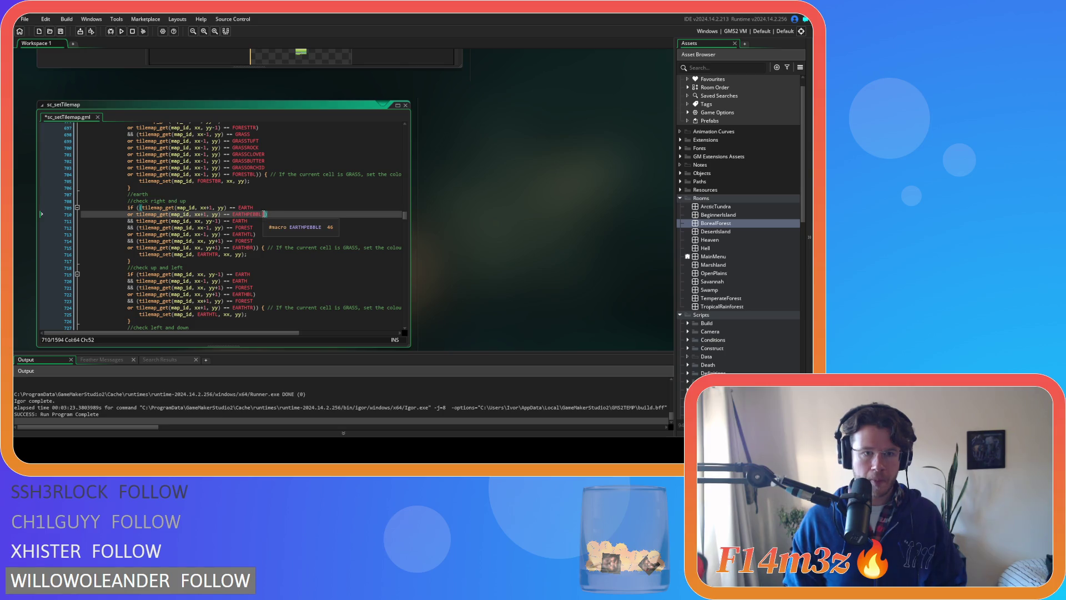
- Duplicate the EARTHPEBBLE condition as an EARTHSTICK line and save the script
drag(267, 215, 129, 219)
key(ctrl+c)
key(End)
key(Return)
key(ctrl+v)
key(BackSpace)
key(BackSpace)
key(BackSpace)
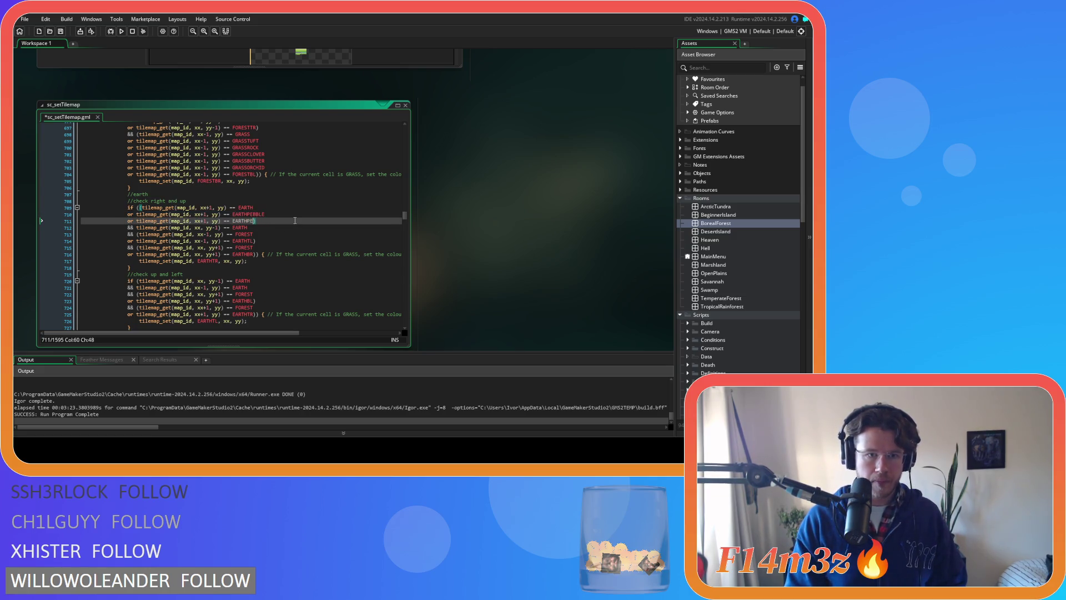
key(BackSpace)
key(BackSpace)
text(STICK))
key(ctrl+s)
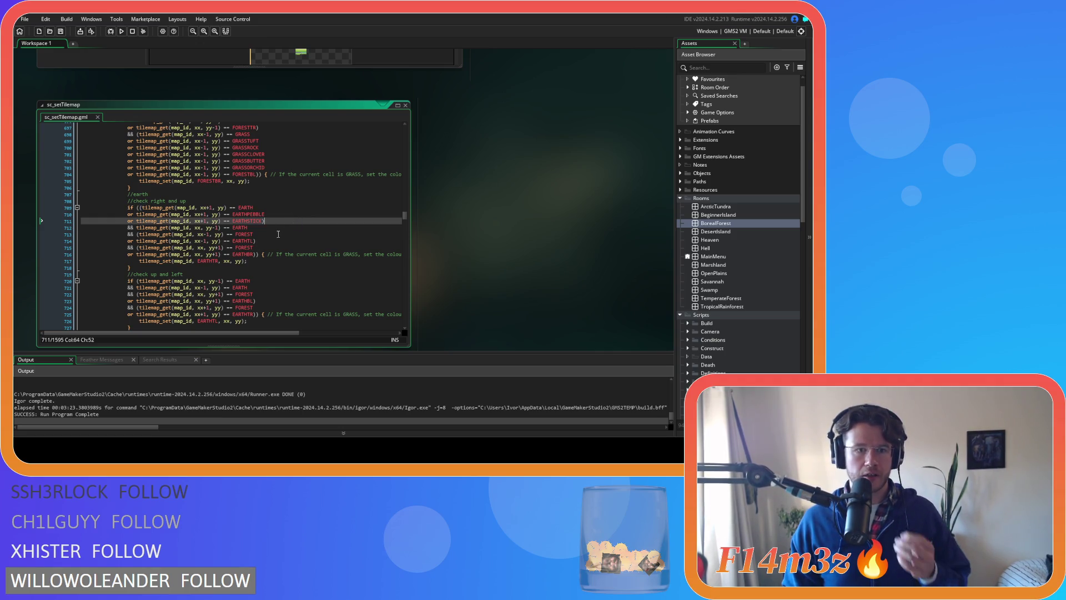
- Parenthesize line 712's condition and paste the pebble and stick conditions into it
mouse_move(233, 226)
click(137, 227)
text(()
click(279, 226)
text())
drag(265, 215, 137, 215)
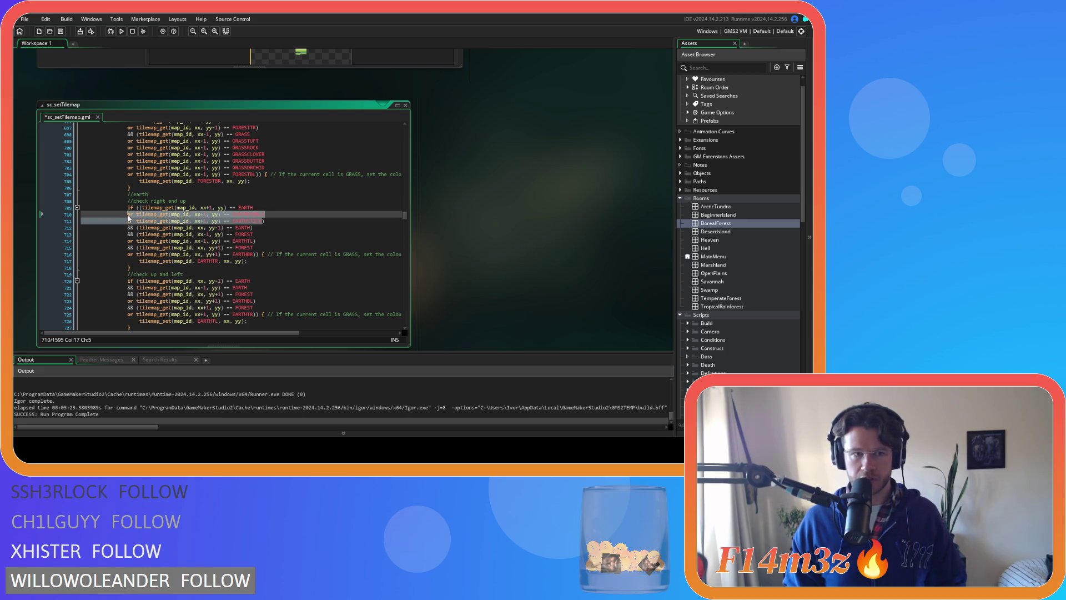
click(251, 228)
key(ctrl+v)
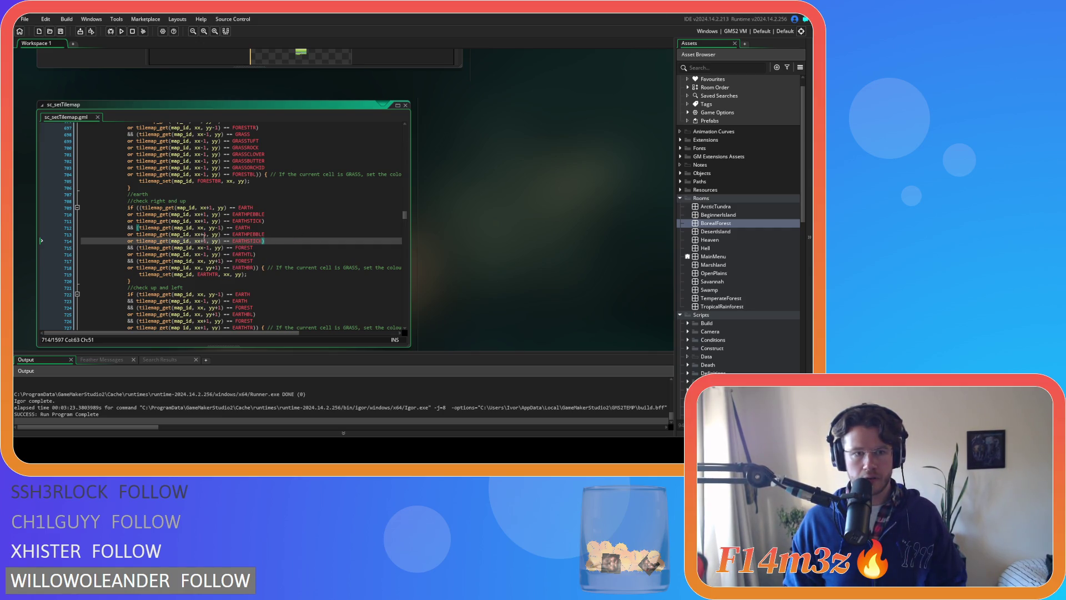
- Change the pasted pebble and stick conditions' offsets to yy-1 and save
click(206, 234)
key(BackSpace)
key(BackSpace)
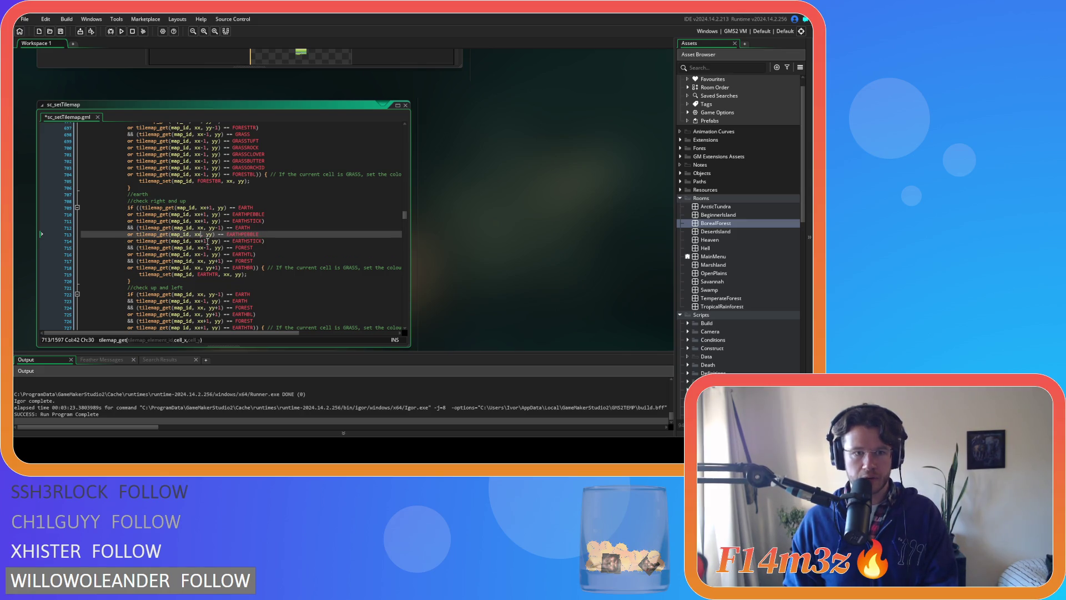
key(Down)
key(Delete)
key(Delete)
click(214, 234)
text(-1)
key(Down)
key(Left)
key(Left)
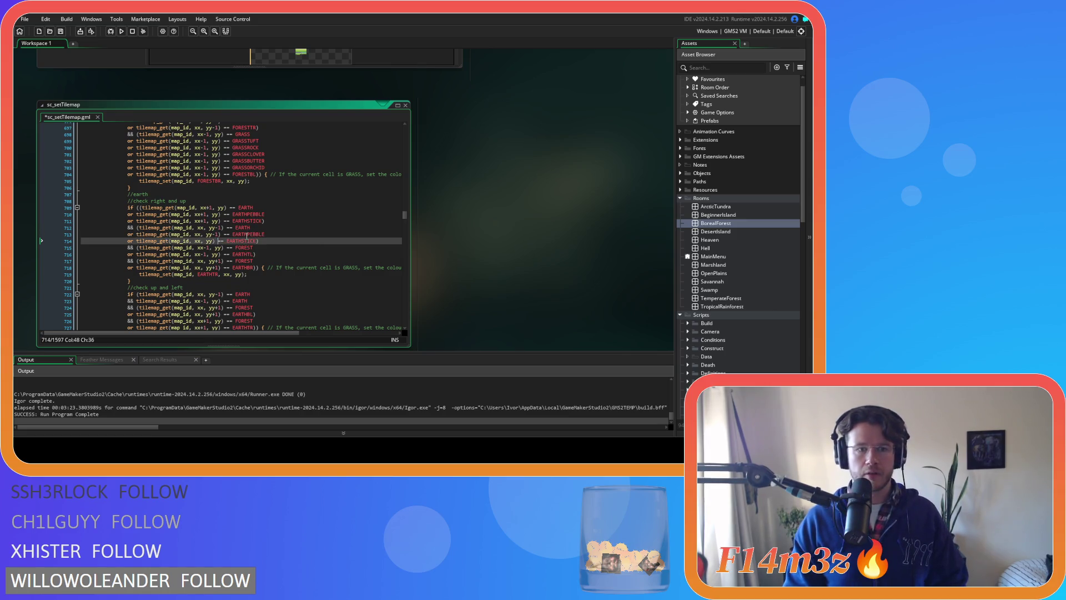
text(-1)
key(ctrl+s)
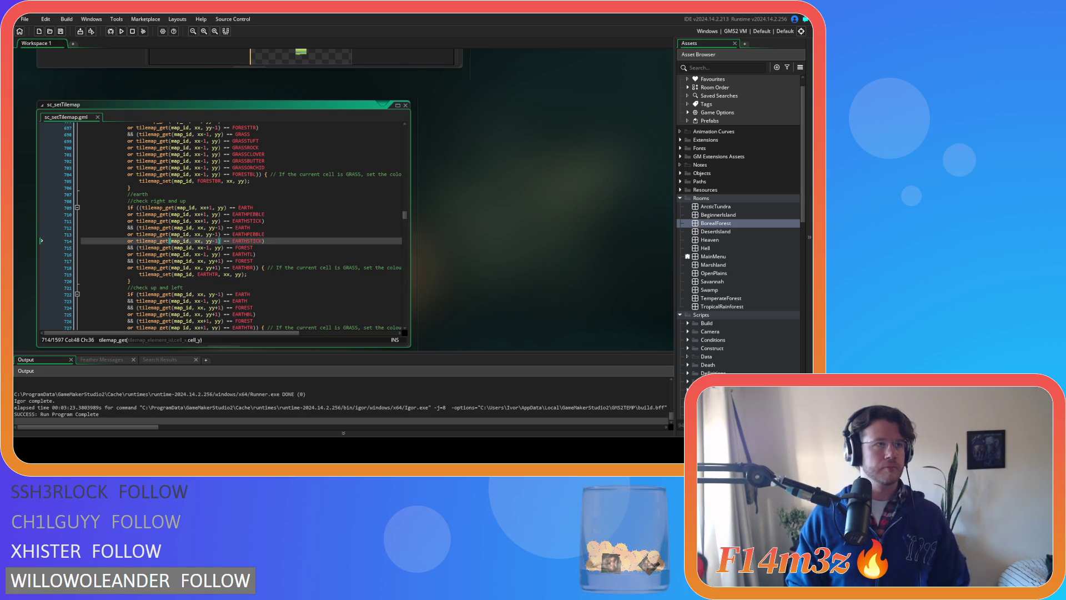
- Review the EARTHSTICK condition on line 711 and move to the FOREST check on line 715
click(236, 221)
click(259, 254)
click(276, 249)
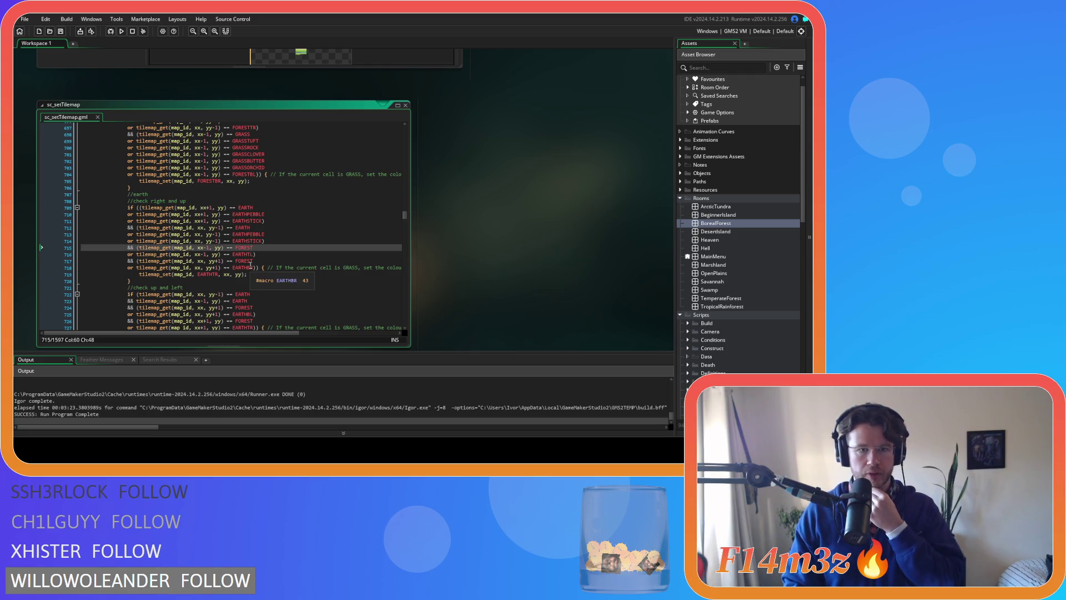
- Copy the xx-1 FOREST condition on line 715 and add an empty line after it
click(277, 253)
key(Left)
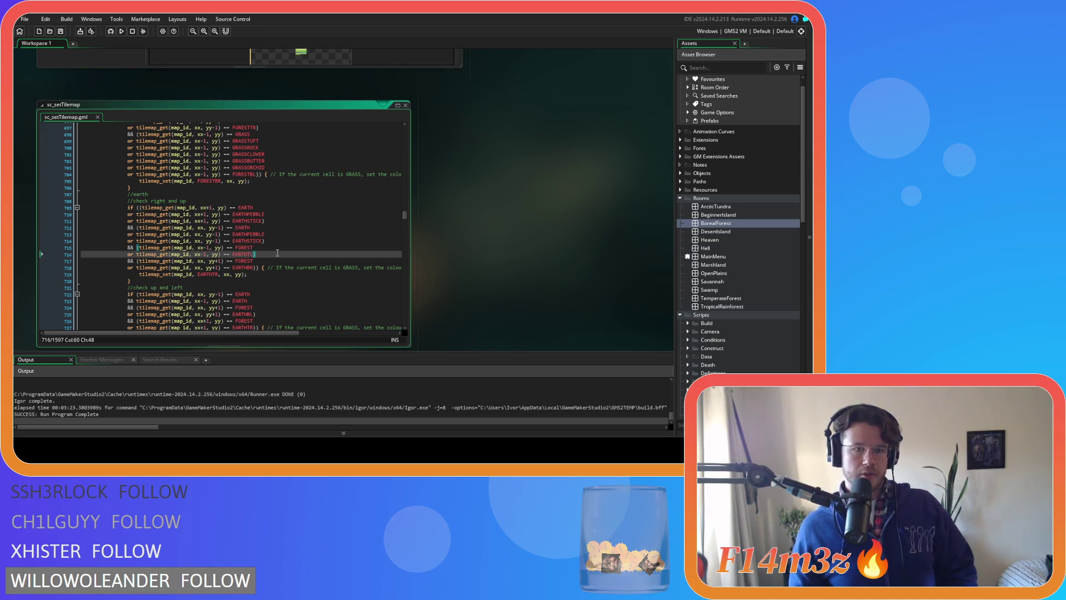
click(277, 257)
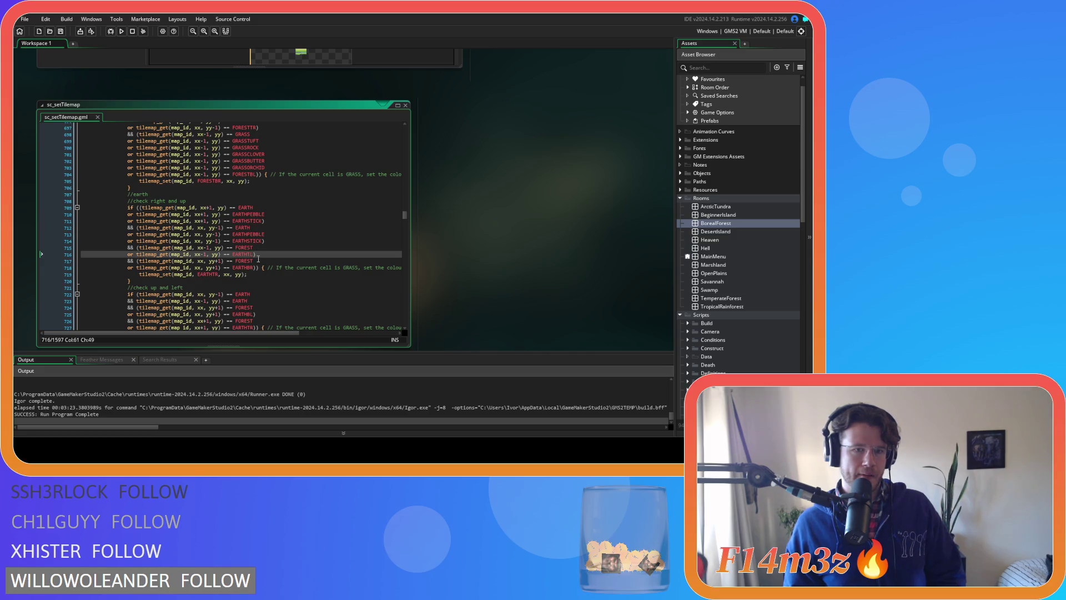
drag(257, 247, 142, 247)
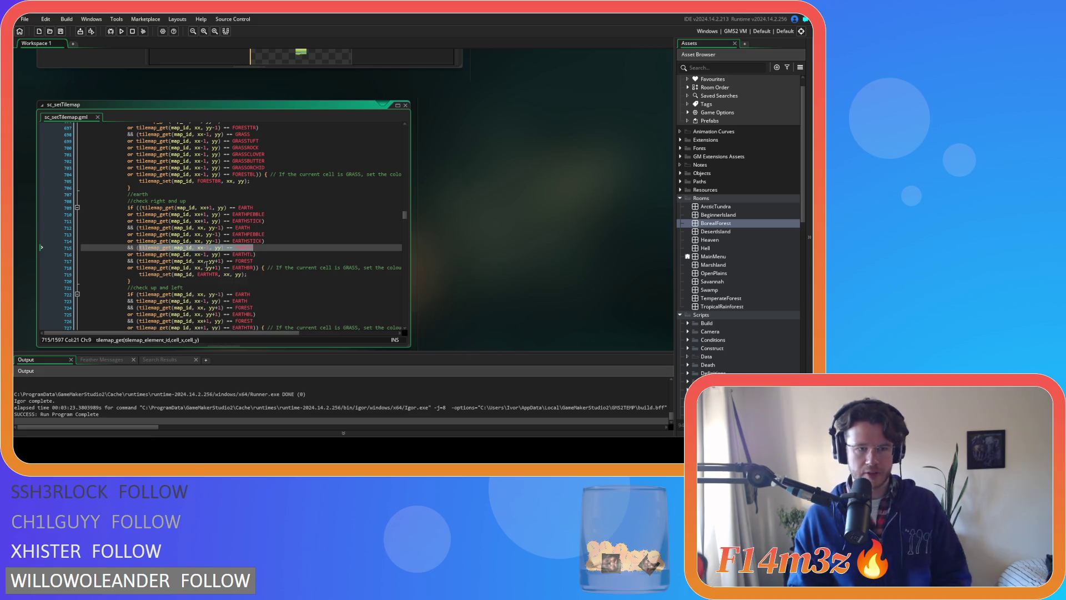
click(257, 248)
text(FOREST)
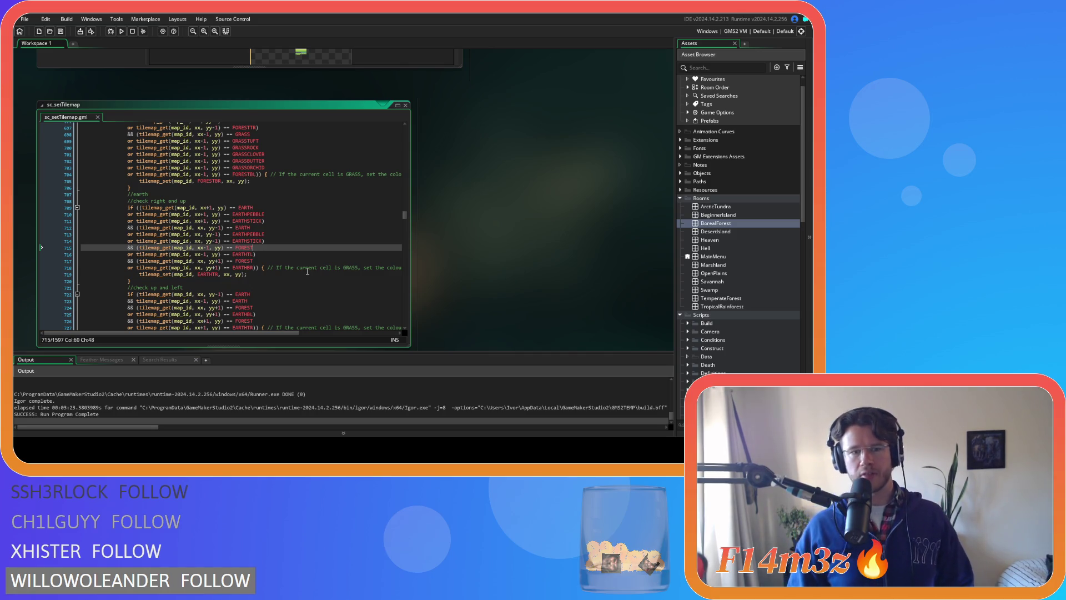
key(Return)
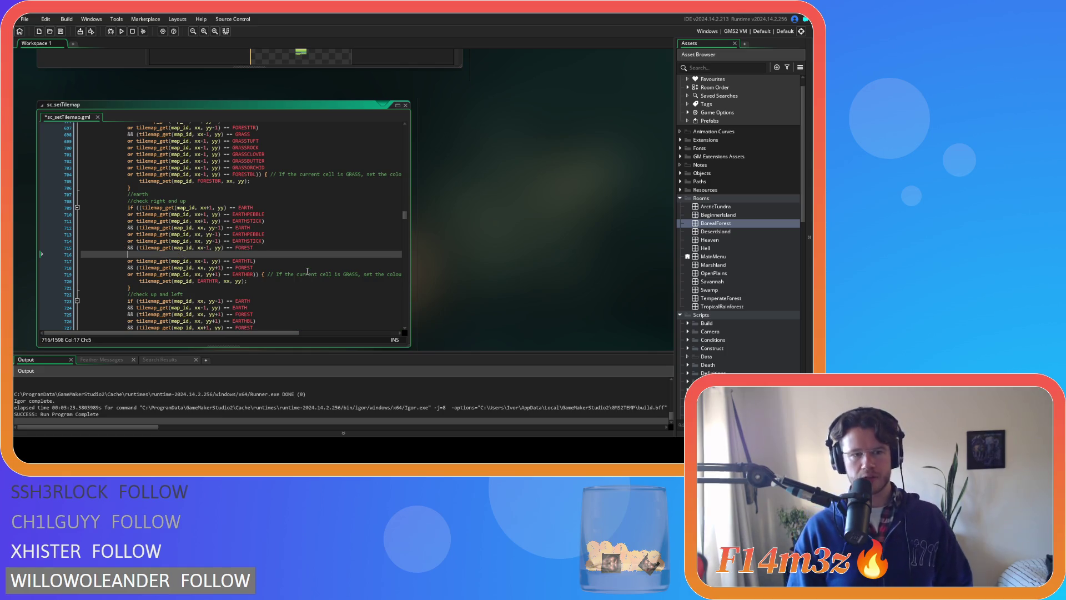
text(or)
- Add 'or' FOREST checks for FORESTTUFT and FORESTROCK below the left FOREST check
key(ctrl+v)
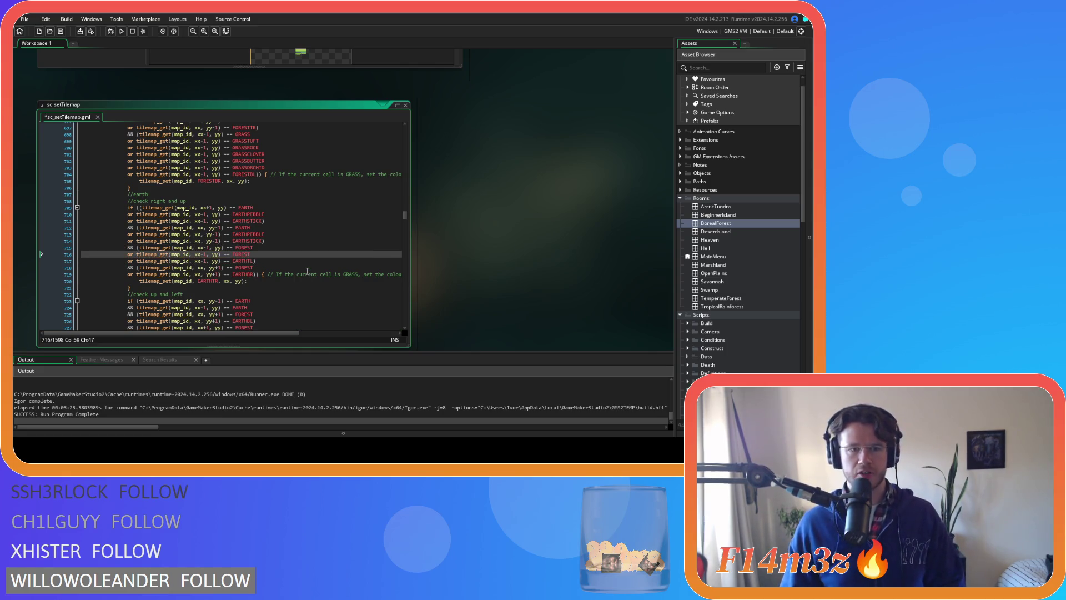
text(UFT)
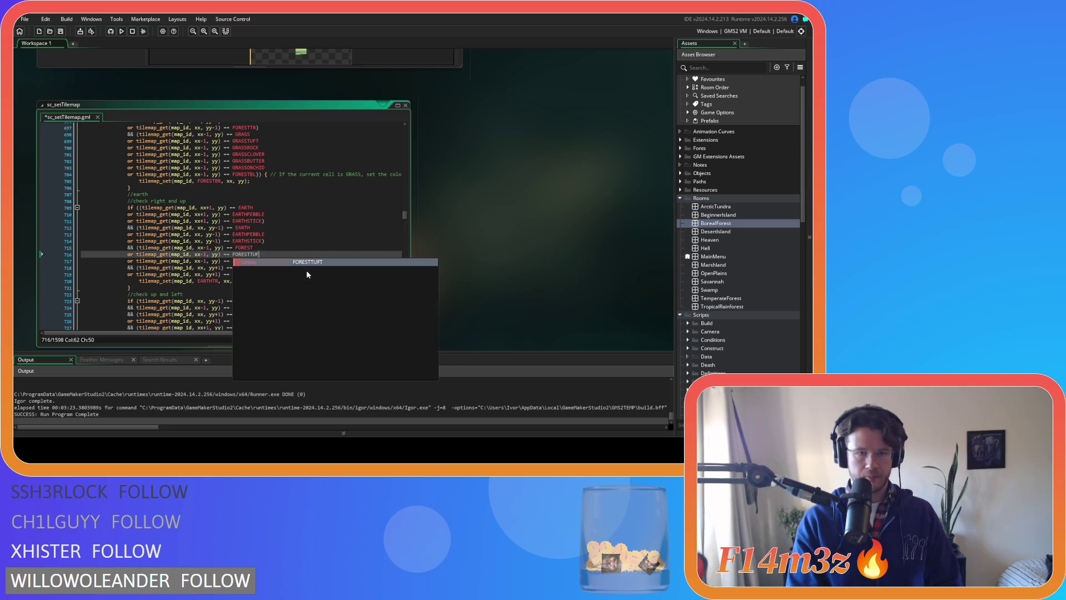
key(Return)
key(ctrl+v)
text(ROCK)
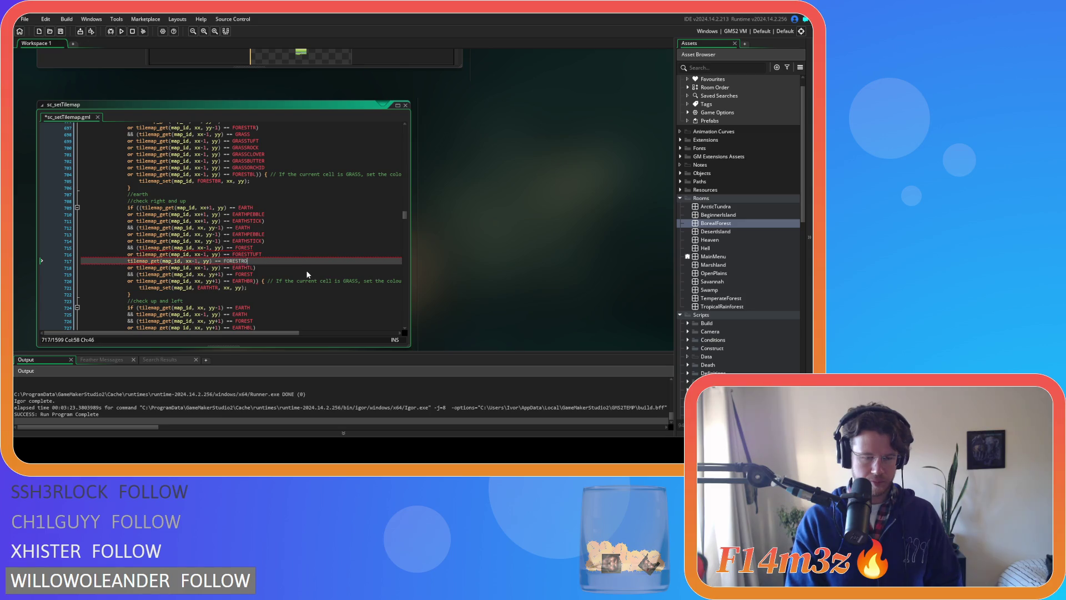
key(Return)
key(ctrl+v)
key(ctrl+z)
click(124, 261)
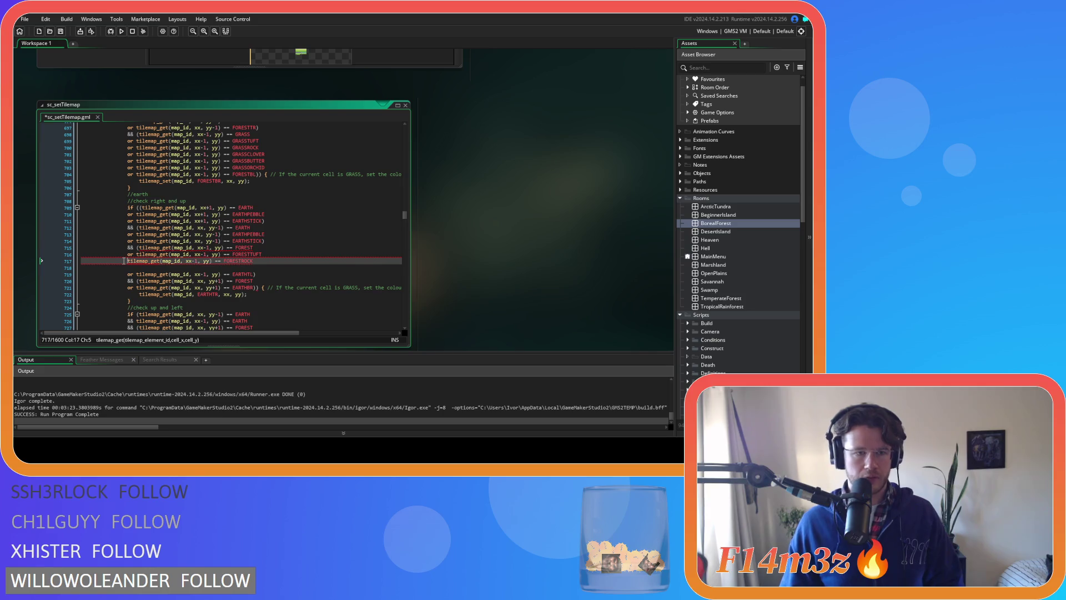
text(or)
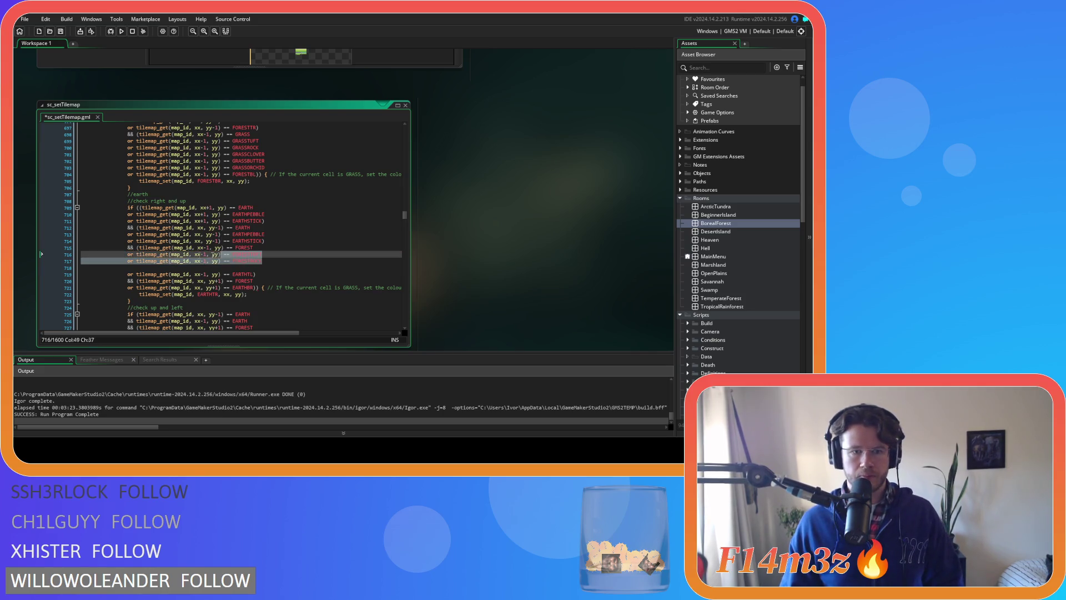
- Add further FOREST checks for FORESTPRIMROSEA and FORESTBLUEBELL
click(135, 261)
click(135, 267)
key(ctrl+v)
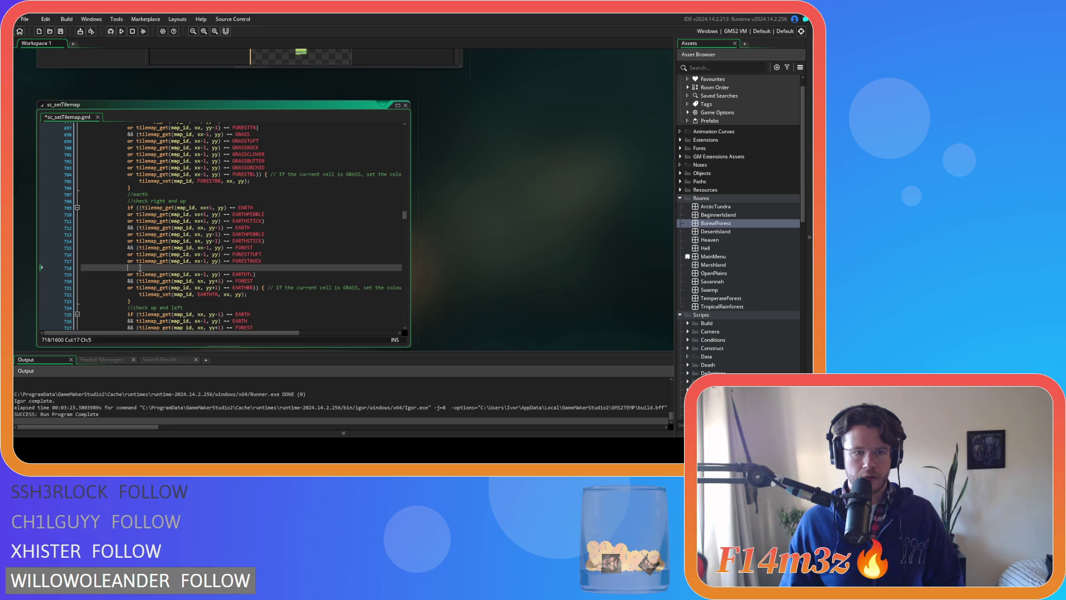
key(BackSpace)
key(BackSpace)
key(BackSpace)
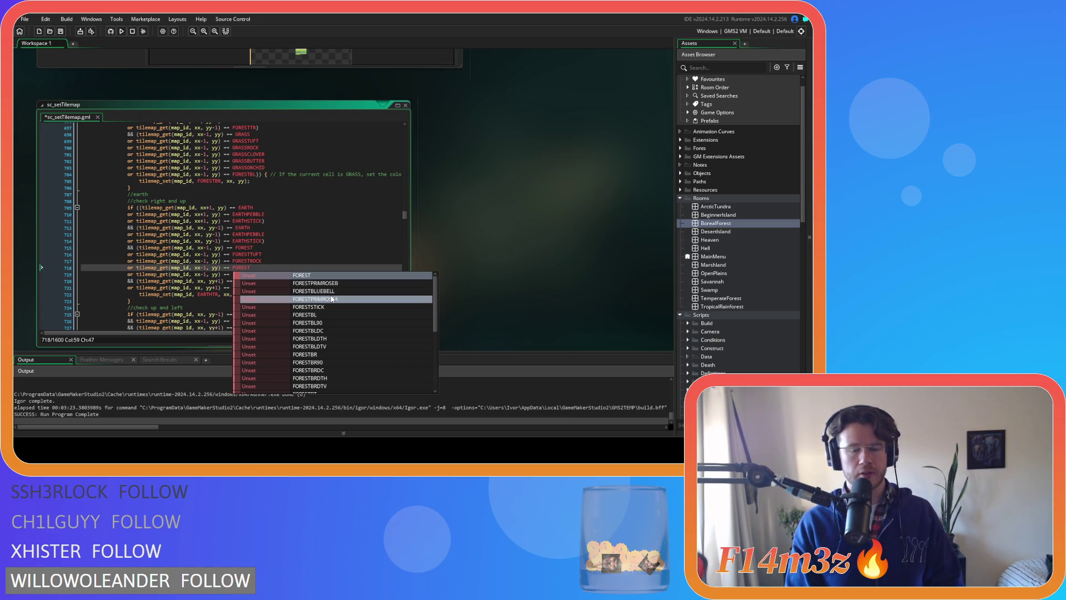
text(P)
key(Down)
key(Return)
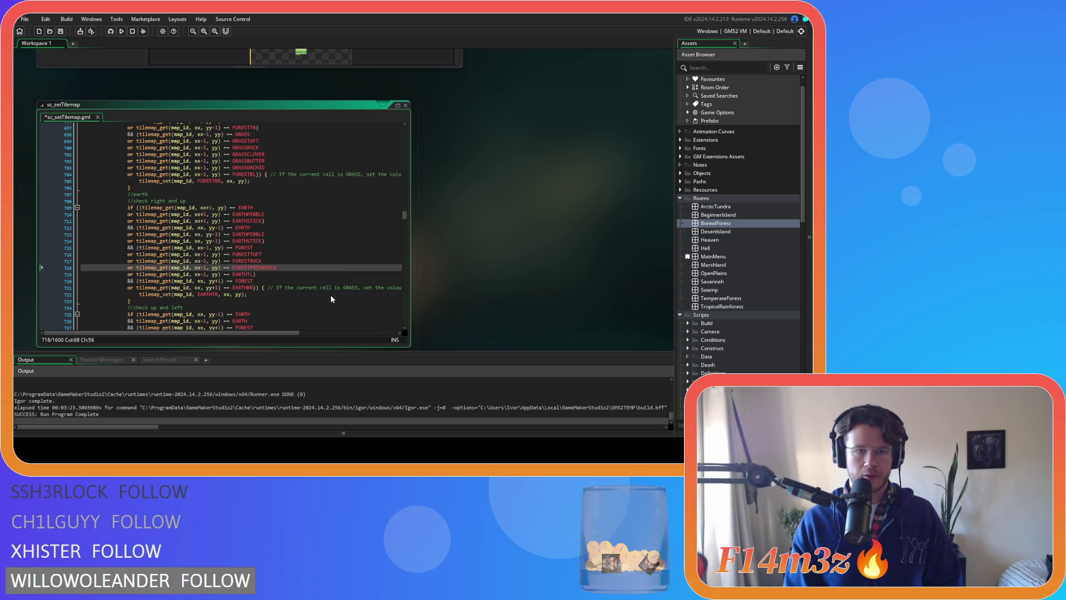
key(ctrl+d)
key(BackSpace)
key(BackSpace)
key(BackSpace)
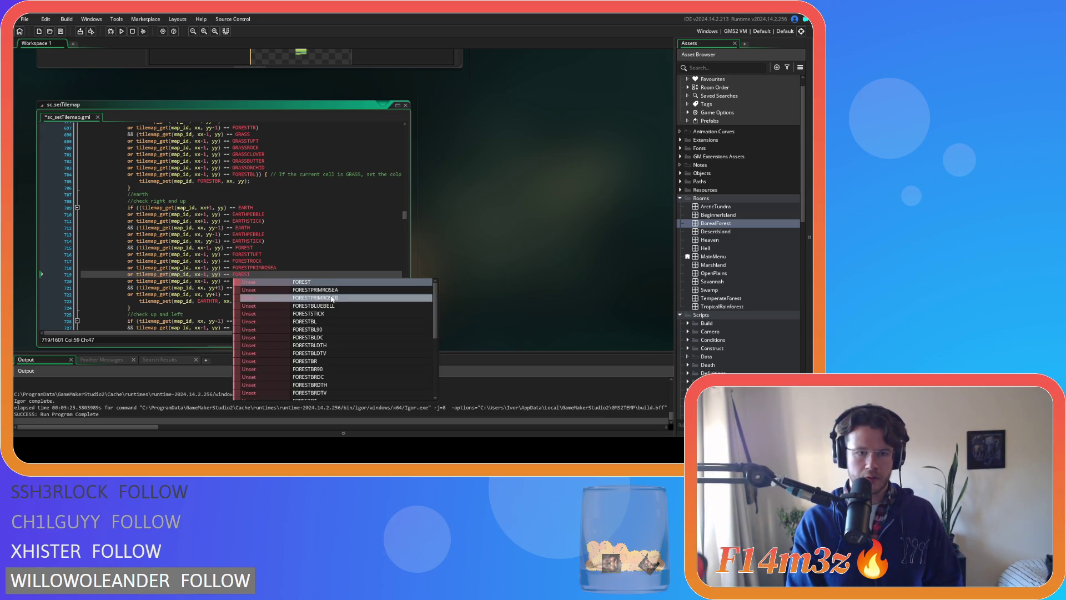
text(BLU)
key(Return)
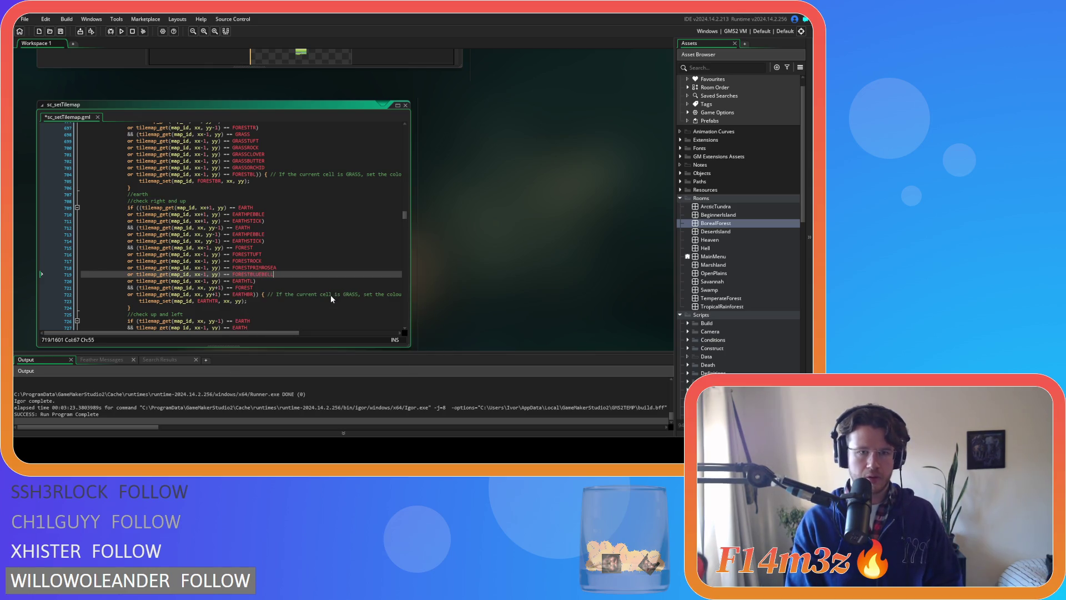
- Add the final FOREST checks for FORESTPRIMROSEB and FORESTSTICK
key(Return)
text(or tilemap_get(map_id, xx-1, yy) == FORESTROCK)
text(PR)
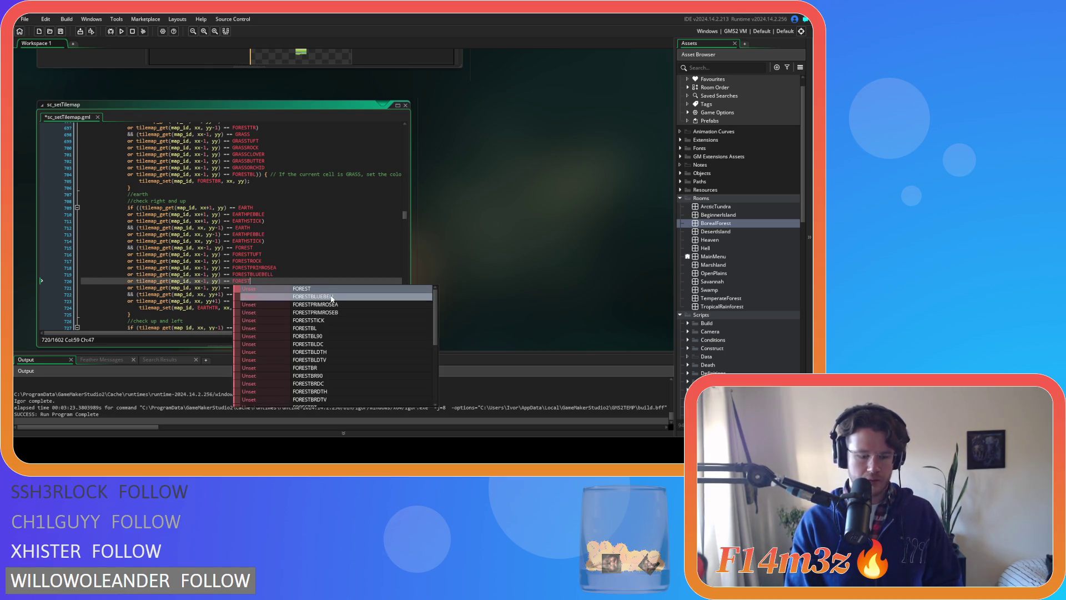
text(IM)
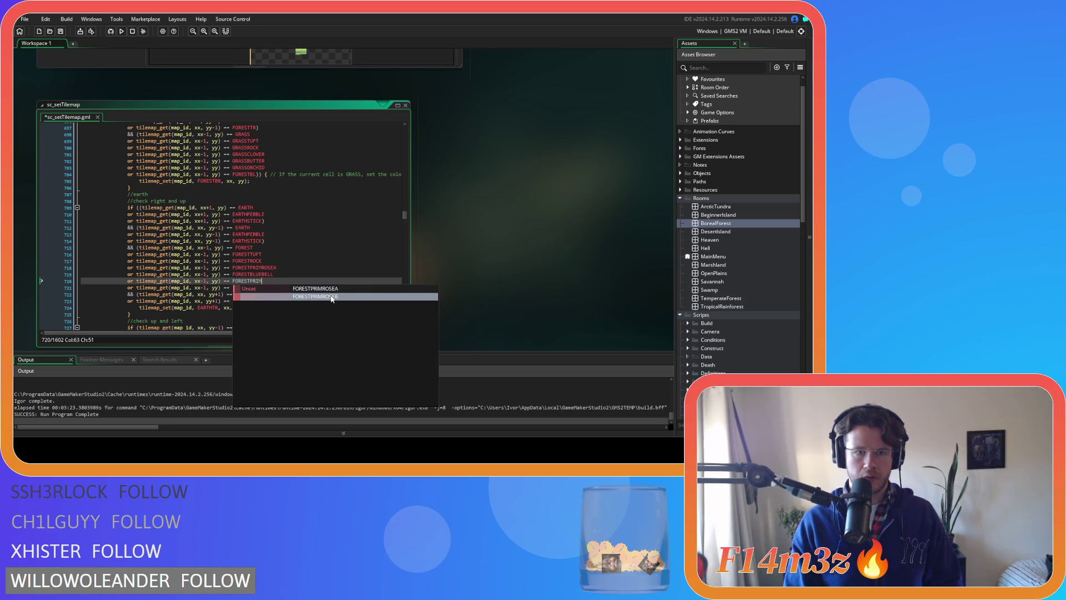
click(331, 297)
key(Return)
text(or tilemap_get(map_id, xx-1, yy) == FOREST)
text(ROCK)
key(BackSpace)
key(BackSpace)
key(BackSpace)
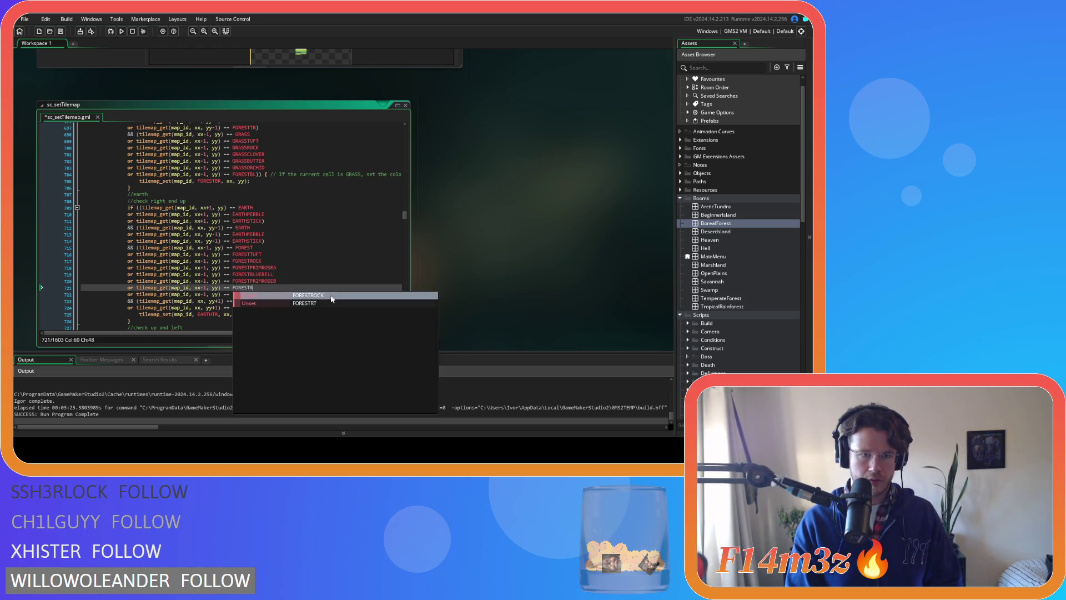
key(BackSpace)
text(STIC)
click(331, 294)
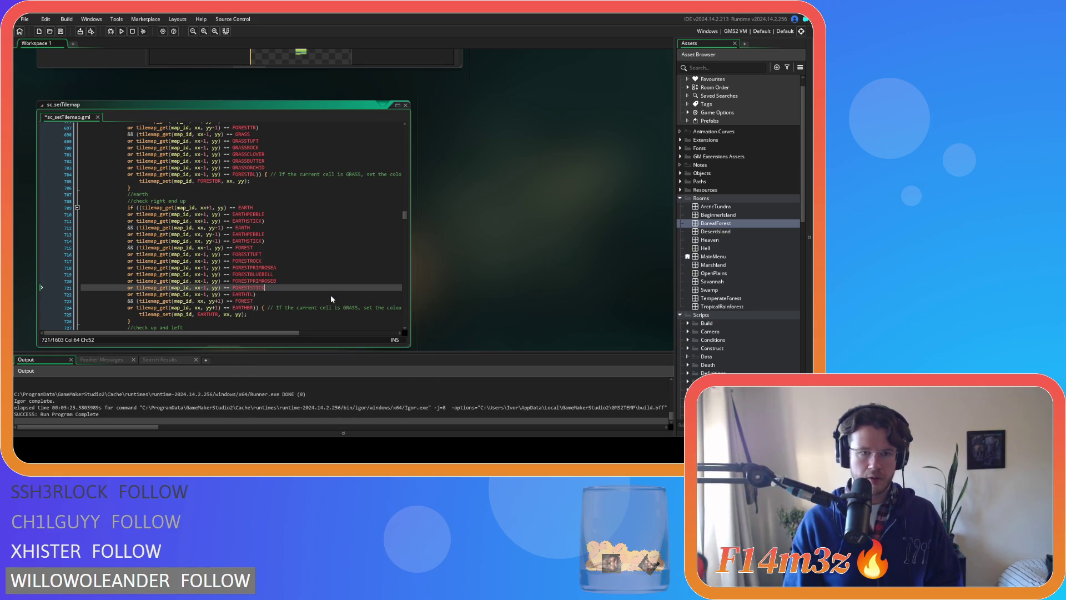
click(320, 294)
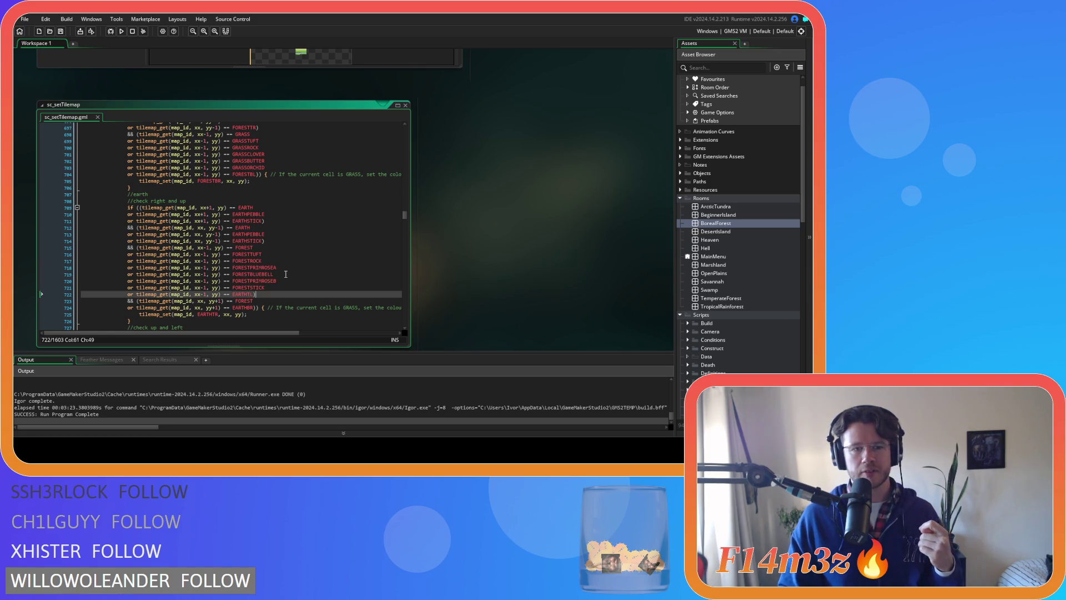
- Select the five FORESTROCK through FORESTSTICK variant lines to copy
scroll(270, 294, down, 3)
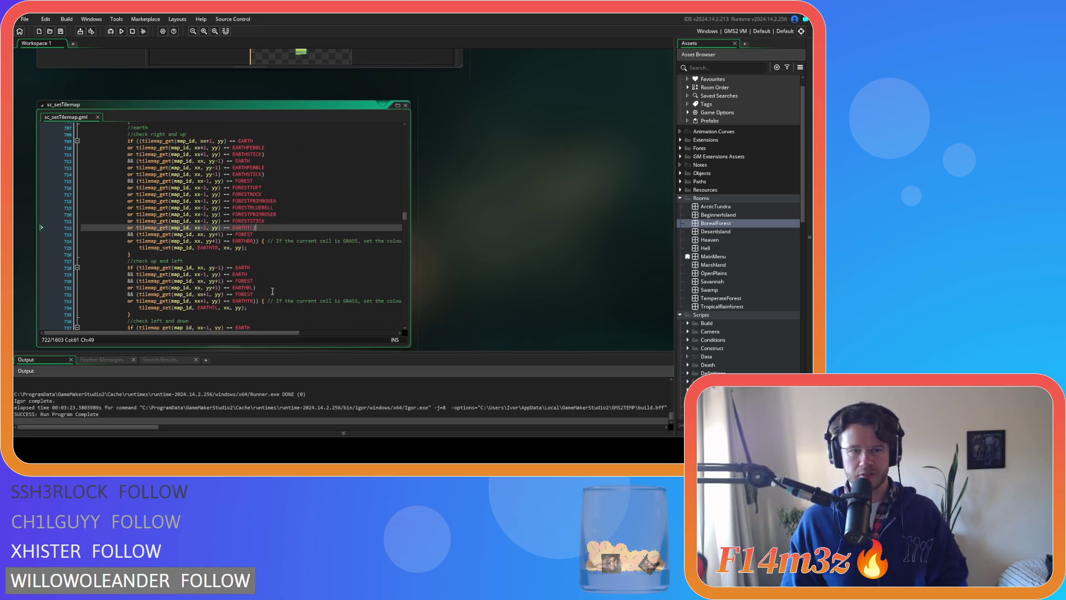
click(273, 234)
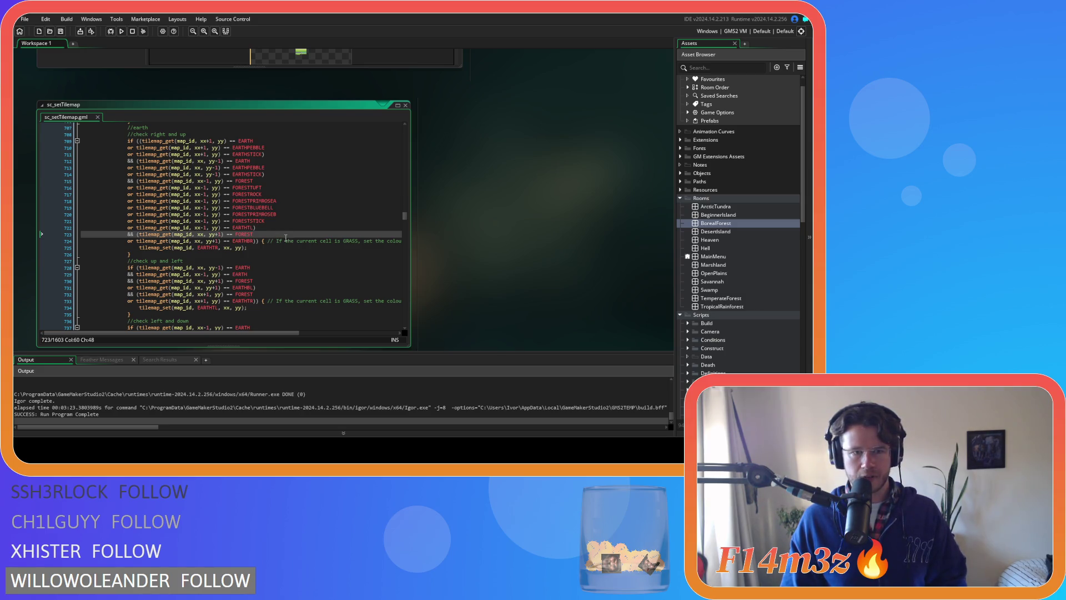
drag(276, 226, 254, 198)
click(256, 214)
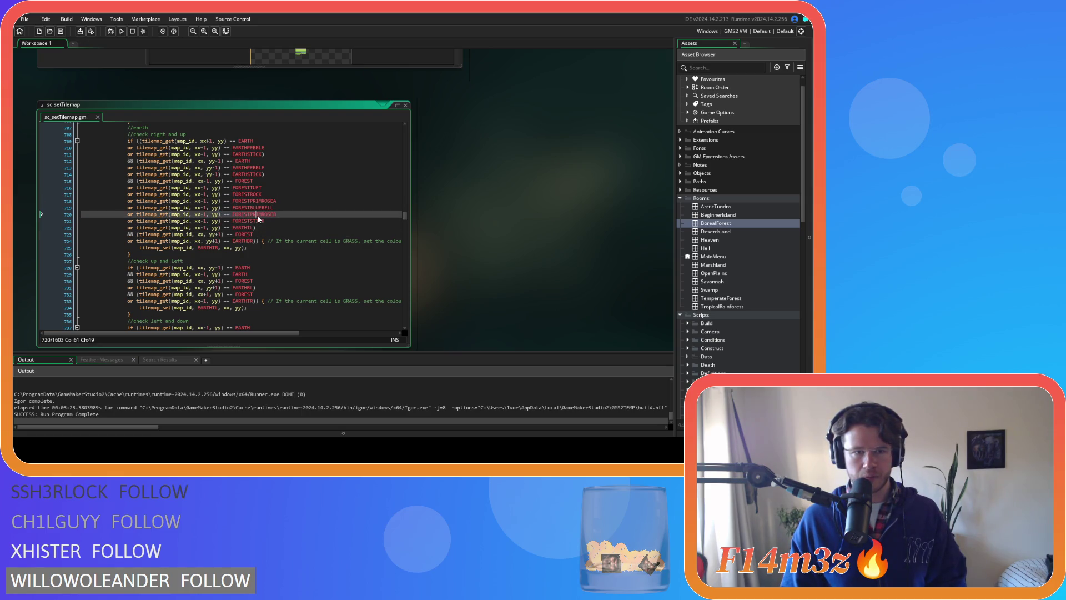
drag(266, 221, 225, 217)
click(258, 234)
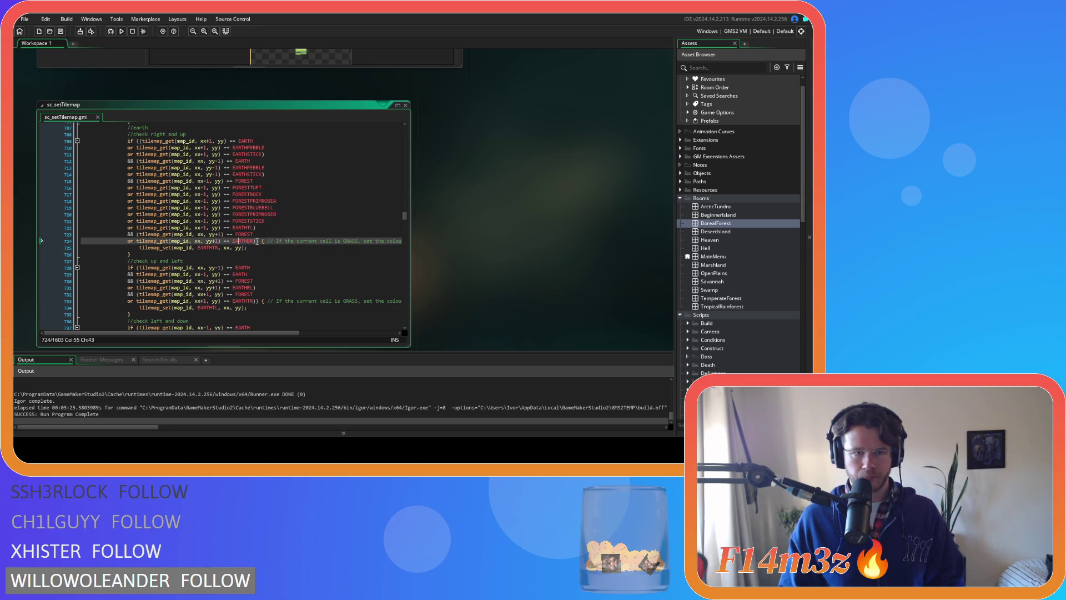
click(263, 221)
drag(273, 222, 126, 194)
key(ctrl+c)
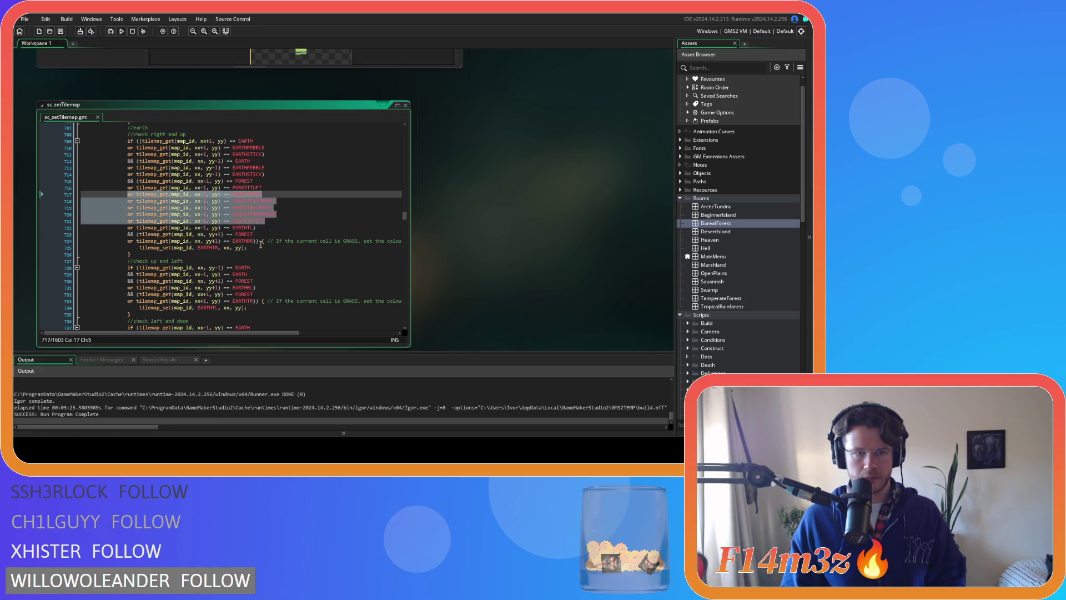
- Paste the five FOREST variant checks below the below-cell FOREST check, changing xx-1 to xx
click(263, 233)
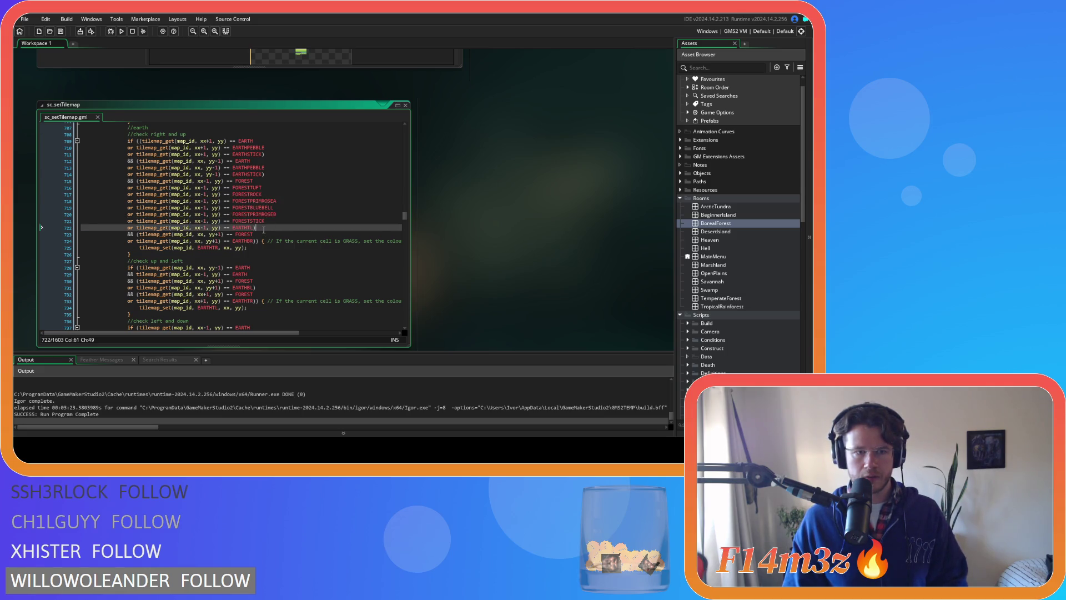
key(Return)
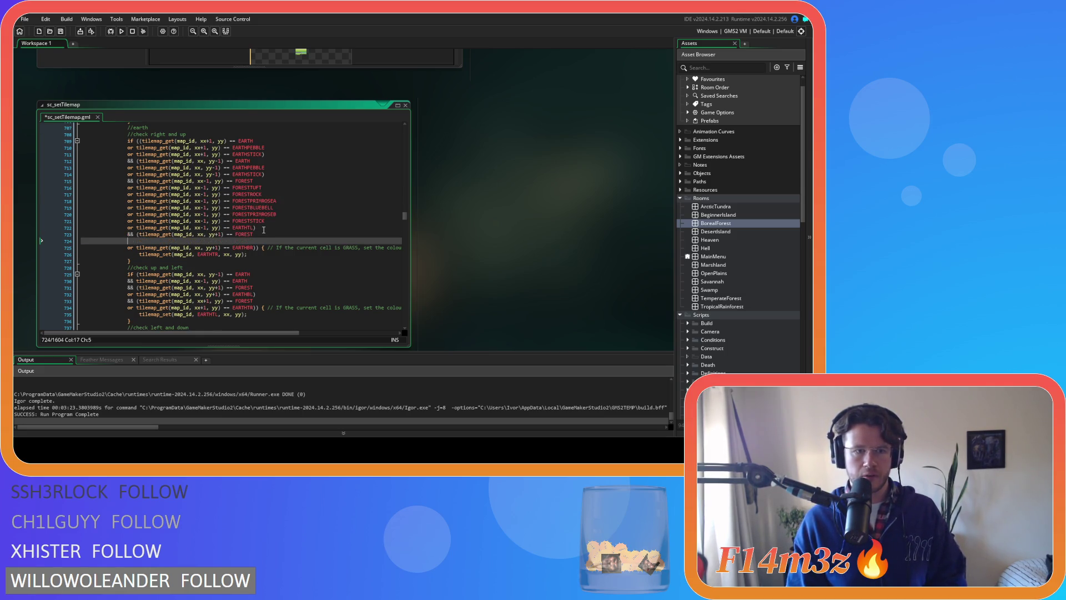
key(ctrl+v)
click(207, 241)
key(BackSpace)
key(BackSpace)
click(207, 247)
key(BackSpace)
key(BackSpace)
click(208, 254)
key(BackSpace)
key(BackSpace)
click(208, 261)
key(BackSpace)
key(BackSpace)
click(206, 267)
key(BackSpace)
key(BackSpace)
- Change yy to yy+1 on each of the five pasted FOREST variant lines
click(217, 274)
key(BackSpace)
key(BackSpace)
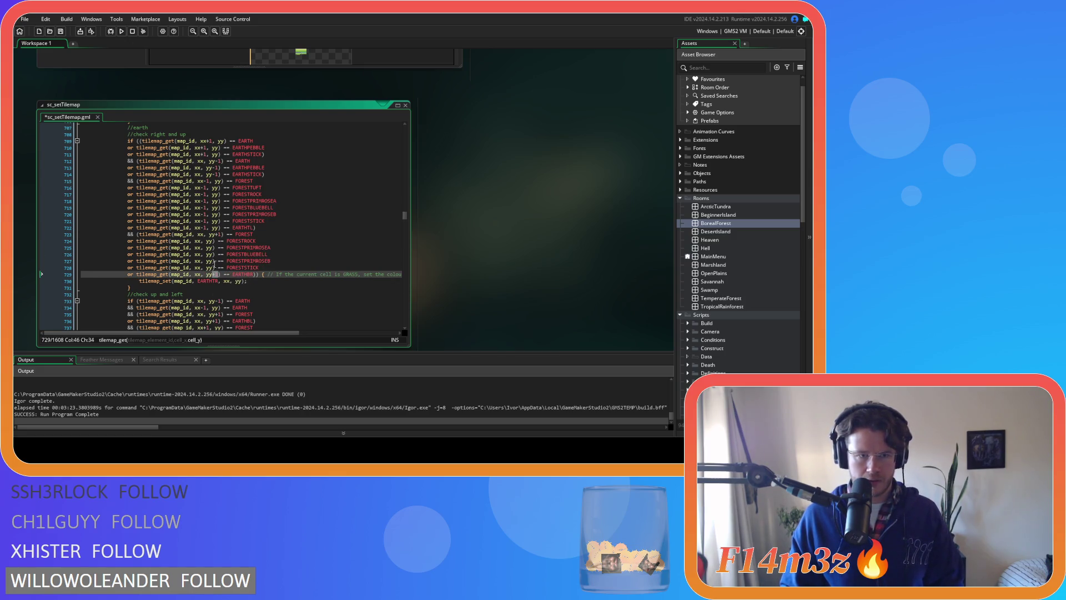
click(214, 241)
text(+1)
click(214, 247)
text(+1)
click(213, 254)
text(+1)
click(214, 261)
text(+1)
click(214, 267)
text(+1)
- Save the sc_setTilemap script with Ctrl+S
click(282, 255)
key(ctrl+s)
key(Up)
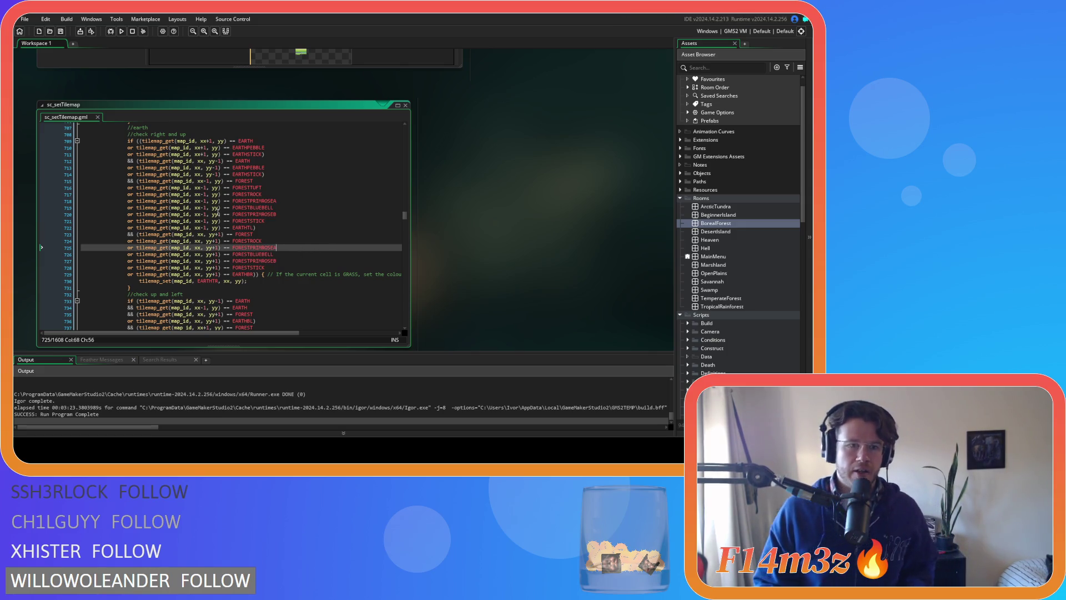
scroll(218, 212, down, 3)
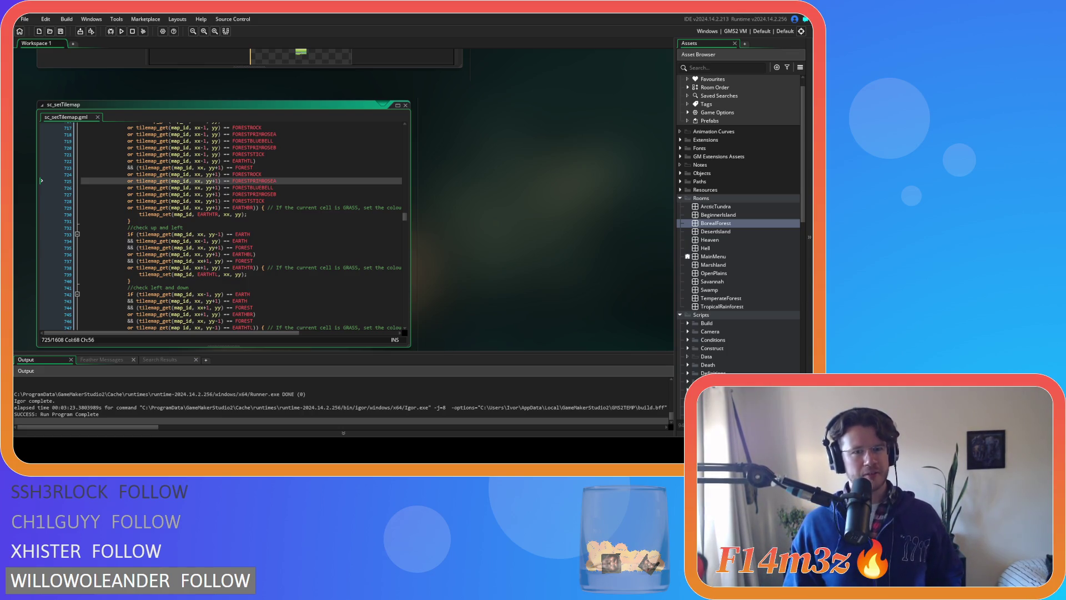
- Review the EARTH and FOREST checks in the right-and-up and up-and-left blocks
click(262, 173)
click(274, 220)
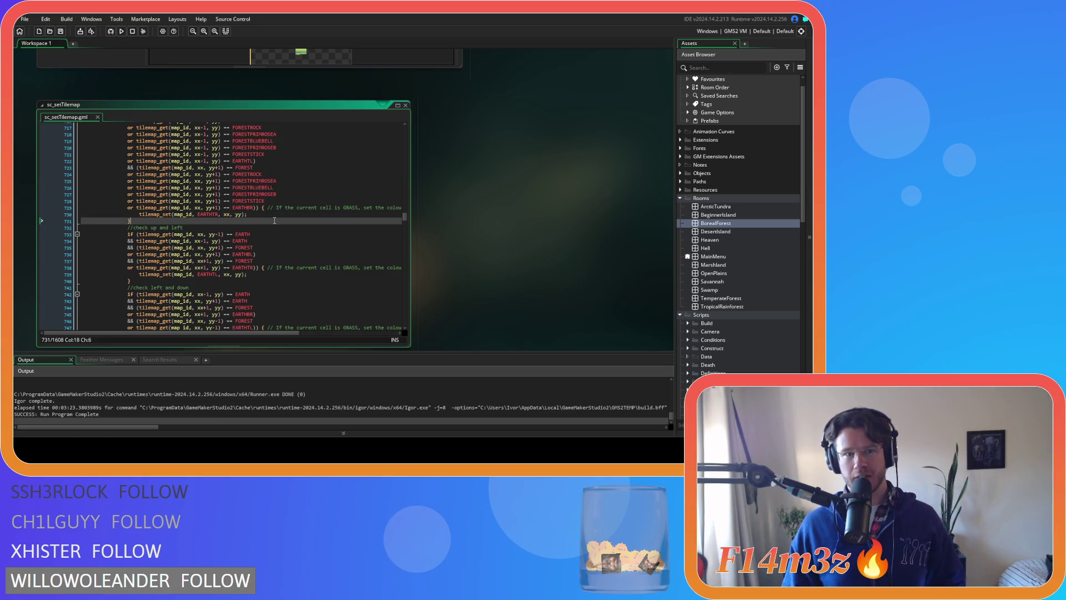
click(284, 254)
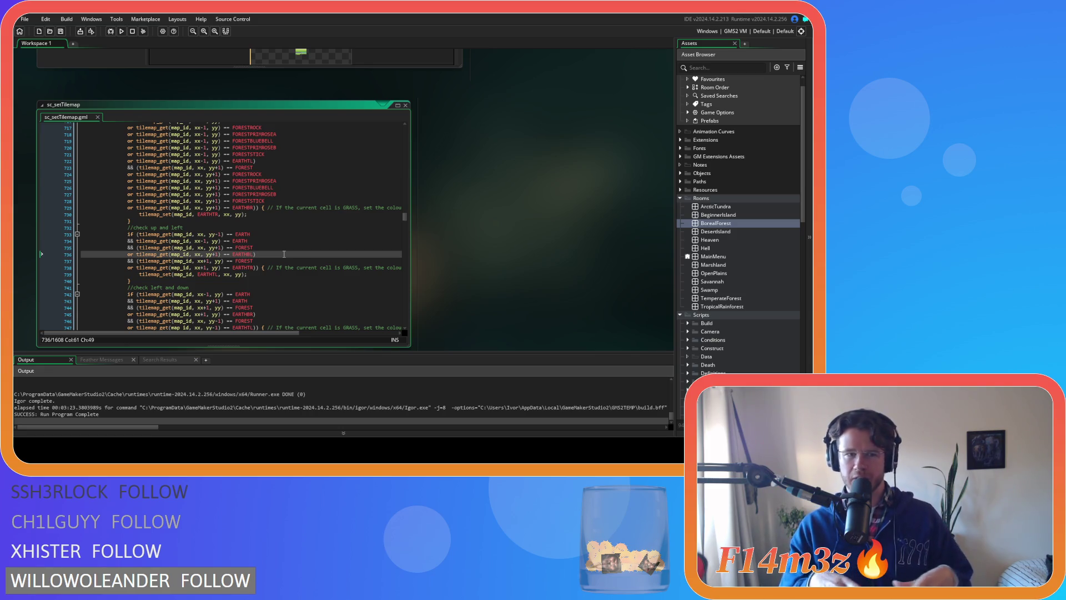
click(274, 247)
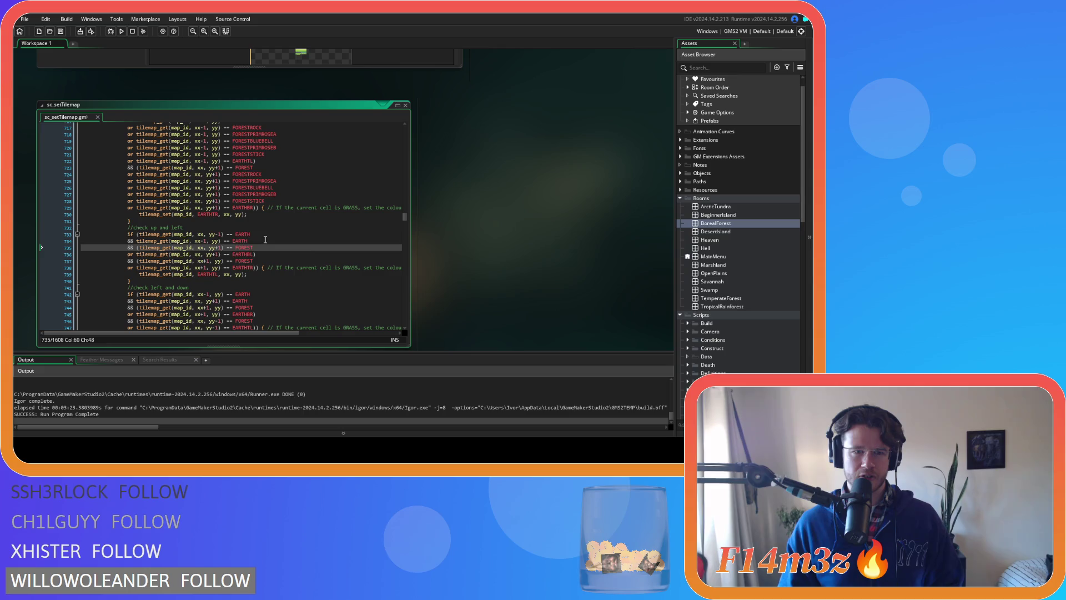
scroll(265, 239, down, 1)
click(274, 251)
click(297, 224)
scroll(297, 227, up, 4)
scroll(297, 226, down, 4)
scroll(279, 242, up, 4)
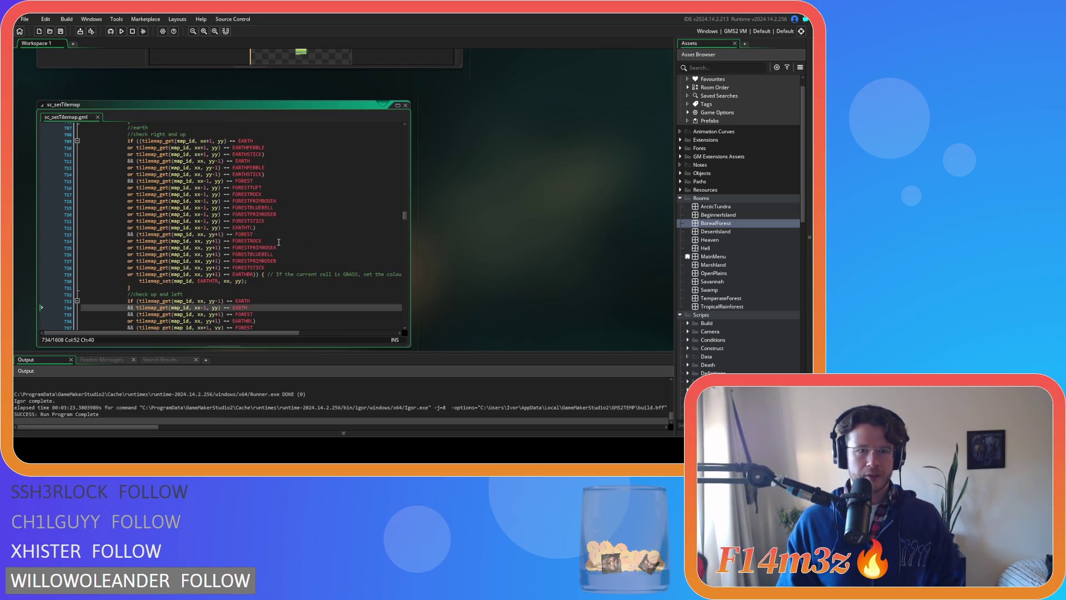
click(282, 234)
scroll(291, 252, down, 3)
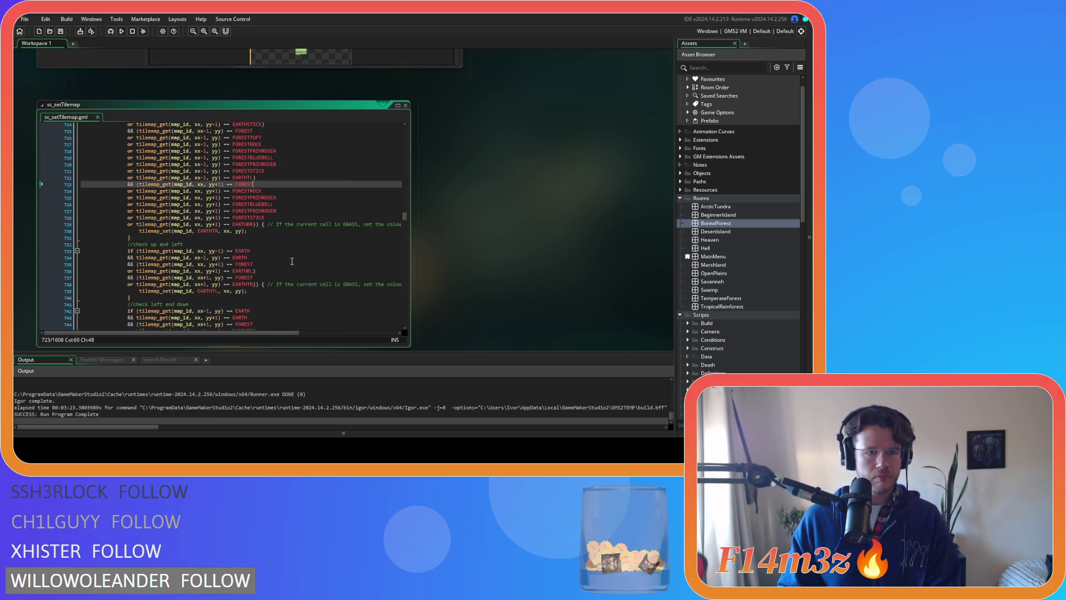
scroll(242, 264, up, 4)
click(279, 174)
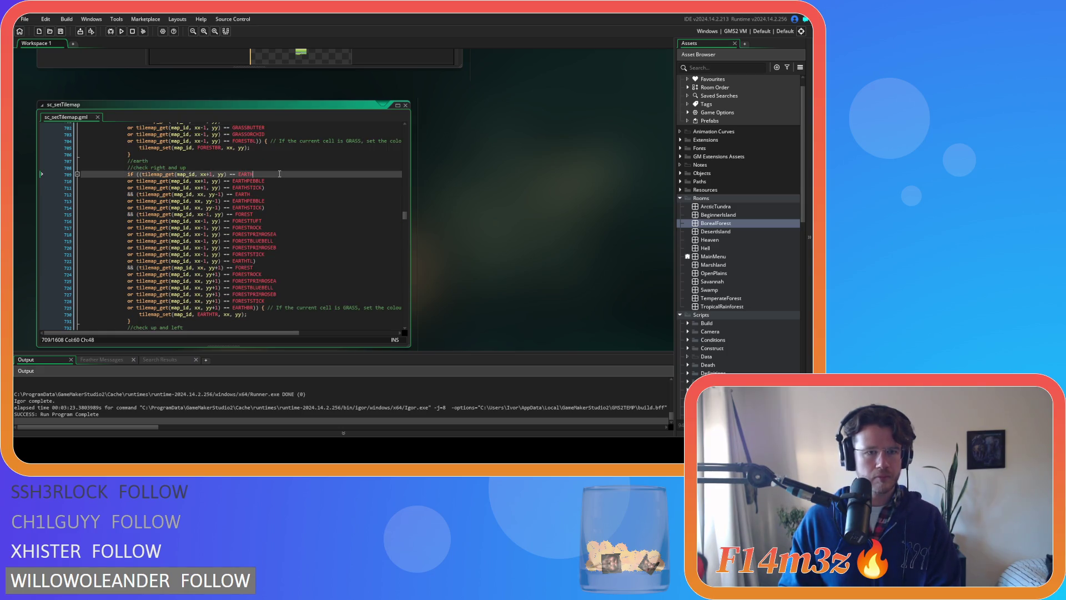
click(276, 185)
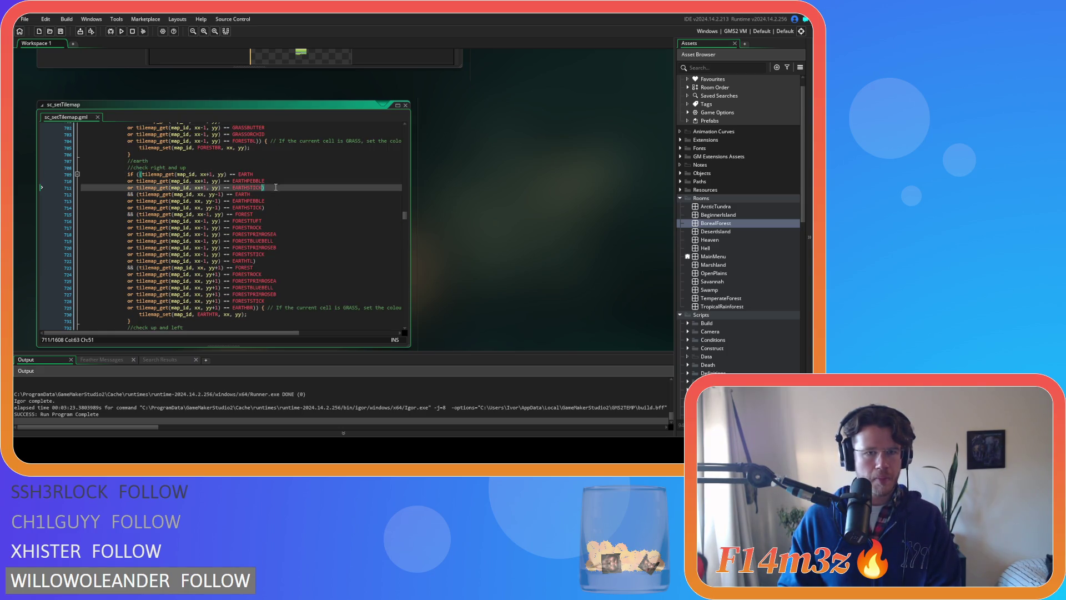
scroll(297, 238, down, 3)
scroll(297, 239, up, 2)
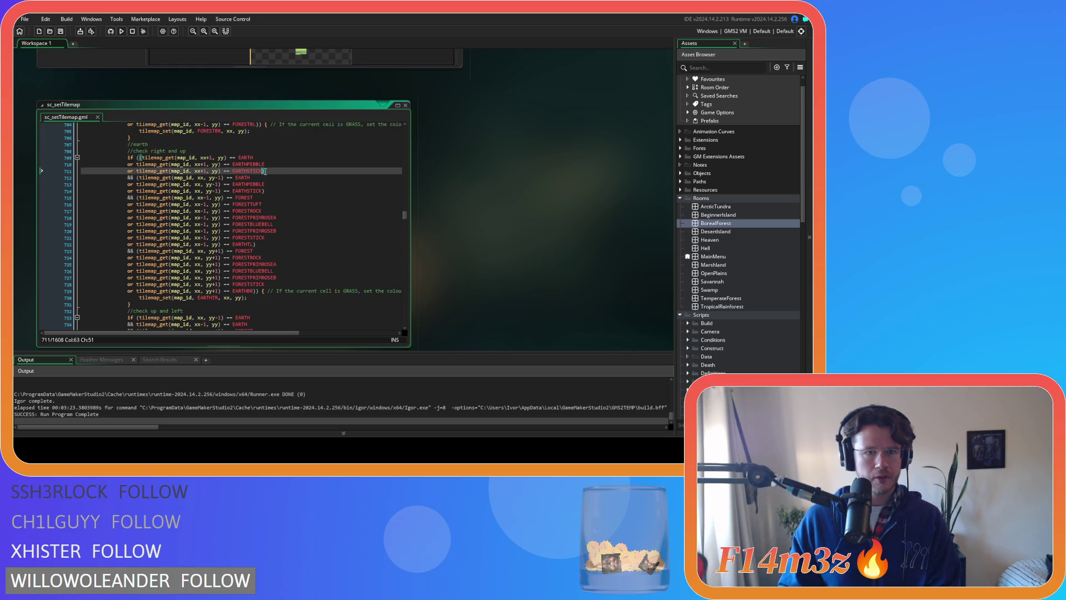
scroll(265, 196, down, 3)
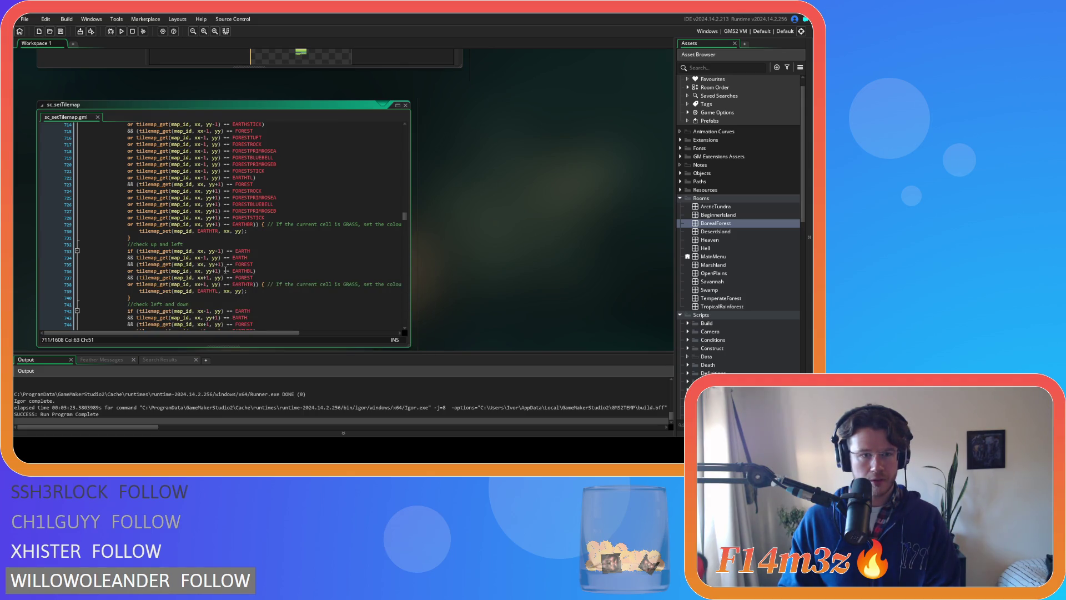
- Add '(' before and ')' after the up-and-left block's first EARTH check, then select the EARTHPEBBLE/EARTHSTICK lines
click(276, 251)
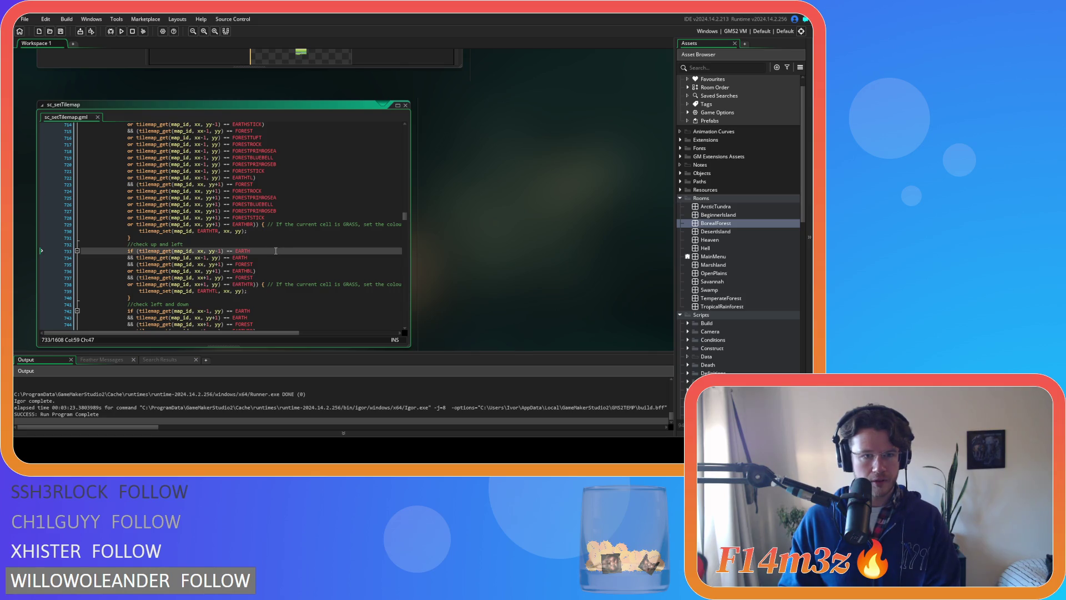
click(139, 251)
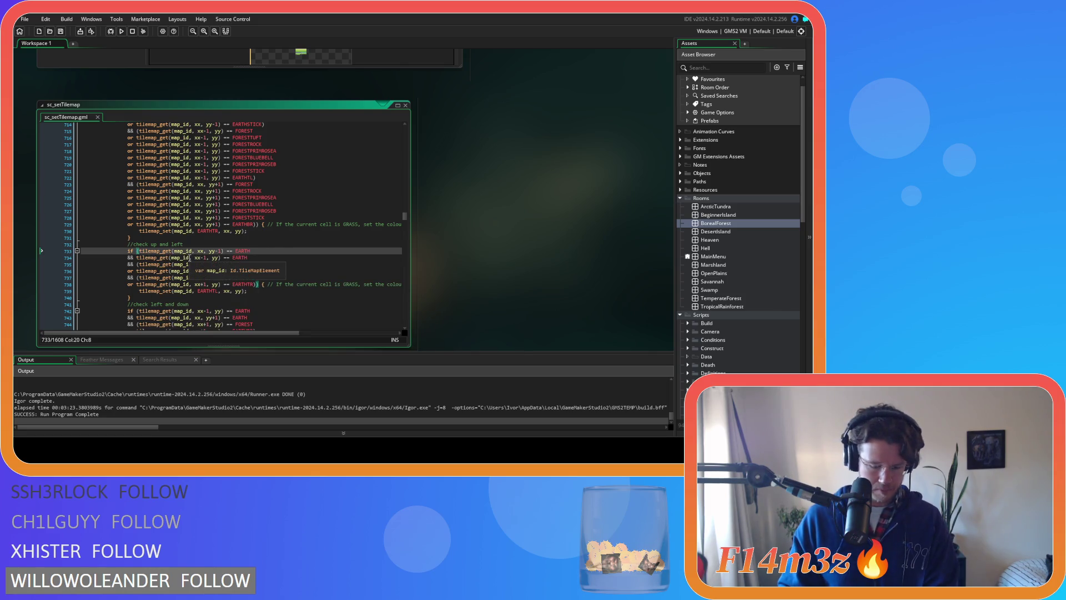
text(()
click(263, 251)
text())
scroll(280, 232, up, 4)
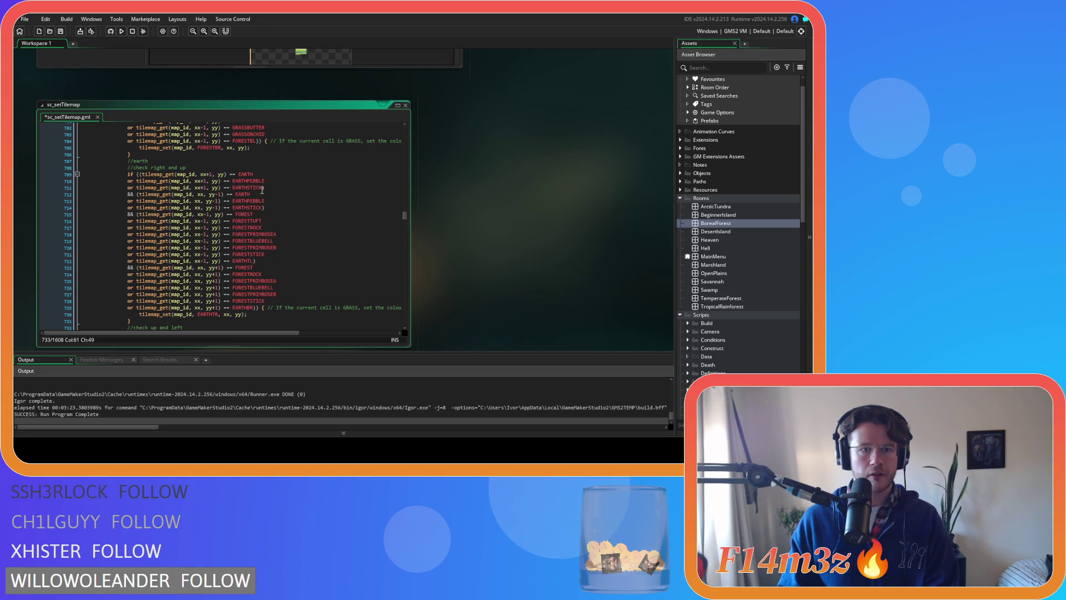
drag(262, 188, 127, 181)
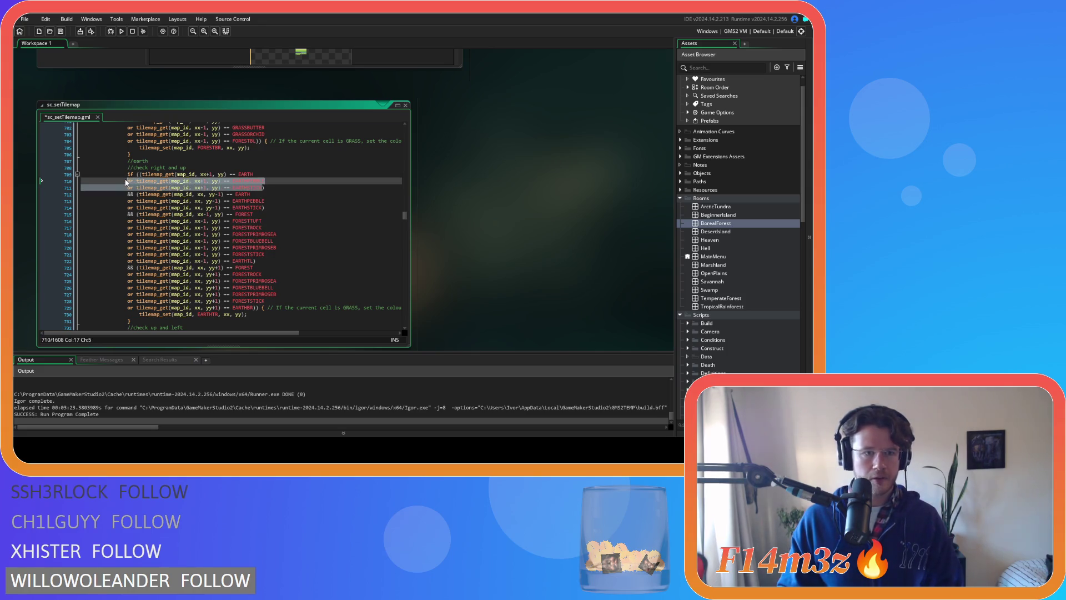
- Paste the EARTHPEBBLE and EARTHSTICK lines below the up-and-left block's above-neighbour EARTH check
scroll(232, 218, down, 7)
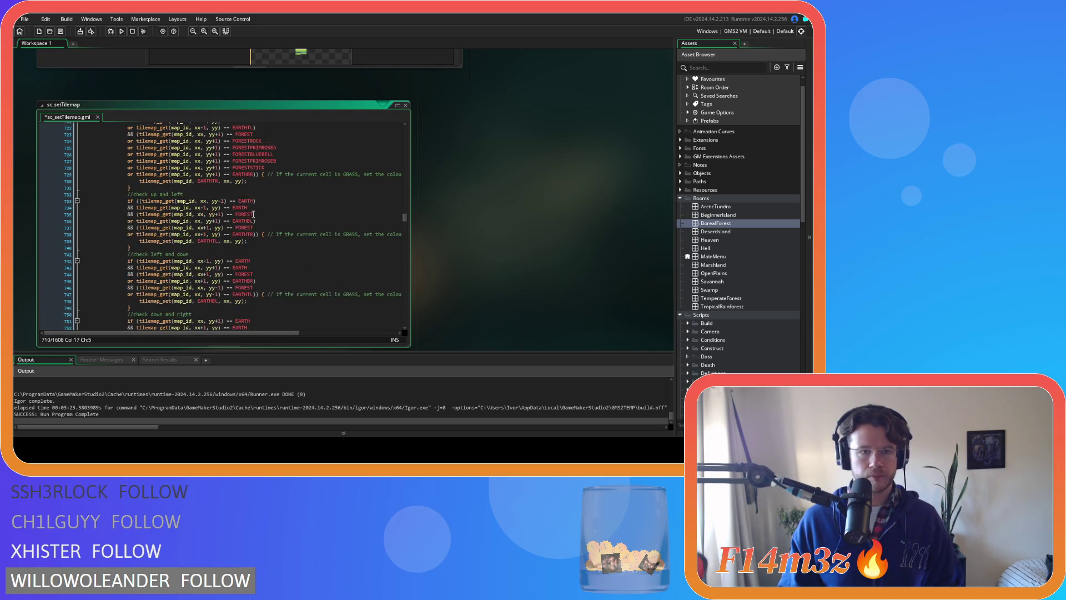
click(254, 200)
key(BackSpace)
key(Return)
key(ctrl+v)
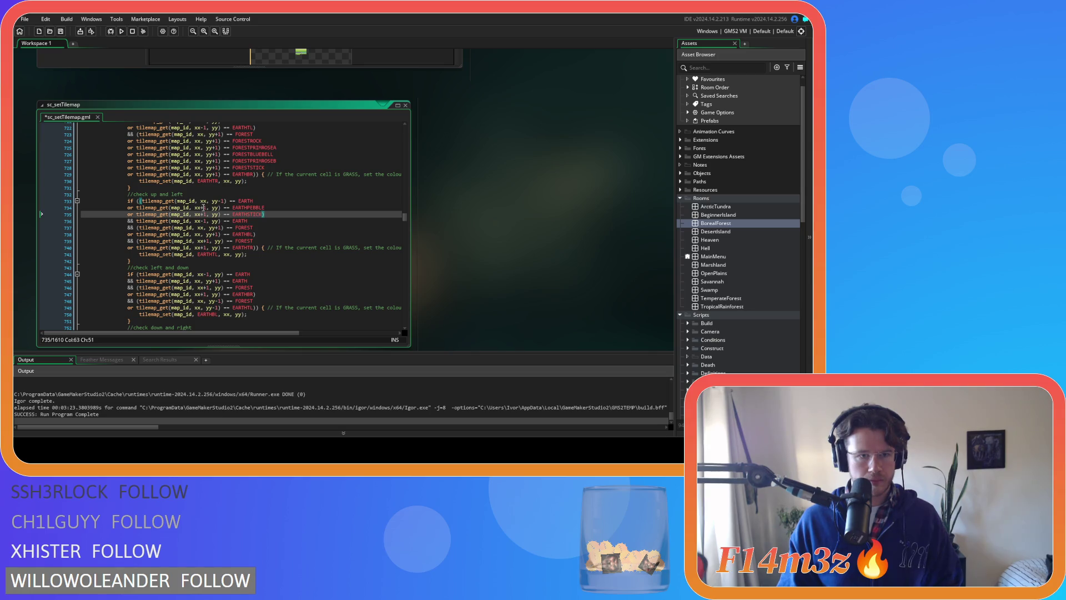
- Change the pasted lines' offsets from xx+1, yy to xx, yy-1 and save
click(205, 208)
key(BackSpace)
key(BackSpace)
click(207, 214)
key(BackSpace)
key(BackSpace)
click(214, 208)
text(-1)
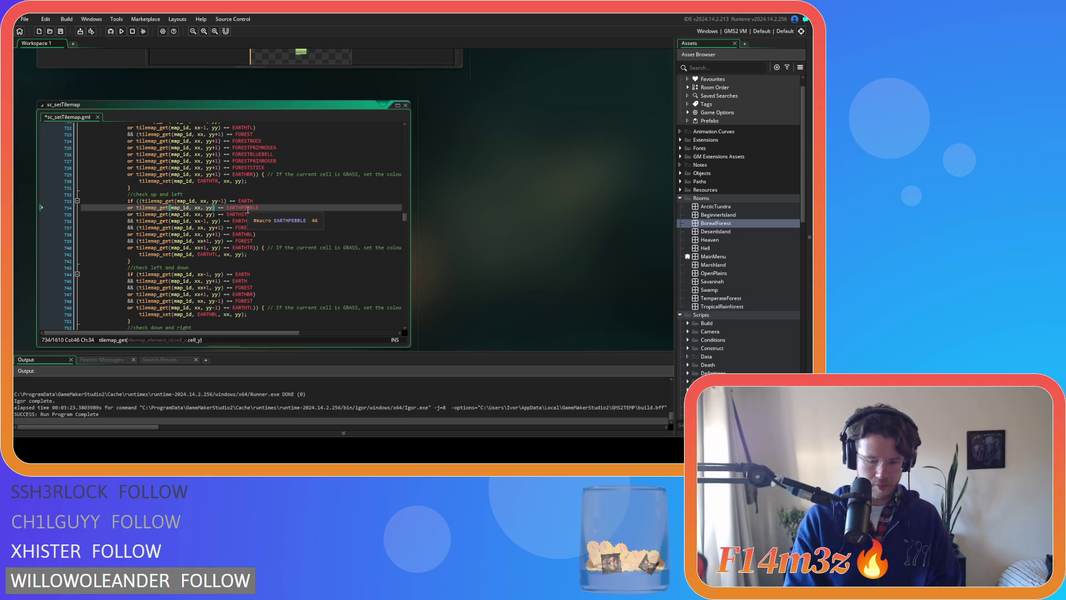
key(Down)
text(-1)
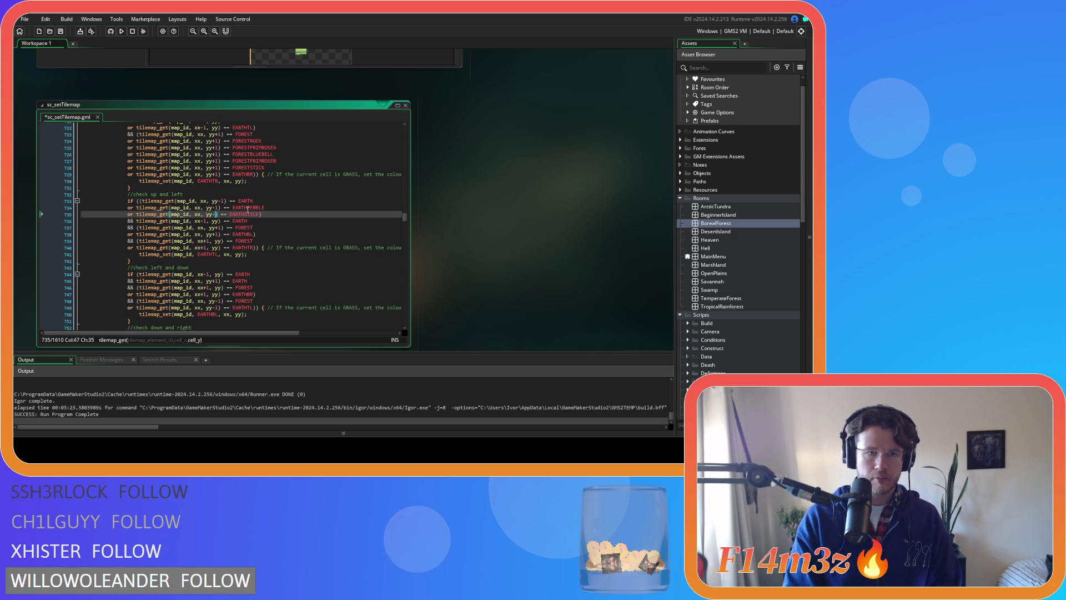
key(ctrl+s)
- Add '(' before the left EARTH check, open a line below it, and select the yy-1 EARTHPEBBLE/EARTHSTICK lines
scroll(278, 211, up, 2)
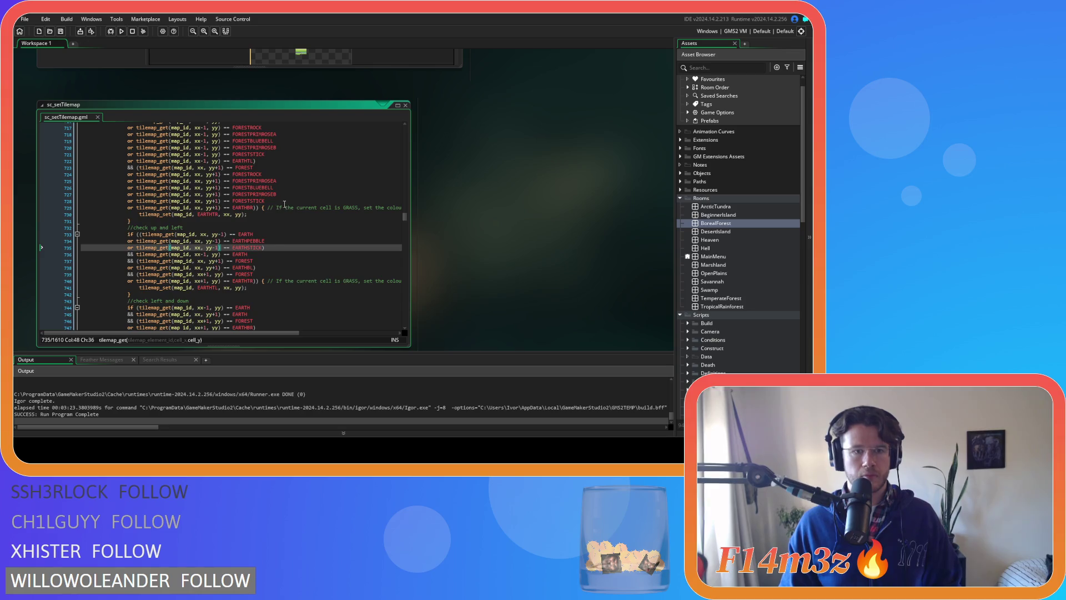
click(137, 254)
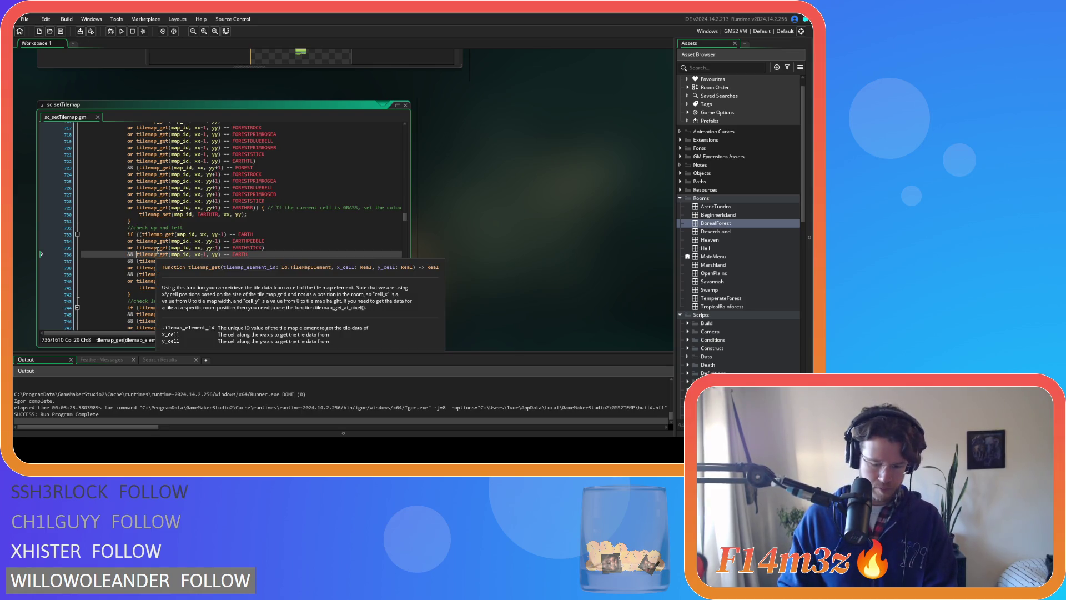
text(()
click(263, 255)
key(Return)
scroll(263, 255, up, 4)
drag(262, 191, 146, 189)
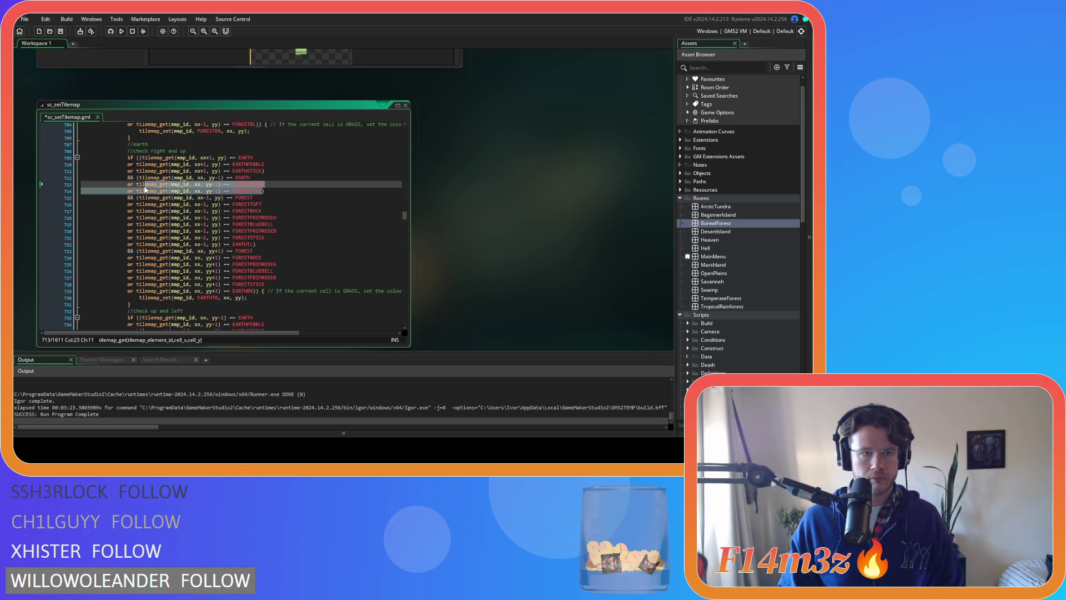
- Paste the two EARTHPEBBLE/EARTHSTICK lines below the left EARTH check and change yy-1 to yy
click(128, 184)
scroll(245, 245, down, 5)
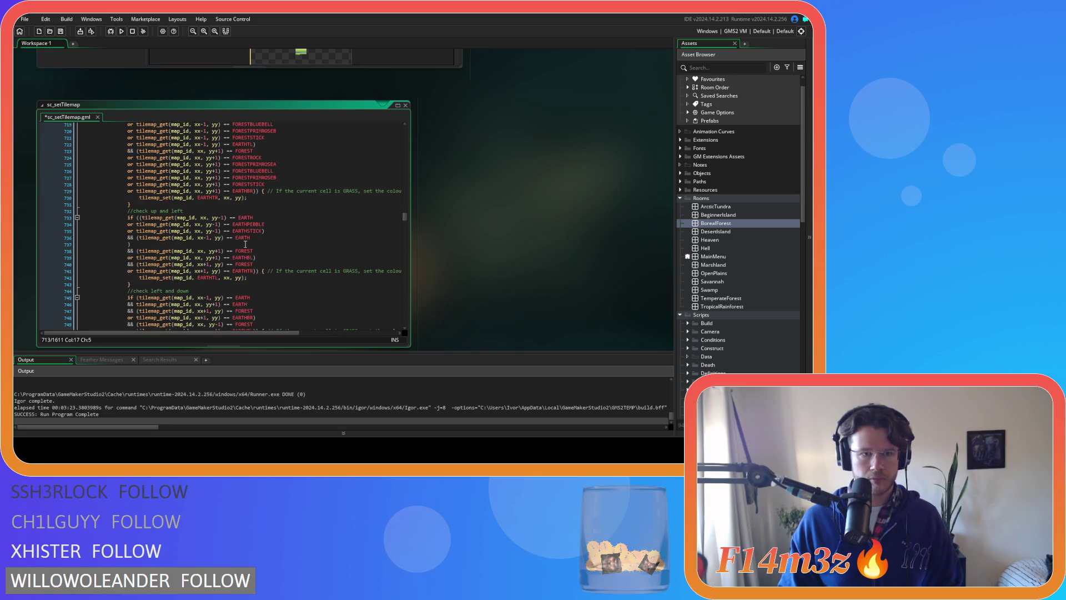
click(128, 244)
key(ctrl+v)
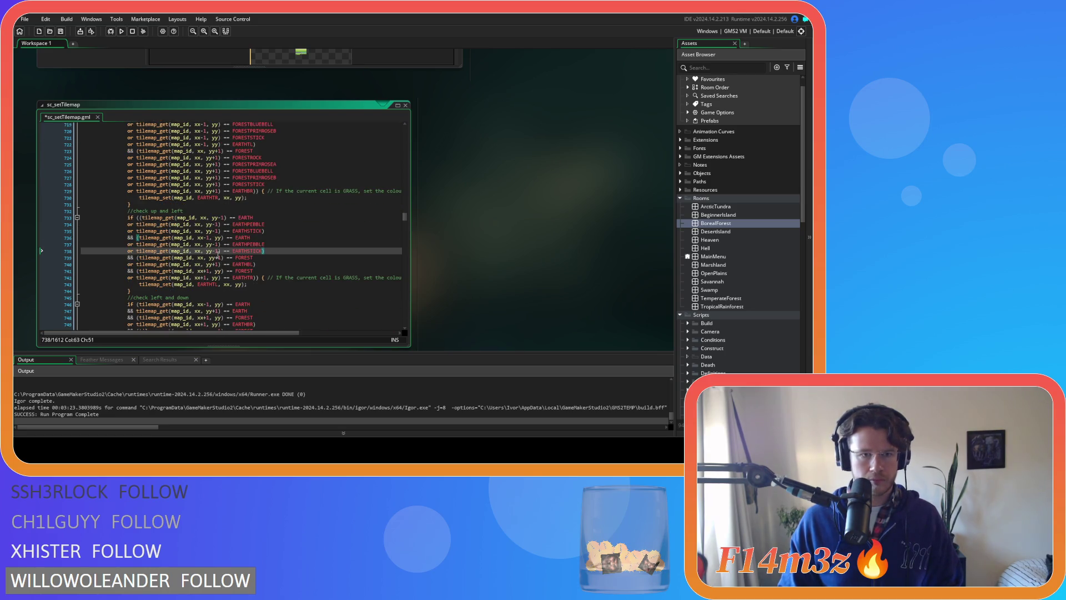
click(218, 244)
key(BackSpace)
key(BackSpace)
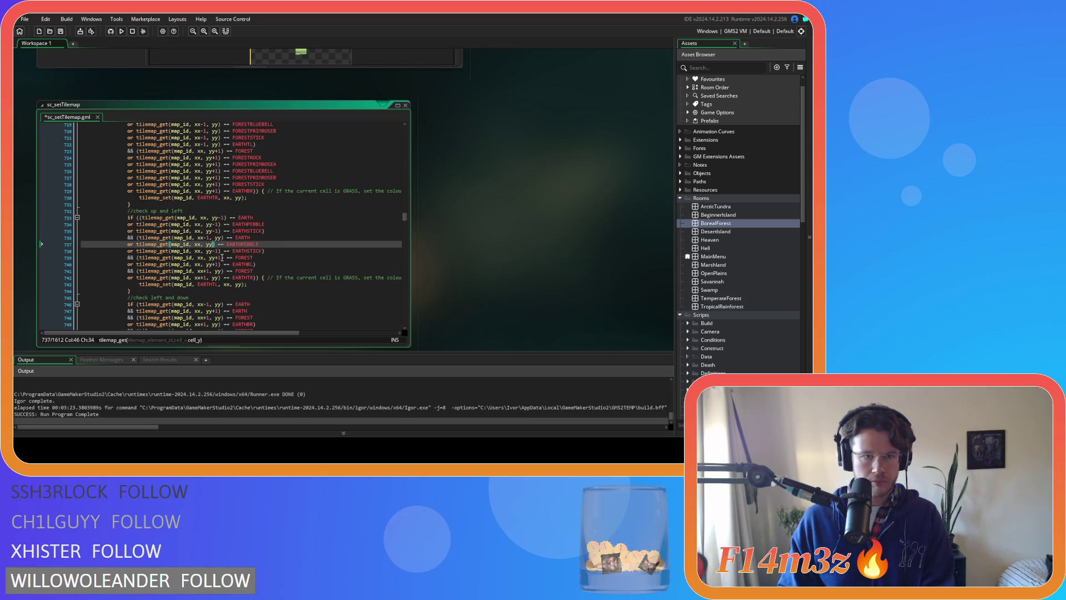
click(218, 251)
key(BackSpace)
key(BackSpace)
- Change xx to xx-1 on both pasted lines and save the script
click(202, 244)
text(-1)
key(Down)
click(203, 251)
text(-1)
key(ctrl+s)
key(End)
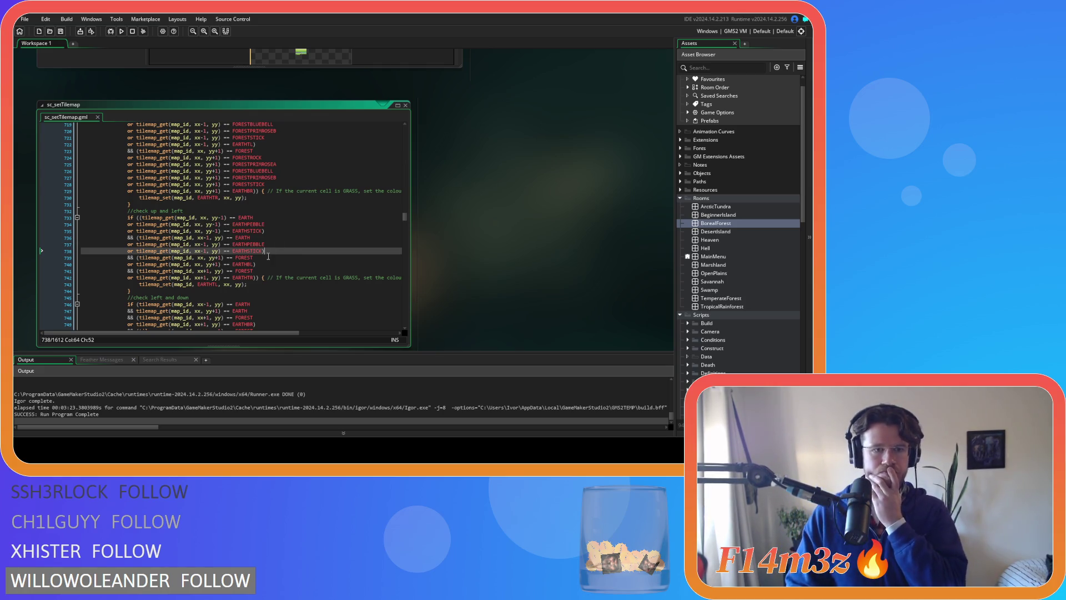
- Review the forest variant lines above and go to the FORESTROCK line of the below check
click(267, 264)
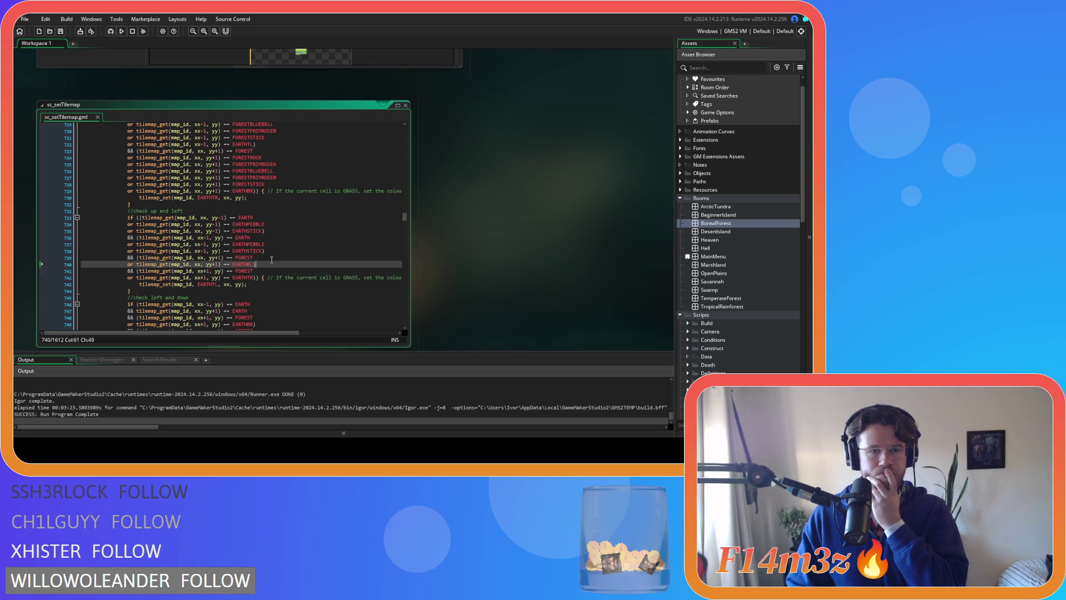
click(271, 260)
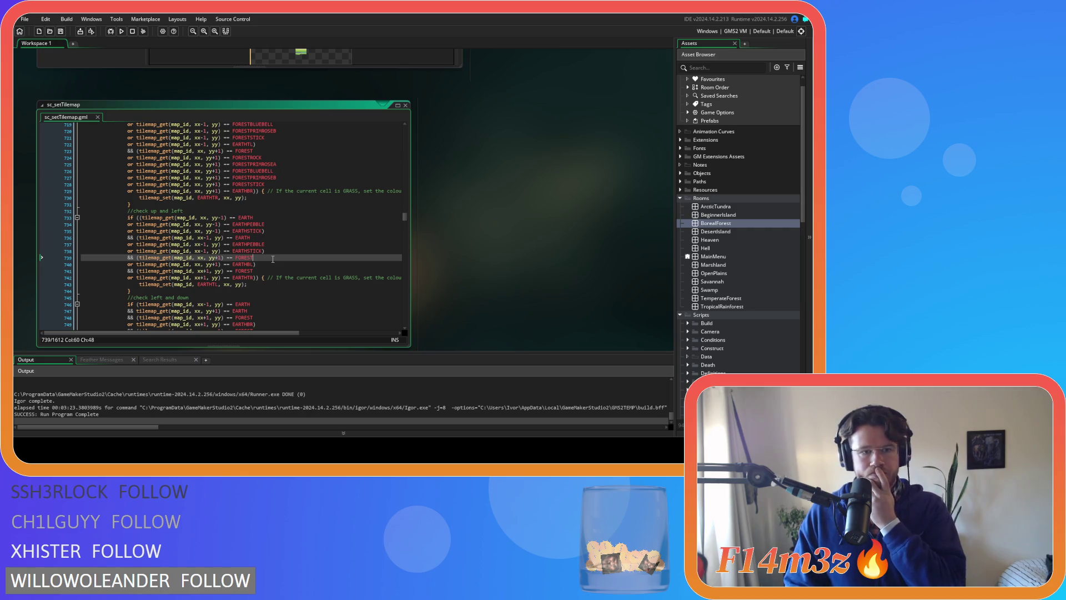
drag(265, 183, 134, 160)
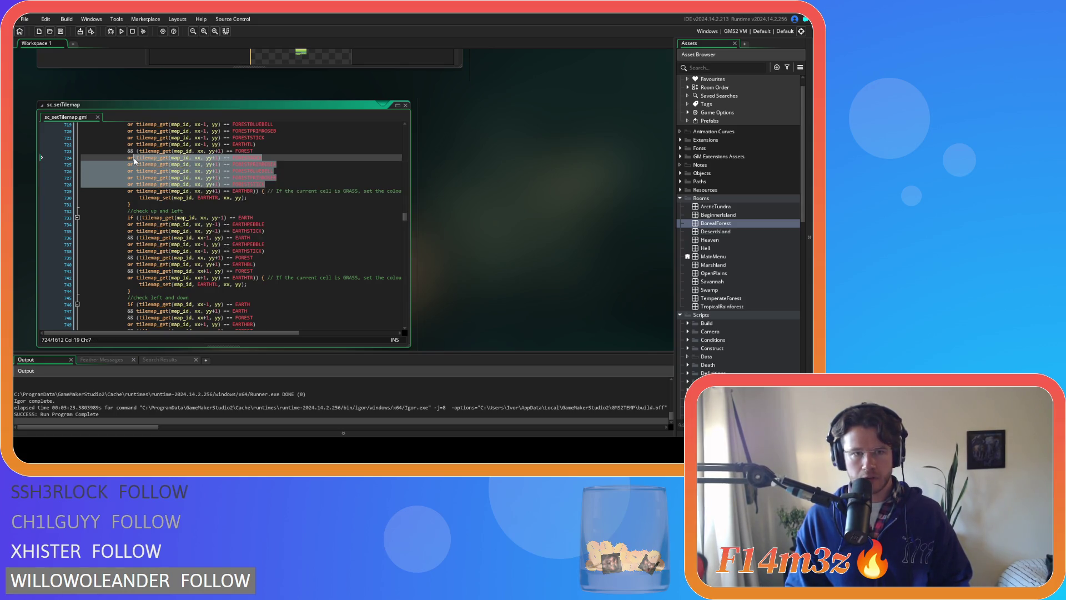
click(289, 170)
scroll(289, 170, up, 3)
click(278, 221)
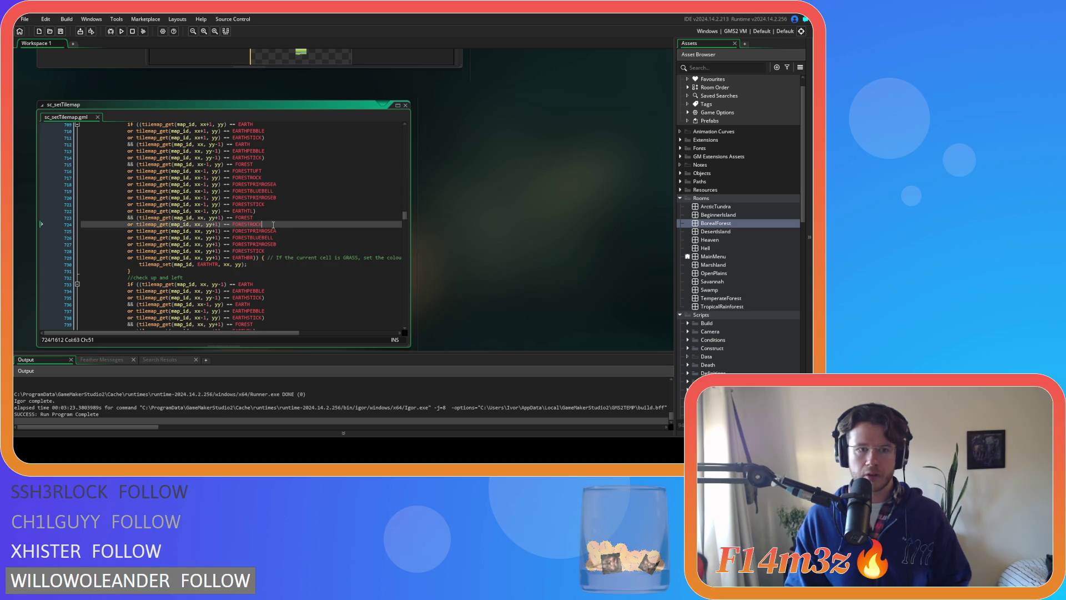
- Duplicate the FORESTROCK line, rename the copy FORESTTUFT, and save
key(ctrl+d)
drag(262, 225, 251, 226)
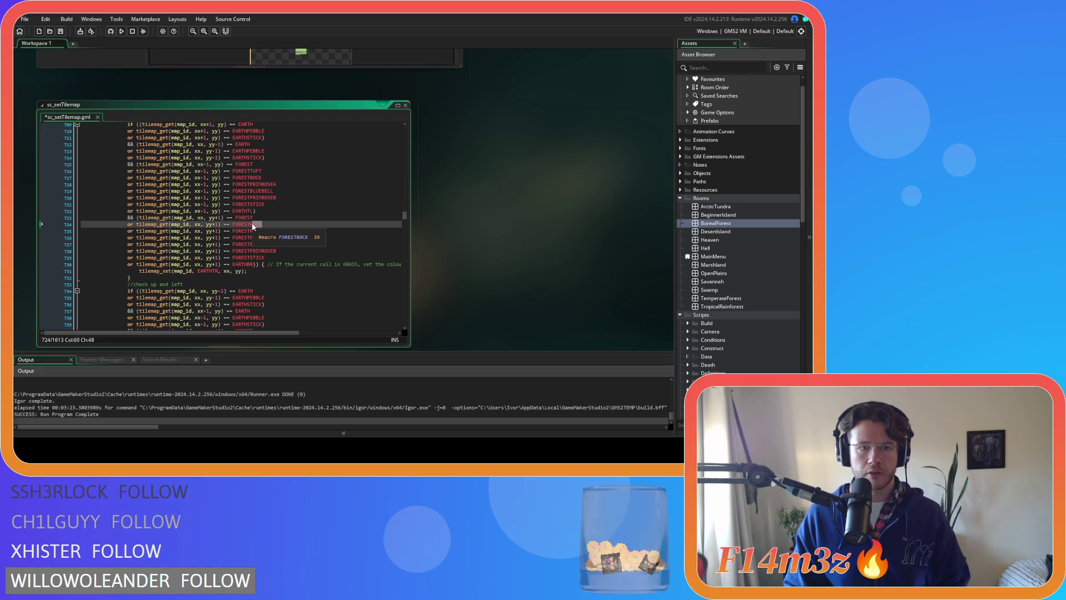
text(TUFT)
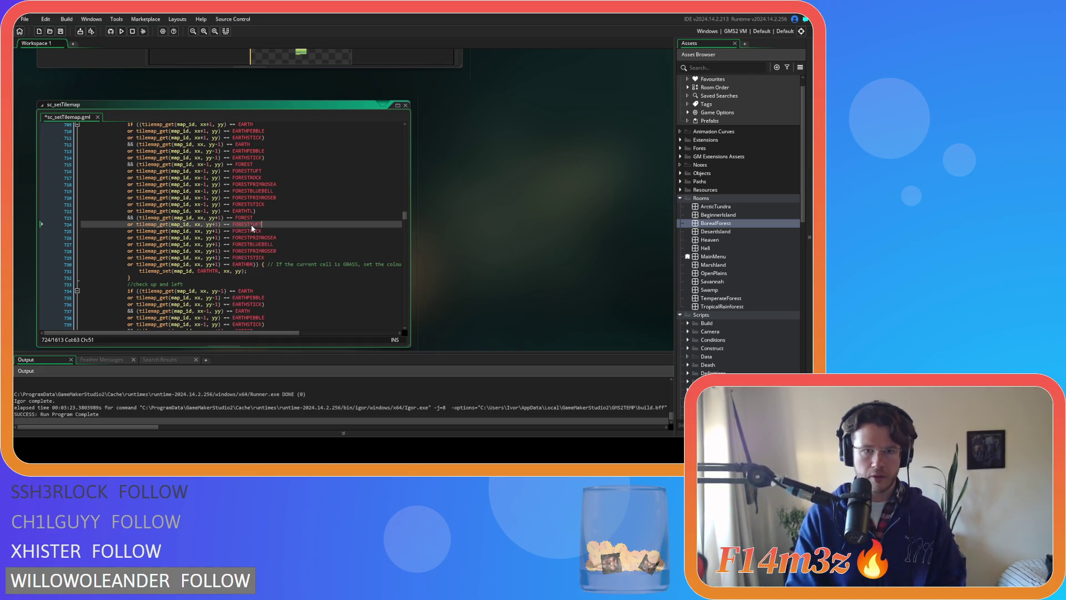
key(ctrl+s)
key(Down)
- Paste the six forest variant lines (lines 724–729) after the up-and-left FOREST check at line 740 and save
drag(267, 257, 129, 231)
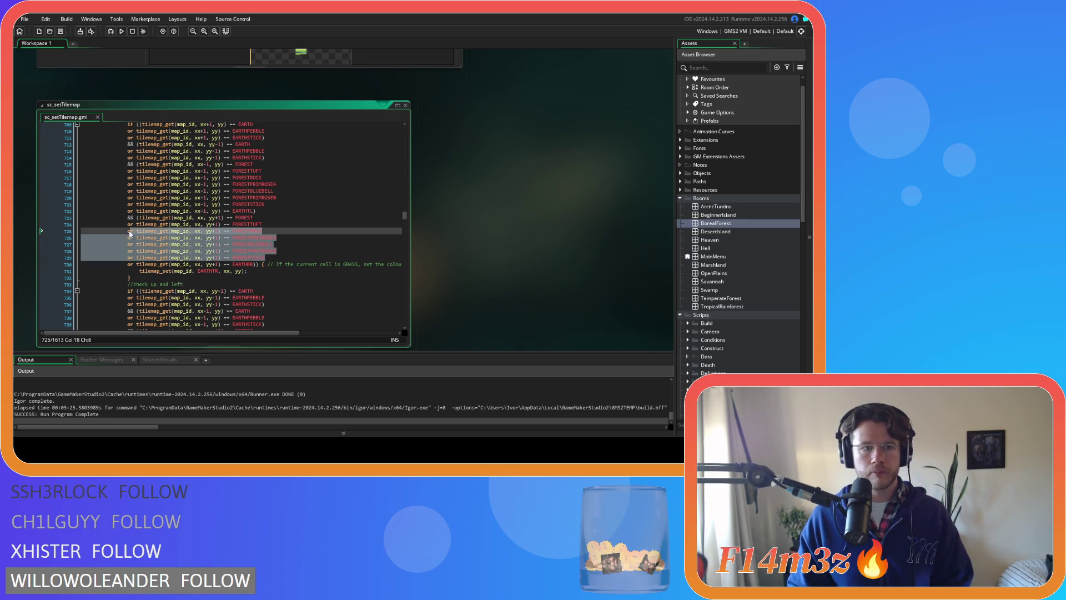
drag(266, 258, 126, 225)
key(ctrl+c)
scroll(299, 252, down, 3)
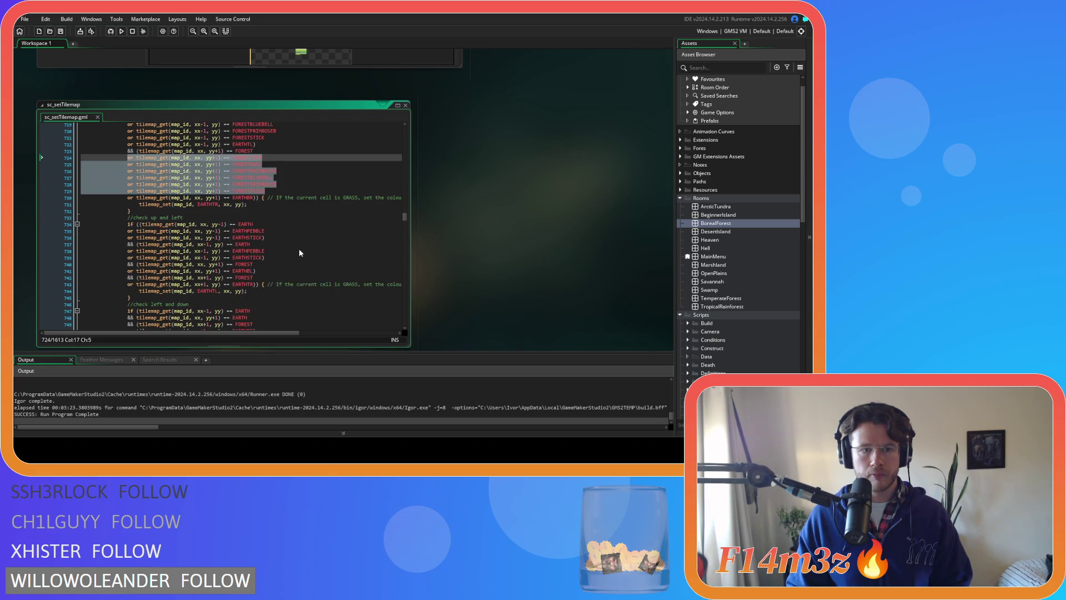
click(277, 264)
click(281, 252)
click(279, 258)
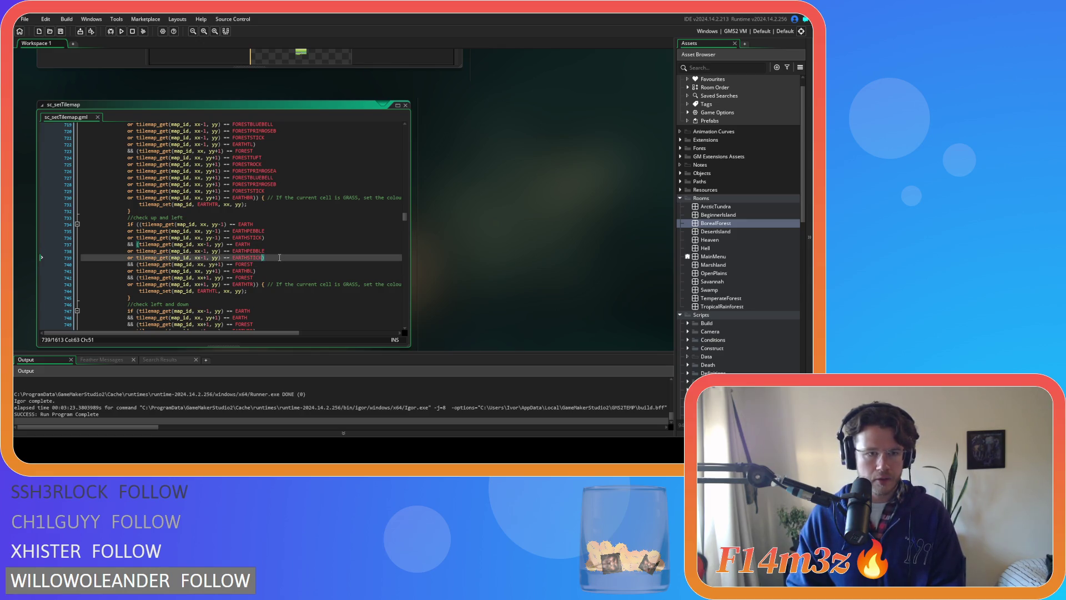
click(262, 265)
key(Return)
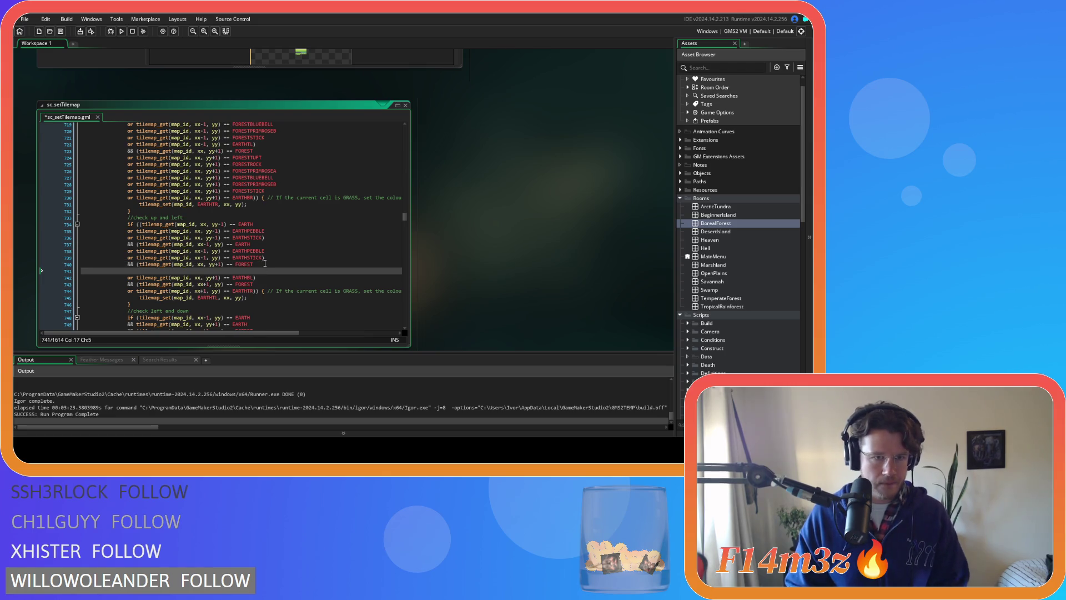
key(ctrl+v)
key(ctrl+s)
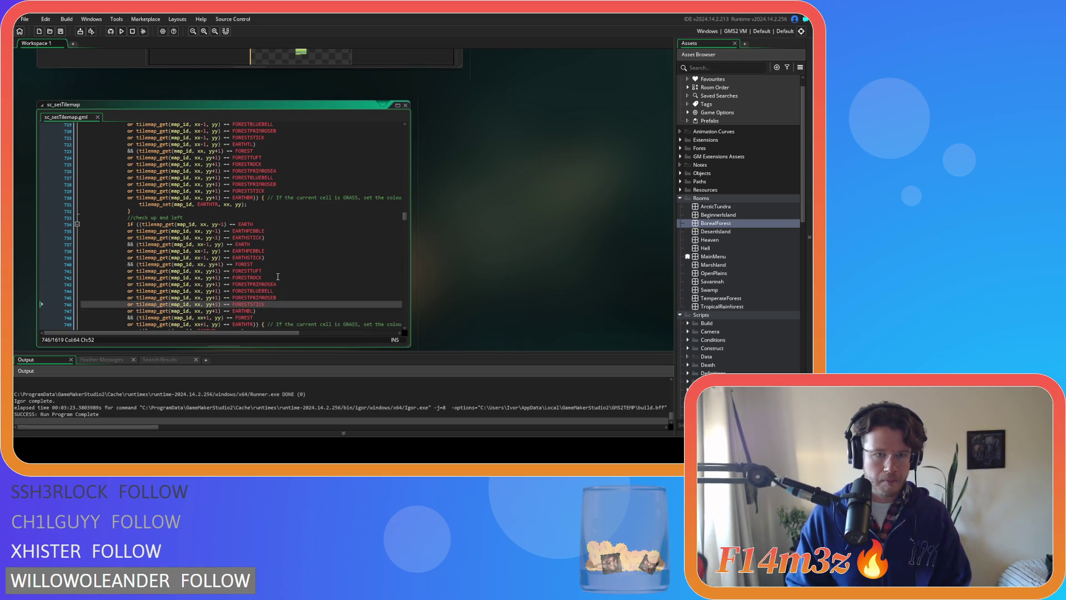
scroll(277, 277, down, 2)
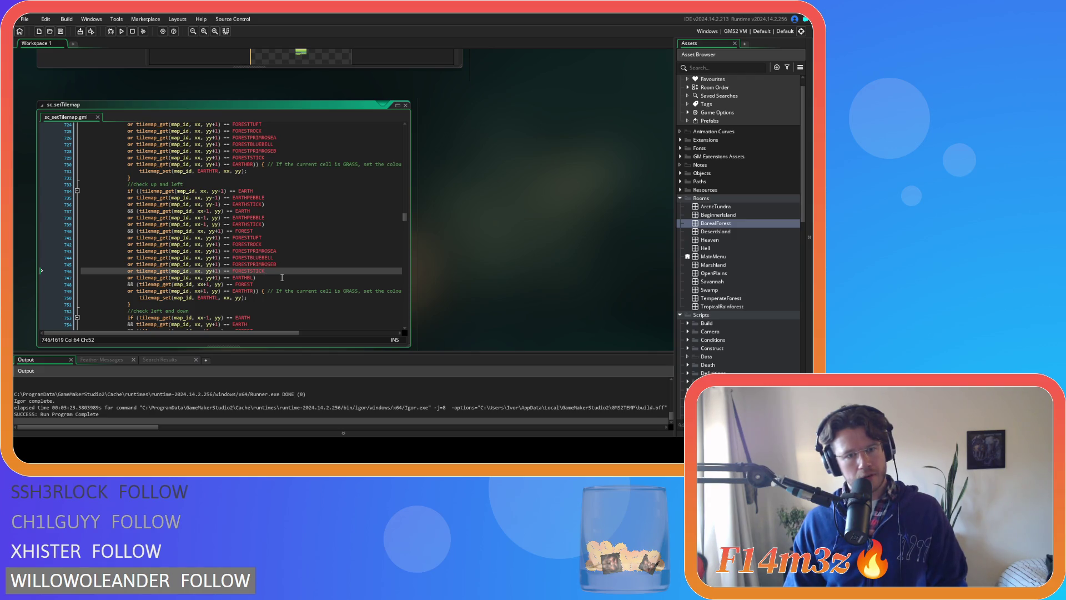
- Paste the forest variant checks from lines 685–690 after line 748 in the up-and-left earth check
scroll(282, 277, up, 3)
scroll(282, 277, up, 9)
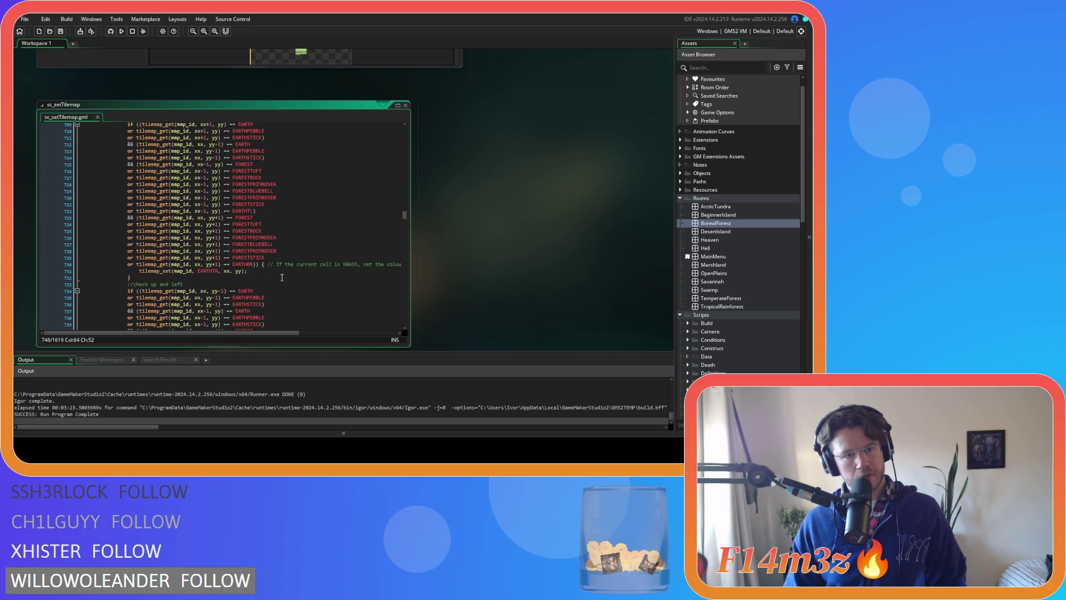
scroll(282, 277, up, 3)
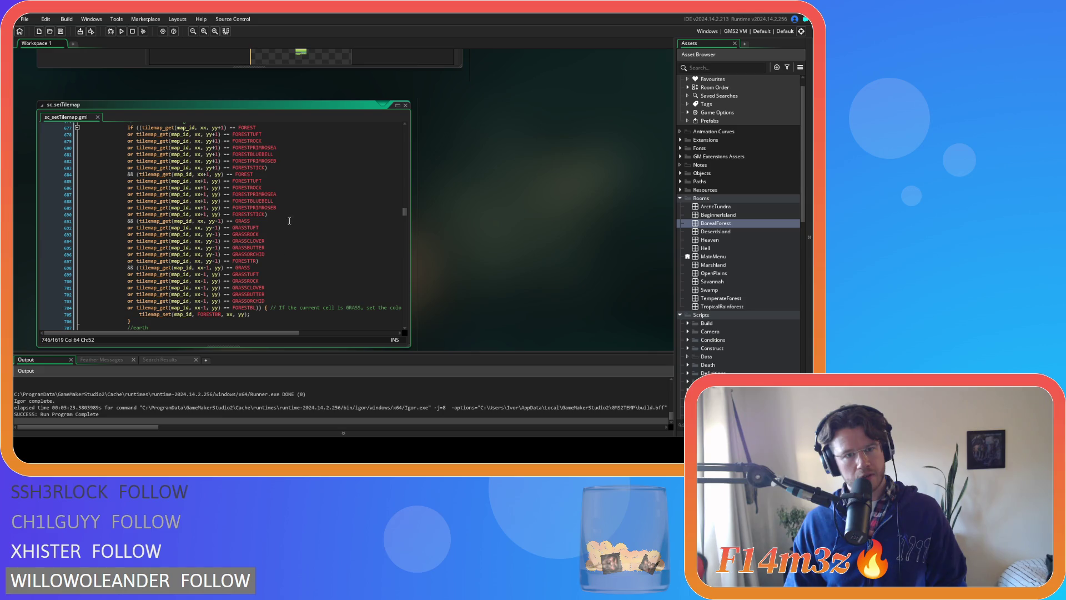
mouse_move(267, 215)
mouse_down()
mouse_move(258, 225)
mouse_move(221, 203)
mouse_move(127, 181)
mouse_up()
key(ctrl+c)
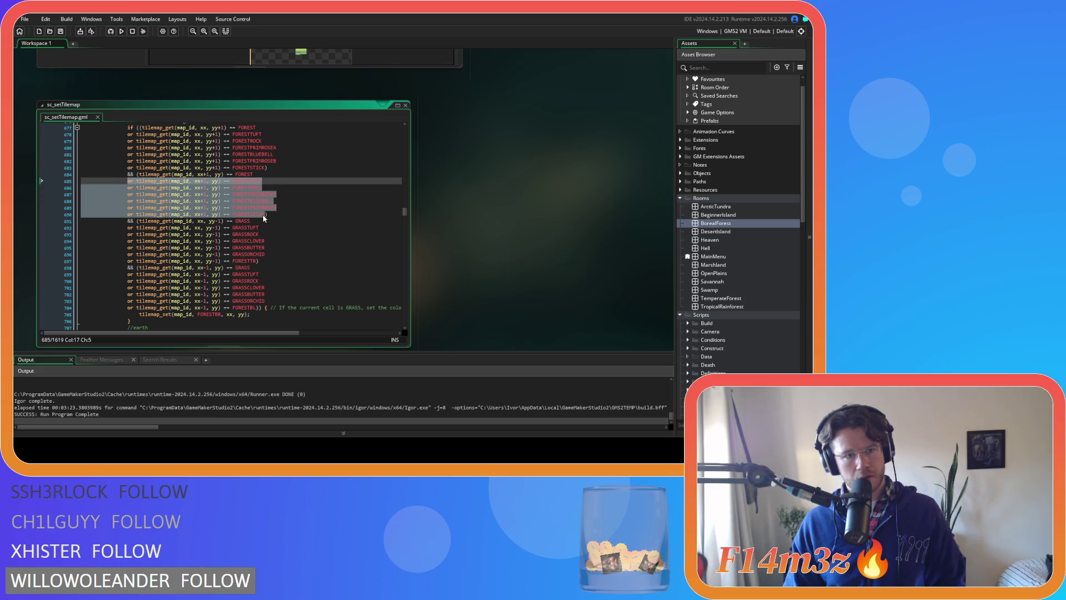
scroll(264, 219, down, 15)
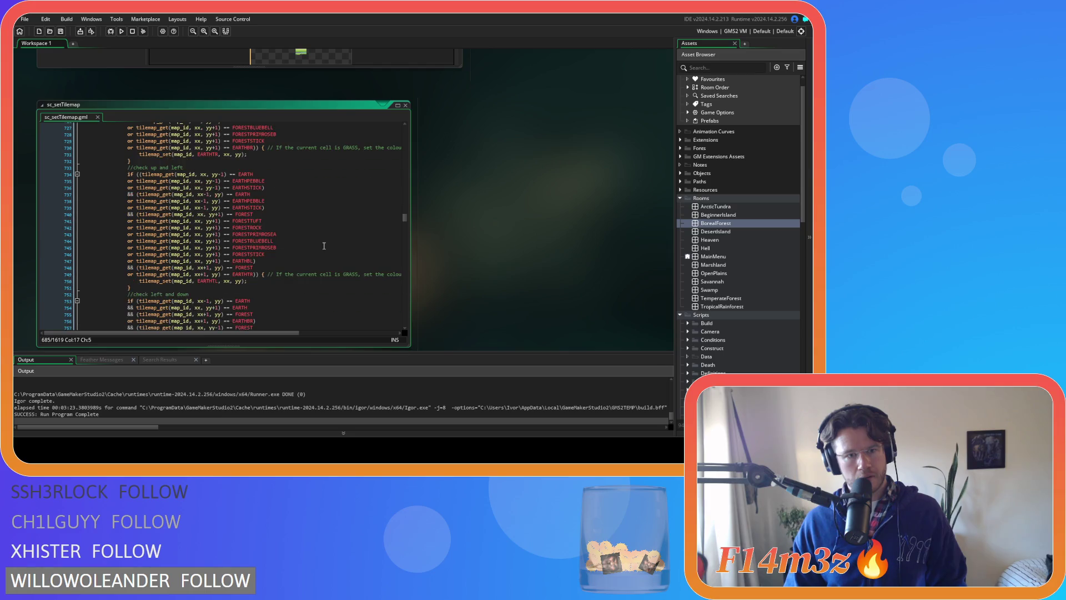
scroll(324, 245, down, 2)
scroll(324, 246, up, 2)
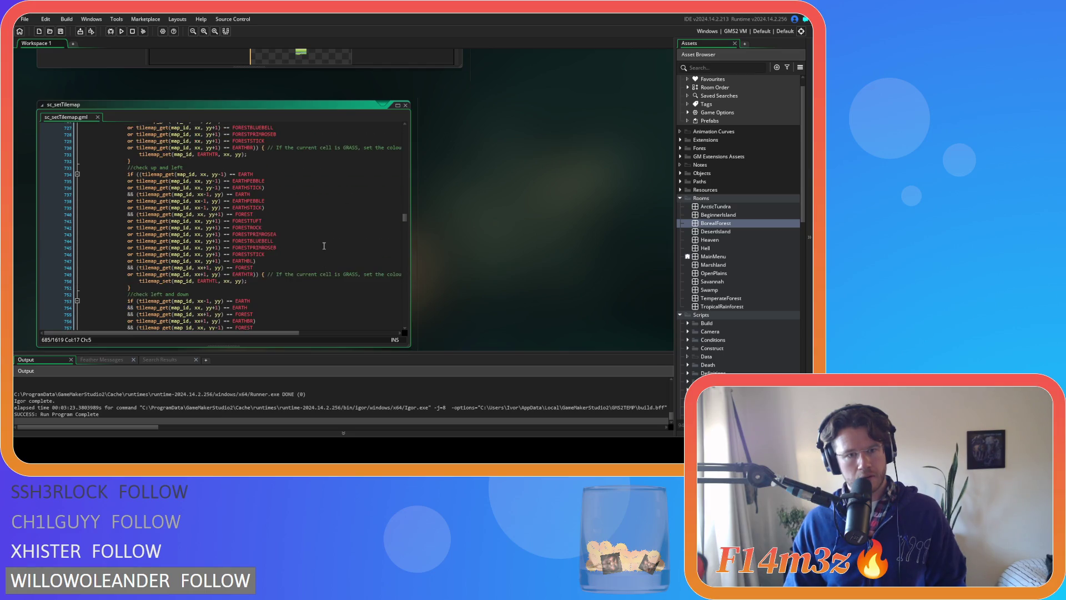
click(254, 267)
key(ctrl+v)
- Review the pasted checks and move to the left-and-down earth check at line 759
click(277, 269)
scroll(277, 269, down, 2)
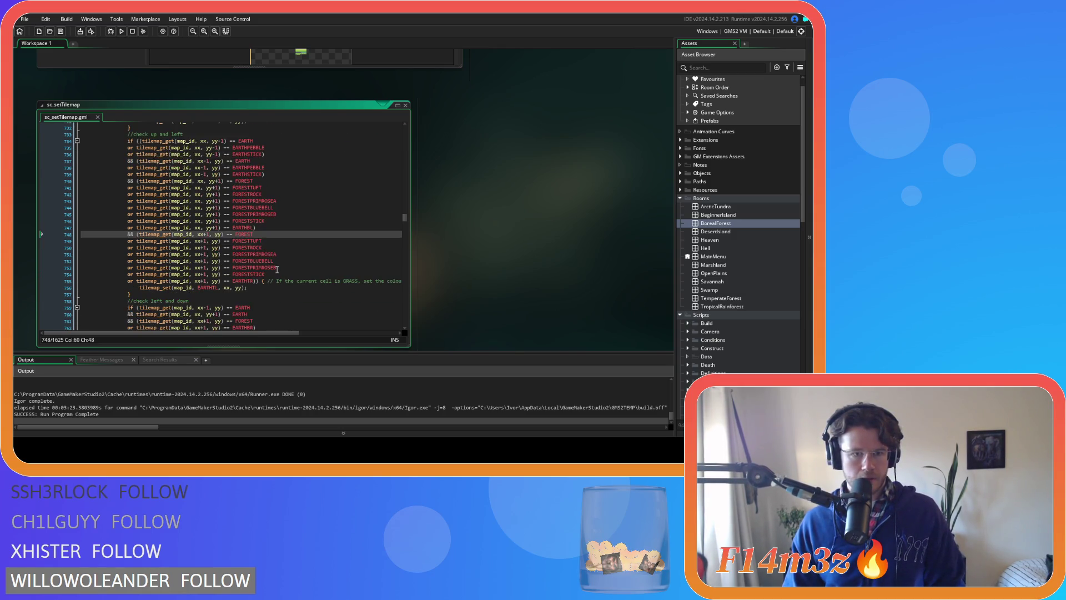
scroll(277, 263, down, 6)
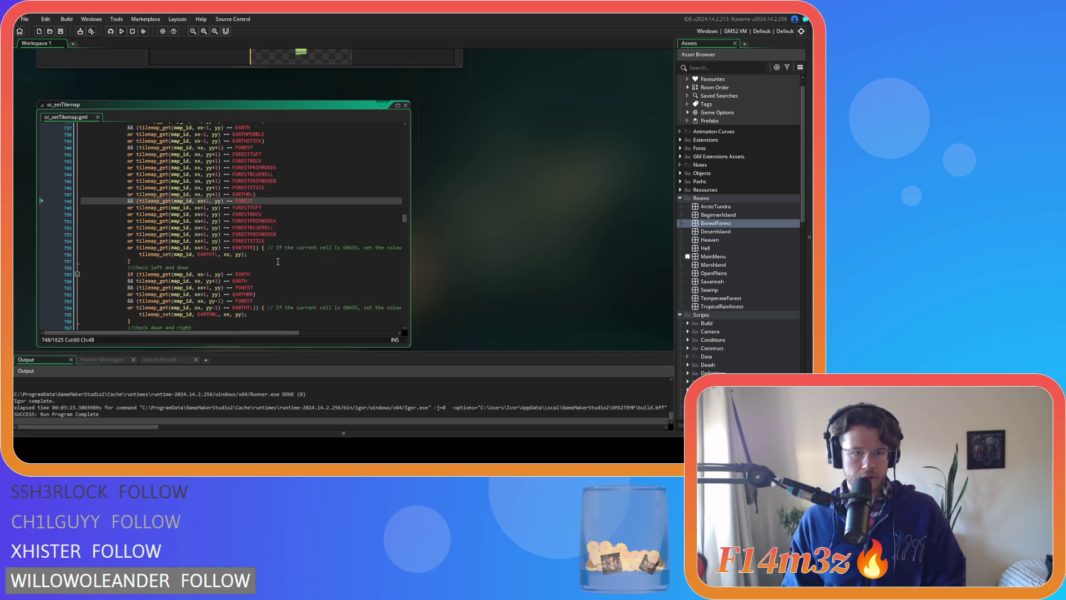
mouse_move(243, 239)
scroll(234, 241, down, 3)
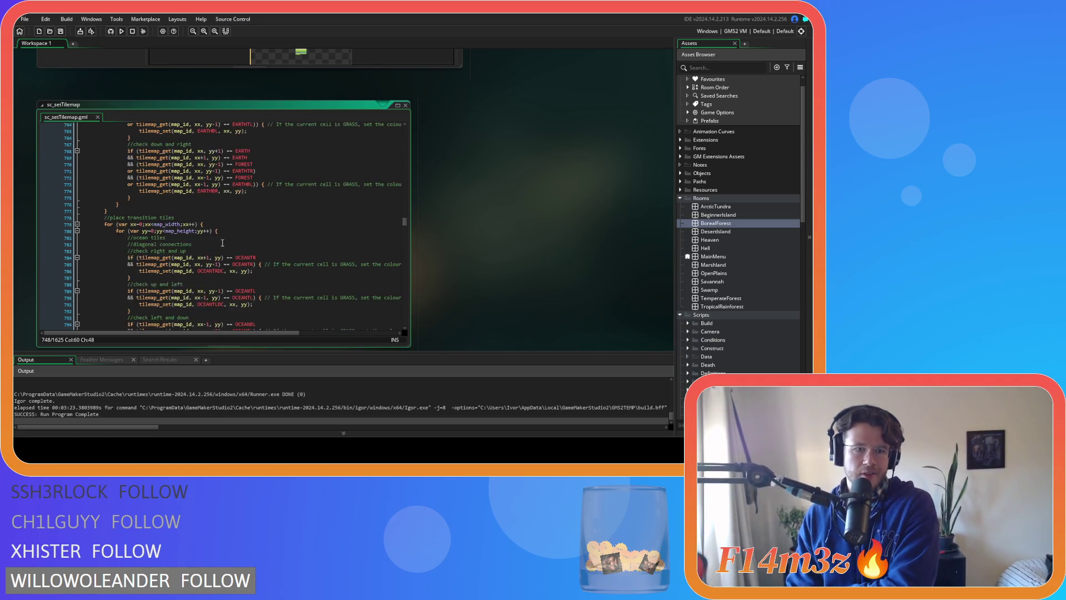
scroll(222, 243, up, 5)
click(264, 214)
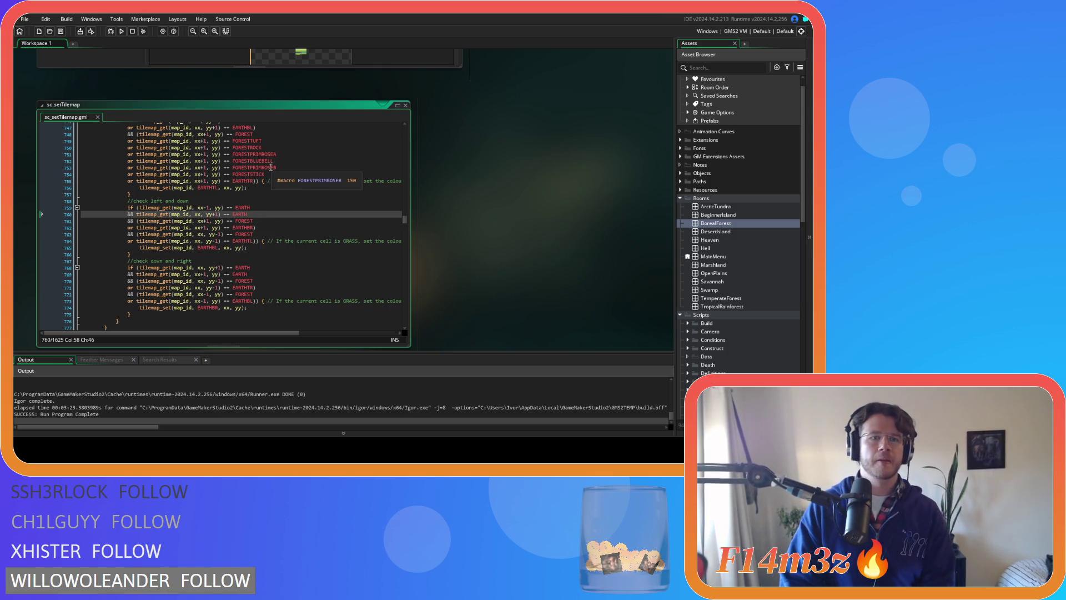
click(266, 206)
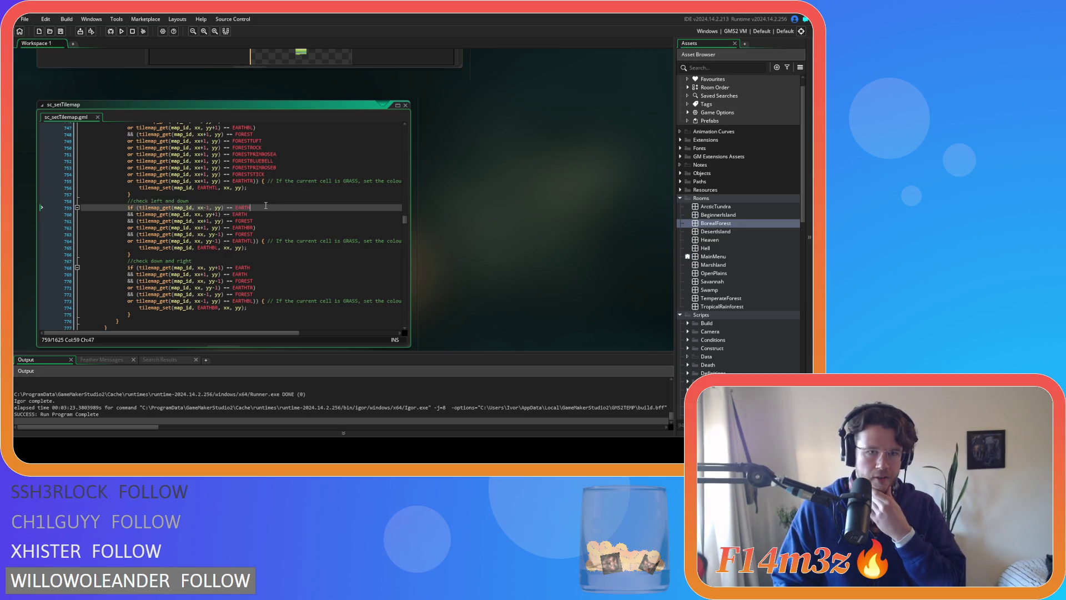
- Wrap the left-neighbour EARTH check on line 759 in parentheses, closing it on its own line
click(138, 208)
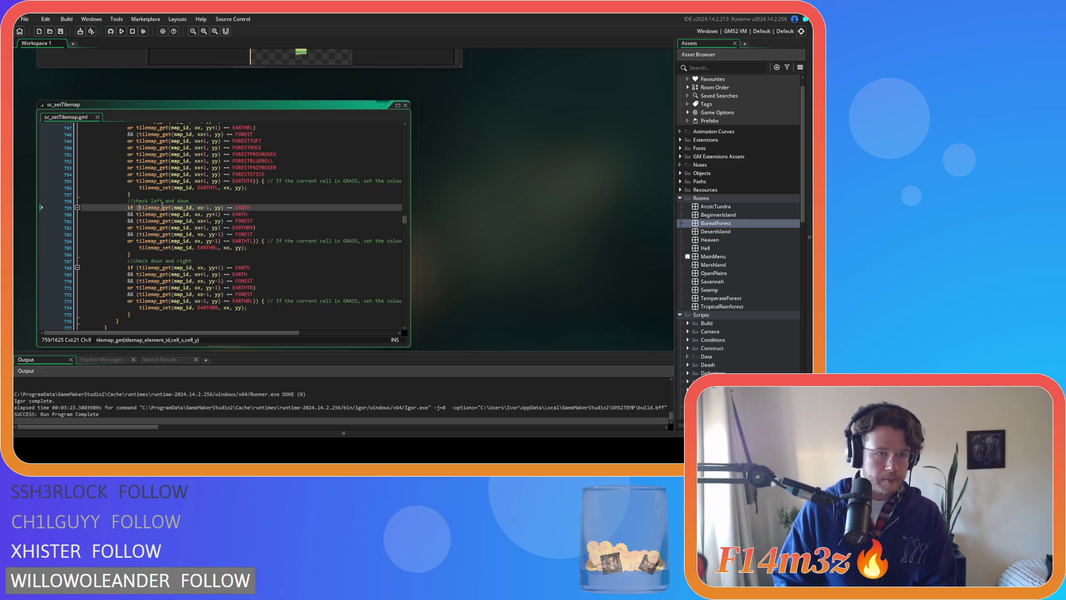
text(()
click(256, 208)
text())
key(Return)
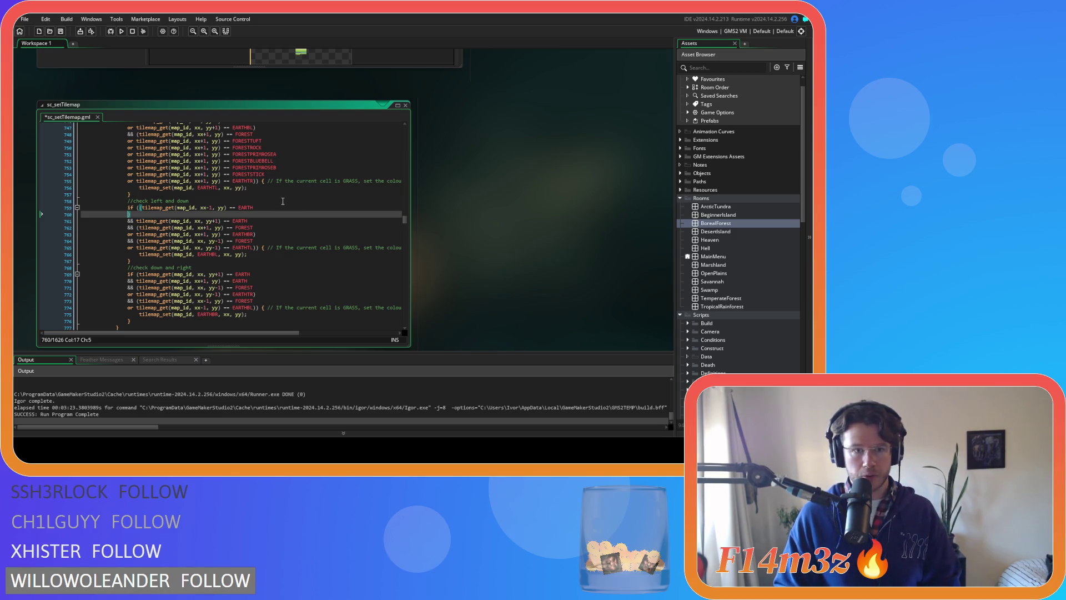
scroll(283, 201, up, 7)
scroll(283, 201, up, 8)
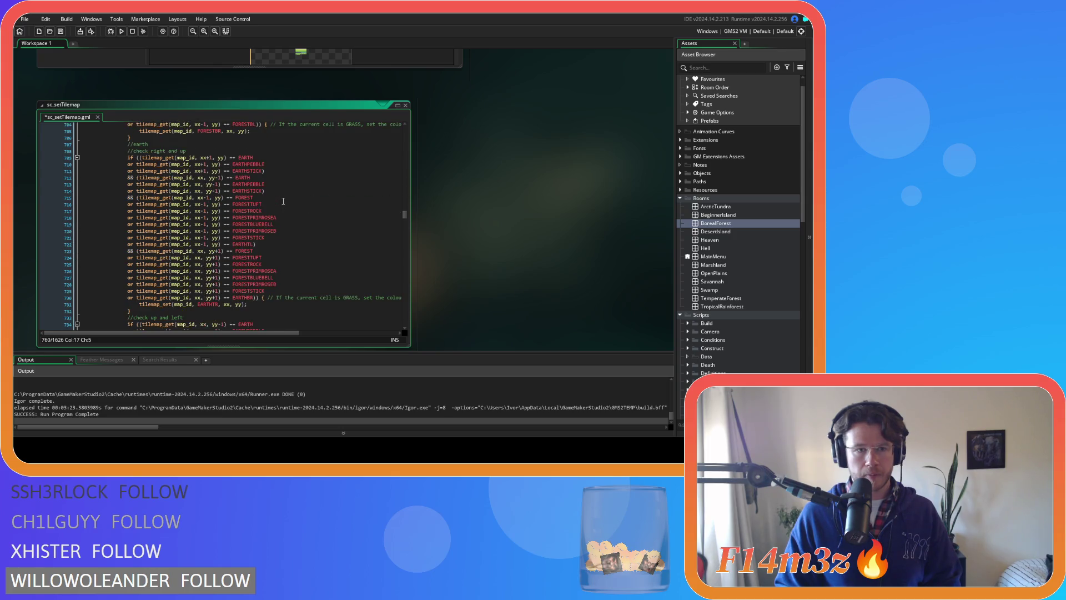
scroll(283, 201, up, 15)
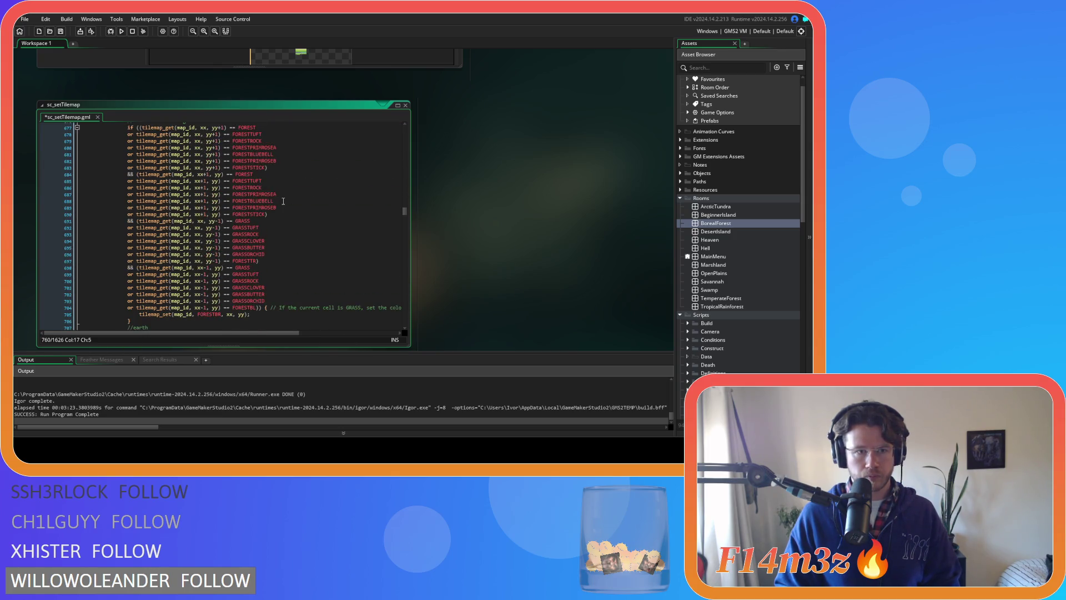
scroll(283, 201, up, 5)
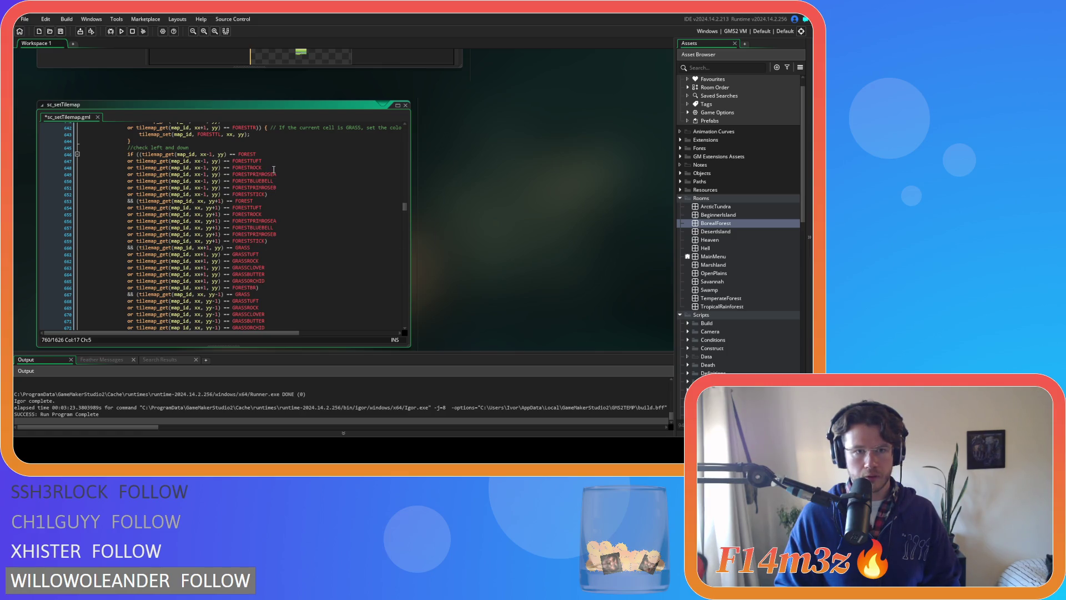
scroll(273, 169, down, 12)
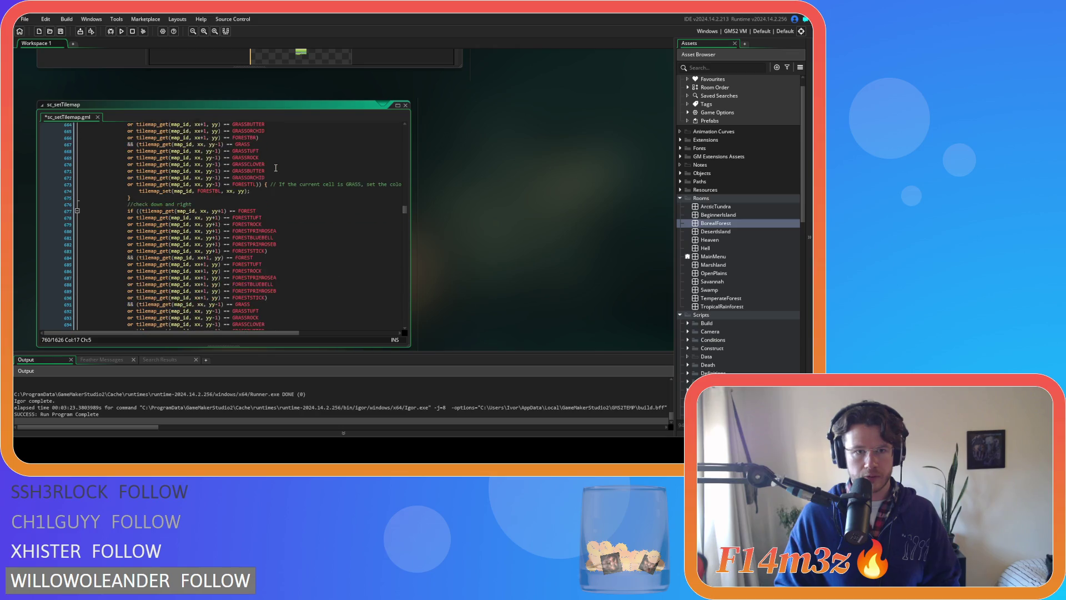
scroll(275, 168, down, 20)
- Add 'or' EARTHPEBBLE and EARTHSTICK alternatives to the left-neighbour EARTH check
drag(253, 191, 144, 193)
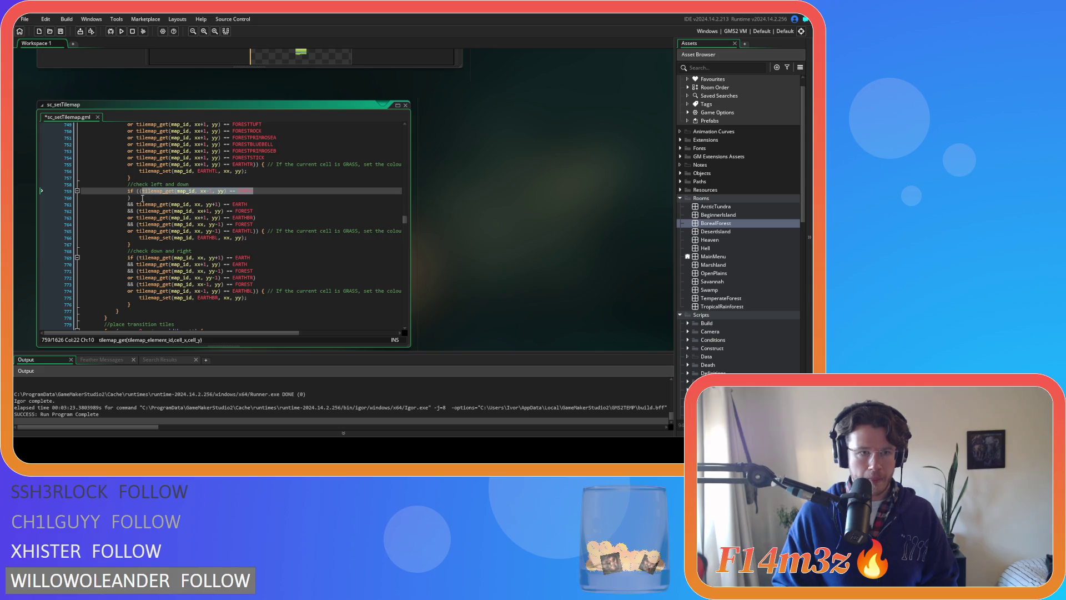
key(ctrl+c)
click(124, 197)
text(or)
key(ctrl+v)
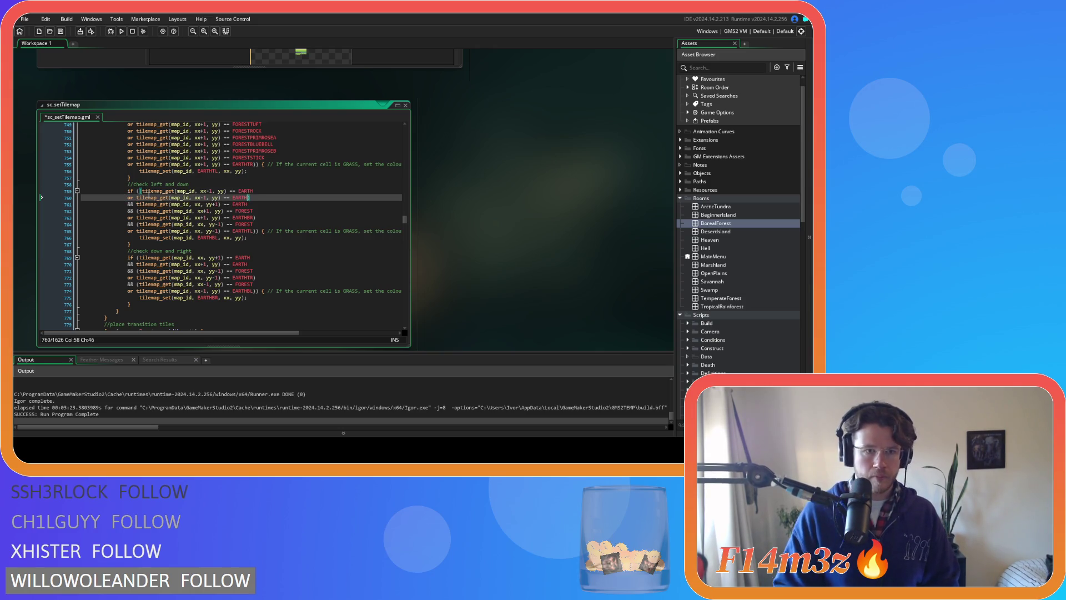
key(Return)
text(or)
key(ctrl+v)
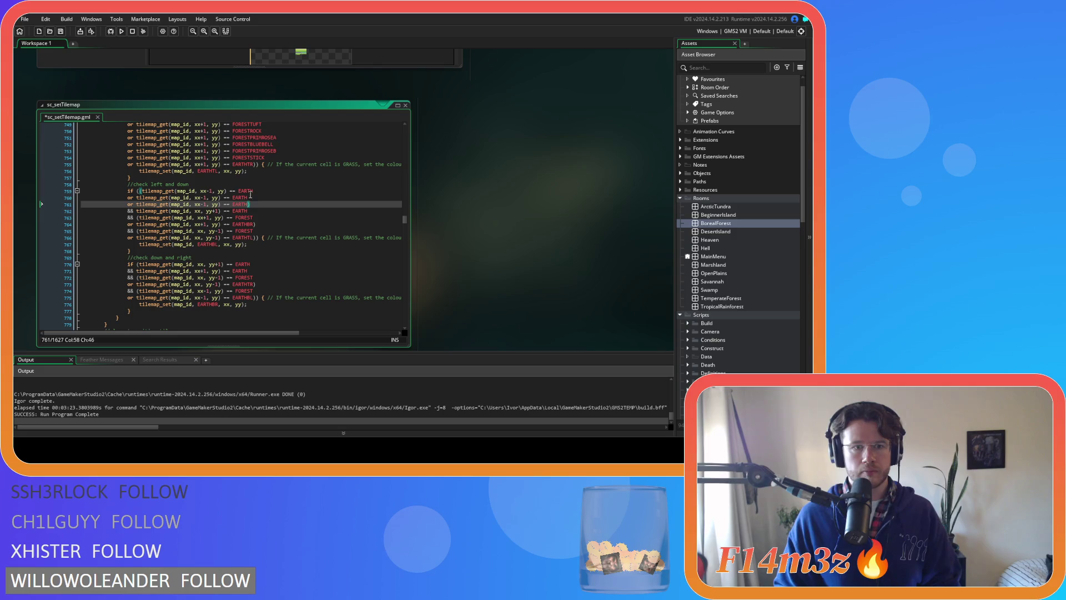
click(289, 194)
text(PEBBLE)
key(Down)
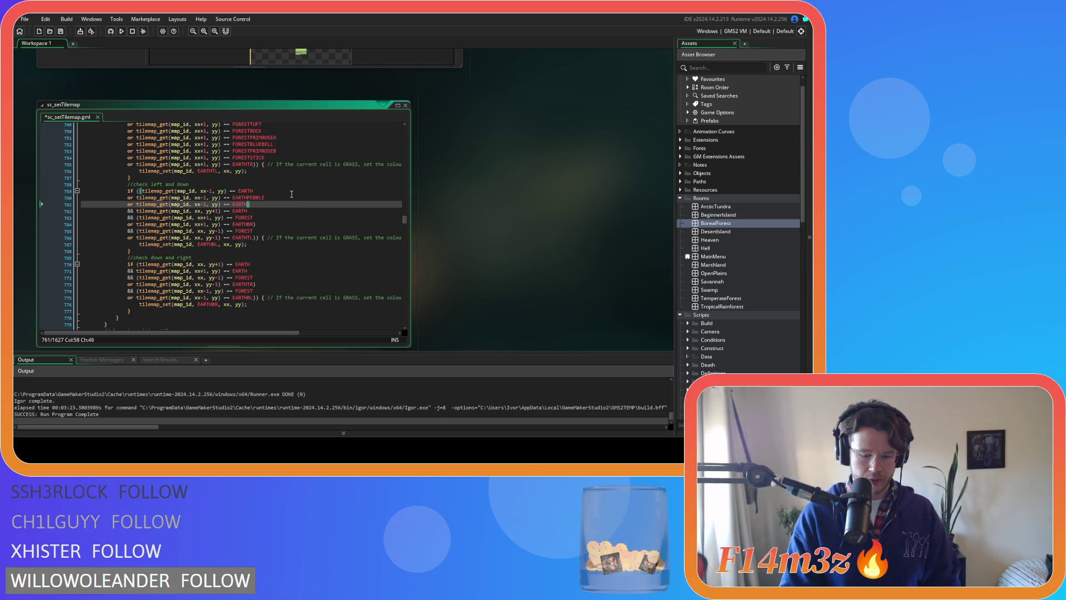
text(STICK)
key(Down)
key(Down)
key(Down)
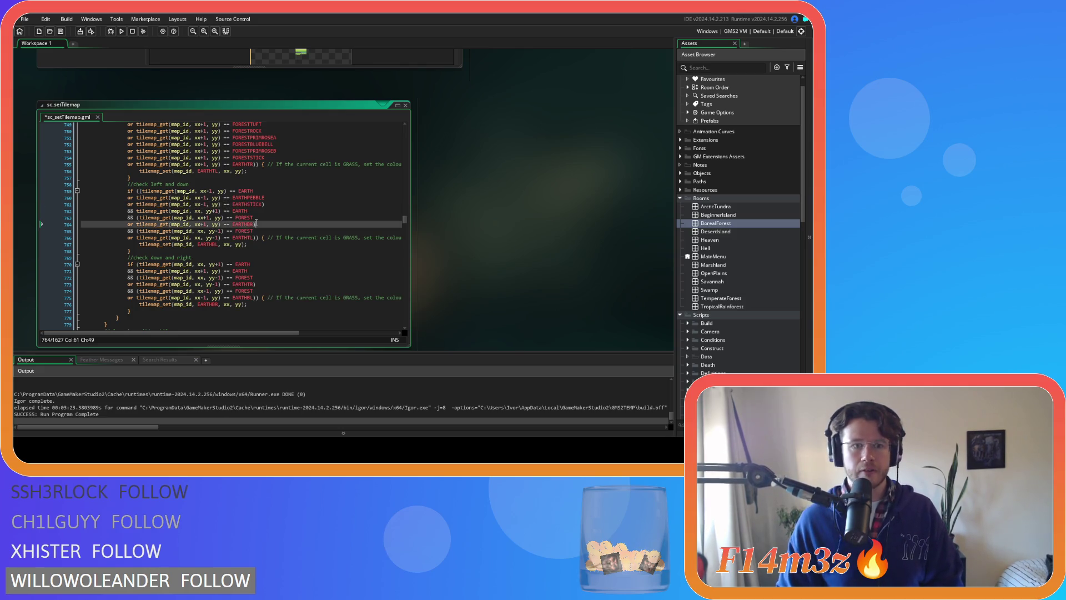
key(Up)
key(Up)
key(Up)
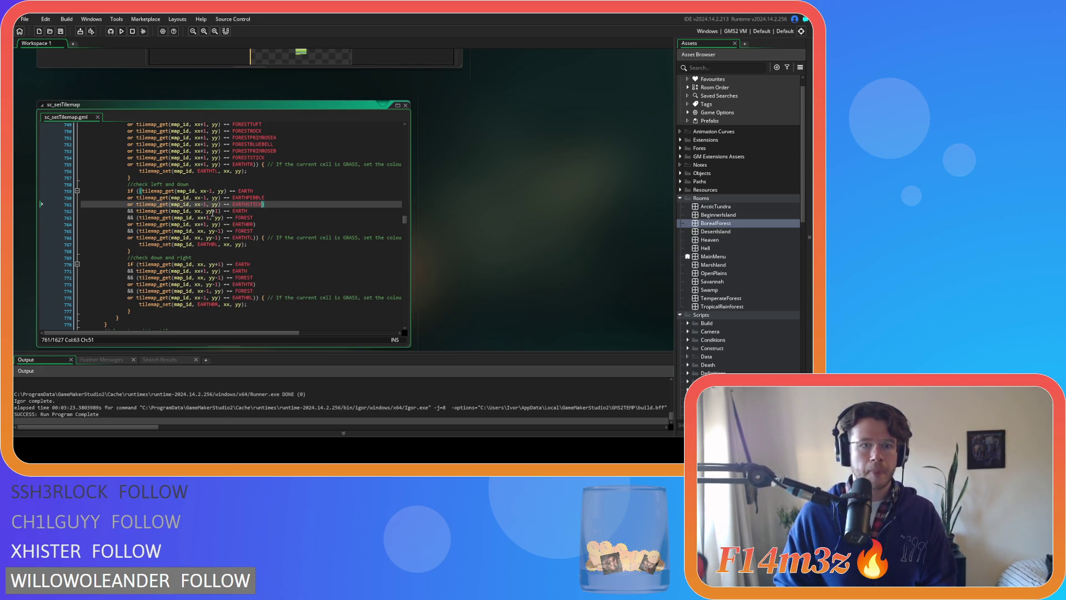
- Give the line 762 check EARTHPEBBLE and EARTHSTICK alternatives with +1 offsets, and save
click(137, 211)
text(()
click(258, 211)
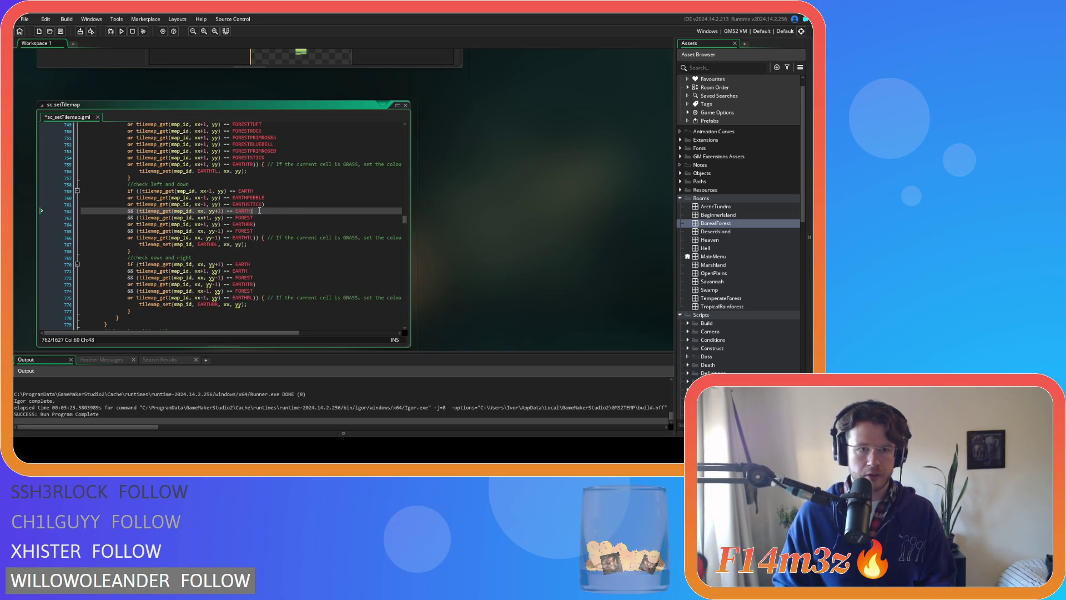
drag(264, 205, 128, 199)
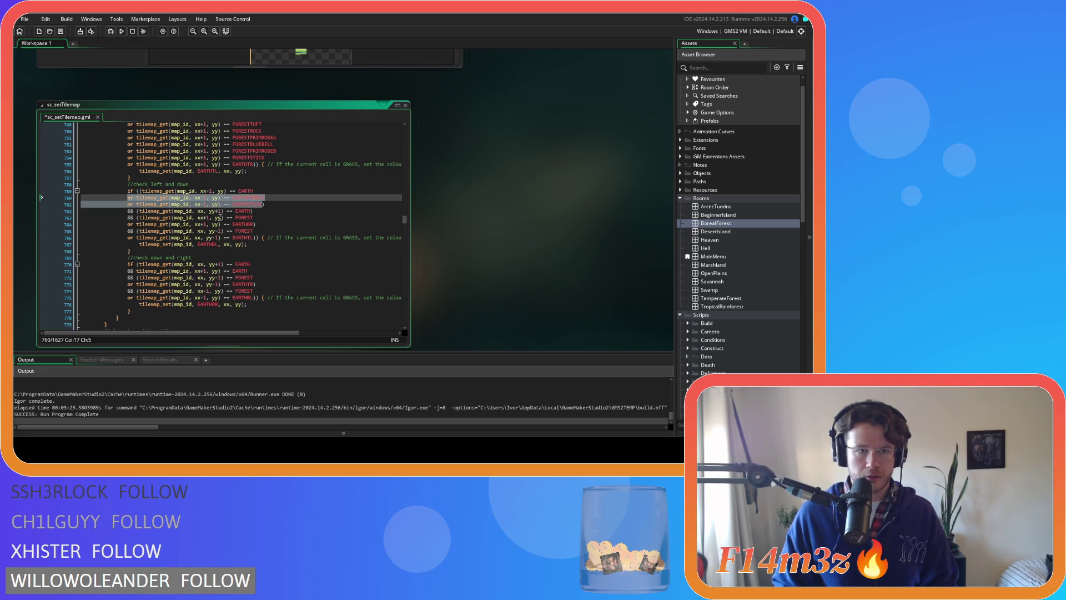
key(ctrl+c)
click(253, 212)
key(Return)
key(ctrl+v)
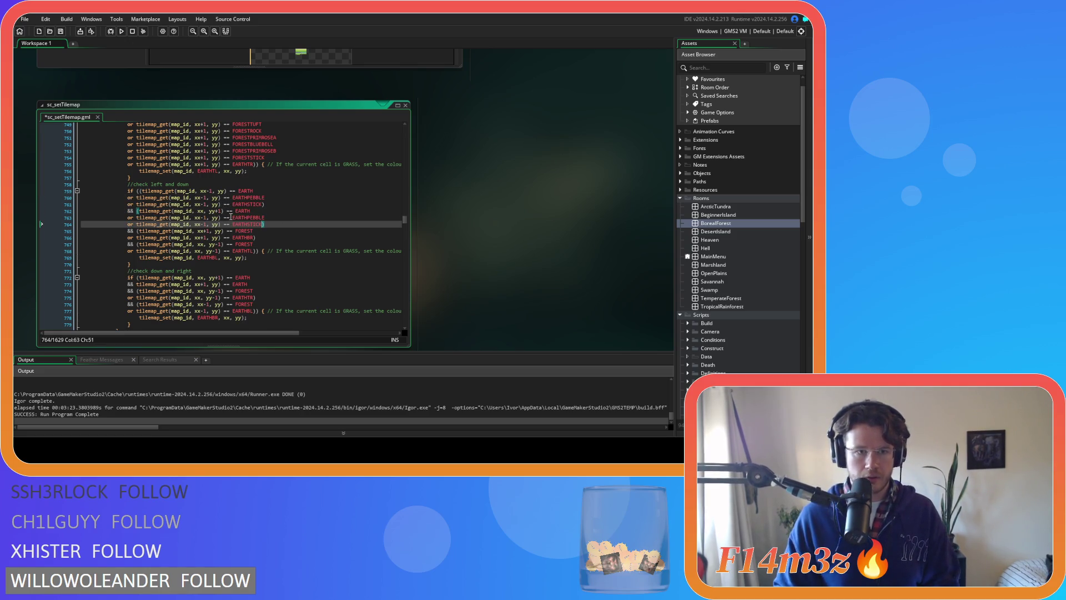
drag(207, 217, 208, 224)
key(BackSpace)
key(BackSpace)
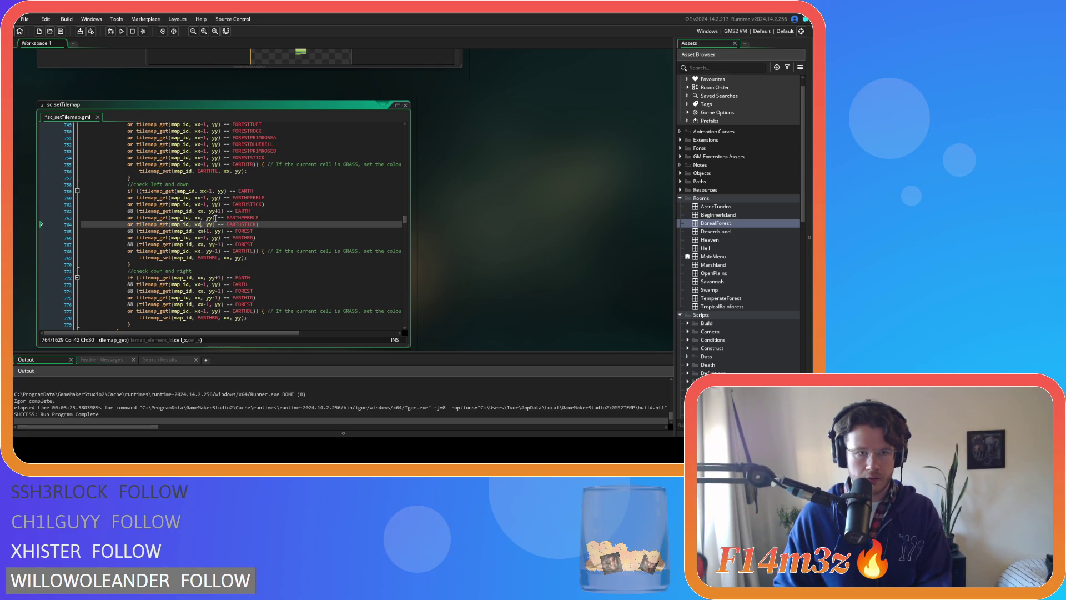
text(+1)
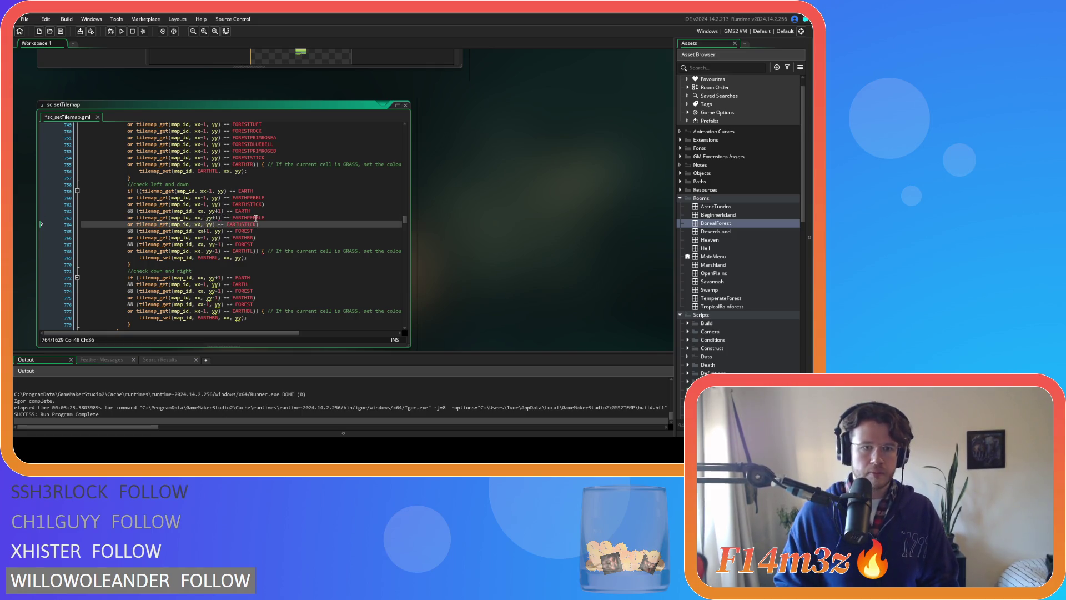
key(Down)
text(+1)
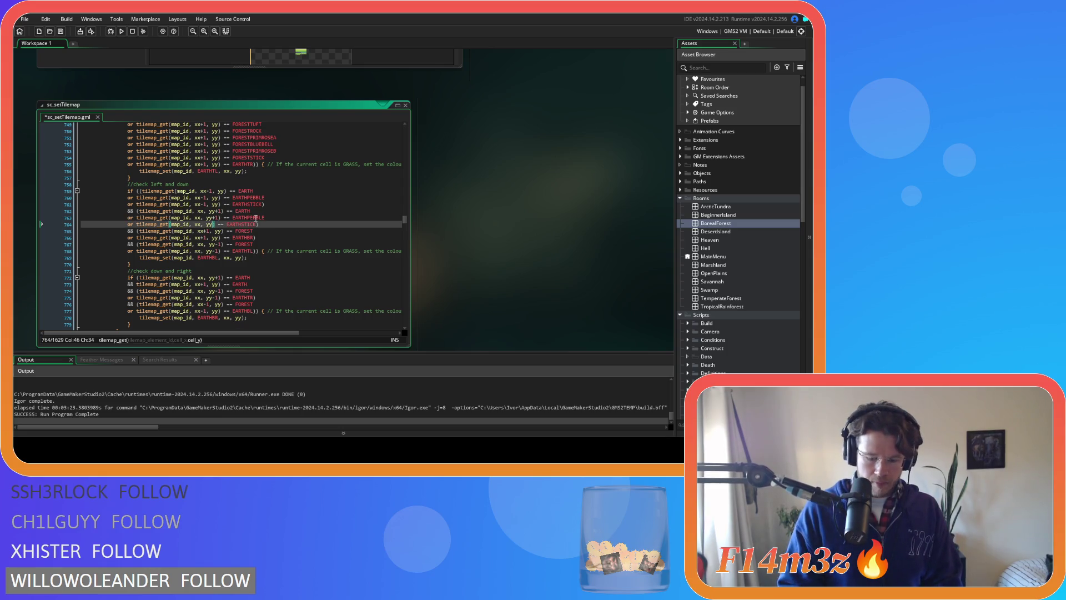
key(ctrl+s)
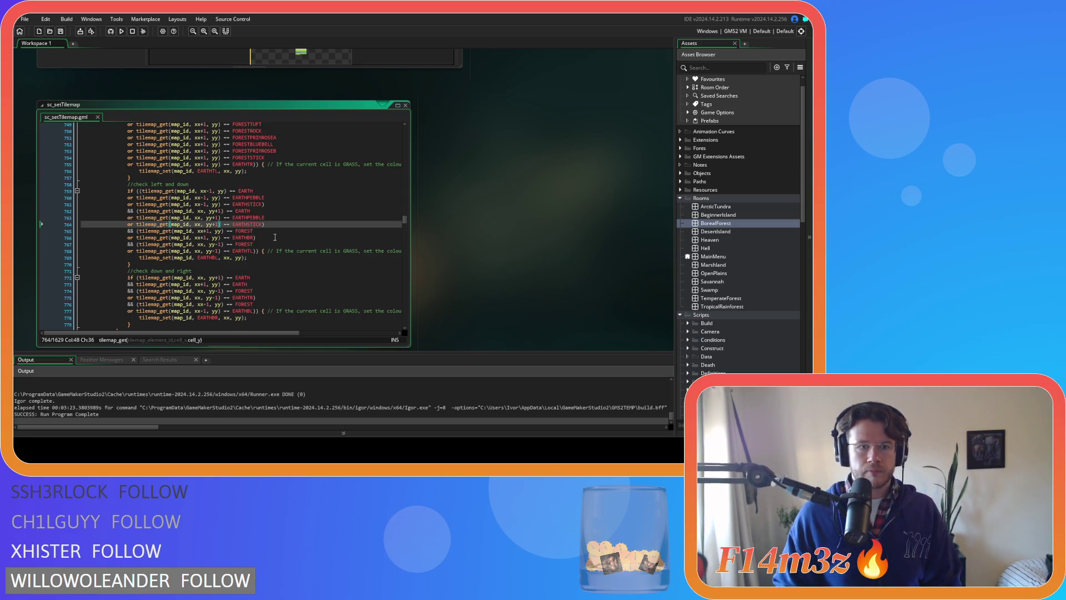
- Copy the six FOREST variant checks from lines 749–754 and paste them after line 765
click(284, 231)
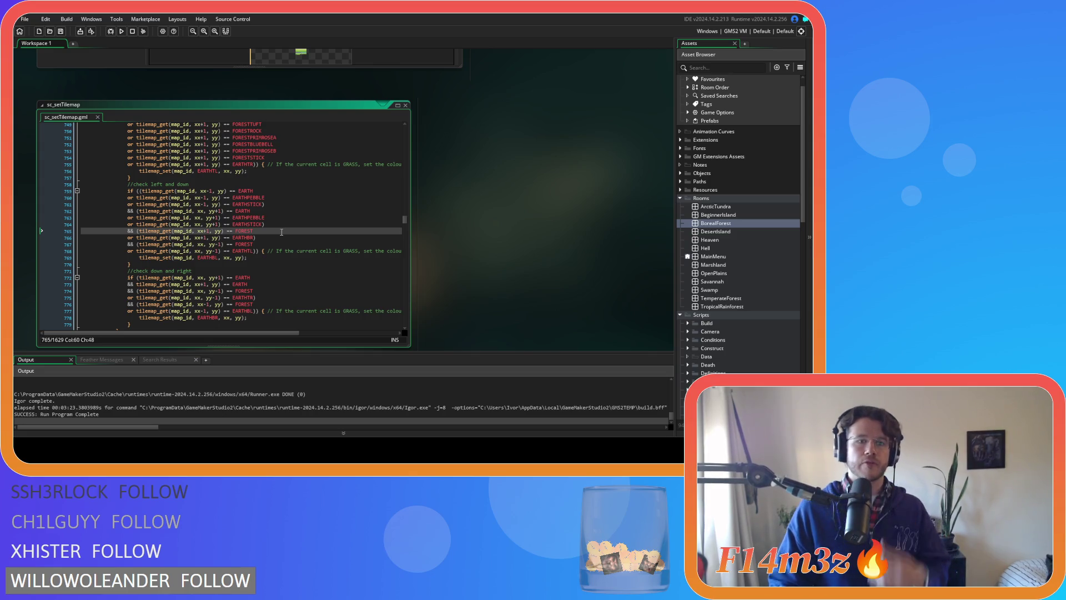
scroll(273, 227, up, 4)
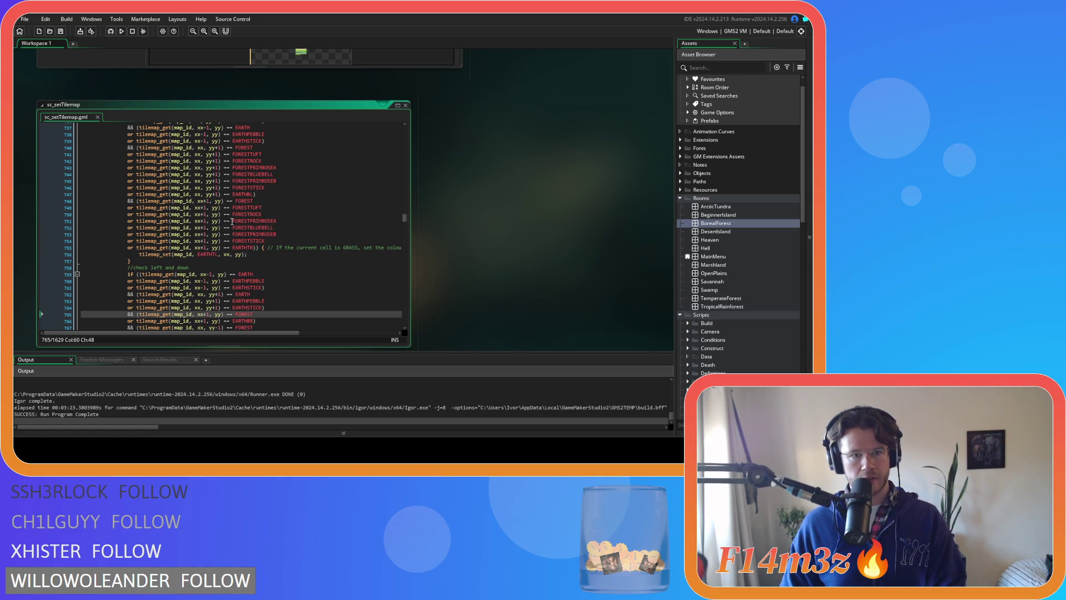
click(242, 206)
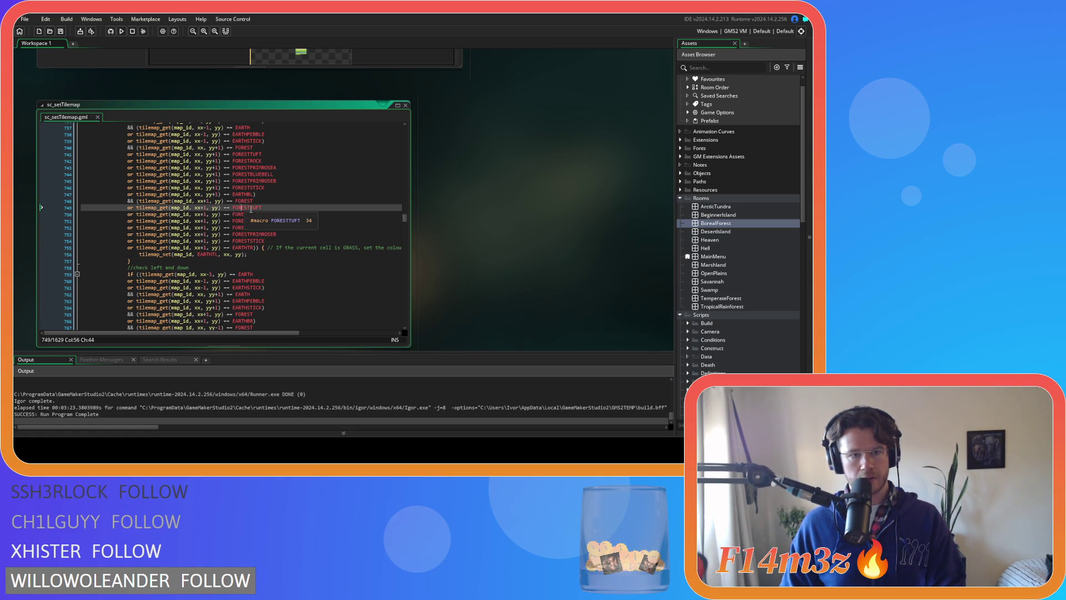
drag(268, 241, 128, 208)
key(ctrl+c)
scroll(293, 227, down, 5)
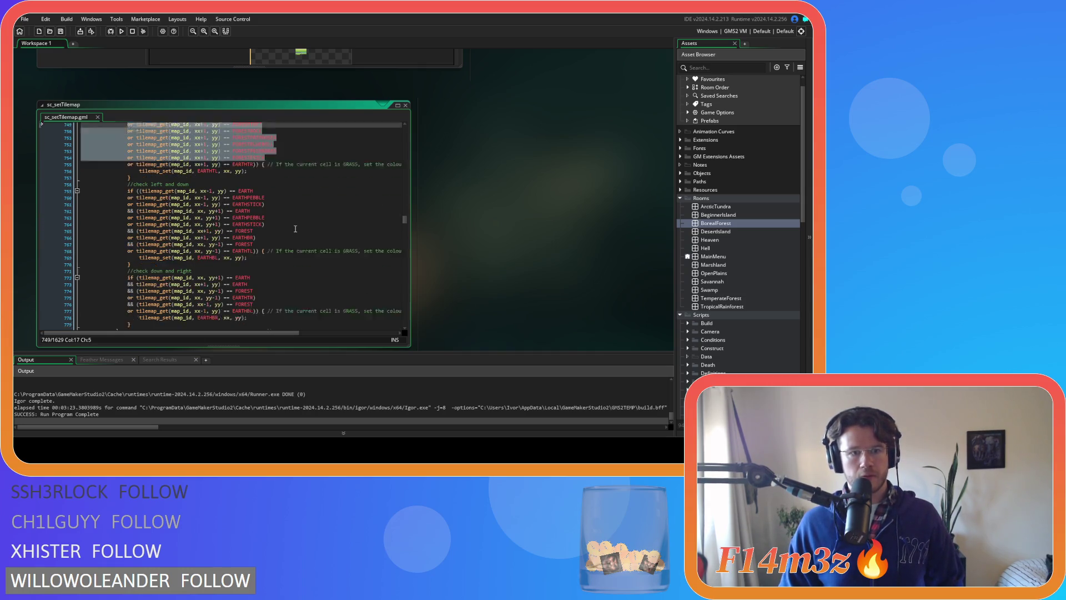
click(261, 215)
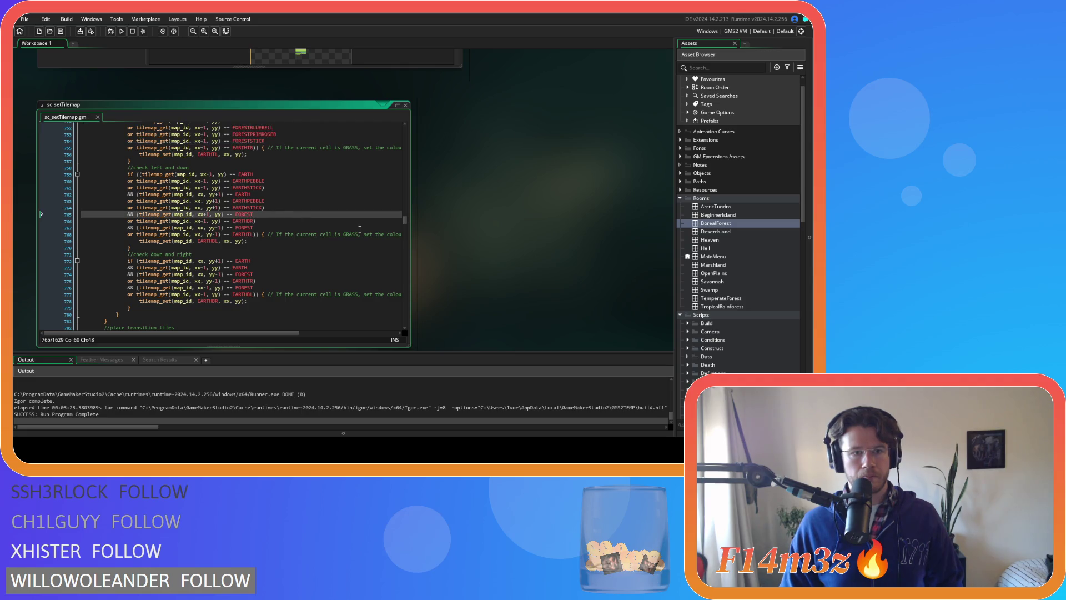
key(Return)
key(ctrl+v)
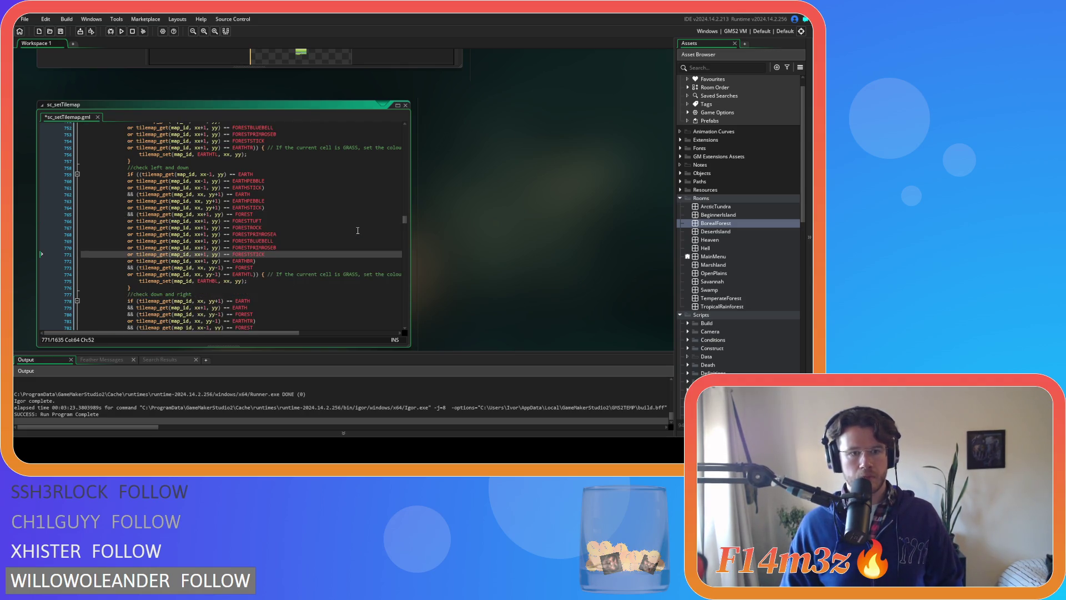
- Paste another copy of the six FOREST variant conditions after line 773
click(271, 269)
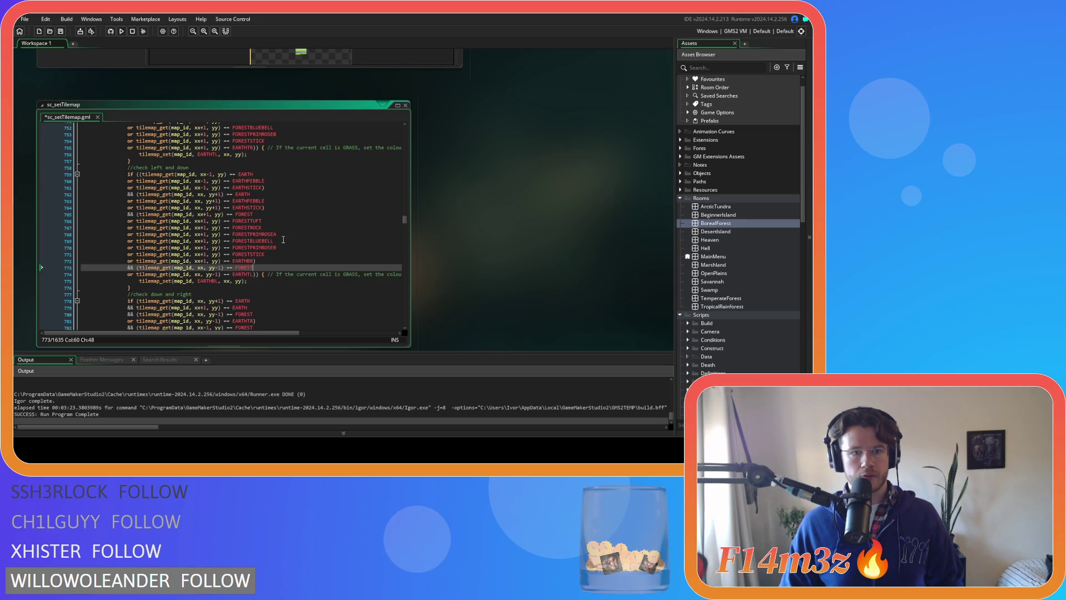
scroll(283, 238, up, 8)
scroll(283, 239, up, 7)
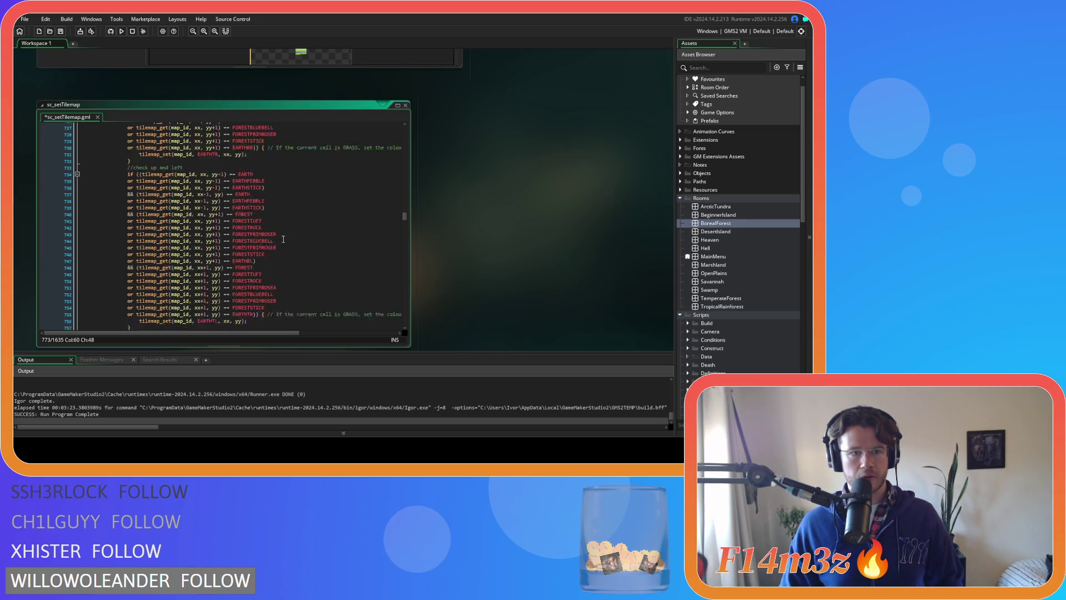
scroll(283, 239, up, 1)
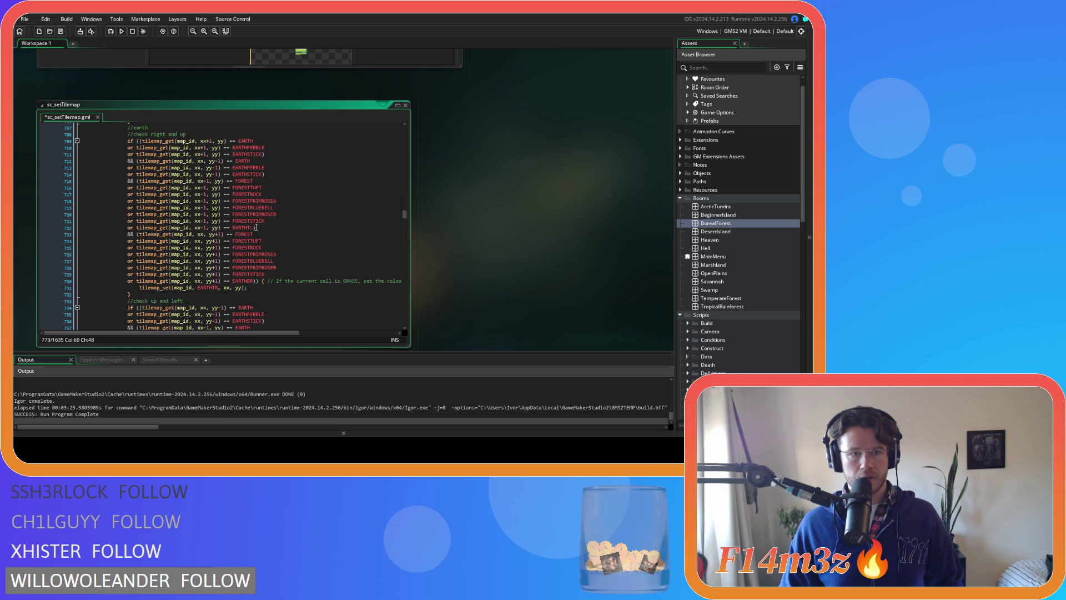
scroll(229, 207, up, 8)
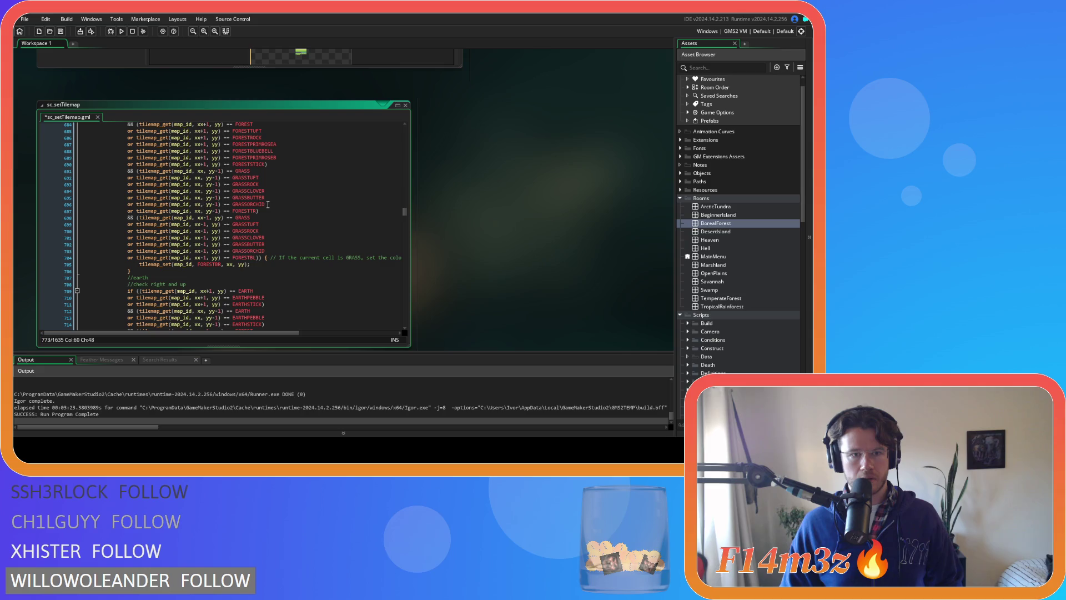
scroll(270, 204, up, 4)
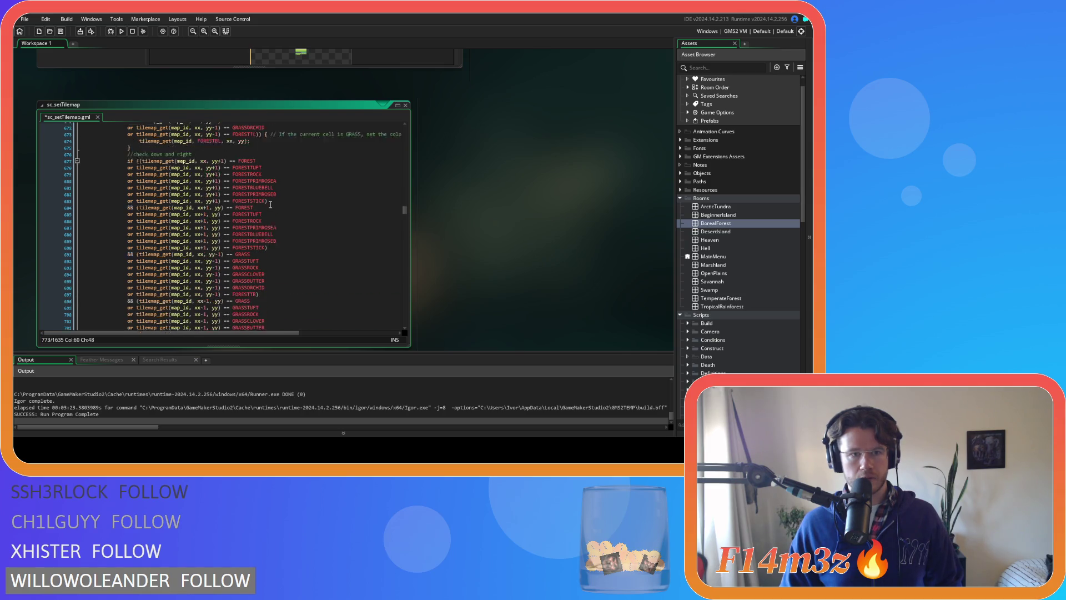
scroll(274, 210, down, 20)
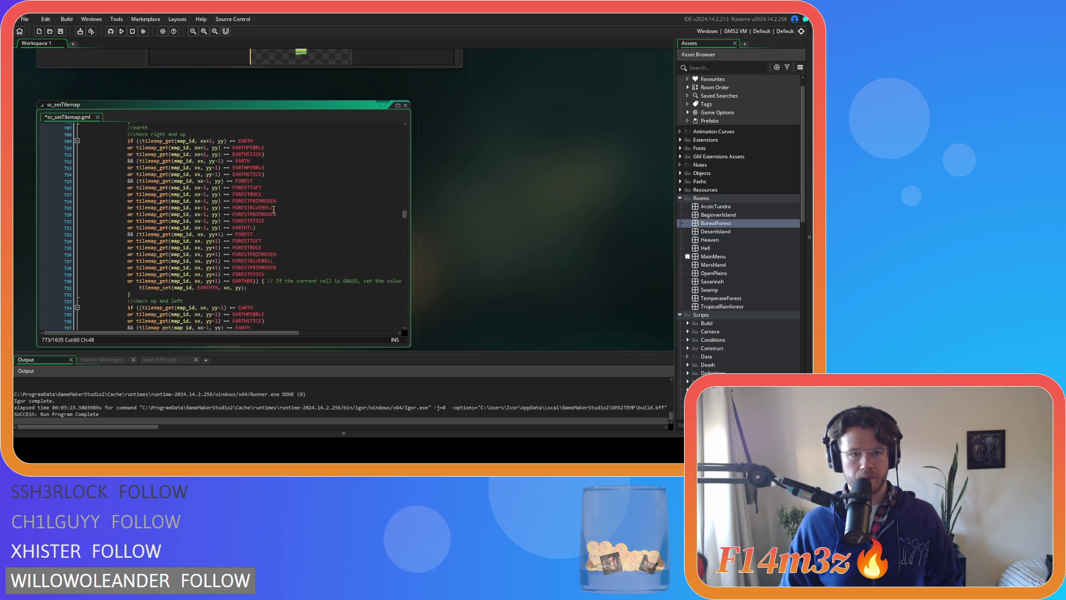
scroll(266, 227, down, 2)
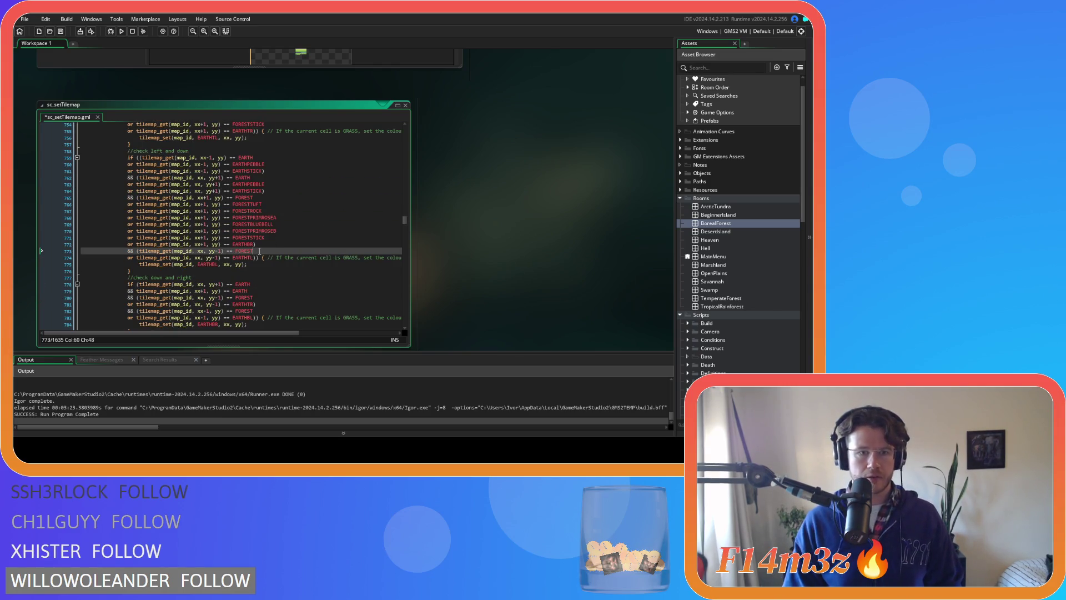
key(ctrl+v)
- Remove the +1 offsets from the newly pasted FOREST lines so they check plain xx
click(207, 257)
key(BackSpace)
key(BackSpace)
click(203, 264)
key(BackSpace)
key(BackSpace)
click(204, 271)
key(BackSpace)
key(BackSpace)
click(202, 277)
text(x)
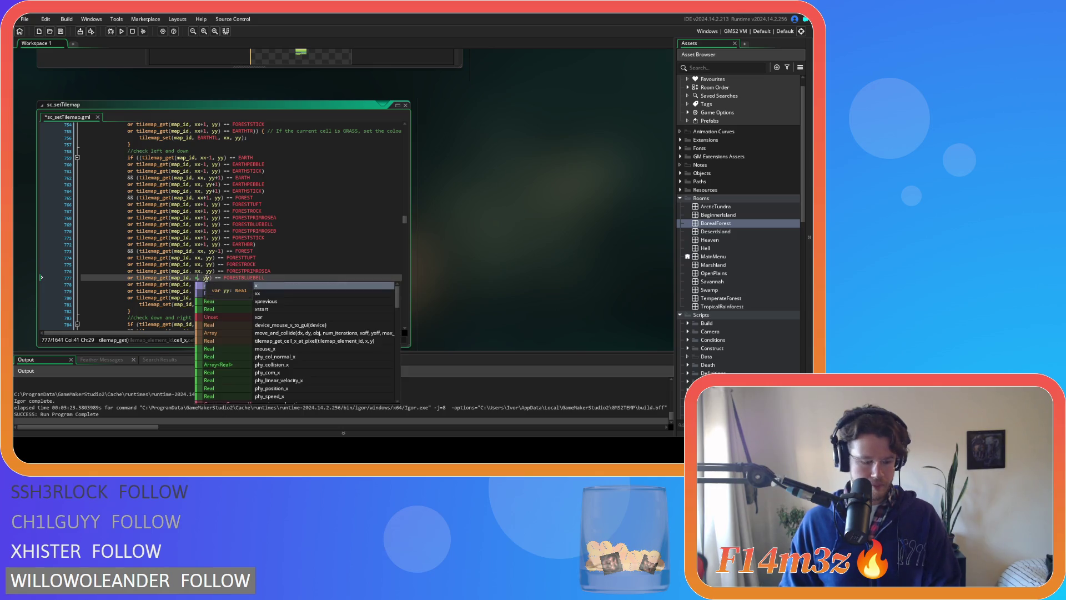
key(Escape)
click(205, 284)
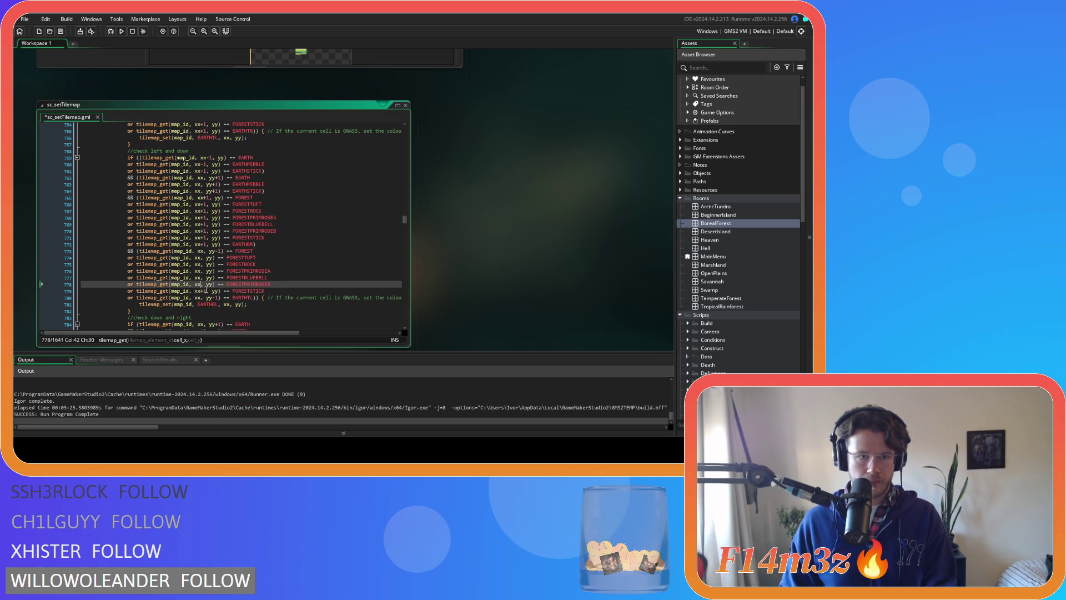
click(206, 290)
key(BackSpace)
key(BackSpace)
- Change each of the six pasted FOREST conditions to check yy-1, and save the script
click(212, 259)
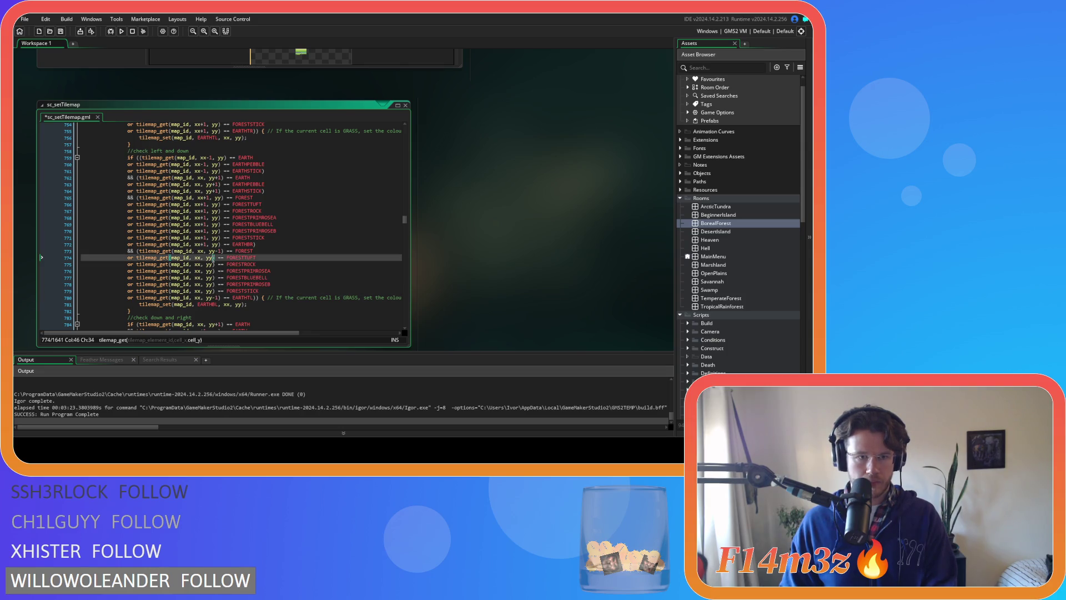
text(-1)
key(Down)
key(Left)
key(Left)
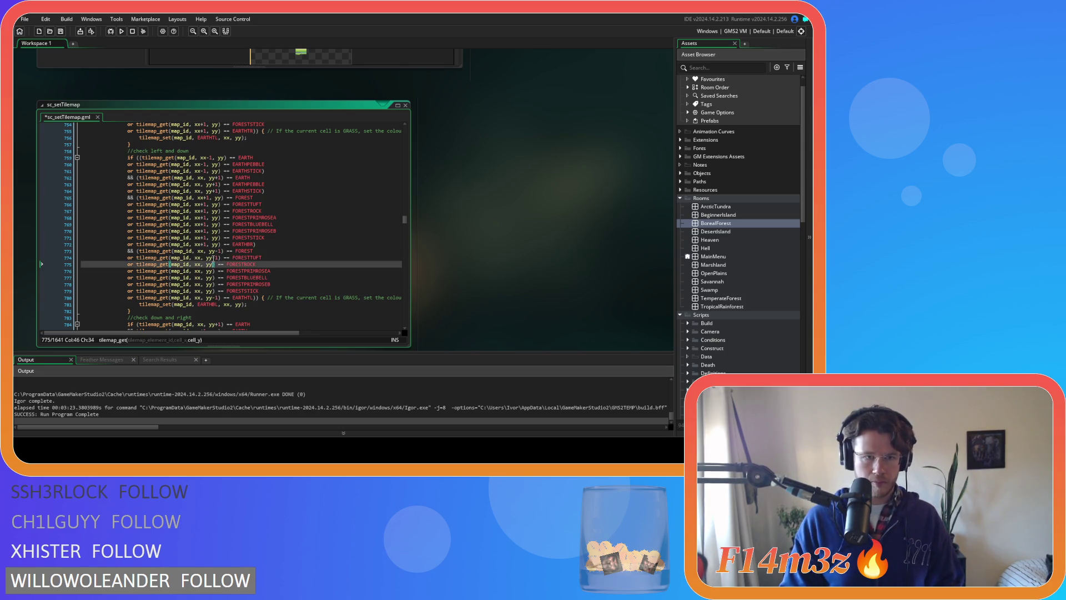
text(-1)
key(Down)
text(-1)
key(Down)
key(Left)
key(Left)
text(-1)
key(Down)
key(Left)
key(Left)
text(-1)
key(Down)
key(Left)
key(Left)
text(-1)
key(ctrl+s)
scroll(294, 271, down, 5)
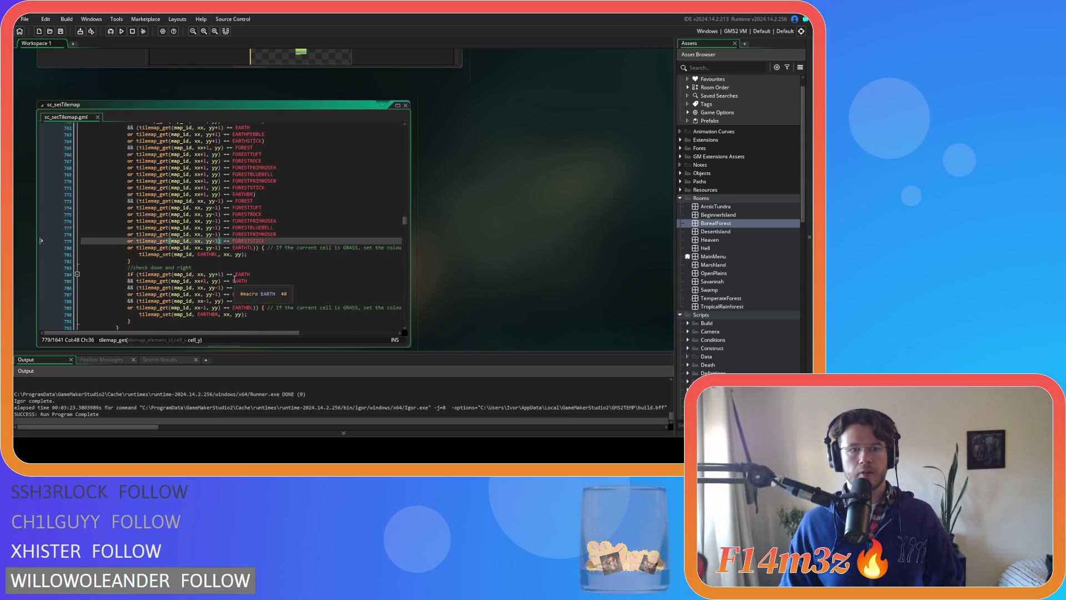
- Add an opening parenthesis before the below-neighbour EARTH check on line 784
click(280, 237)
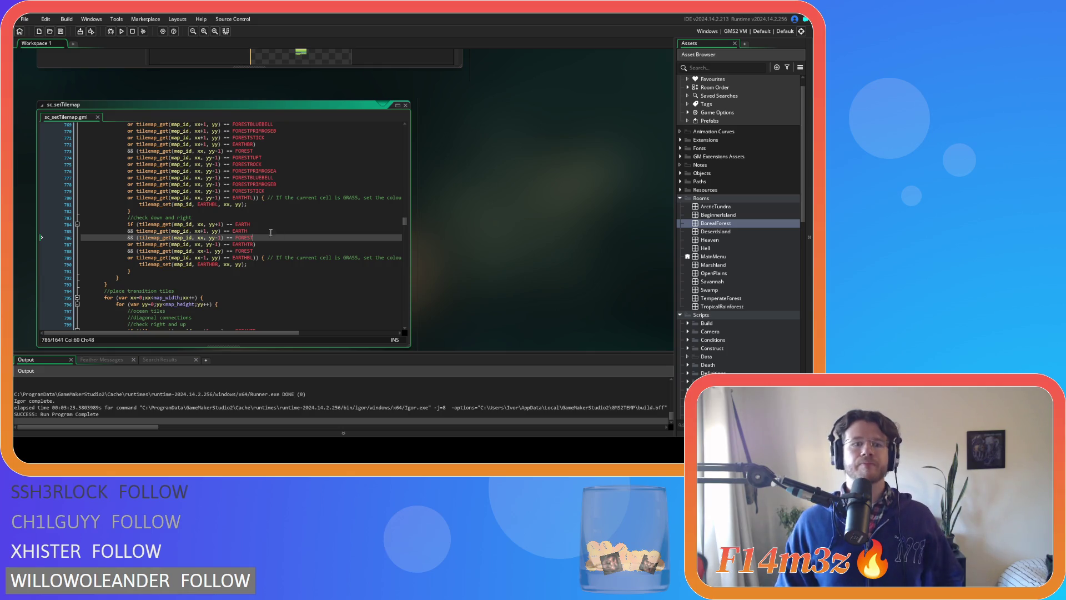
key(Up)
key(Up)
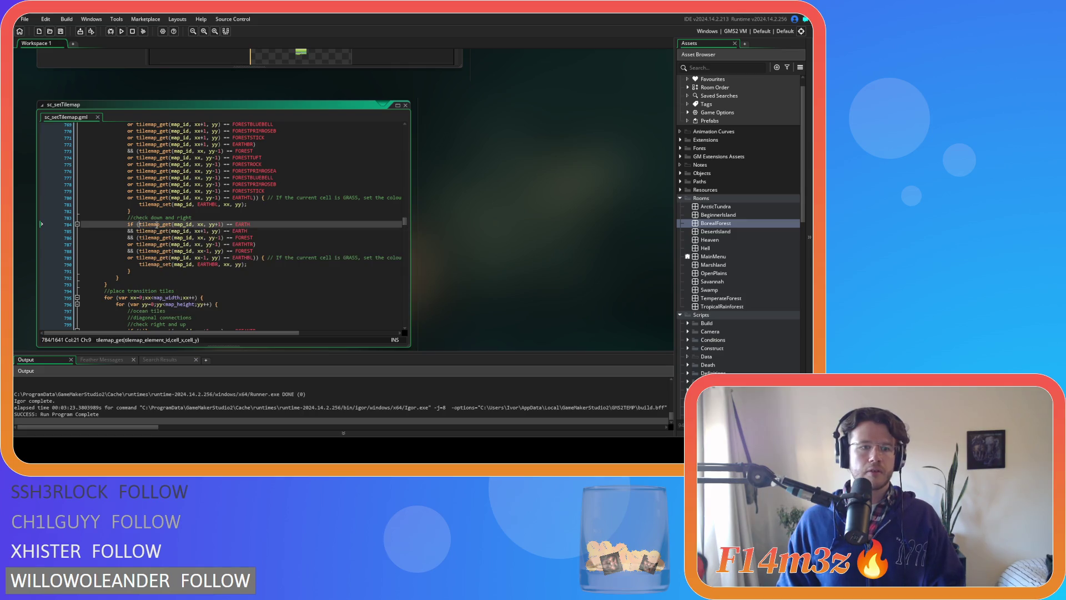
click(136, 225)
text(()
click(277, 227)
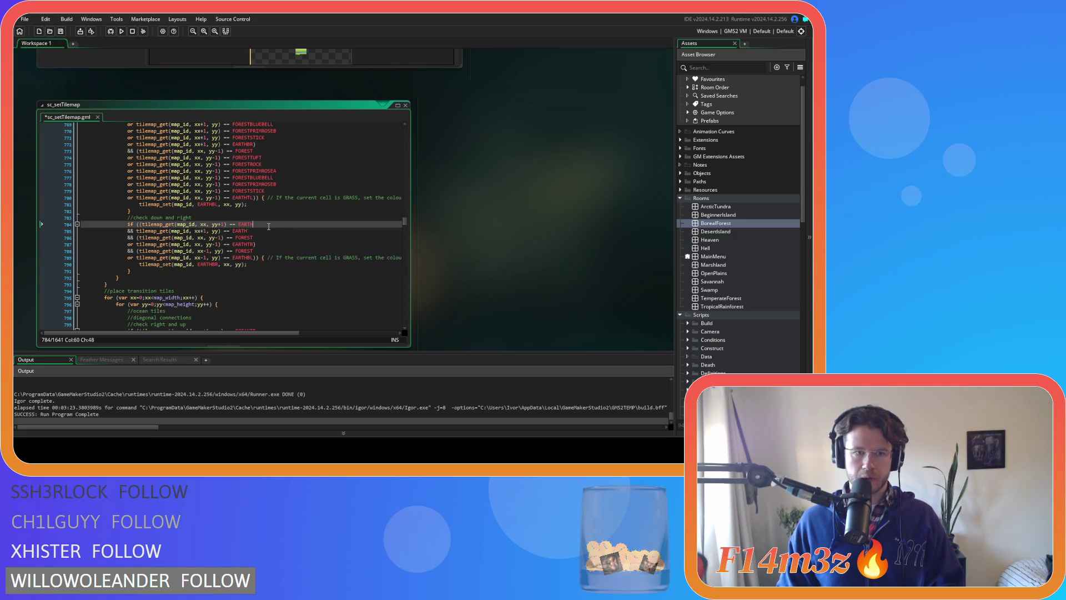
scroll(276, 228, up, 8)
scroll(277, 228, up, 14)
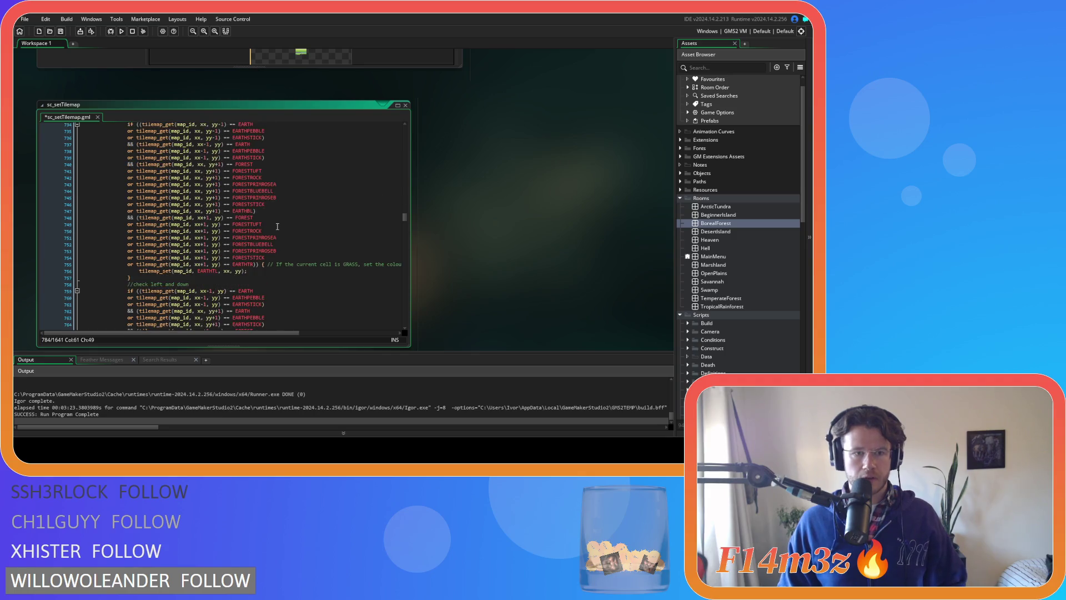
scroll(272, 221, up, 11)
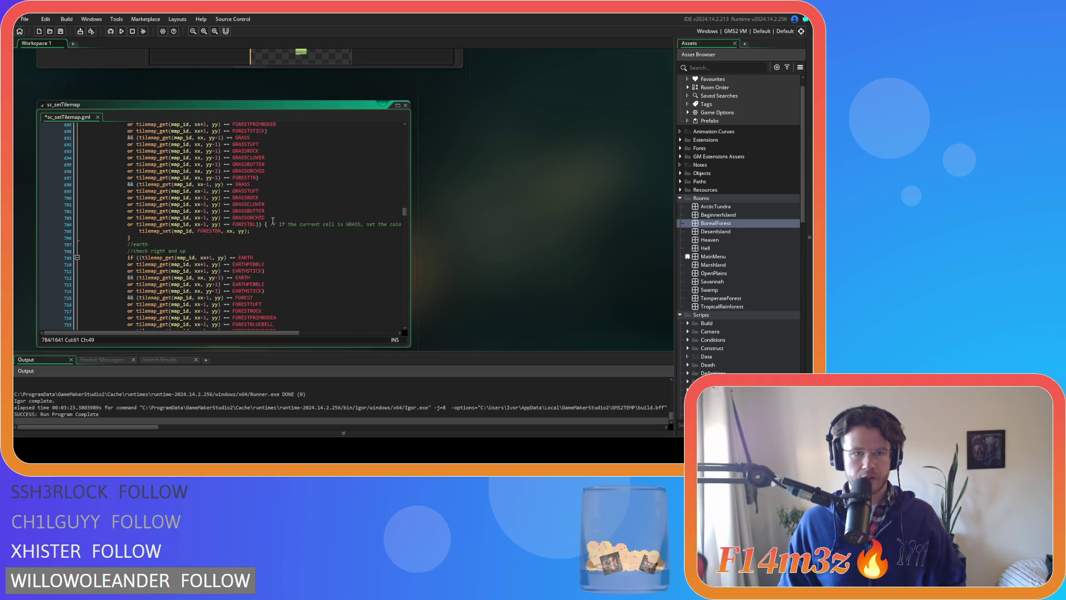
scroll(273, 221, down, 20)
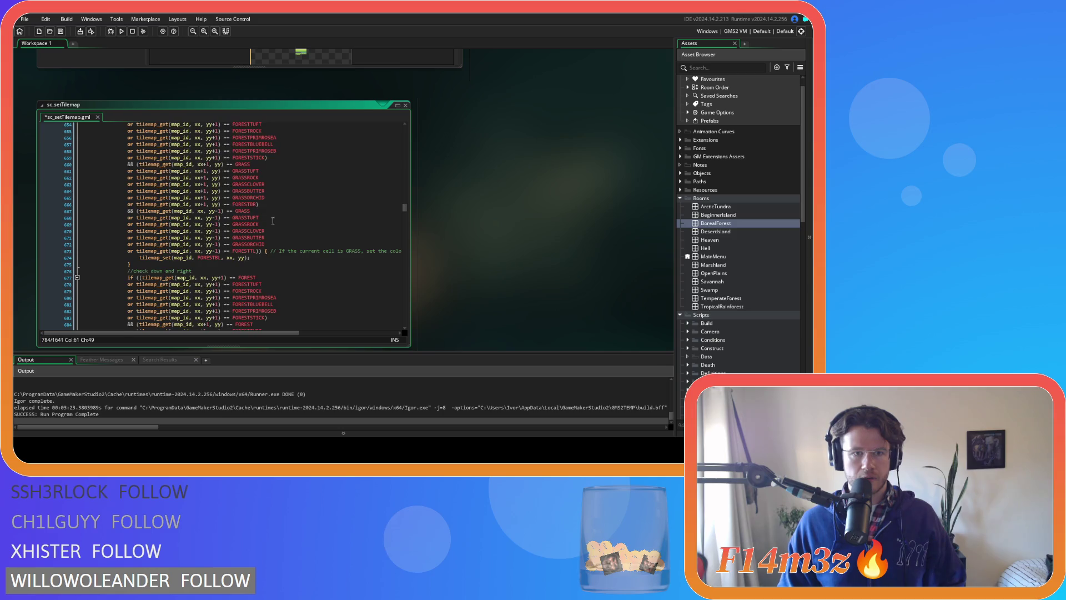
scroll(272, 221, down, 3)
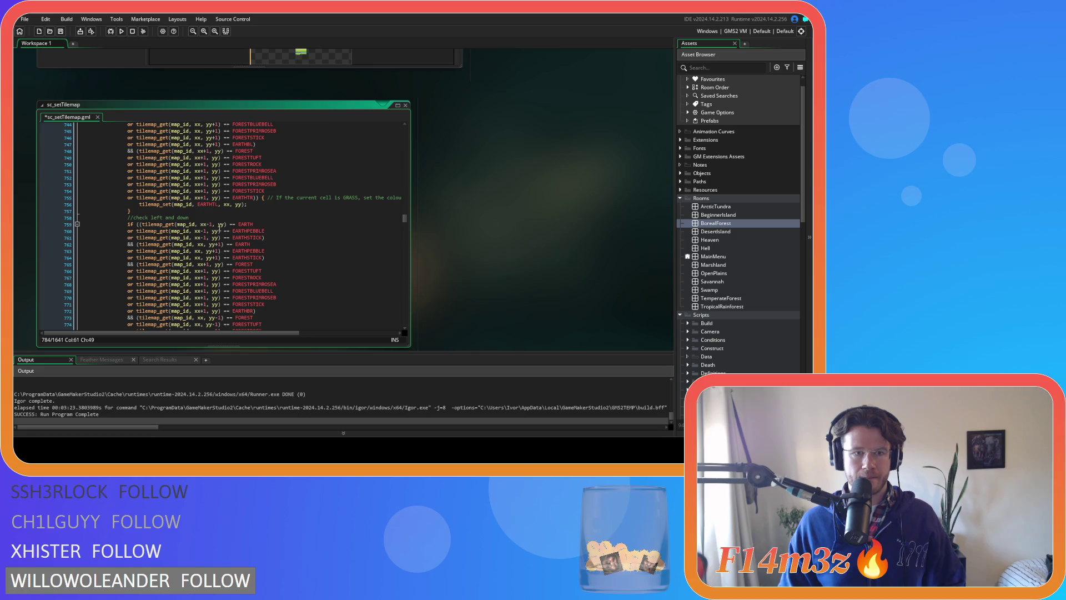
- Paste EARTHPEBBLE and EARTHSTICK alternatives after line 784 using plain xx, and save
click(260, 239)
click(147, 237)
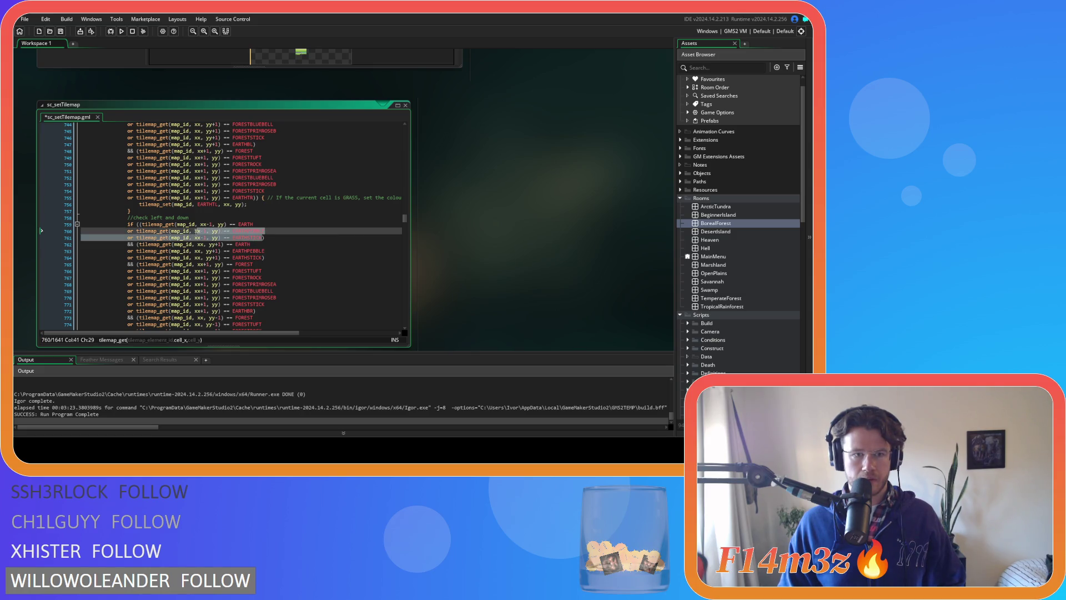
drag(146, 236, 135, 232)
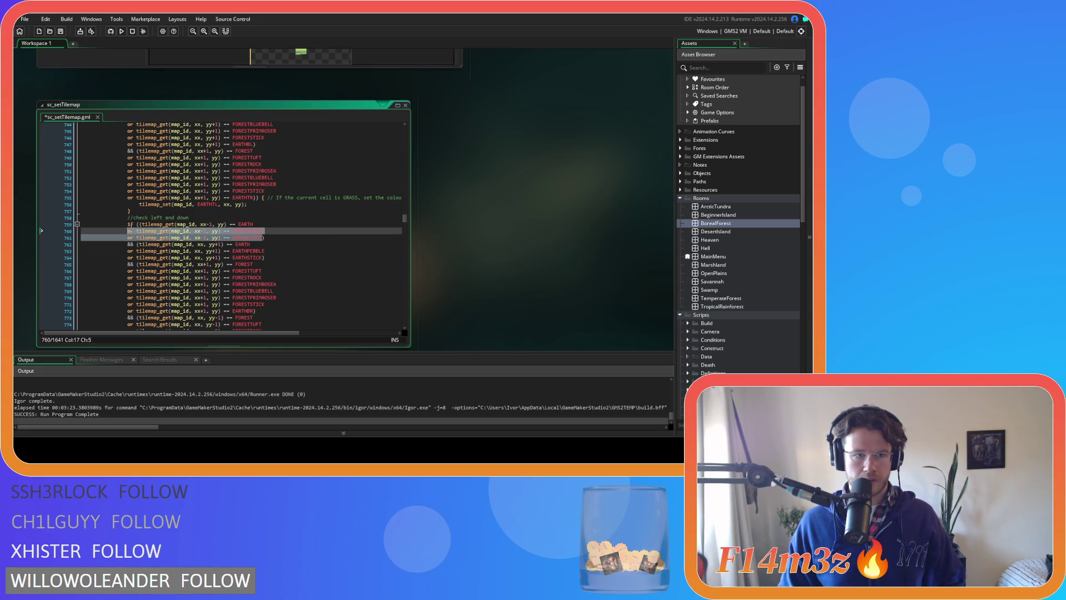
scroll(251, 243, down, 10)
click(253, 191)
key(ctrl+v)
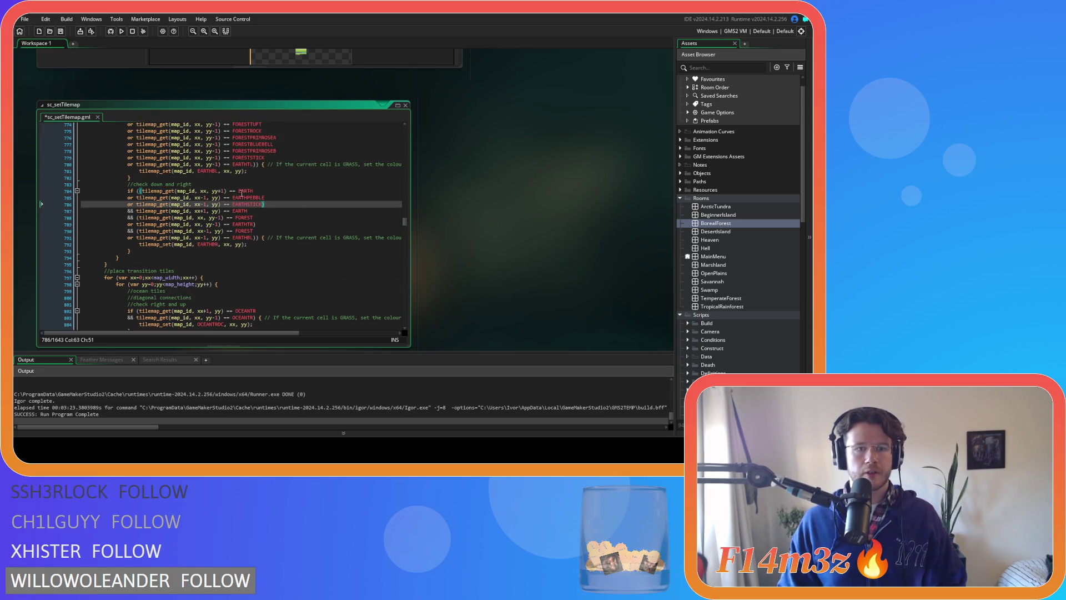
click(205, 198)
key(BackSpace)
key(BackSpace)
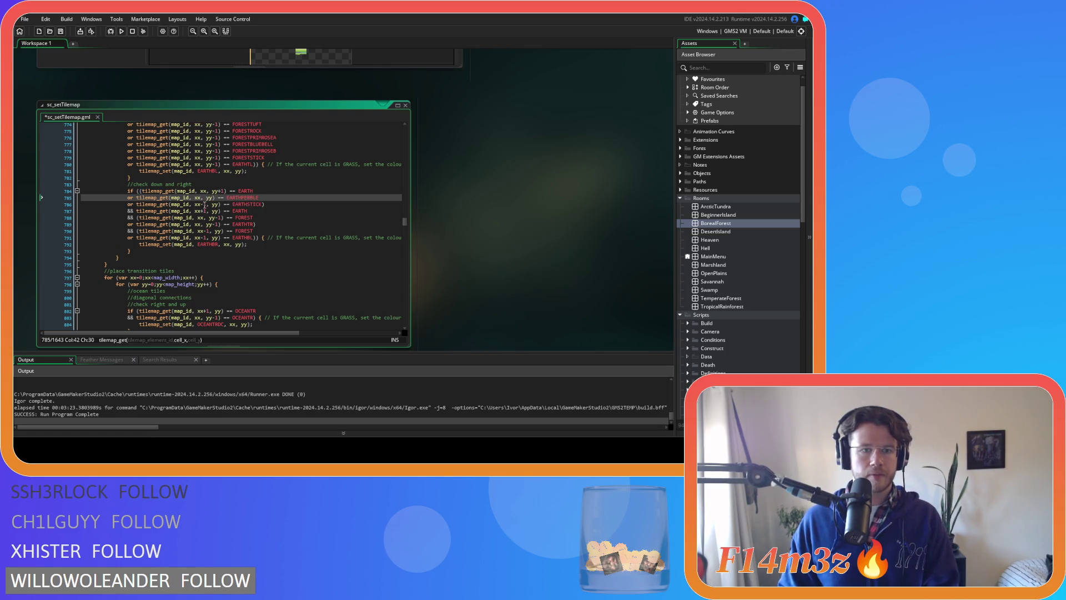
click(205, 205)
key(BackSpace)
key(BackSpace)
click(220, 199)
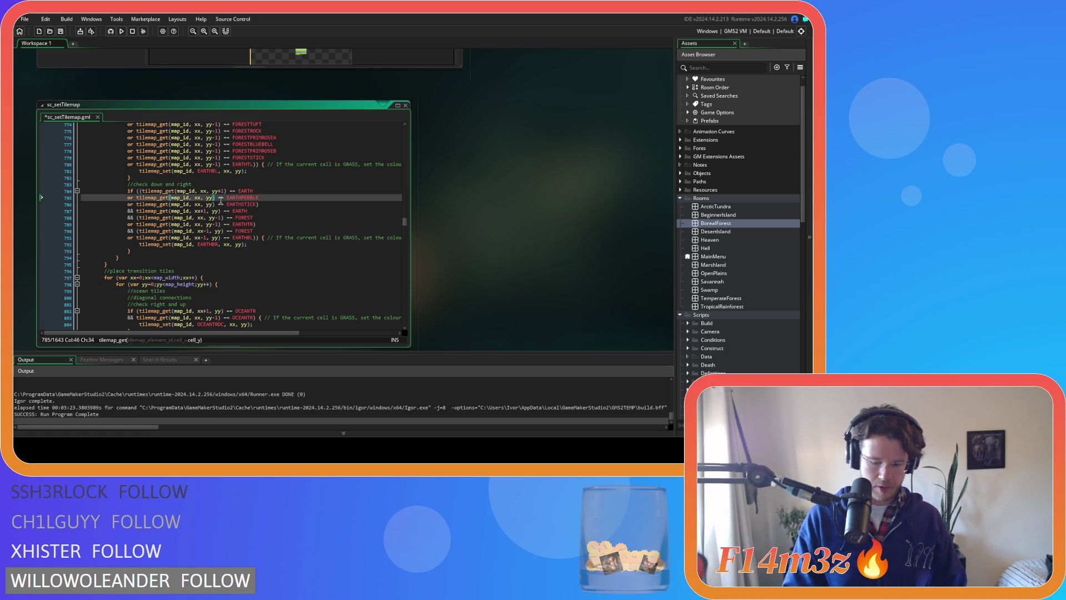
key(Down)
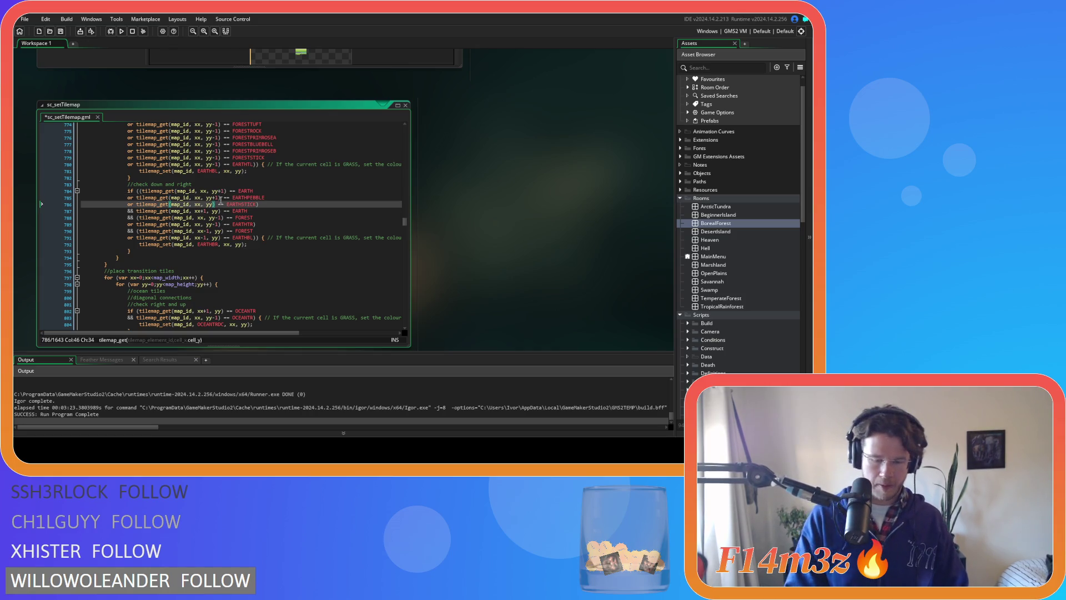
text(+1)
key(ctrl+s)
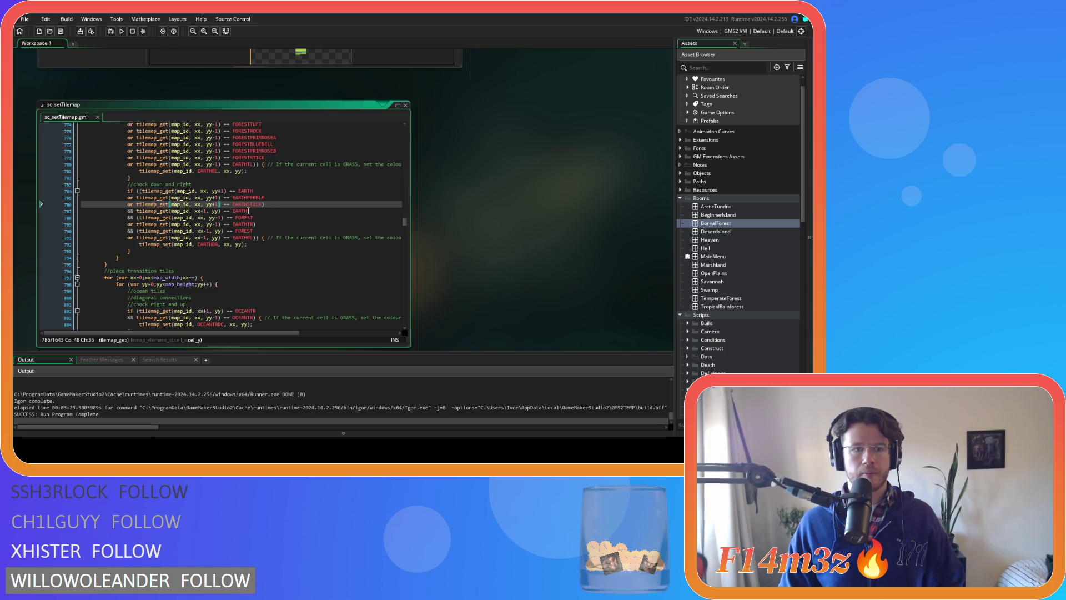
- Wrap the line 787 EARTH check and add EARTHPEBBLE and EARTHSTICK alternatives, then save
click(254, 211)
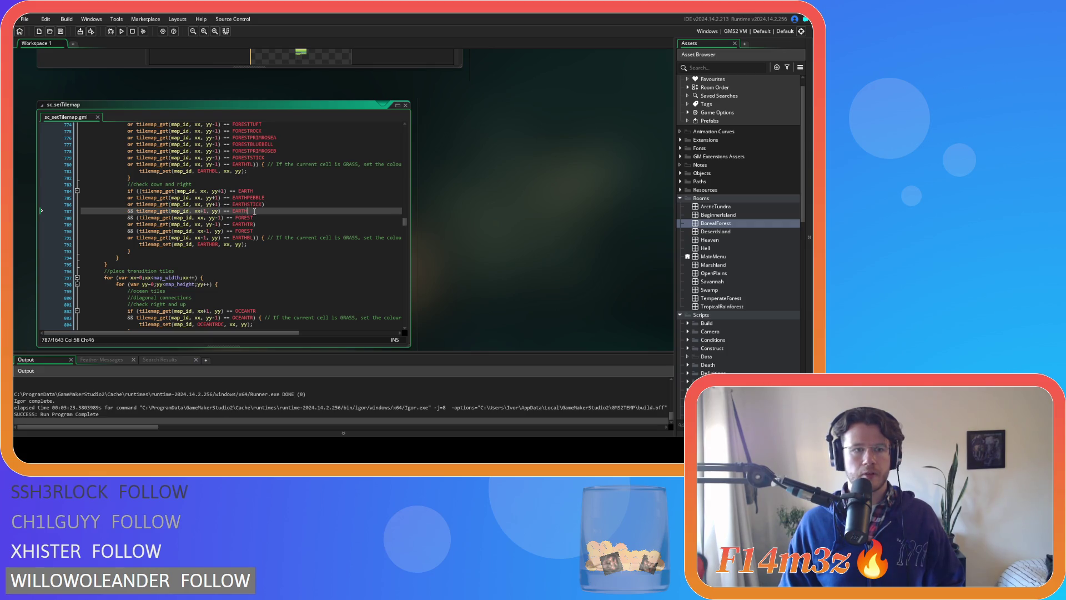
click(139, 211)
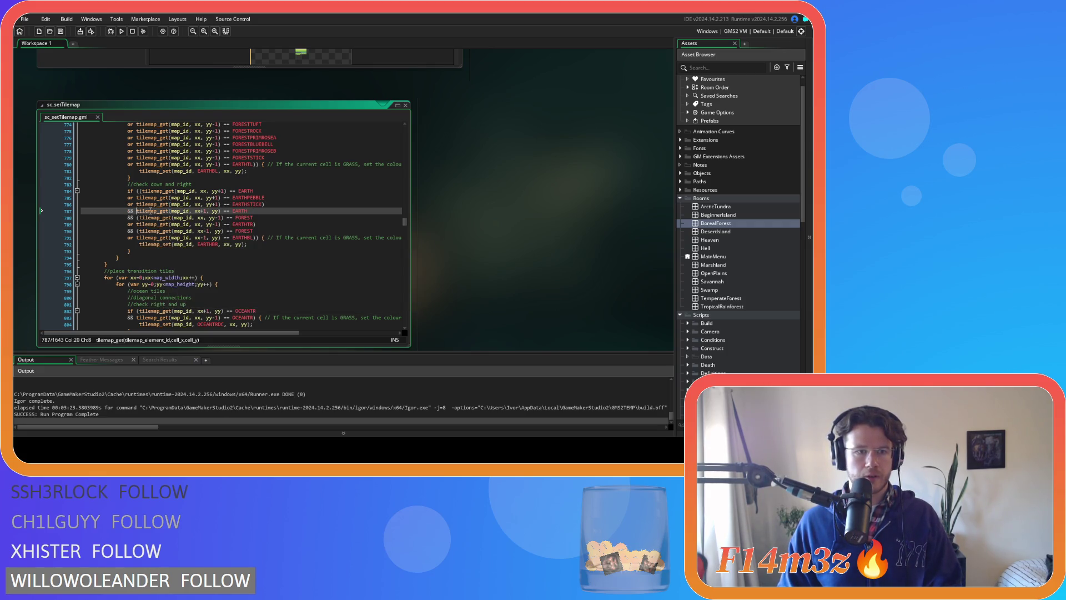
text(()
click(261, 211)
text())
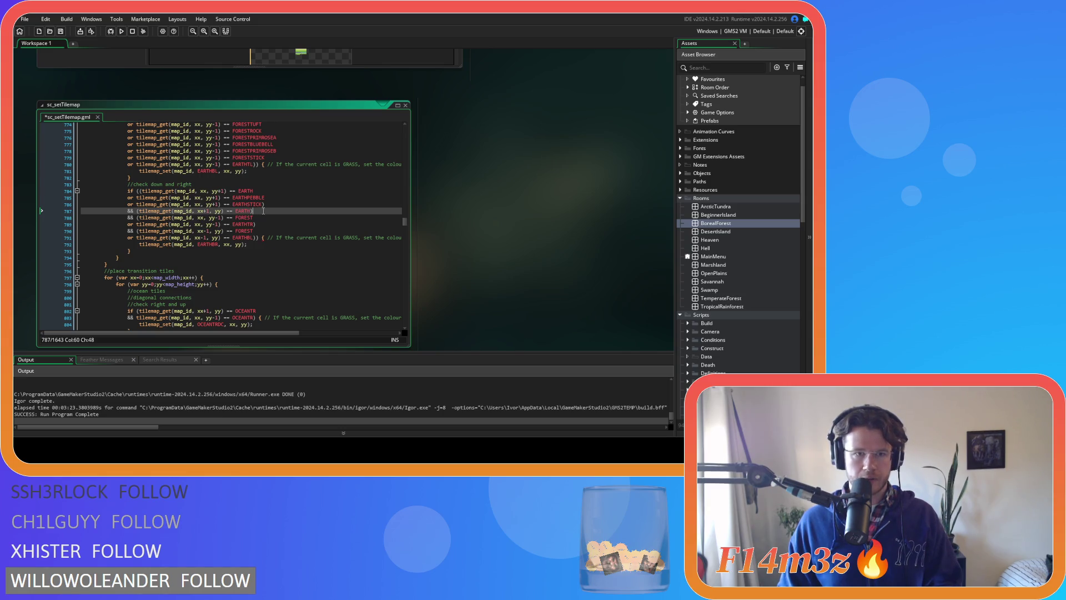
key(Return)
text(or tilemap_get(map_id, xx-1, yy) == EARTHPEBBLE 				or tilemap_get(map_id, xx-1, yy) == EARTHSTICK))
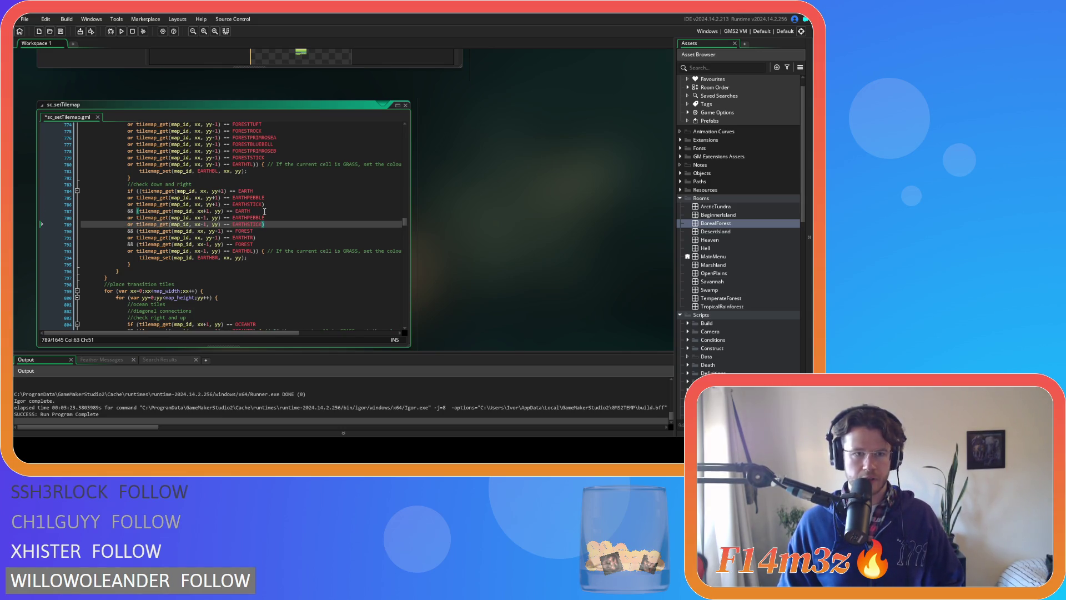
click(219, 217)
text(+)
click(205, 224)
text(+)
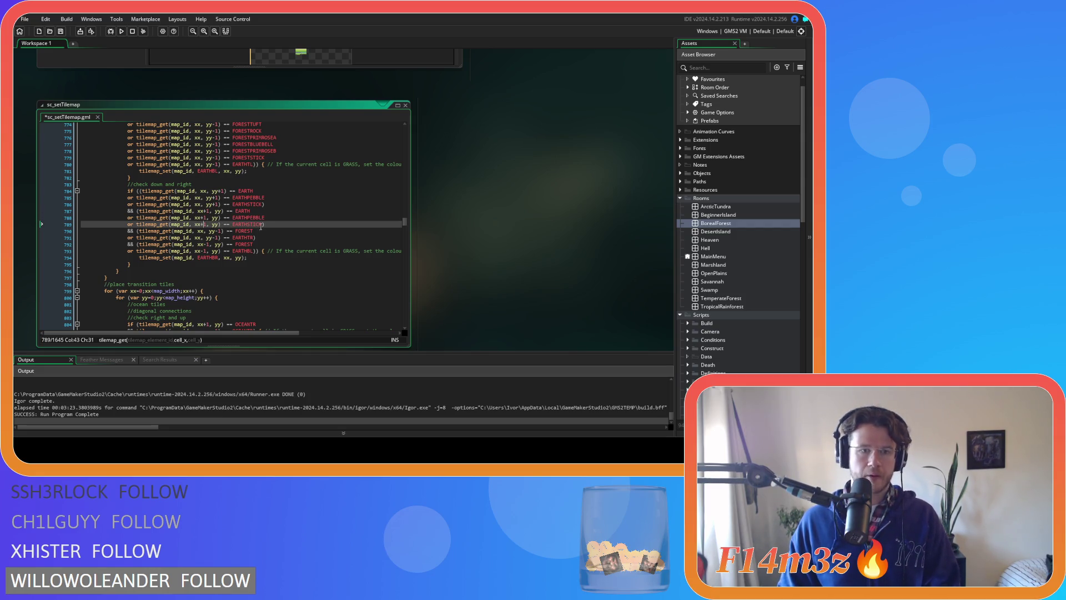
key(ctrl+s)
click(271, 232)
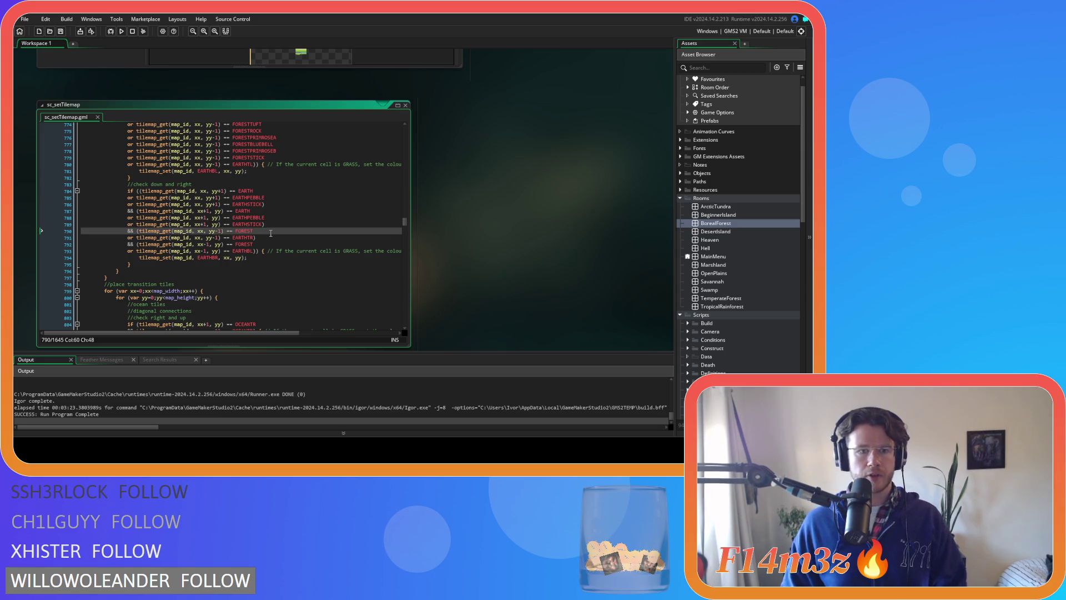
- Copy the FORESTTUFT–FORESTSTICK variant checks and paste them twice into the down-and-right block
scroll(272, 230, up, 5)
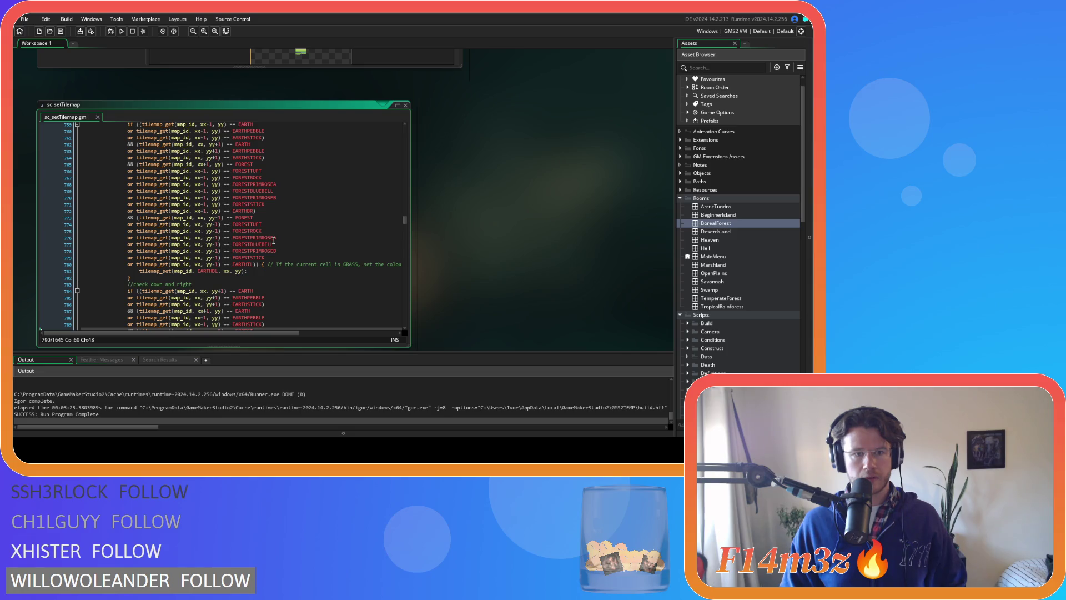
drag(266, 258, 133, 224)
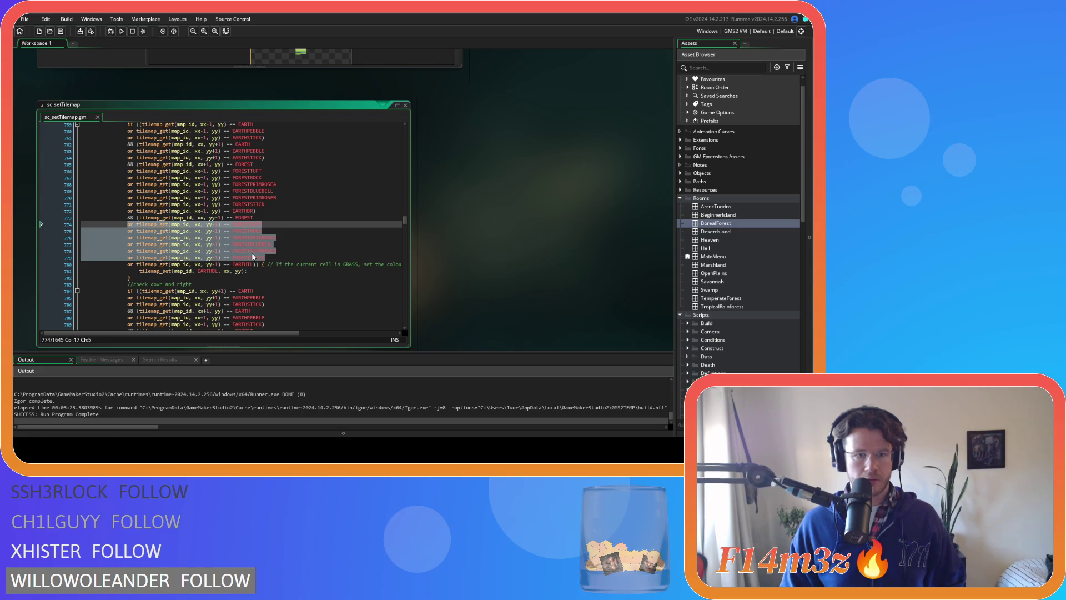
scroll(265, 254, down, 5)
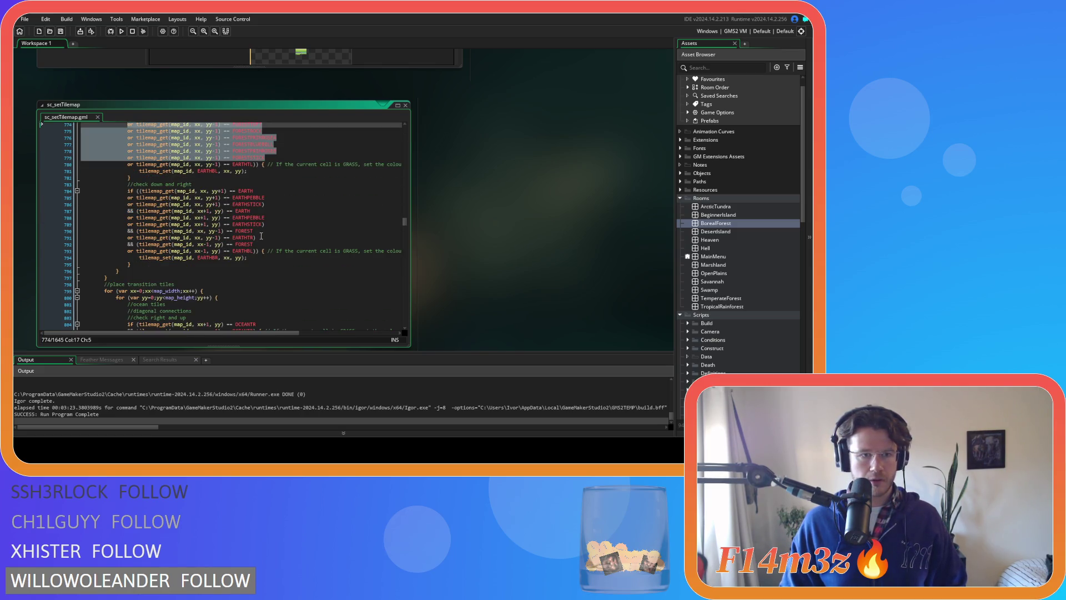
click(261, 231)
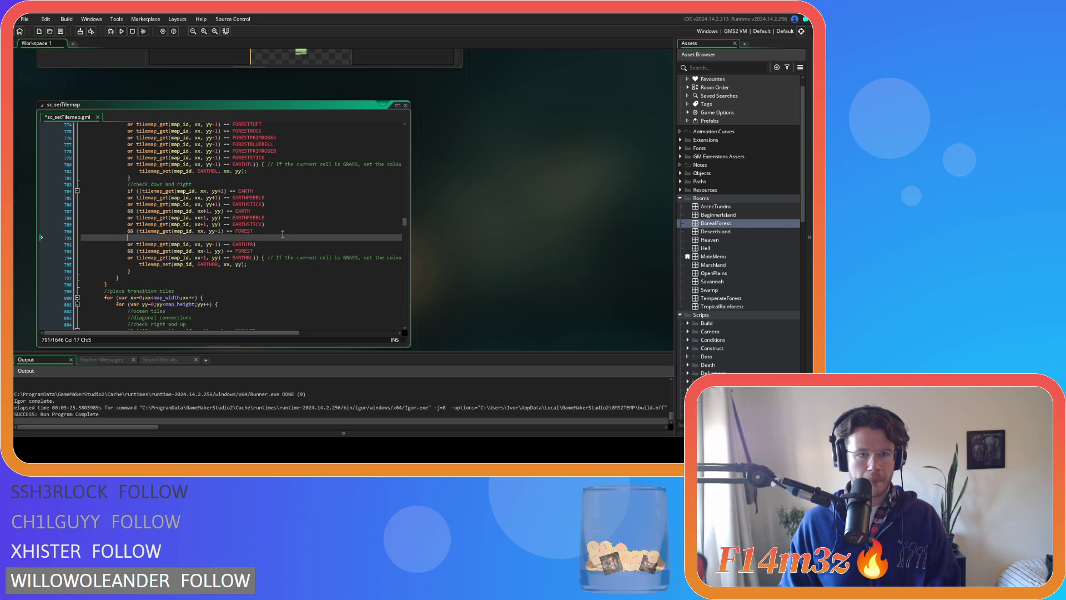
key(ctrl+v)
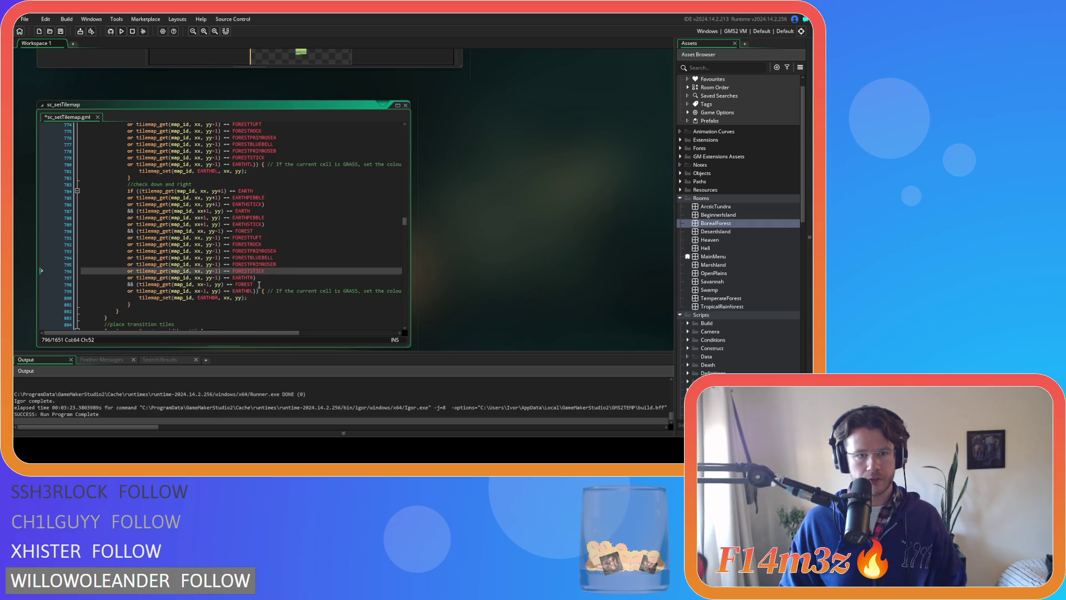
click(259, 284)
key(Return)
scroll(299, 276, up, 8)
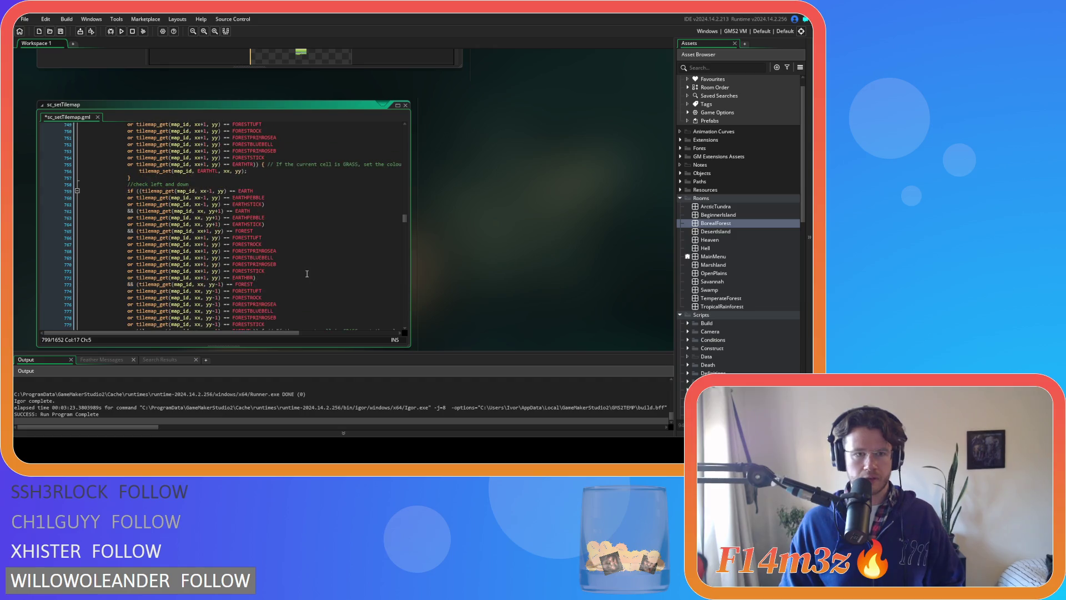
scroll(307, 274, up, 17)
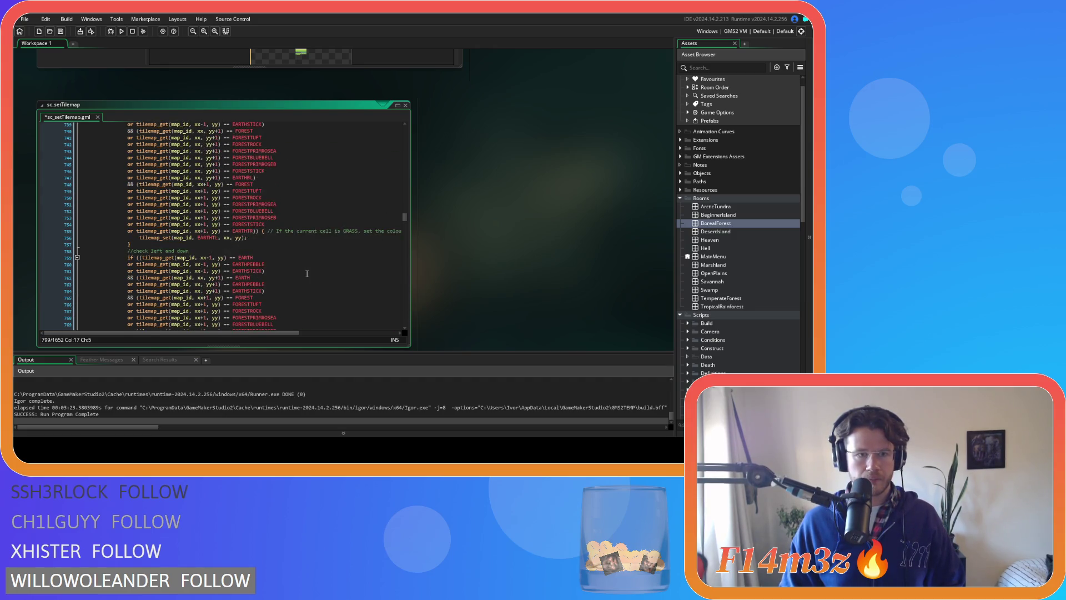
scroll(307, 274, up, 3)
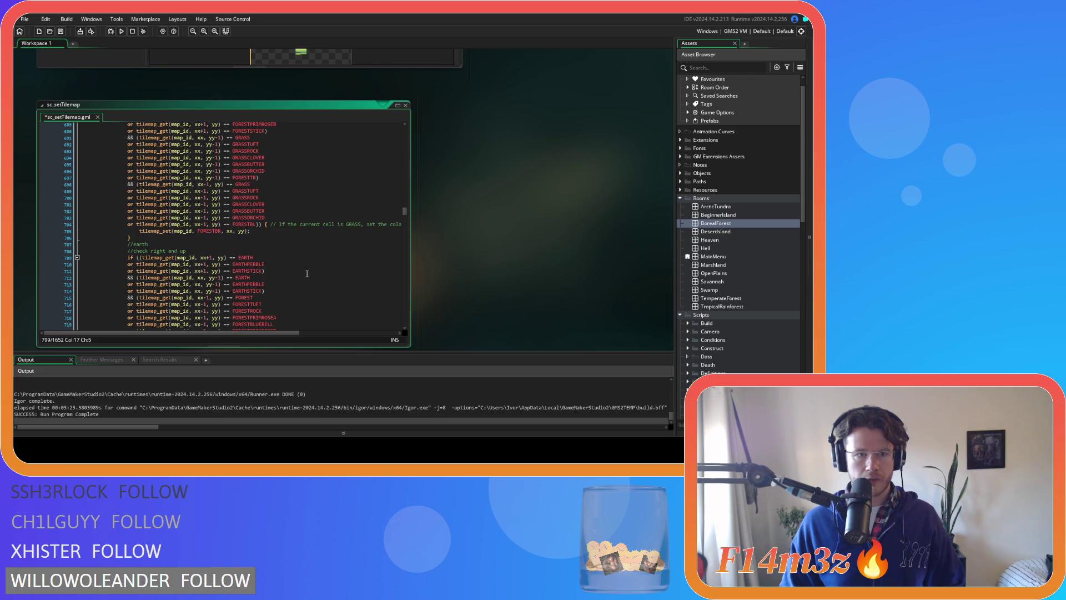
scroll(266, 229, down, 20)
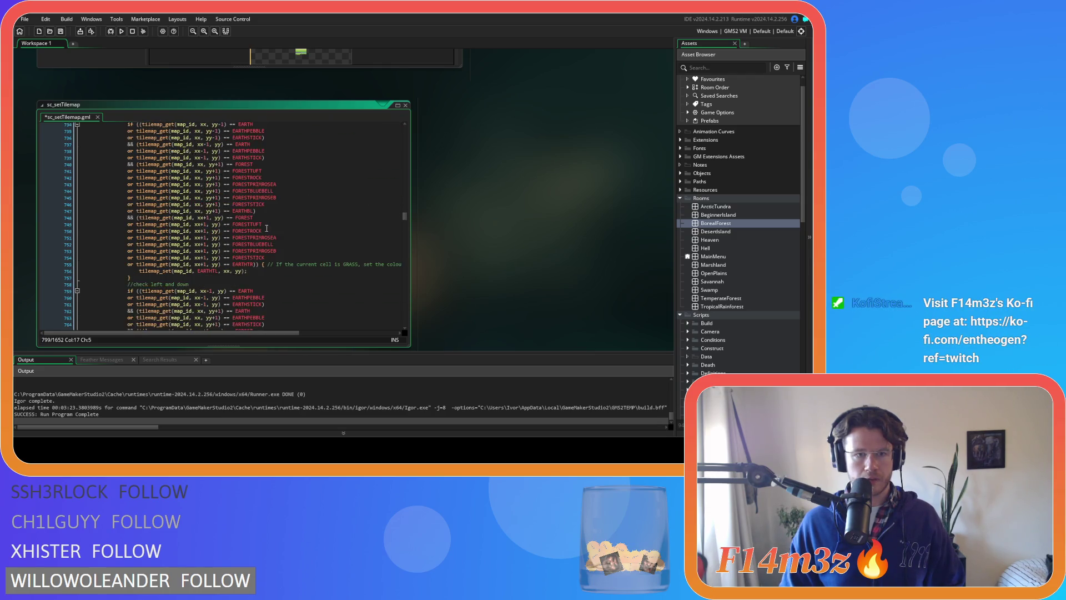
text(or tilemap_get(map_id, xx, yy-1) == FORESTTUFT 				or tilemap_get(map_id, xx, yy-1) == FORESTROCK 				or tilemap_get(map_id, xx, yy-1) == FORESTPRIMROSEA 				or tilemap_get(map_id, xx, yy-1) == FORESTBLUEBELL 				or tilemap_get(map_id, xx, yy-1) == FORESTPRIMROSEB 				or tilemap_get(map_id, xx, yy-1) == FORESTSTICK)
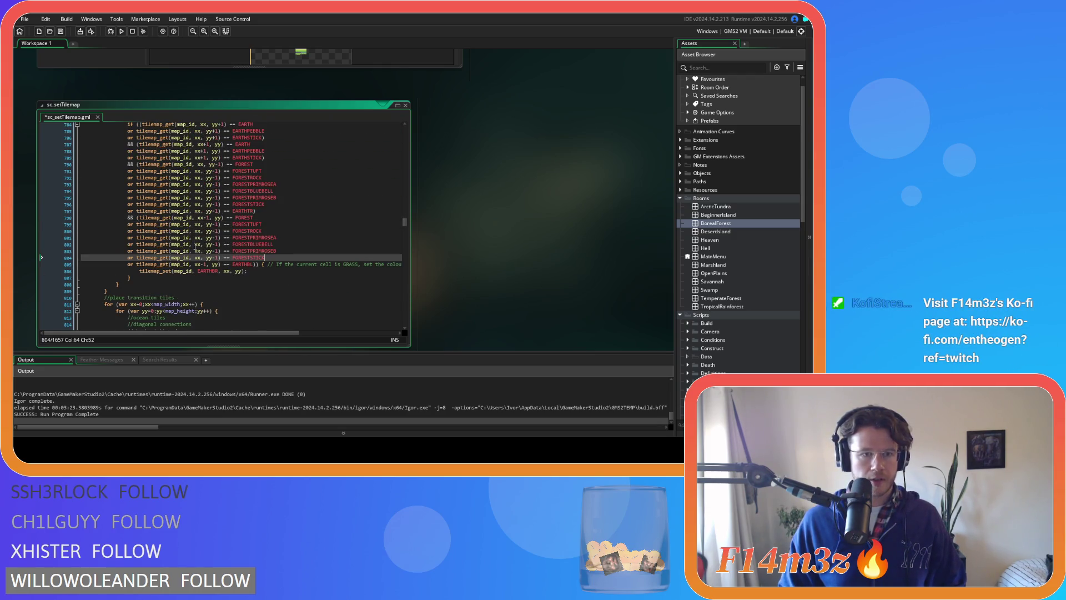
- Change yy-1 to yy on the six pasted forest variant lines
click(220, 224)
key(BackSpace)
key(BackSpace)
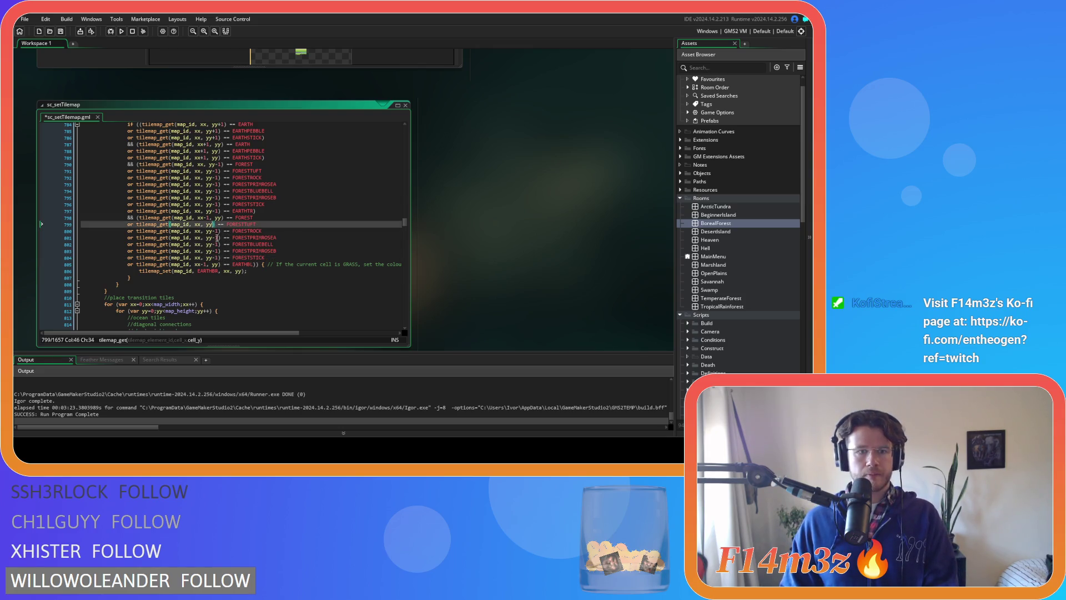
click(219, 231)
key(BackSpace)
key(BackSpace)
click(220, 237)
key(BackSpace)
key(BackSpace)
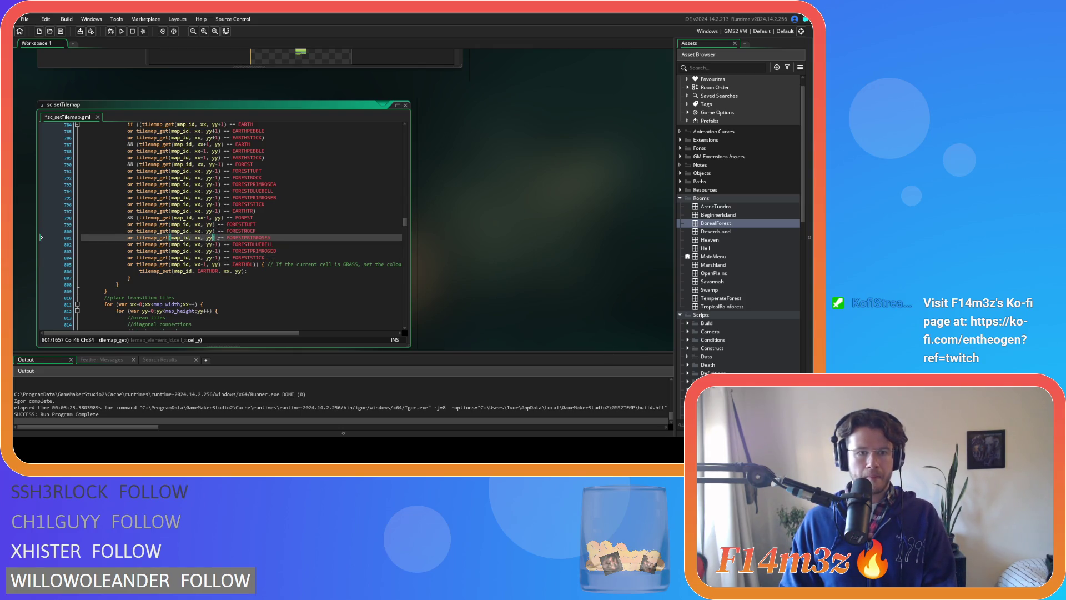
click(219, 245)
key(BackSpace)
key(BackSpace)
click(220, 251)
key(BackSpace)
key(BackSpace)
click(219, 257)
key(BackSpace)
key(BackSpace)
- Change xx to xx-1 on the pasted left-neighbour forest variant lines
click(206, 231)
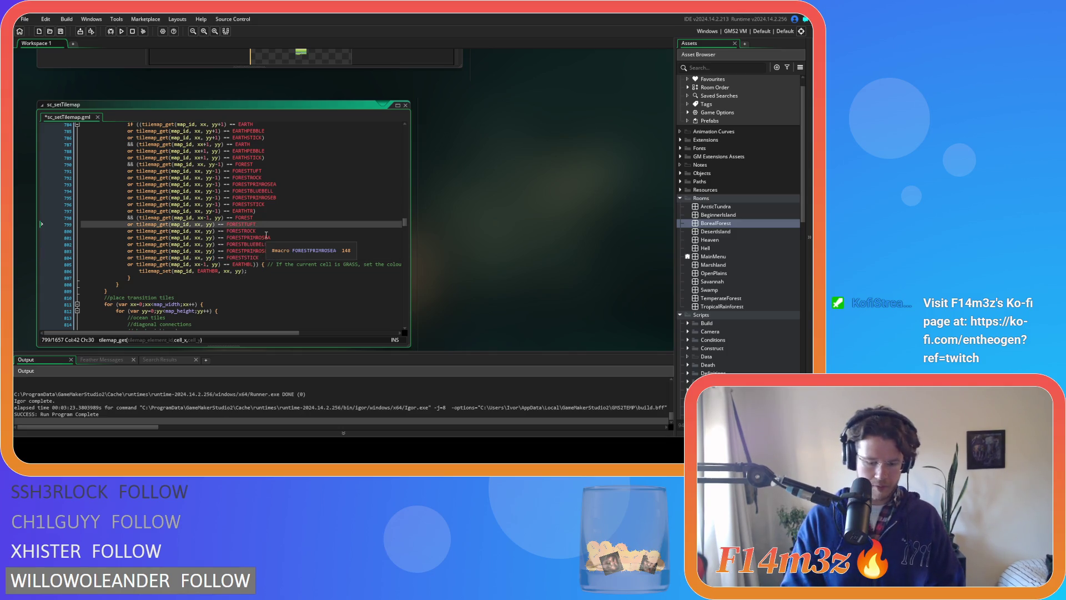
key(Left)
key(Left)
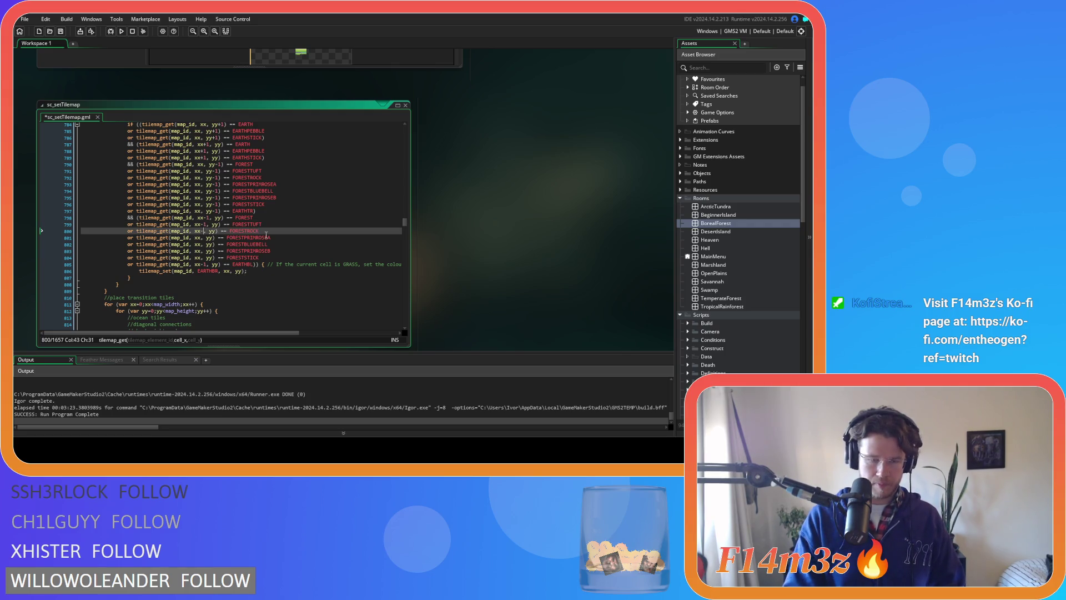
key(Down)
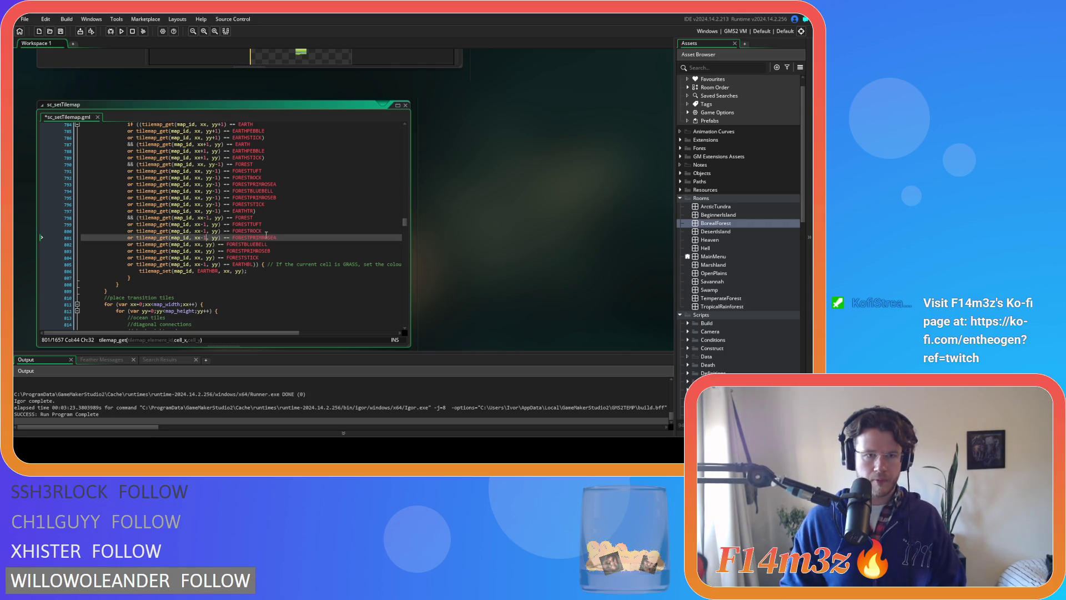
key(Down)
key(Left)
key(Left)
text(-1)
key(Down)
key(Left)
key(Left)
text(-1)
key(Down)
key(Left)
key(Left)
text(-1)
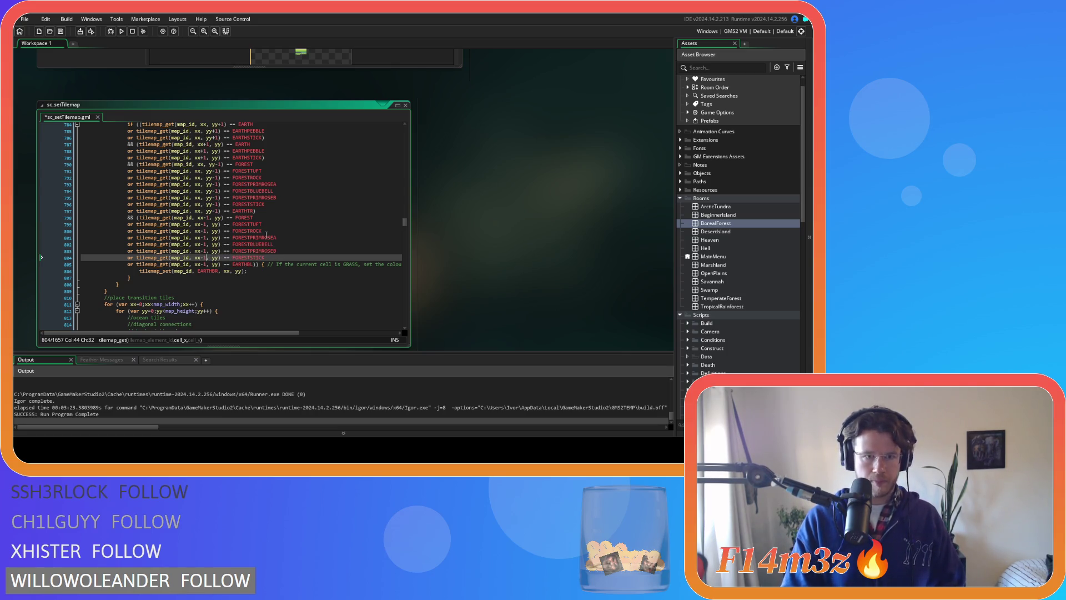
- Save the sc_setTilemap script and build and run the game
key(ctrl+s)
key(Up)
key(End)
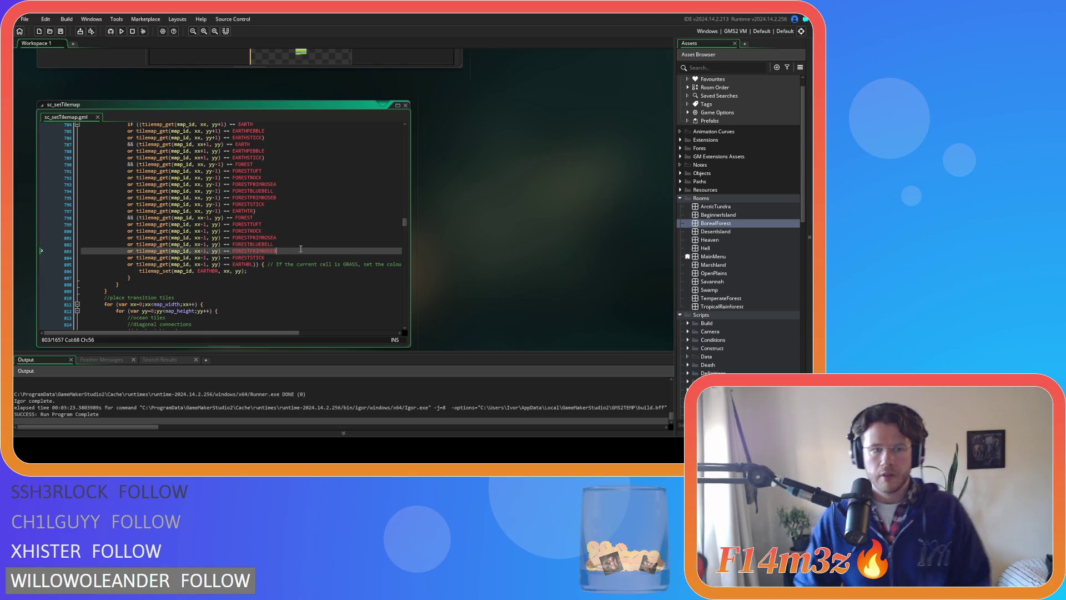
scroll(301, 240, up, 10)
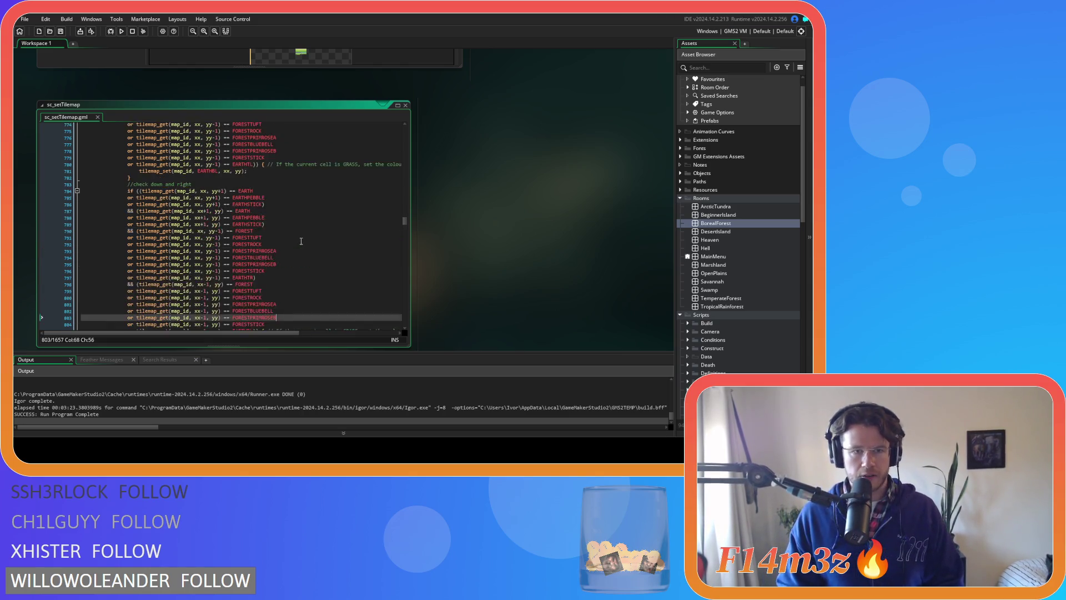
scroll(300, 240, down, 10)
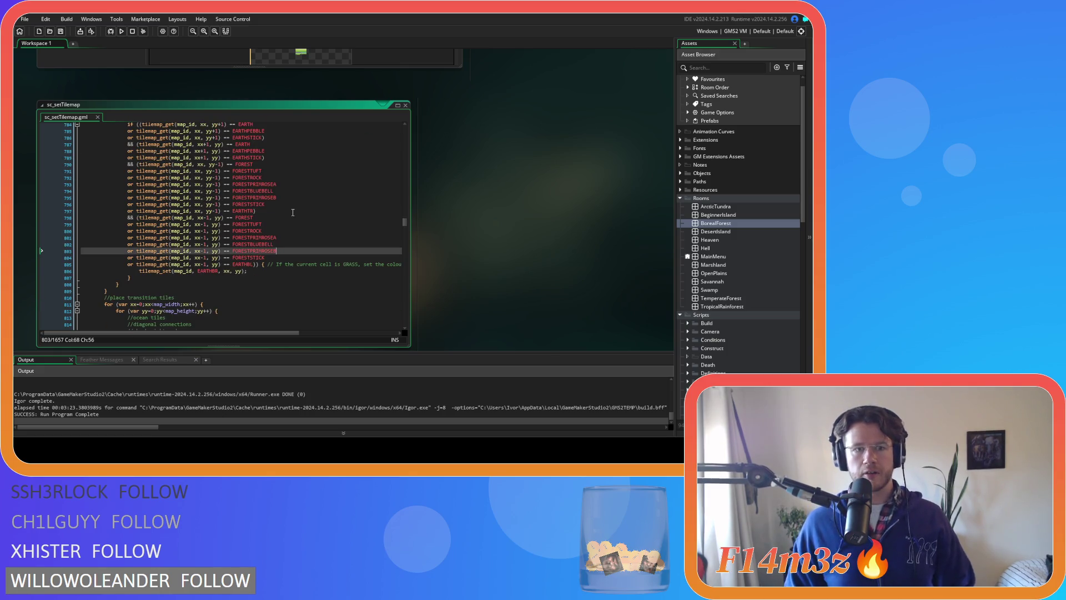
key(F5)
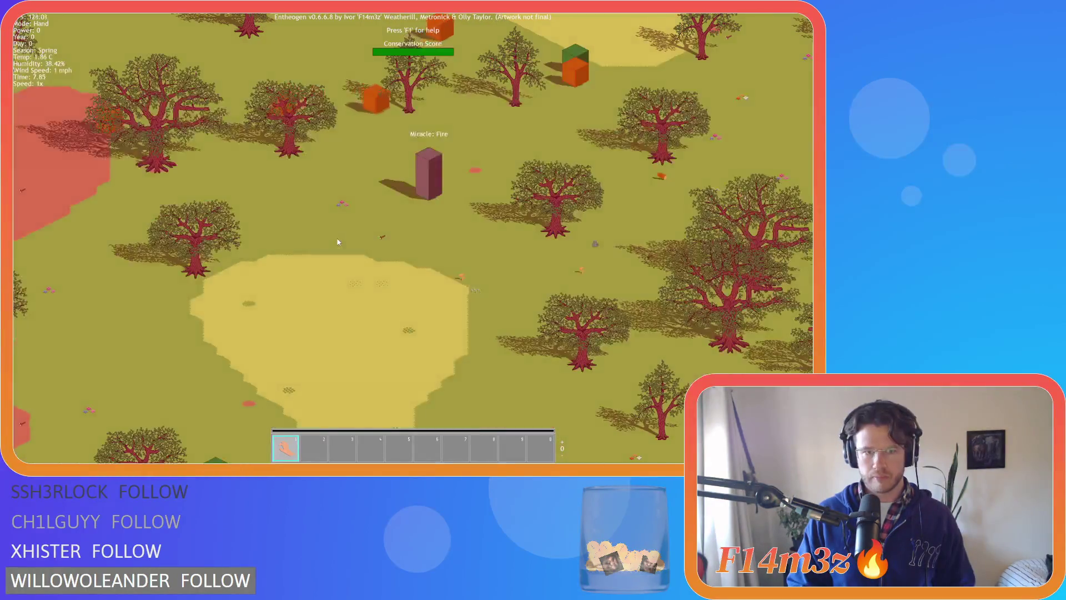
- Pan left and down across the map, zooming in and out, to inspect meadow edges
scroll(337, 242, up, 5)
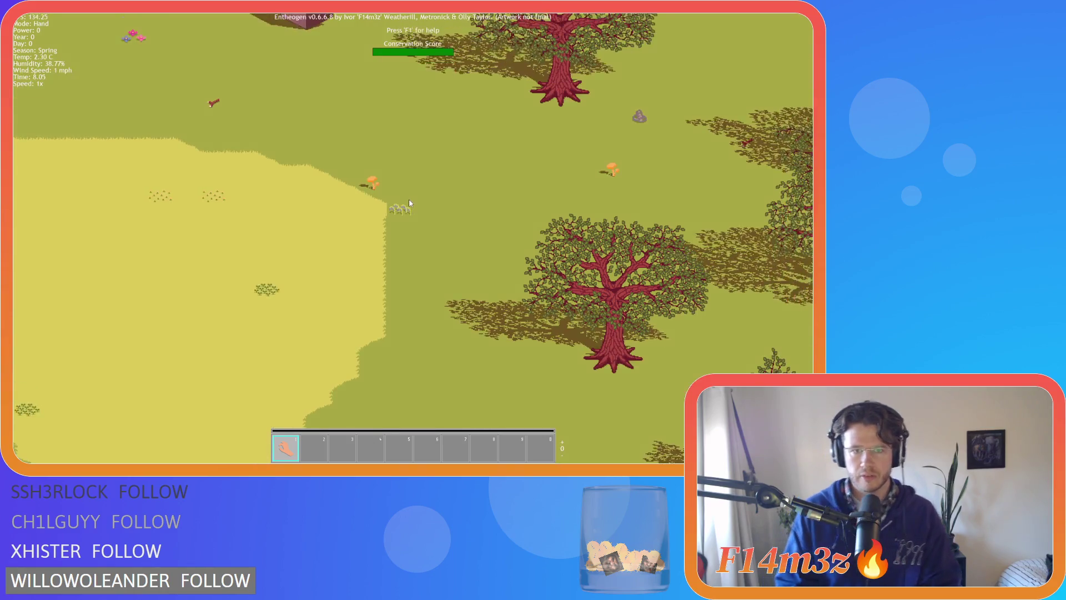
key(a)
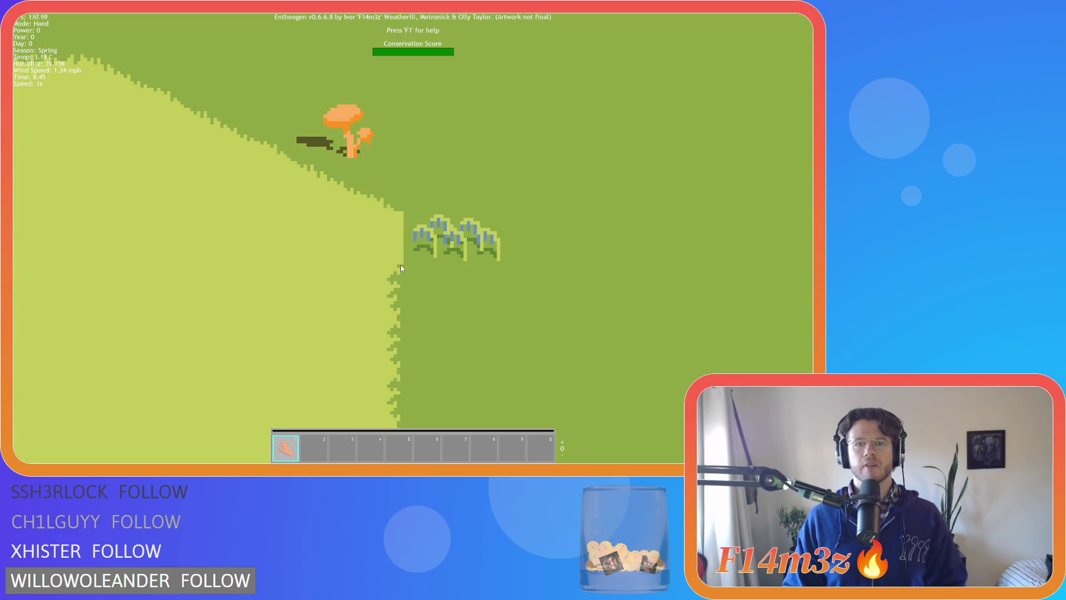
key(a)
key(s)
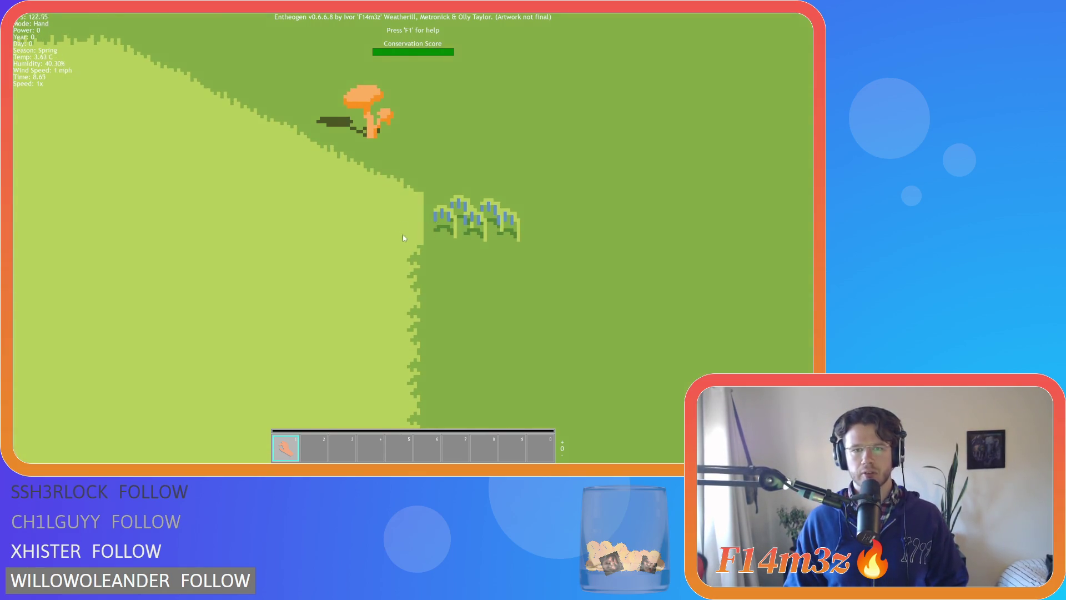
scroll(409, 222, down, 5)
scroll(410, 222, up, 5)
key(s)
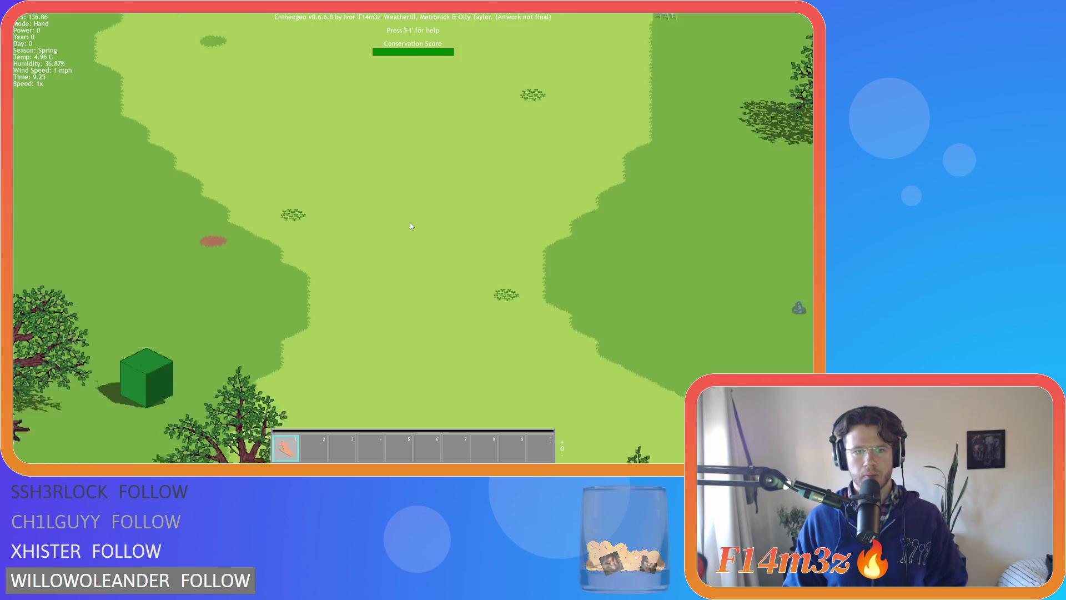
key(s)
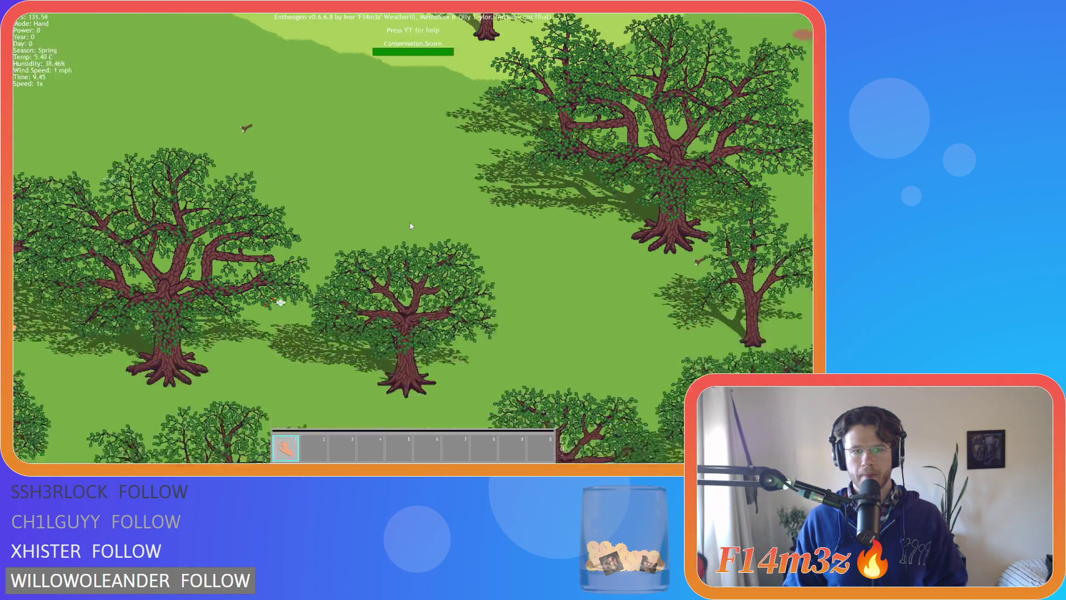
- Keep checking meadow edges further left, then quit the game and confirm with Y
scroll(411, 226, down, 3)
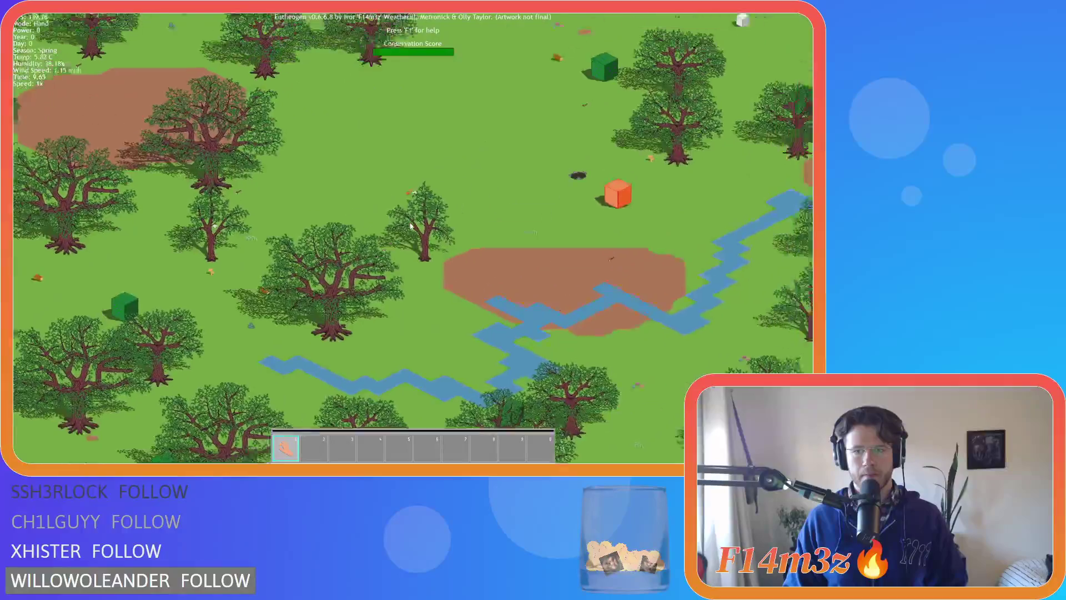
scroll(411, 226, down, 3)
scroll(411, 226, up, 8)
scroll(410, 225, down, 6)
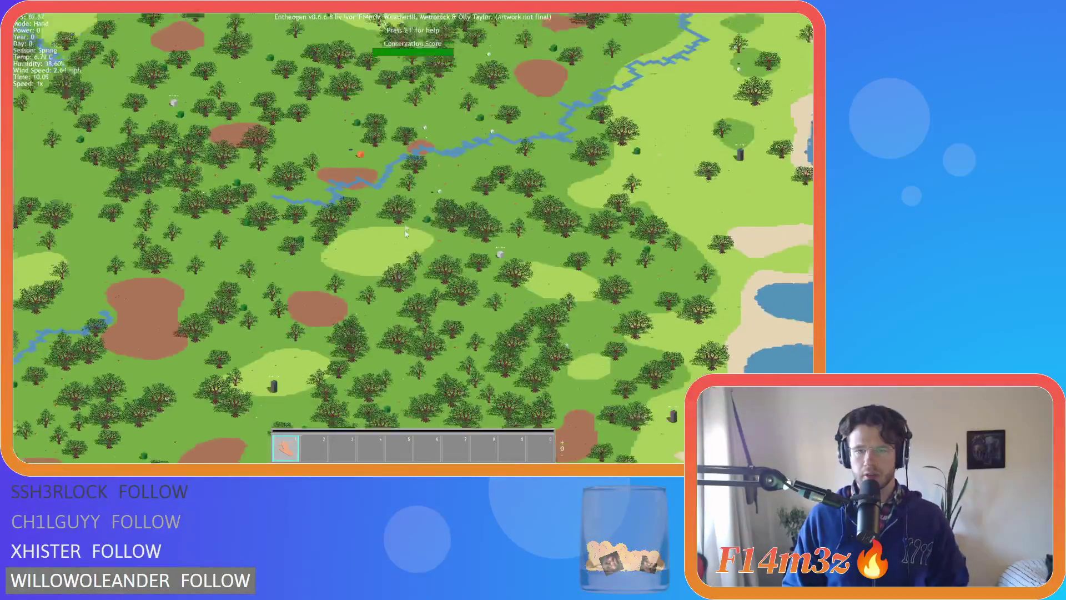
scroll(408, 235, down, 3)
scroll(413, 239, up, 8)
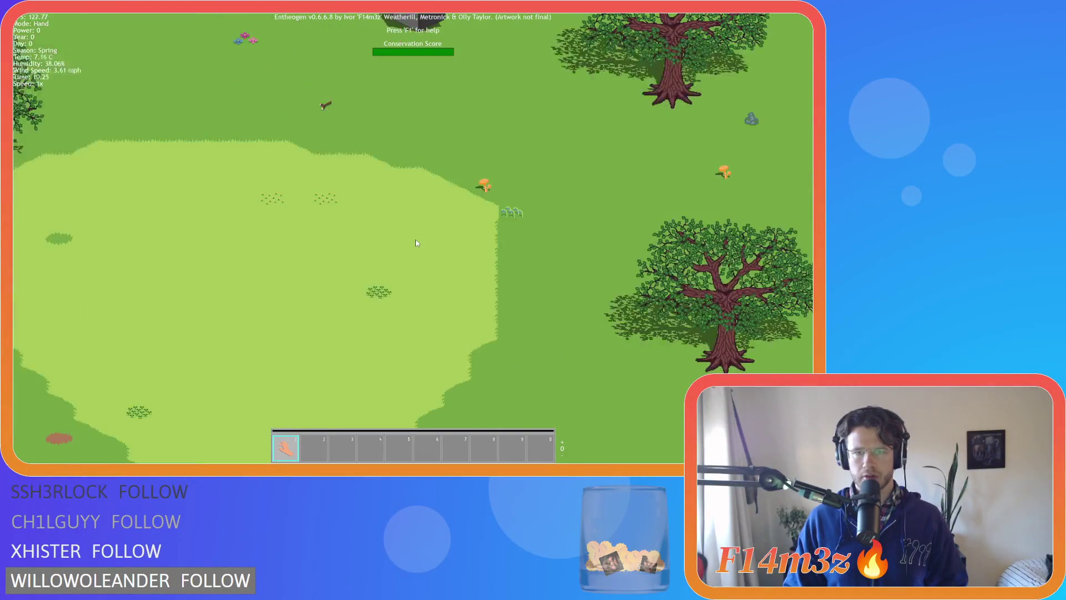
key(a)
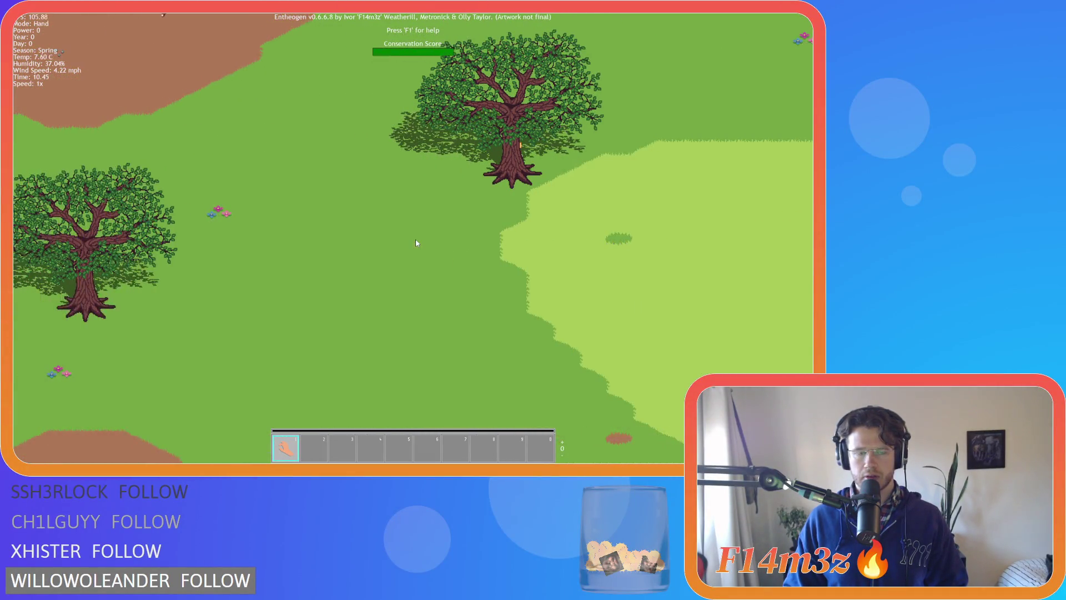
key(a)
scroll(416, 240, down, 3)
scroll(416, 240, up, 8)
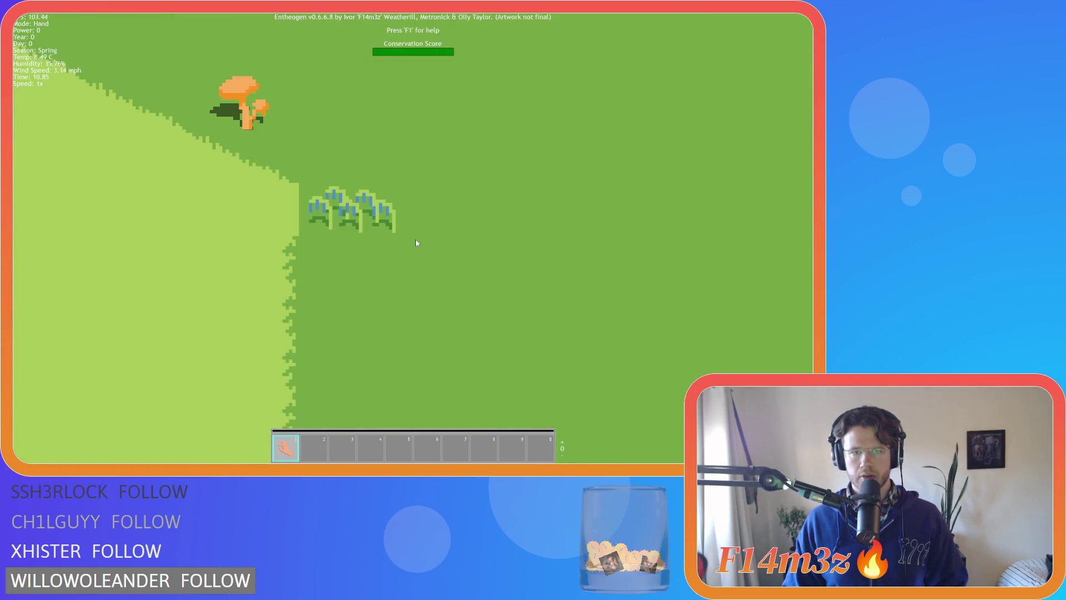
key(a)
key(Escape)
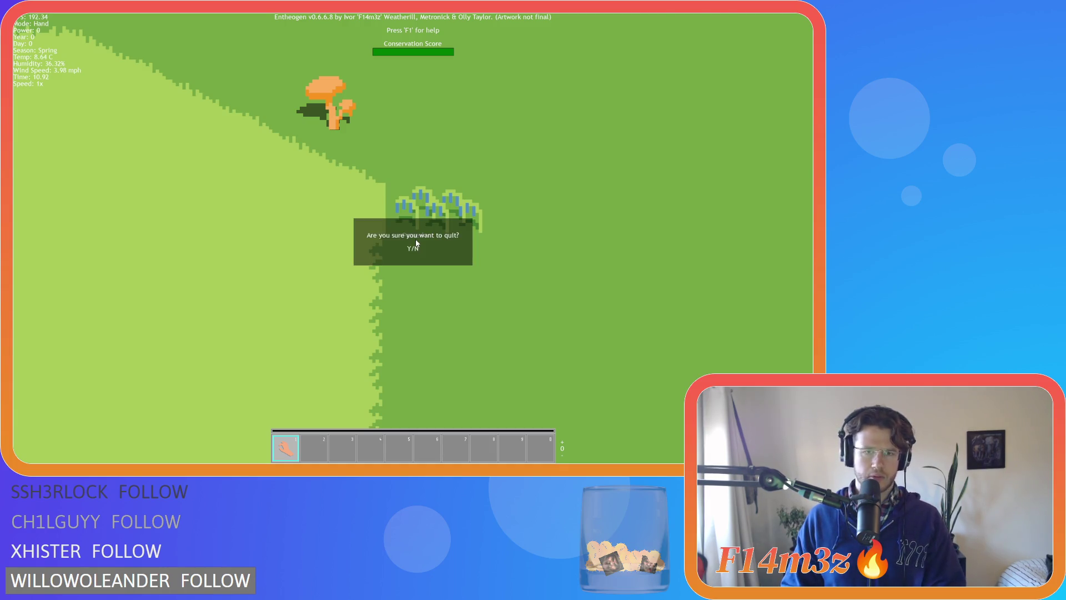
key(y)
click(290, 230)
scroll(290, 228, up, 20)
scroll(290, 229, up, 20)
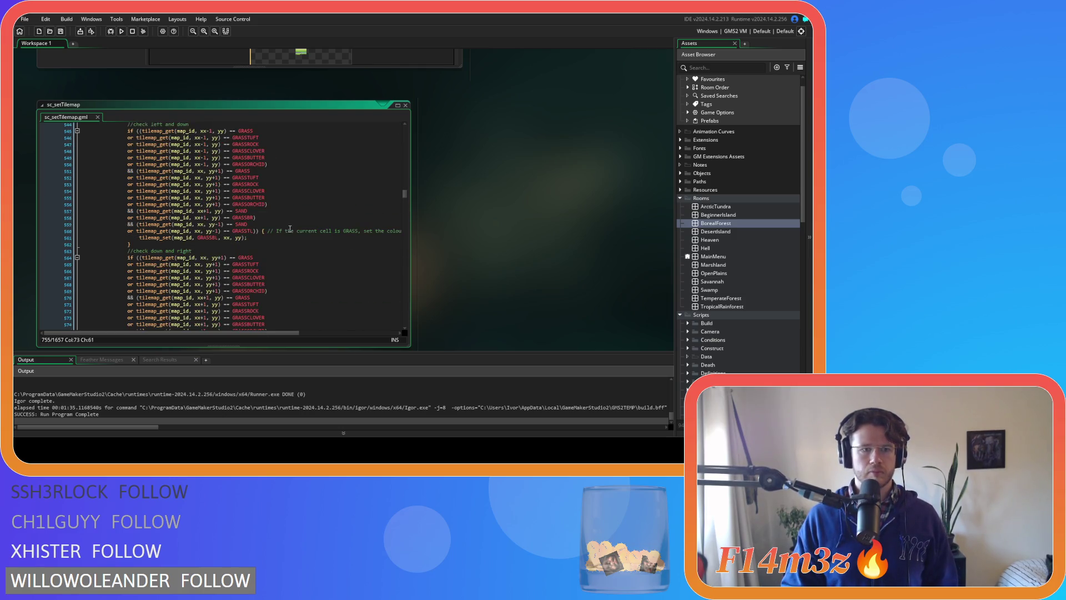
scroll(290, 229, down, 10)
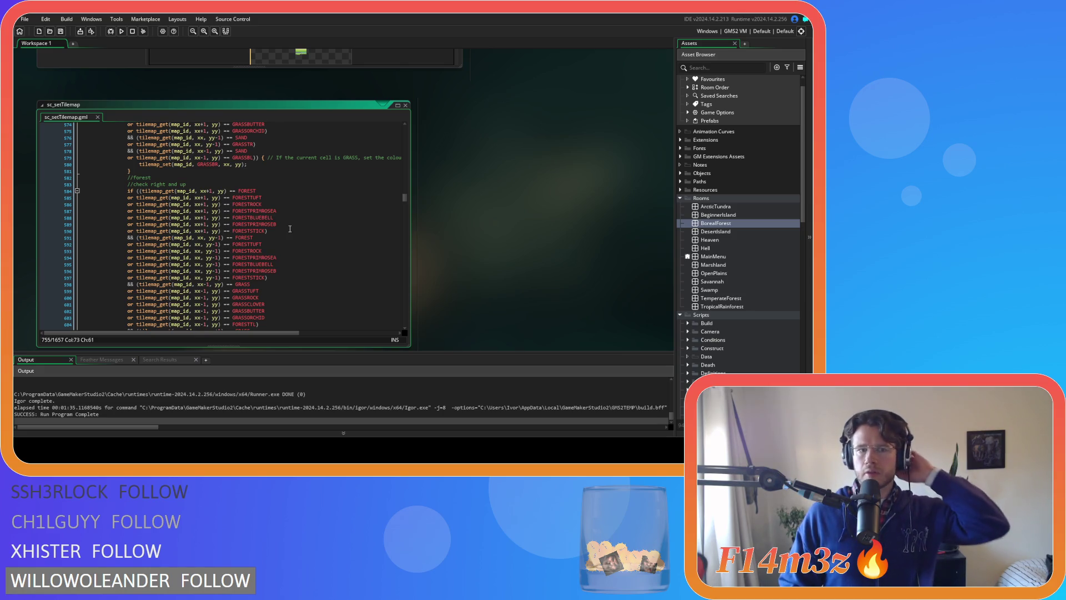
scroll(288, 229, down, 4)
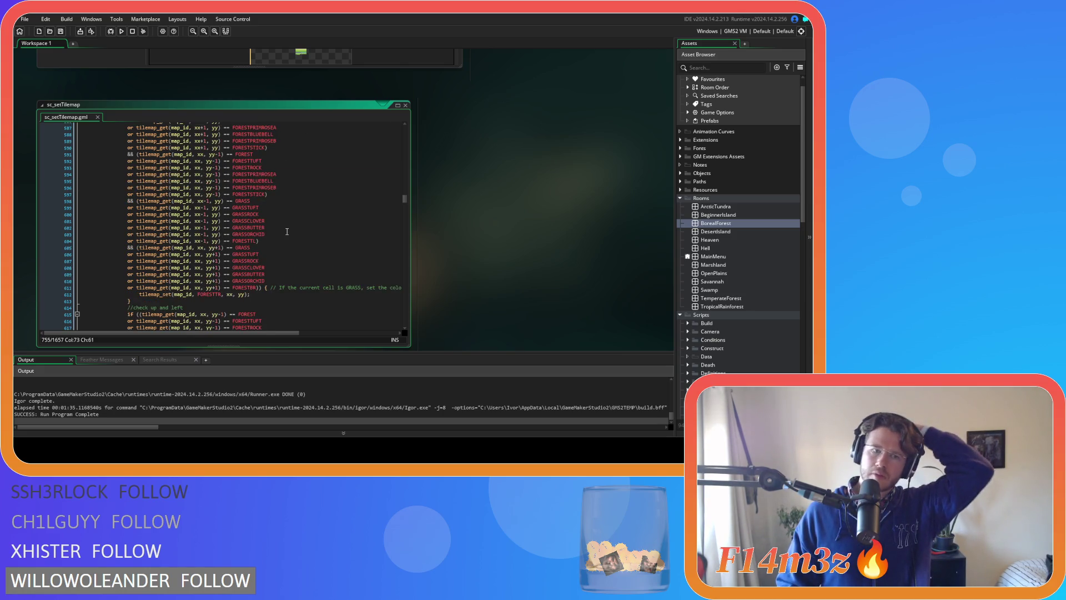
scroll(283, 230, up, 20)
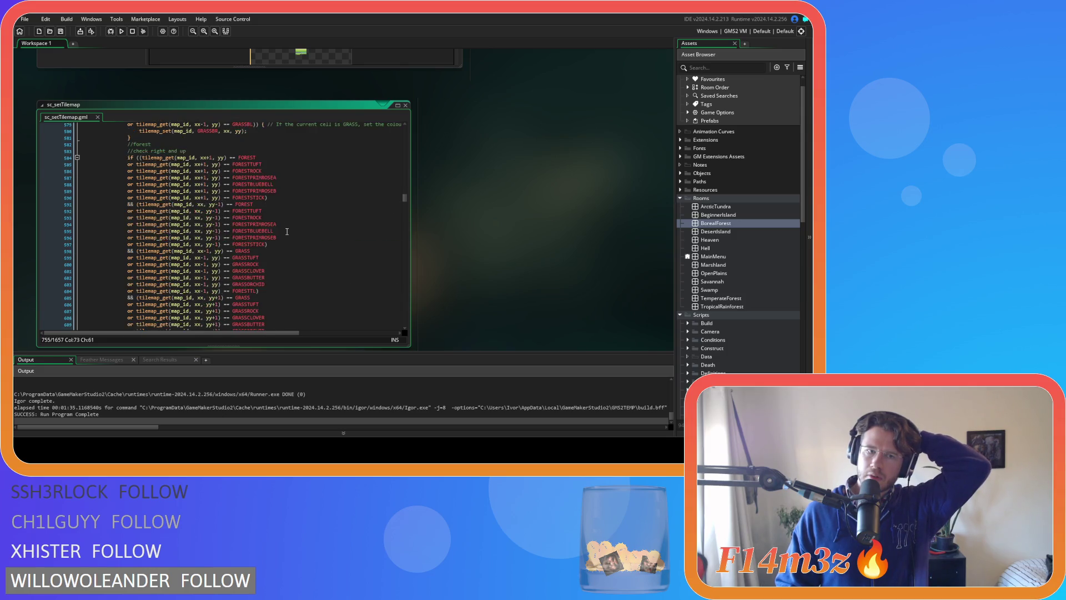
scroll(277, 227, up, 12)
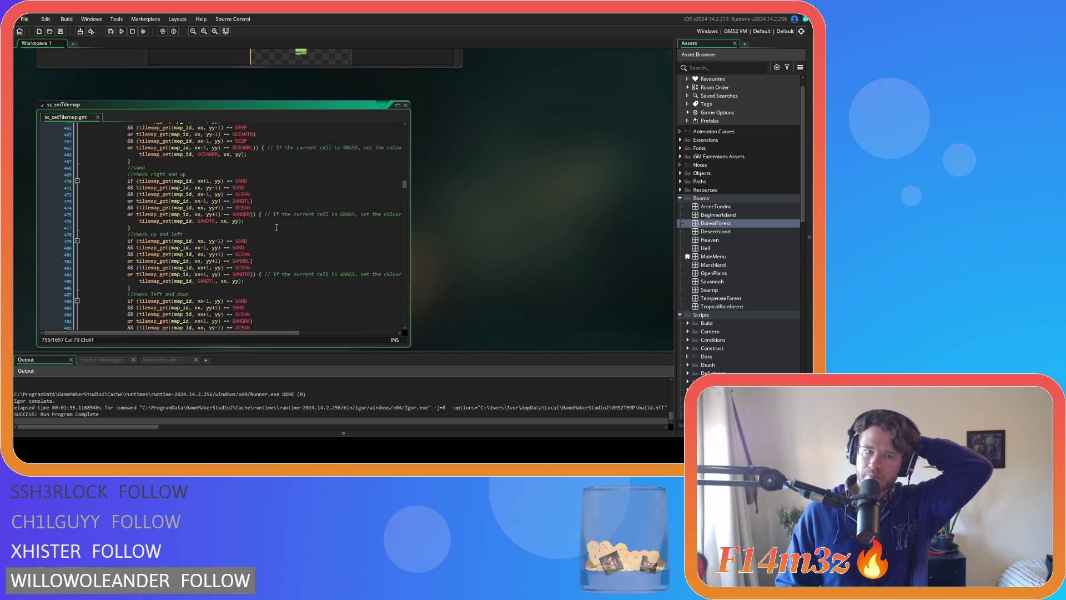
scroll(276, 228, up, 20)
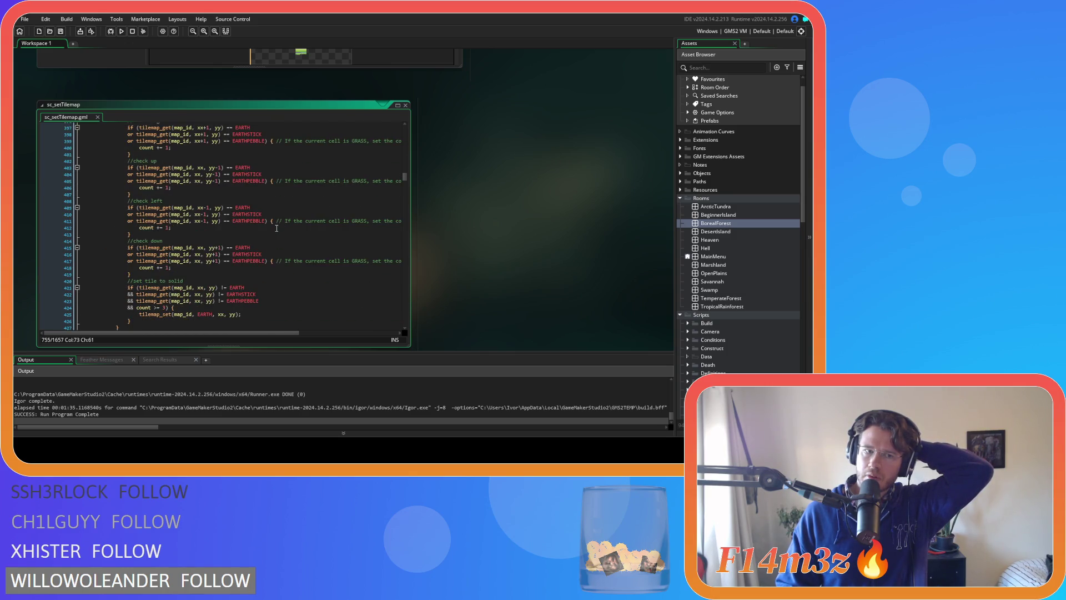
scroll(277, 227, up, 12)
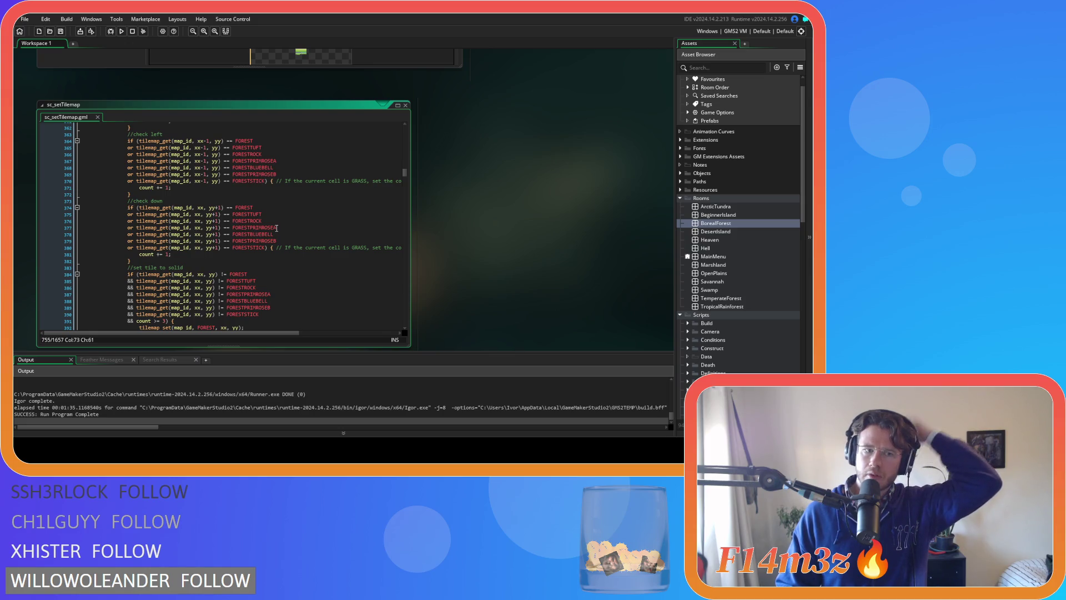
scroll(276, 227, up, 20)
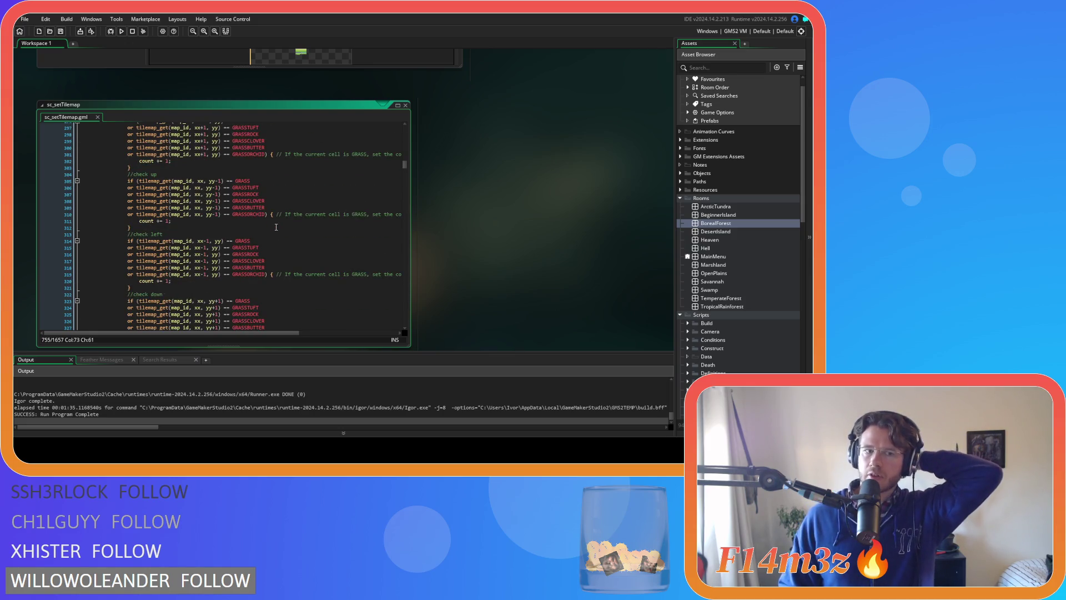
scroll(275, 226, up, 11)
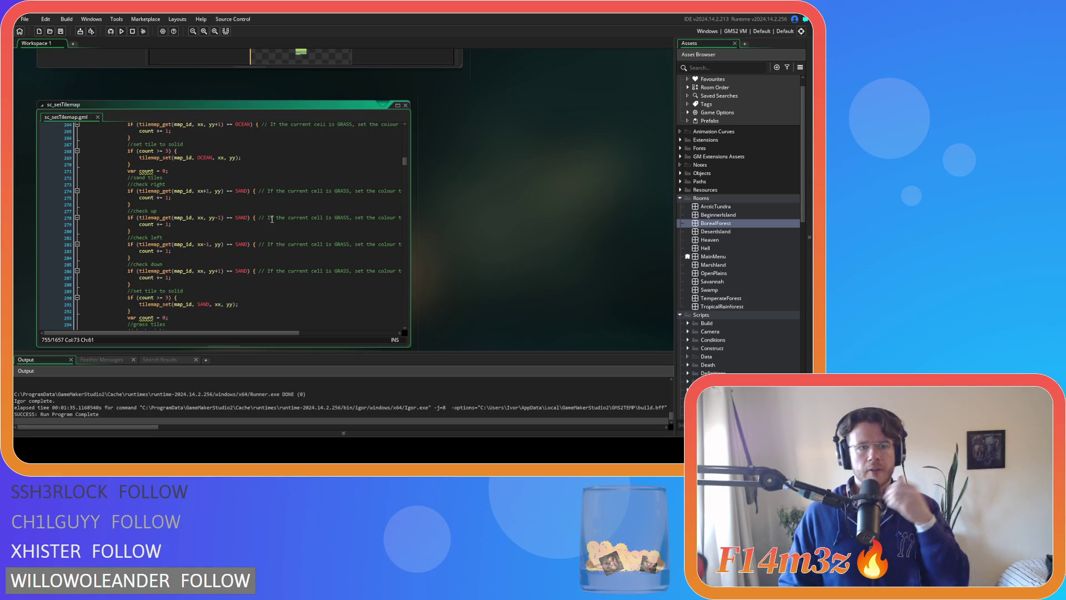
scroll(272, 219, up, 11)
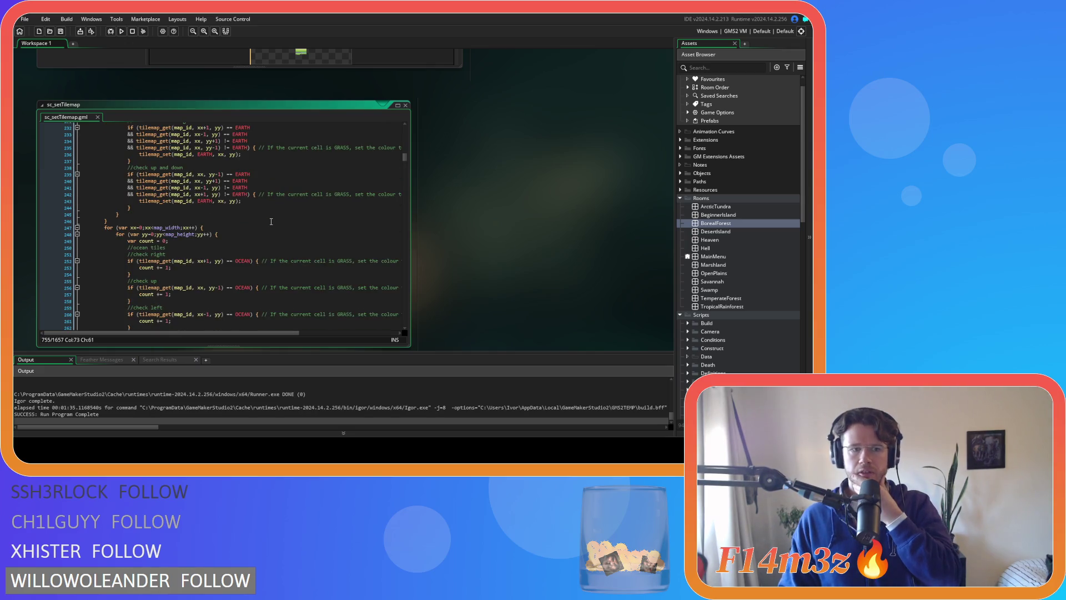
scroll(271, 221, up, 5)
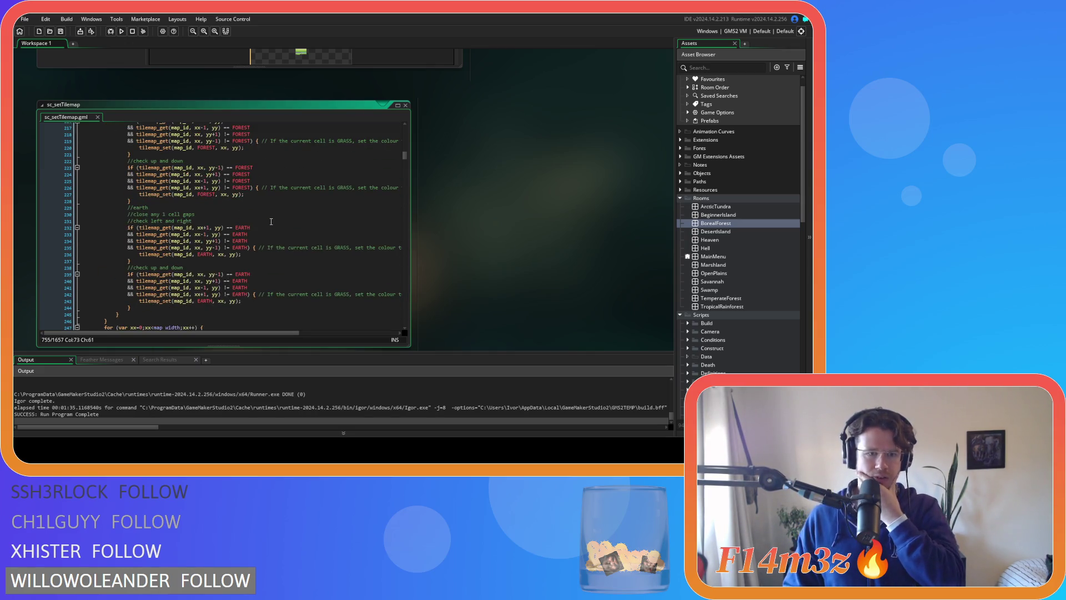
scroll(271, 222, up, 2)
scroll(269, 226, up, 20)
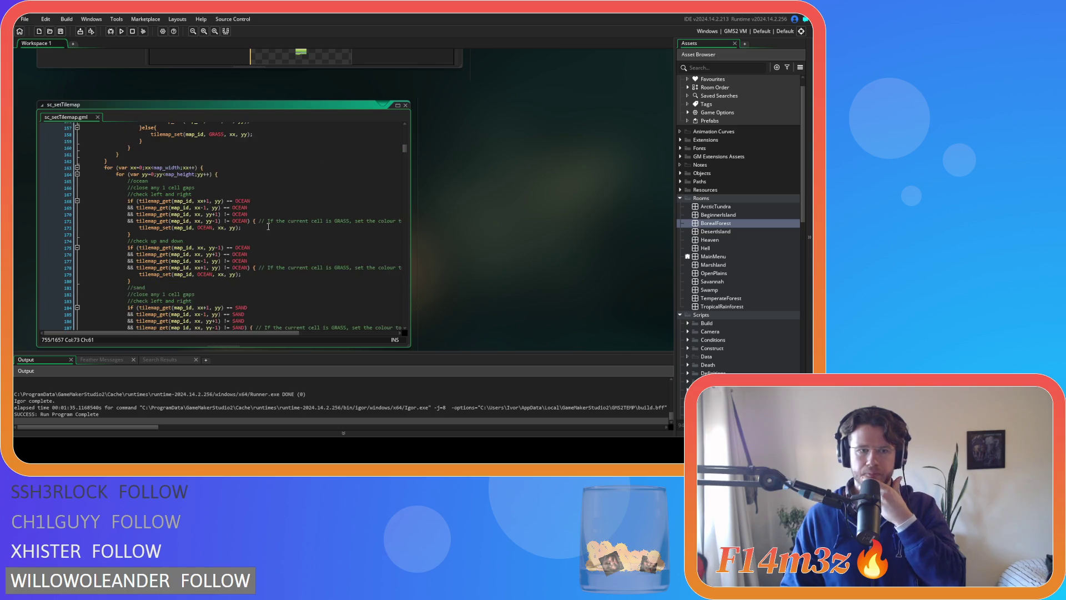
scroll(268, 226, down, 20)
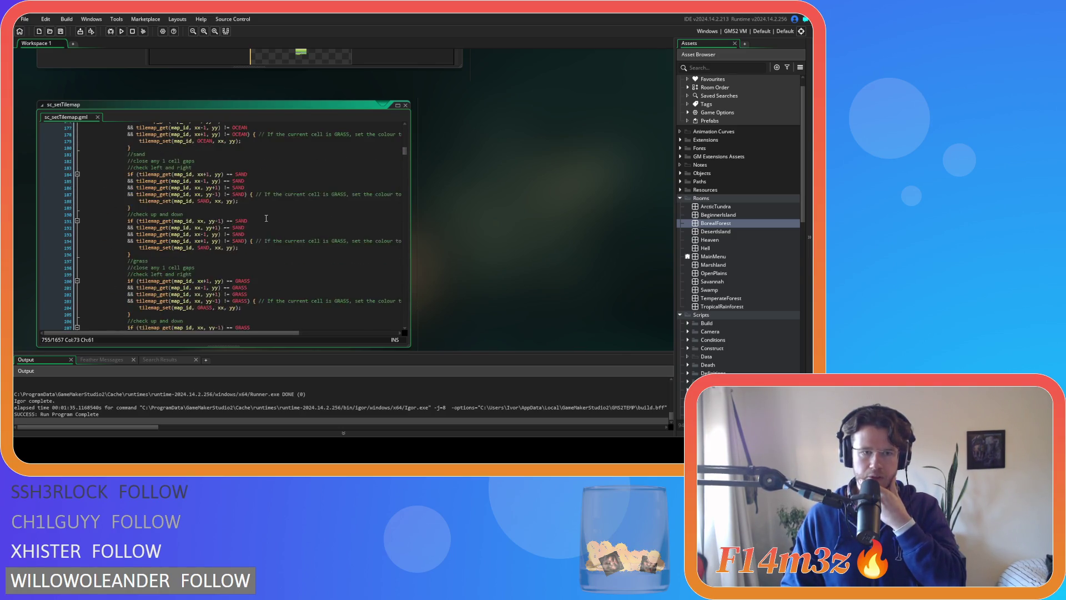
scroll(266, 218, down, 20)
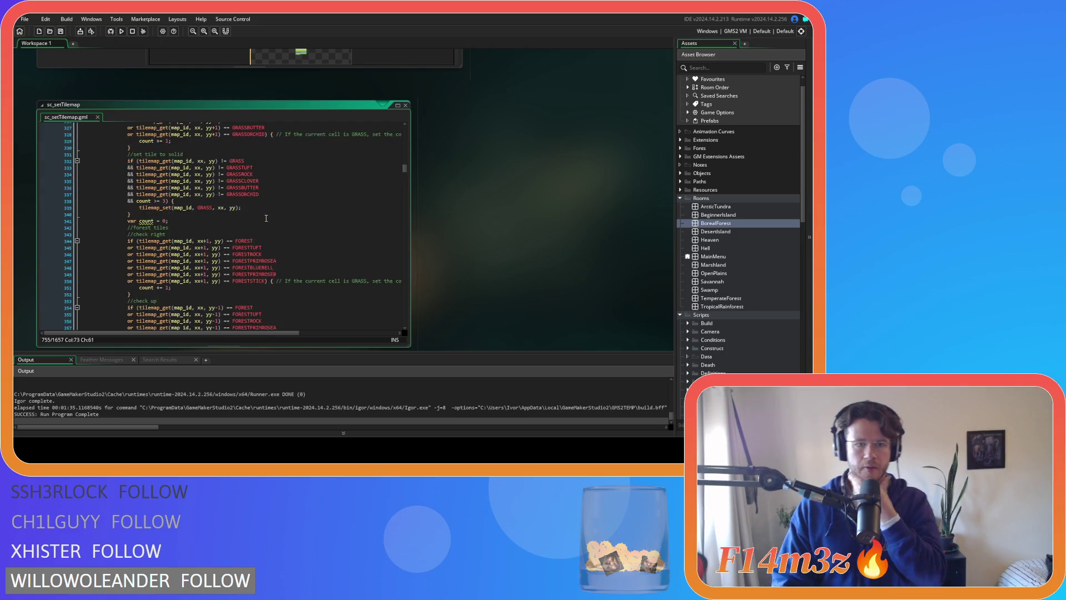
scroll(266, 218, down, 20)
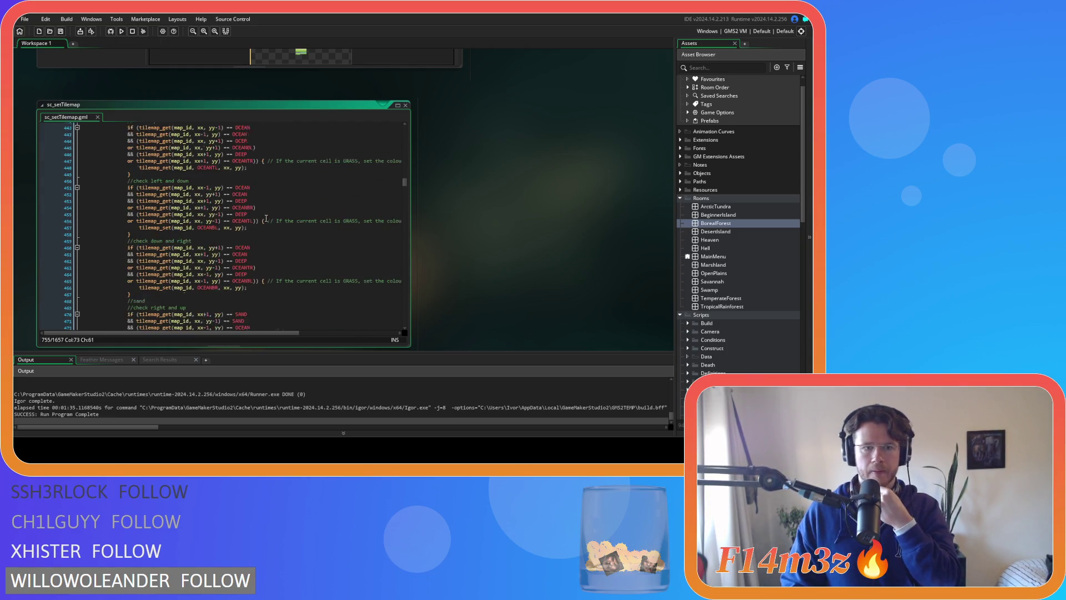
scroll(266, 219, down, 5)
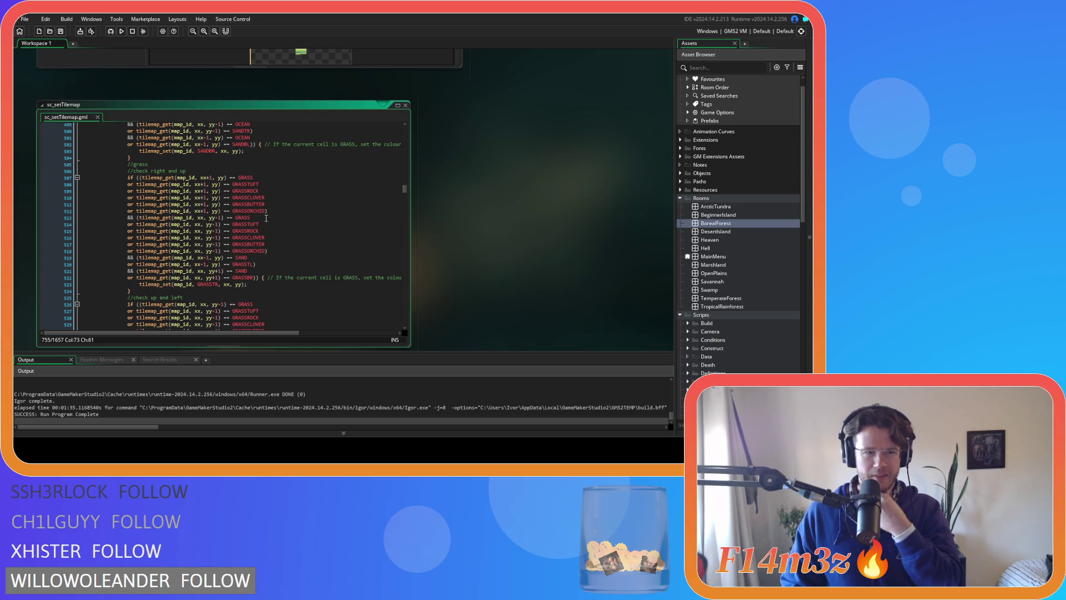
scroll(266, 218, down, 20)
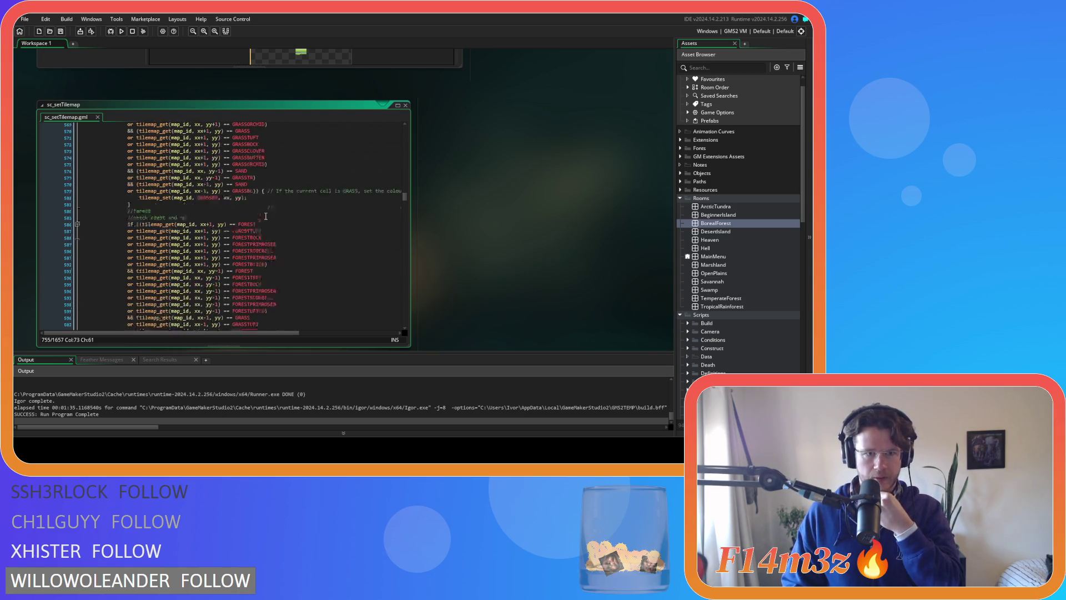
scroll(266, 213, down, 18)
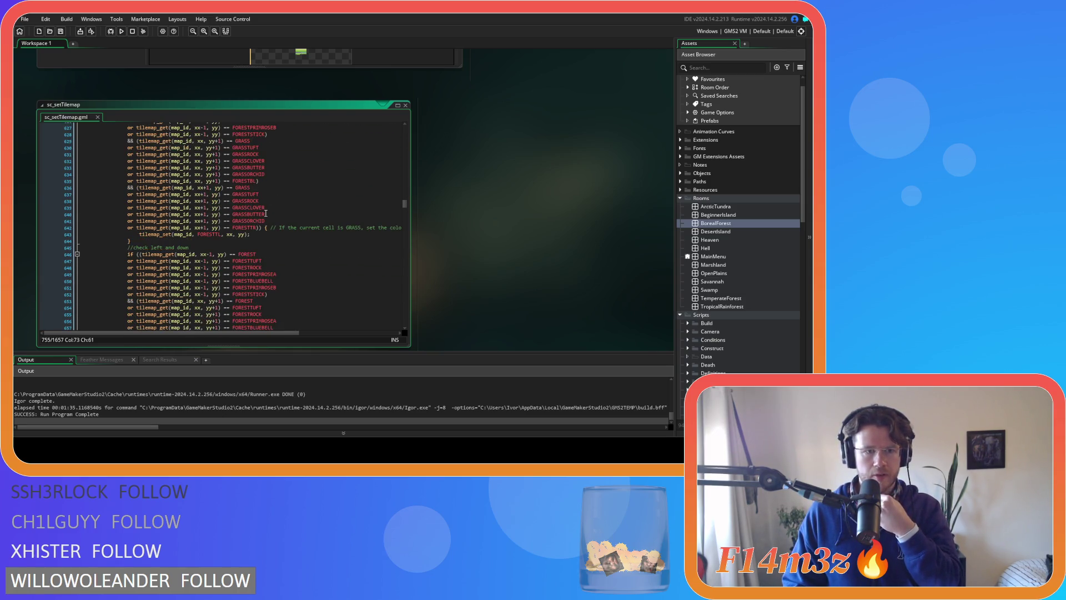
scroll(266, 213, down, 20)
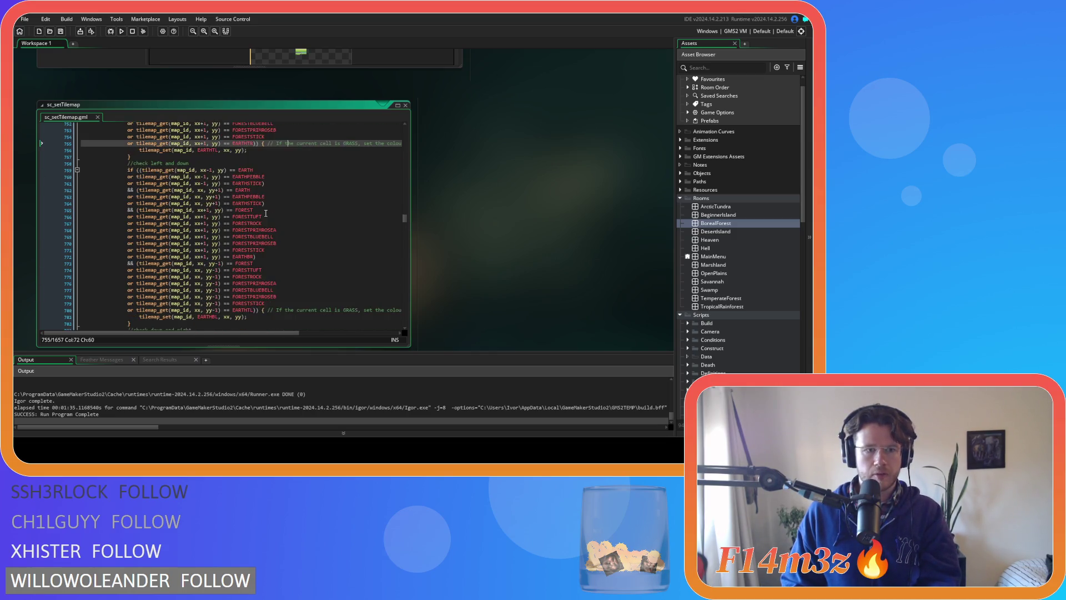
scroll(266, 213, down, 3)
scroll(289, 203, down, 8)
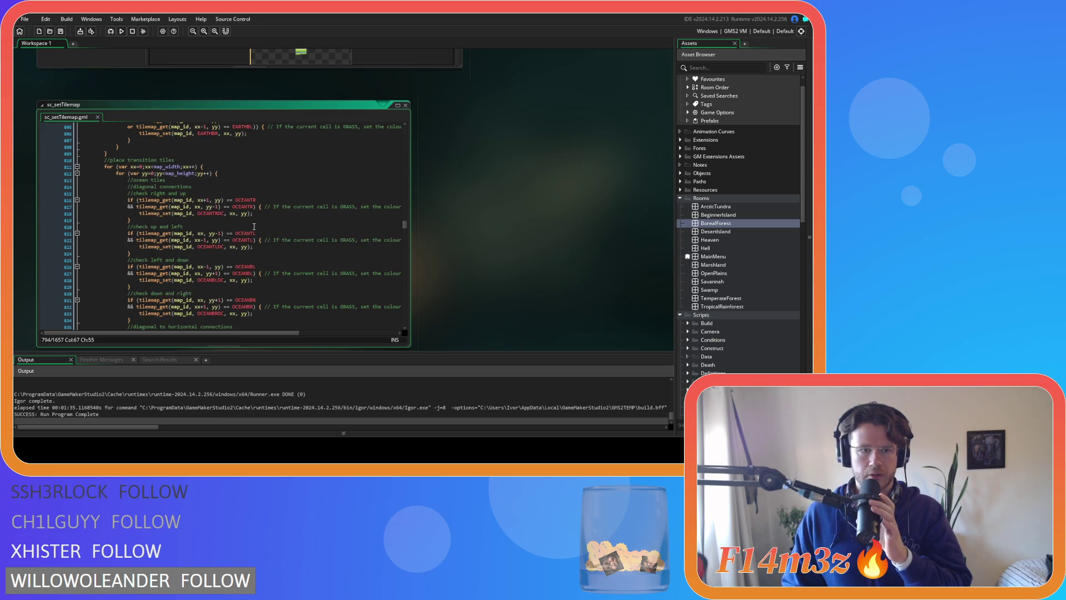
click(254, 226)
scroll(254, 225, down, 20)
scroll(254, 225, down, 8)
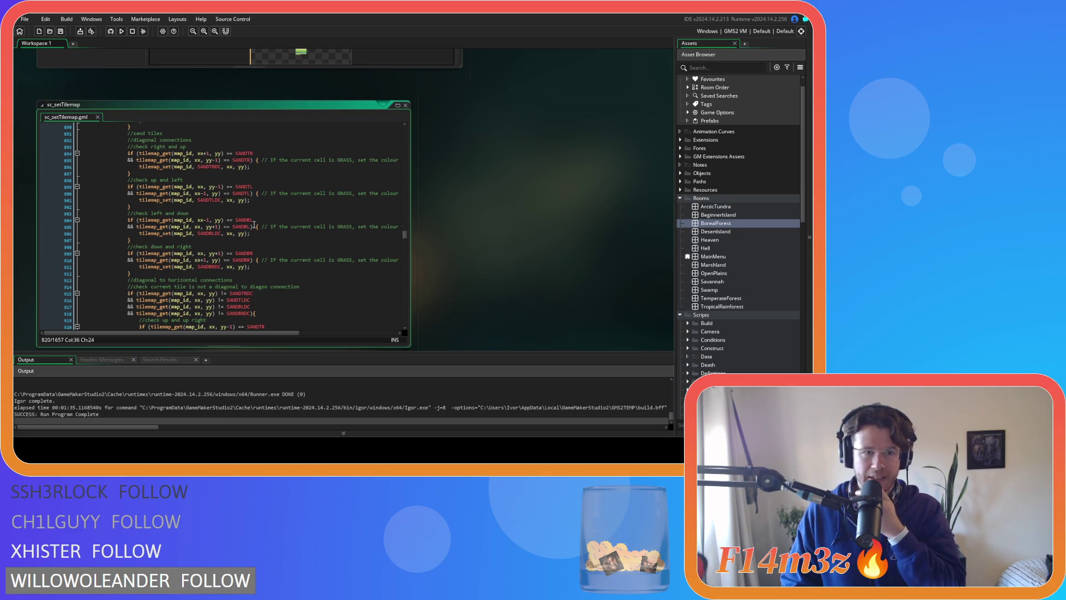
scroll(254, 226, down, 6)
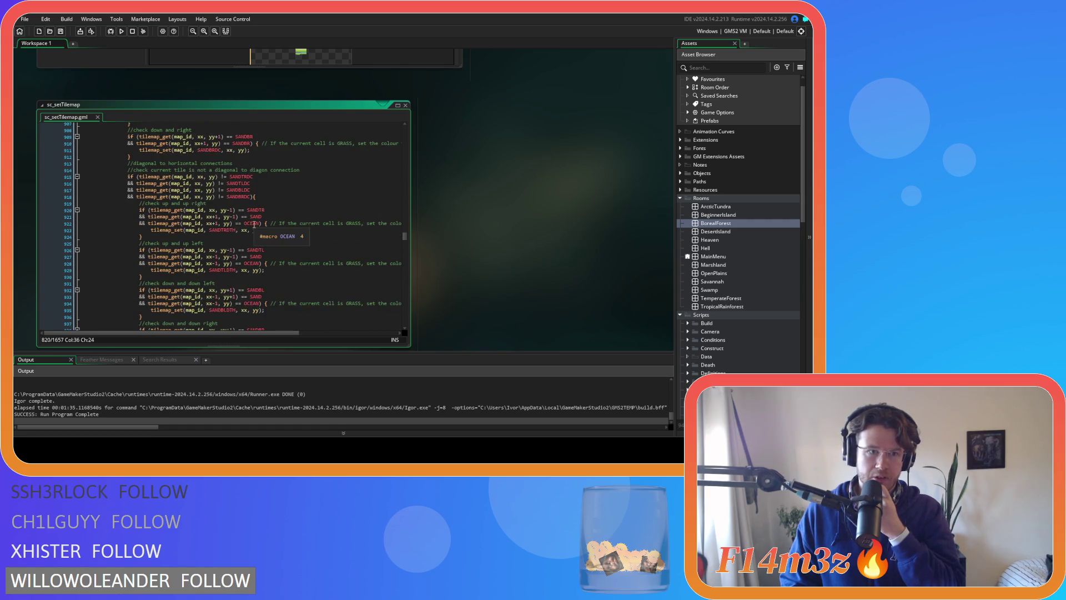
scroll(254, 225, down, 16)
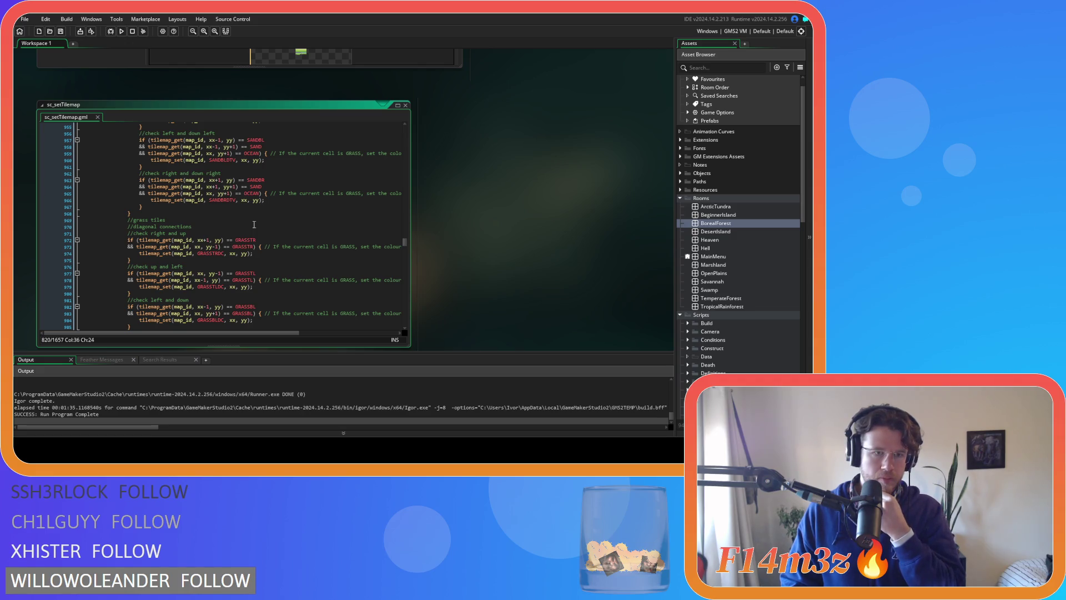
scroll(255, 224, down, 9)
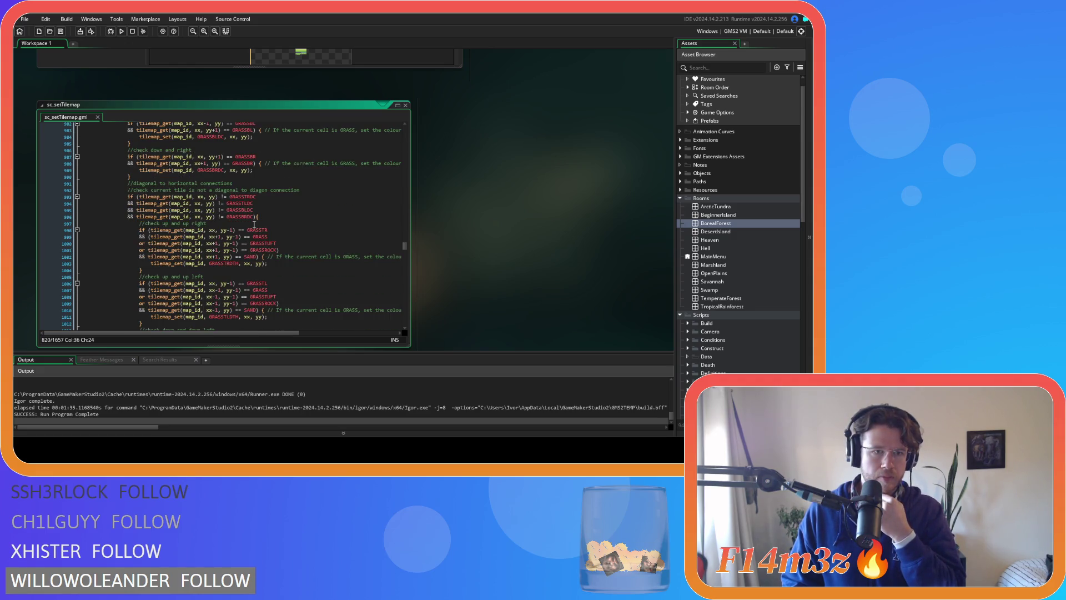
scroll(254, 224, down, 20)
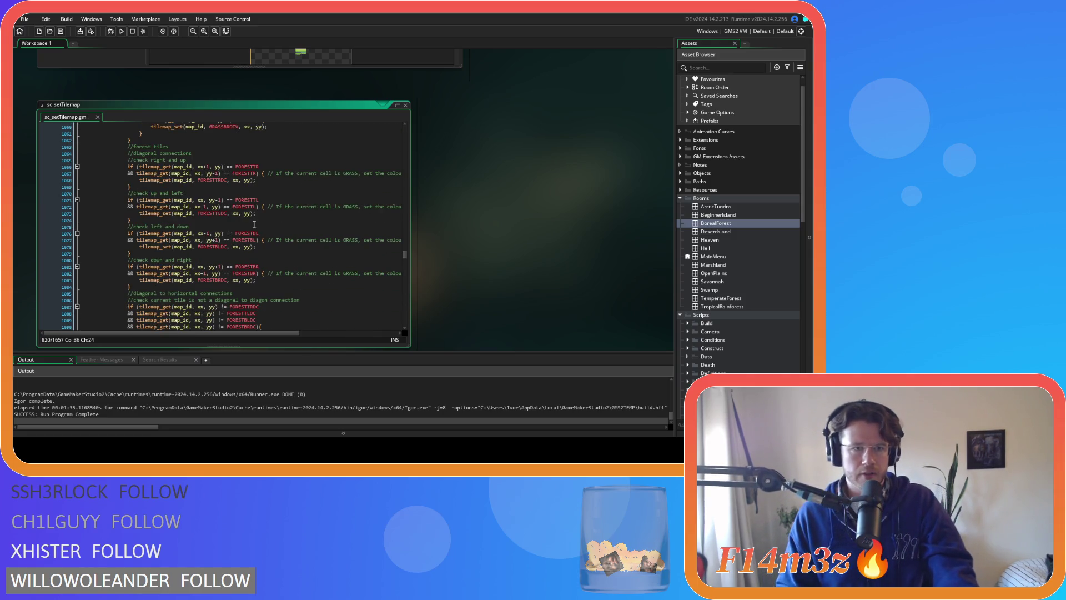
scroll(254, 224, down, 6)
scroll(254, 225, down, 6)
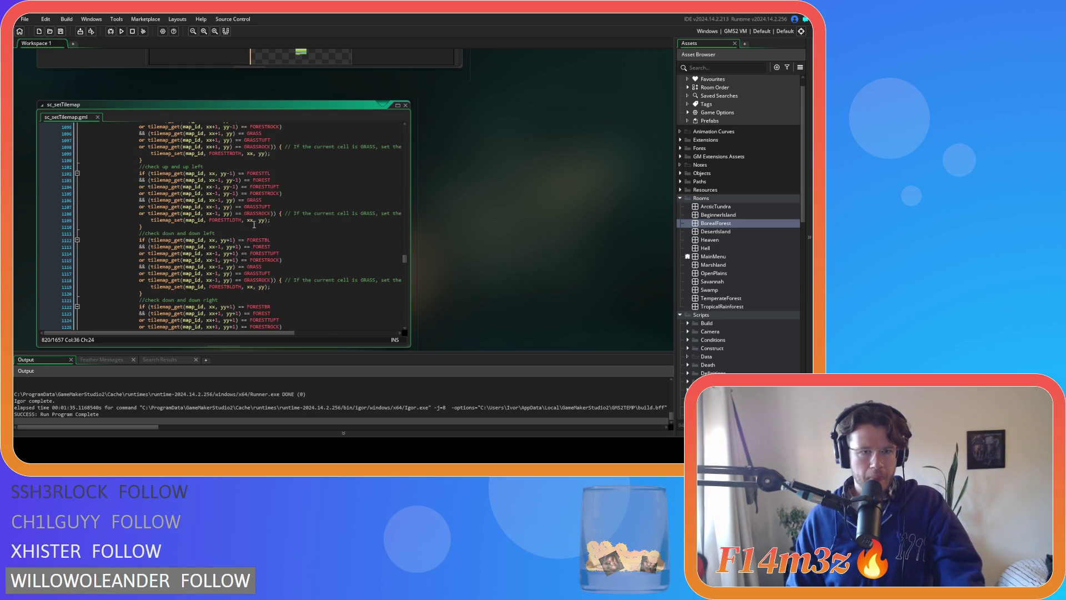
scroll(254, 225, down, 7)
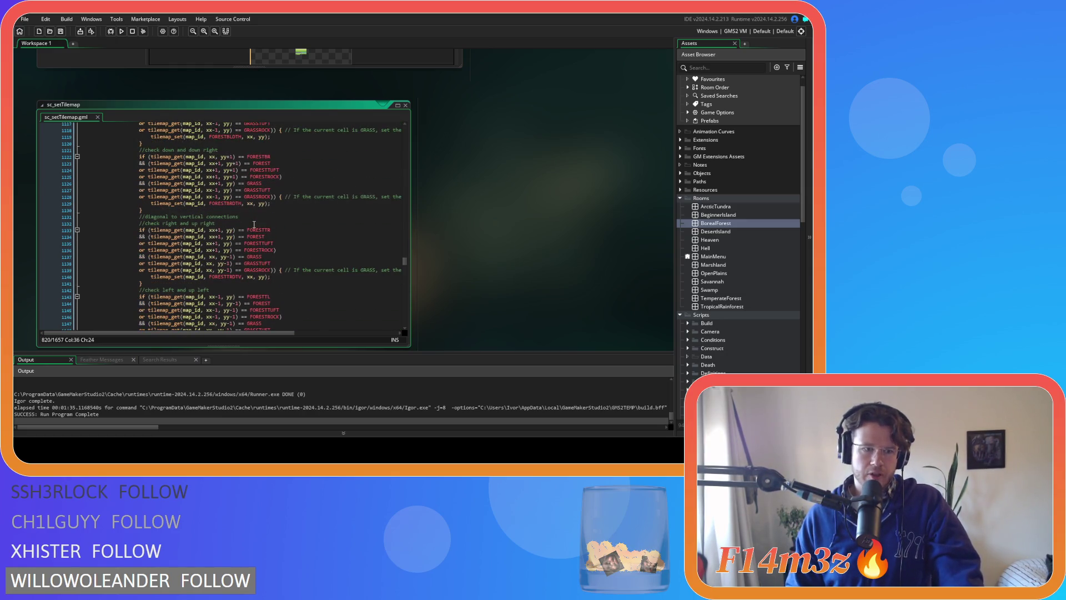
scroll(255, 225, down, 8)
scroll(254, 224, down, 4)
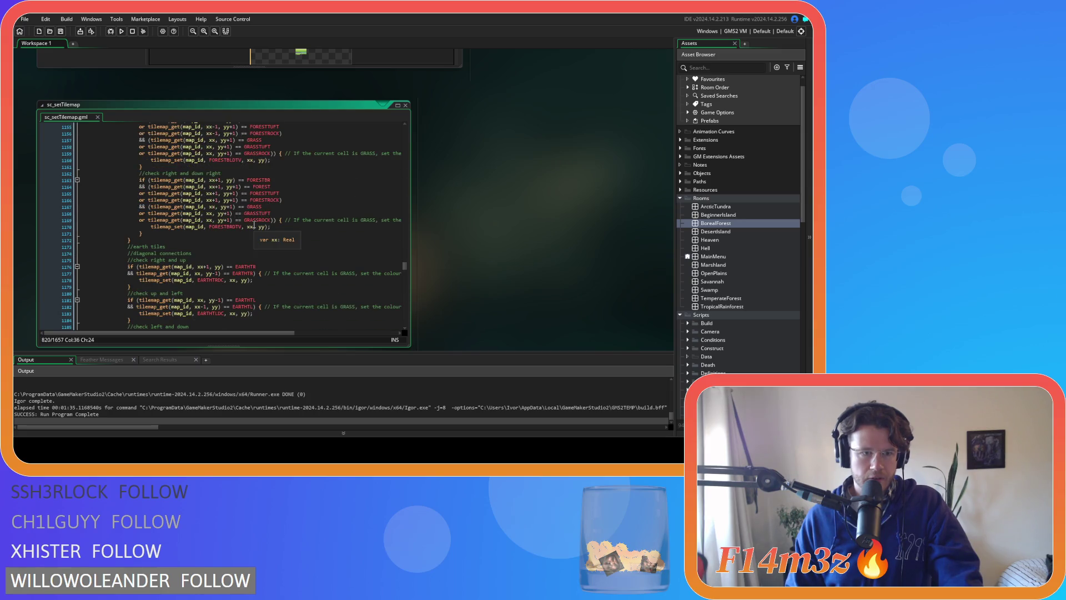
scroll(254, 224, down, 4)
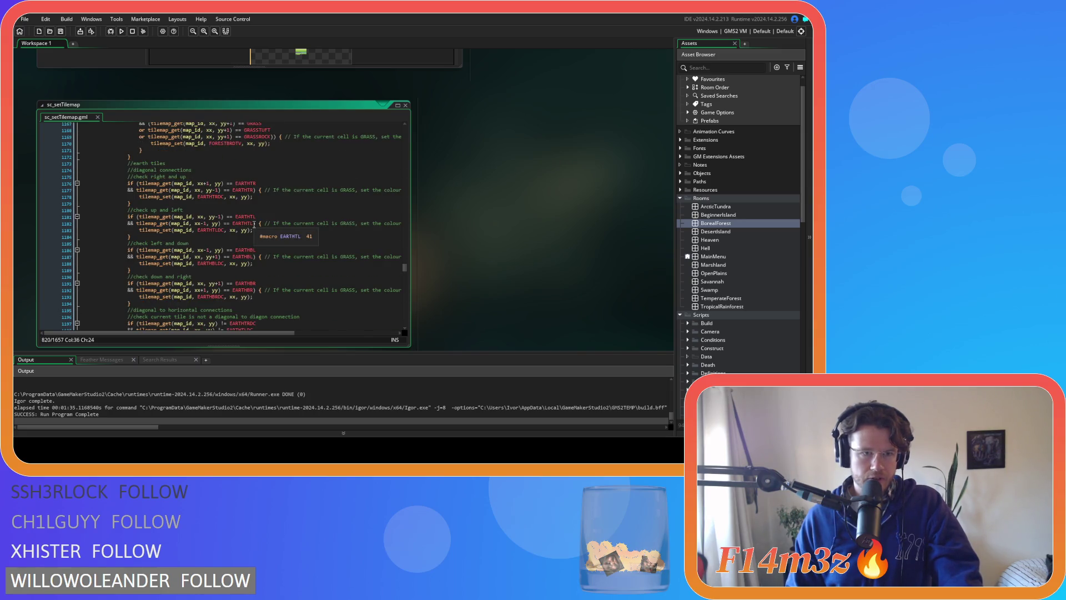
scroll(255, 225, down, 20)
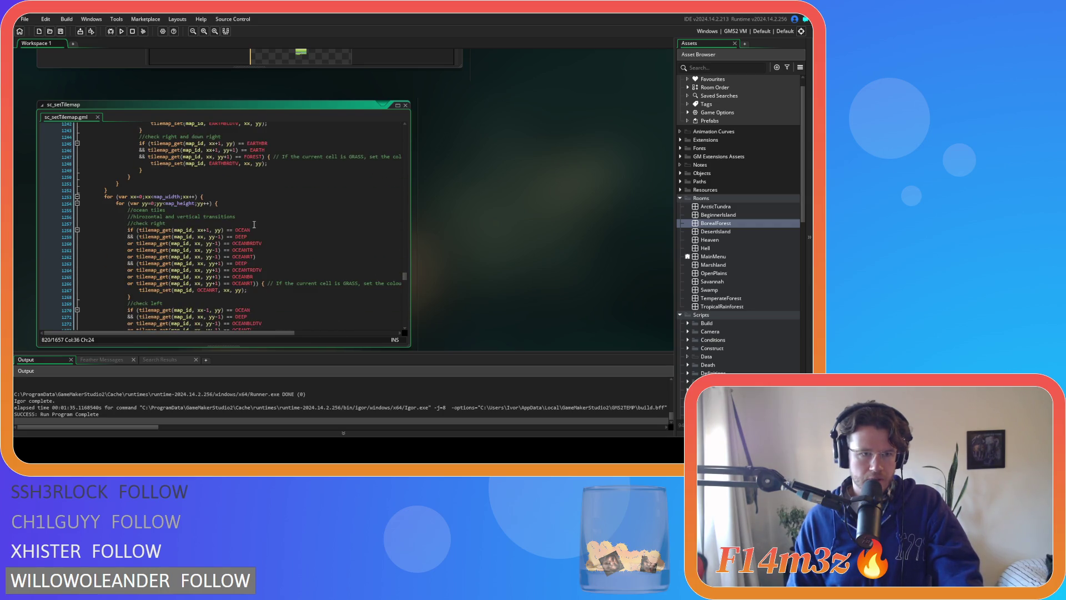
scroll(254, 225, down, 3)
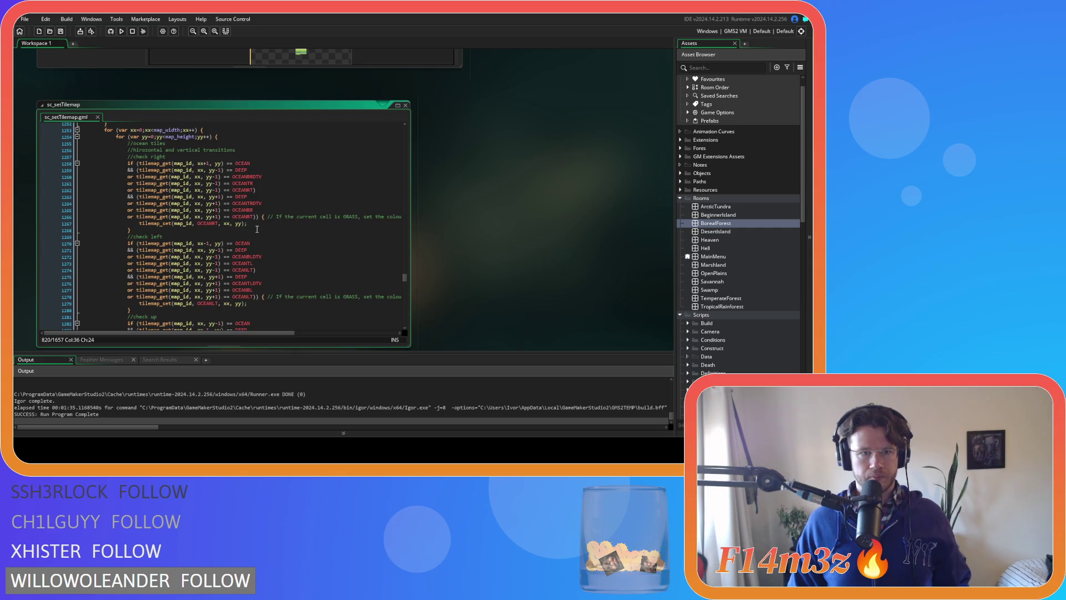
scroll(257, 230, down, 6)
scroll(257, 229, down, 10)
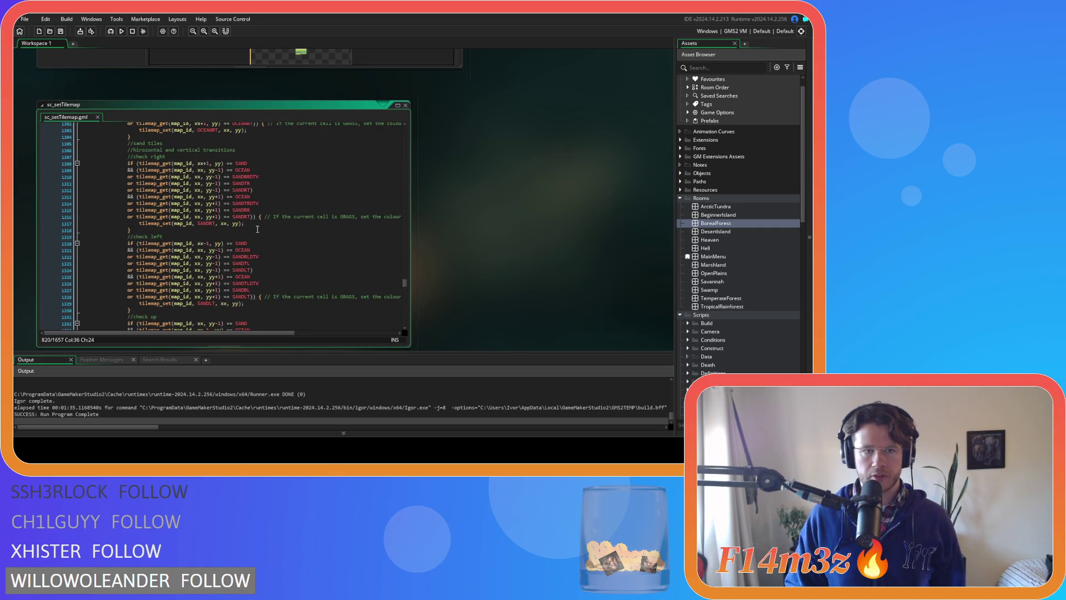
scroll(257, 228, down, 16)
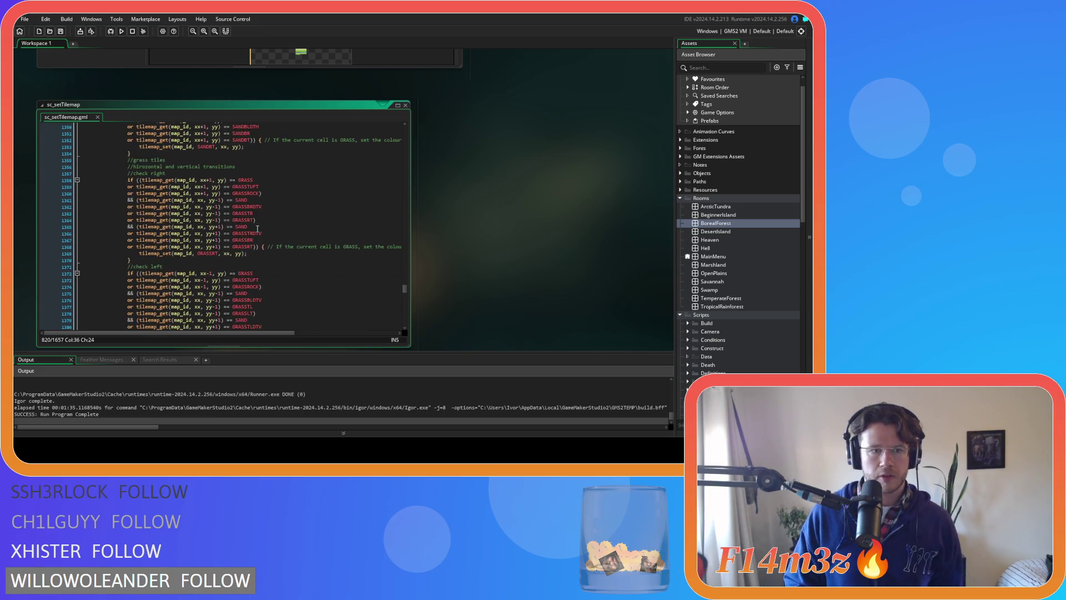
click(287, 200)
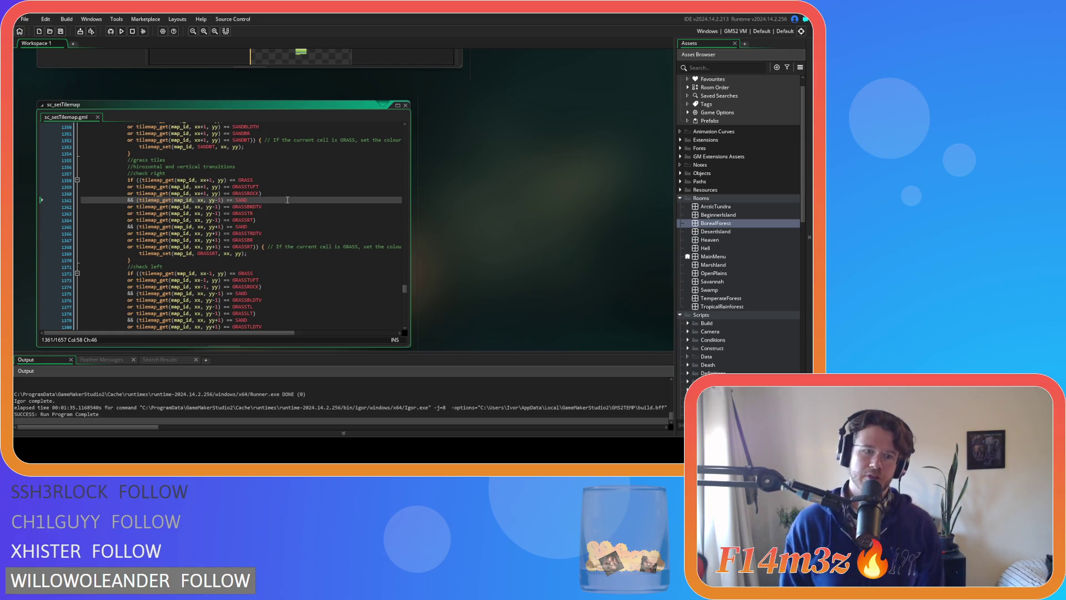
scroll(287, 200, up, 18)
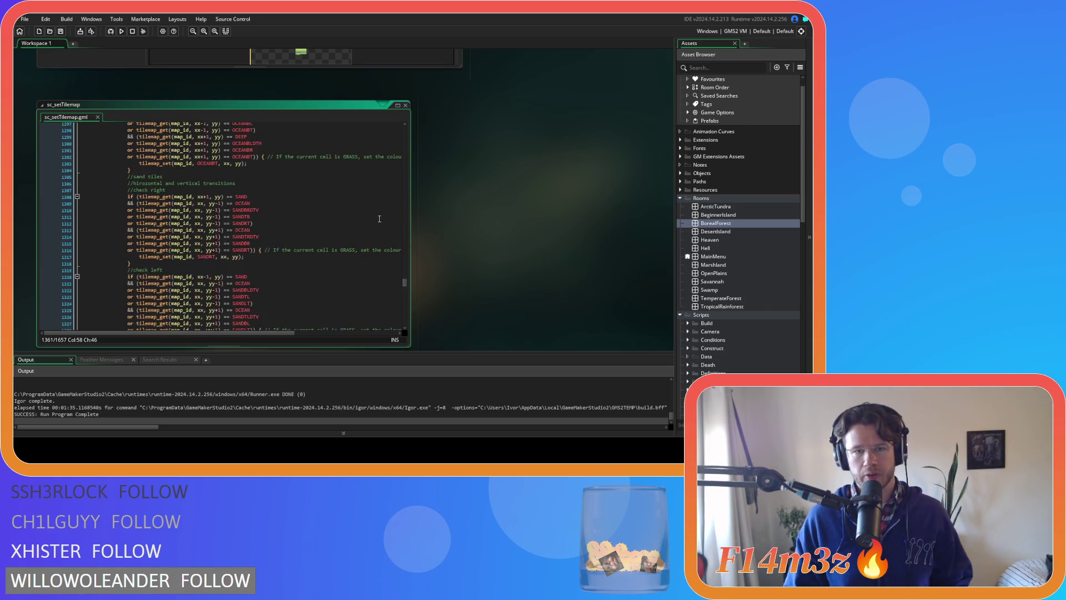
drag(406, 285, 404, 225)
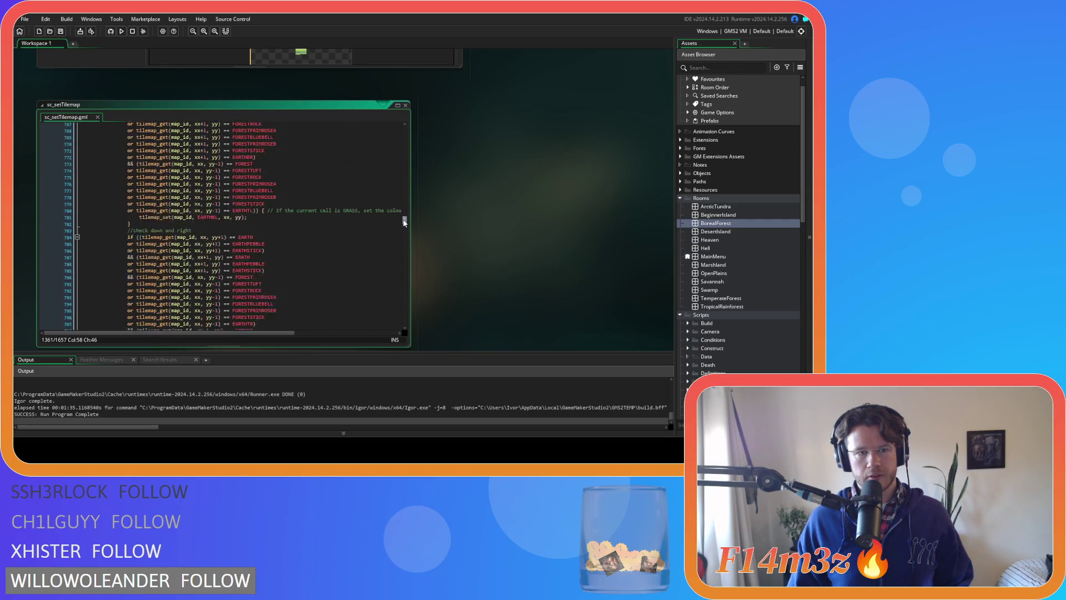
scroll(272, 228, up, 3)
click(272, 228)
scroll(261, 217, down, 5)
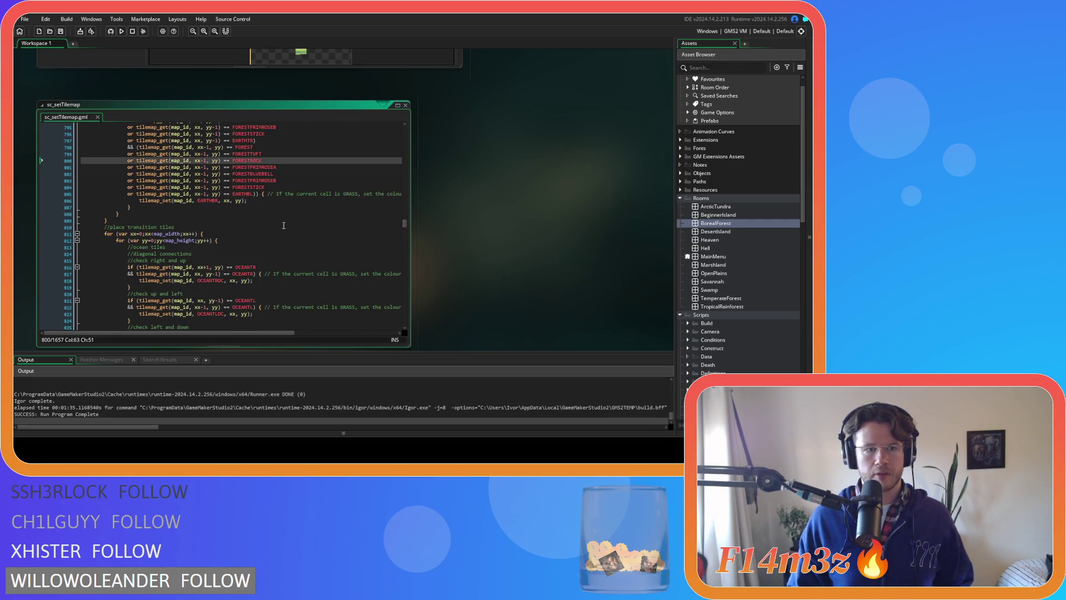
click(254, 202)
scroll(253, 201, down, 3)
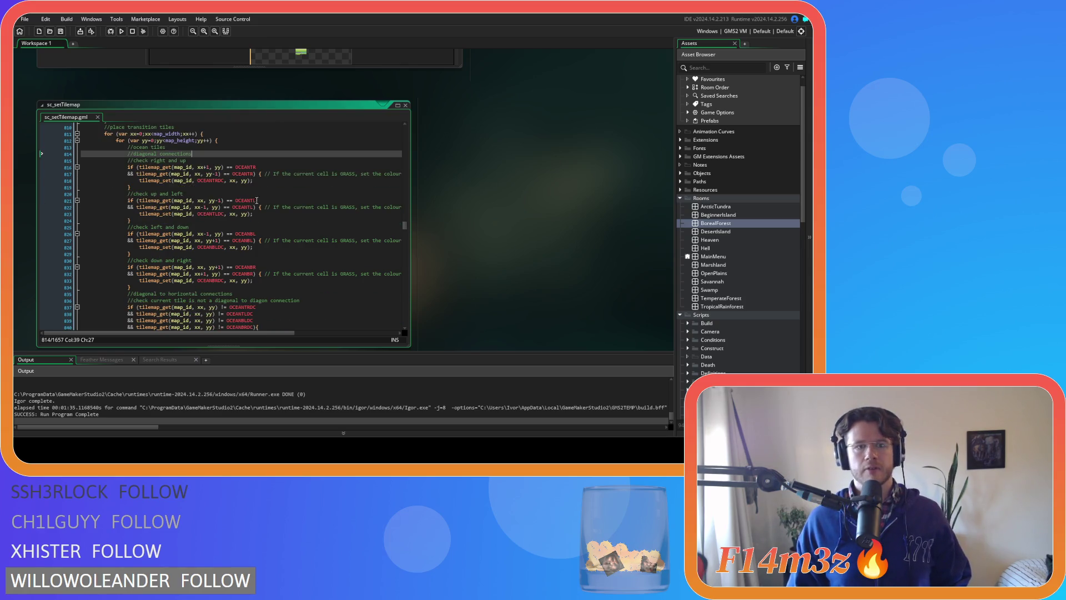
scroll(262, 199, down, 20)
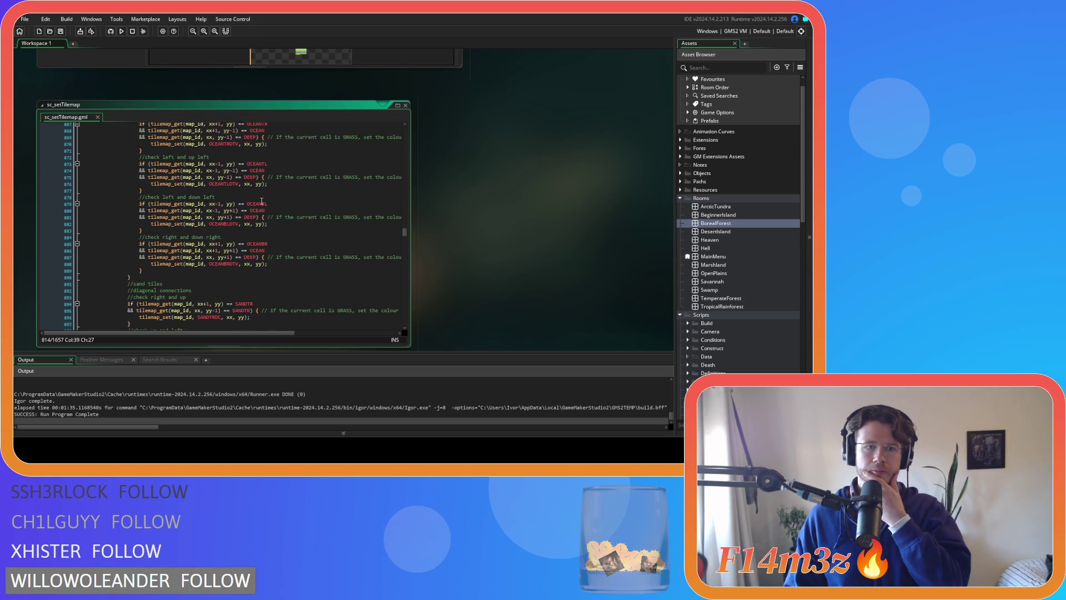
scroll(262, 201, down, 20)
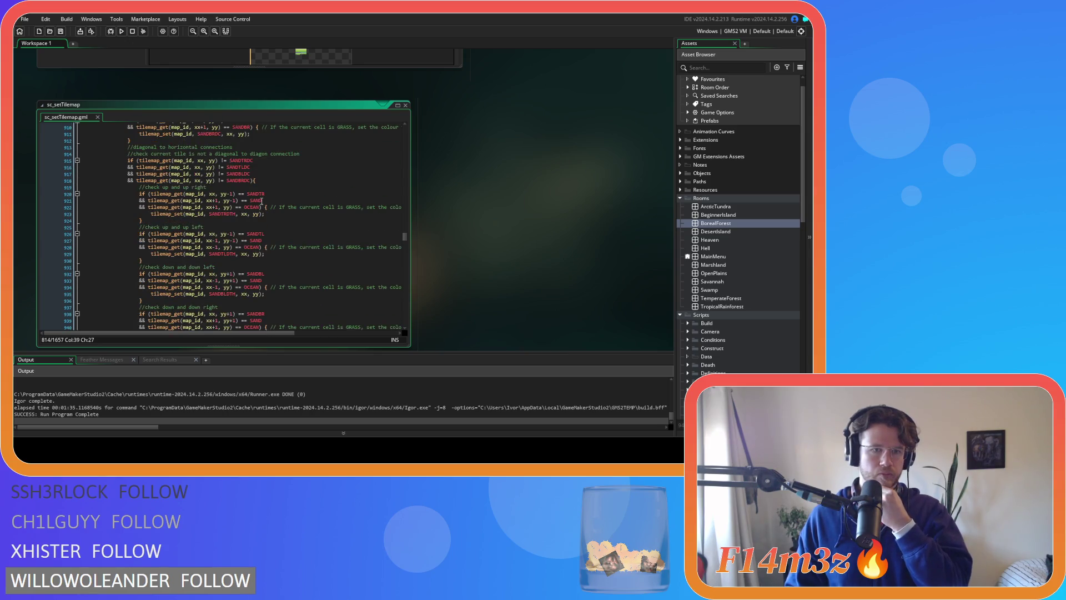
scroll(261, 201, down, 5)
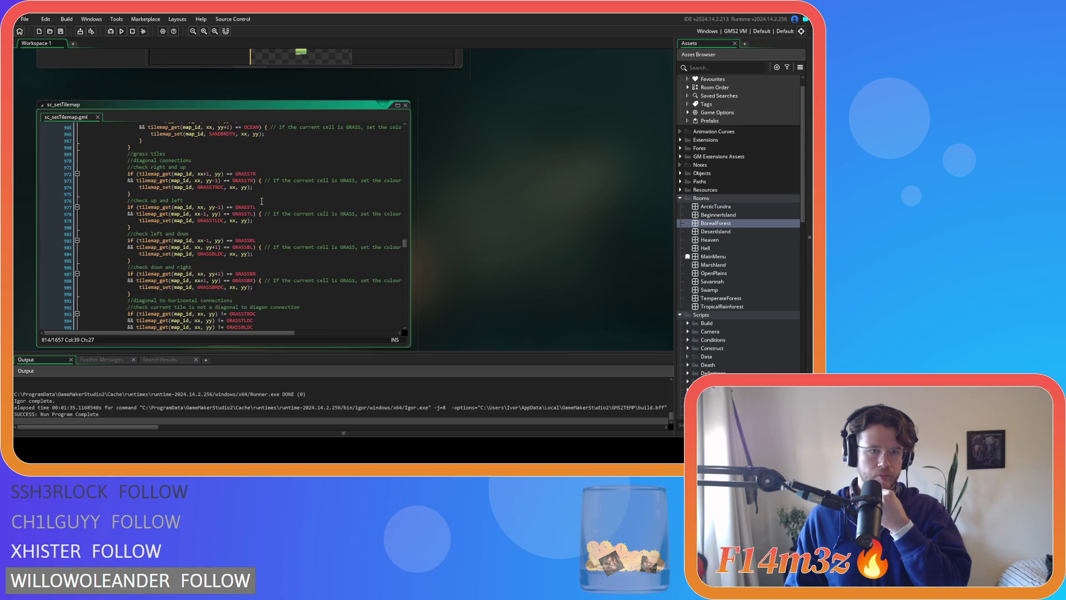
click(237, 159)
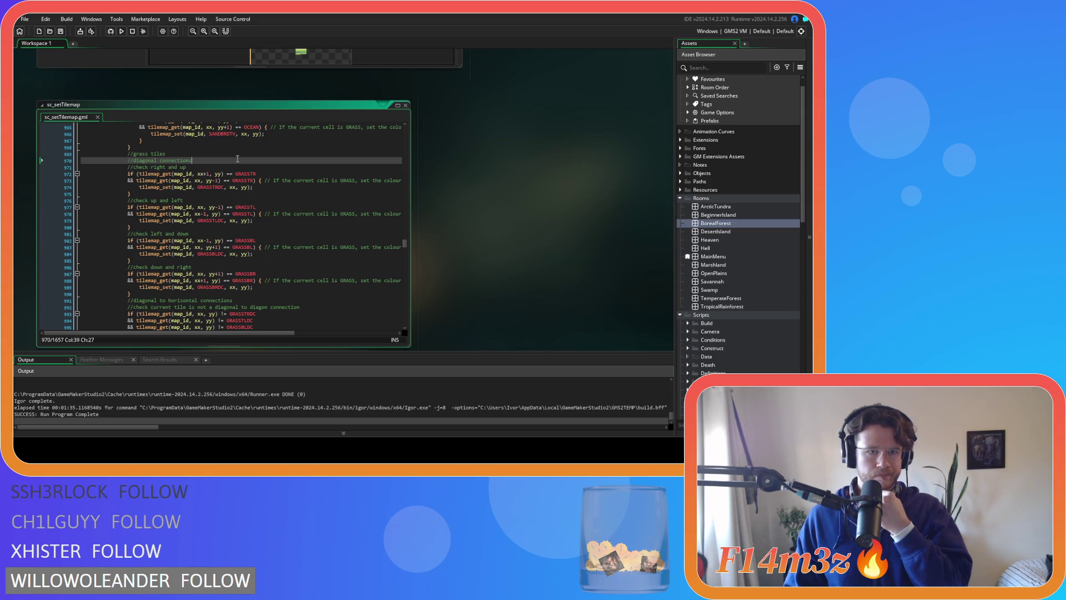
scroll(237, 159, up, 4)
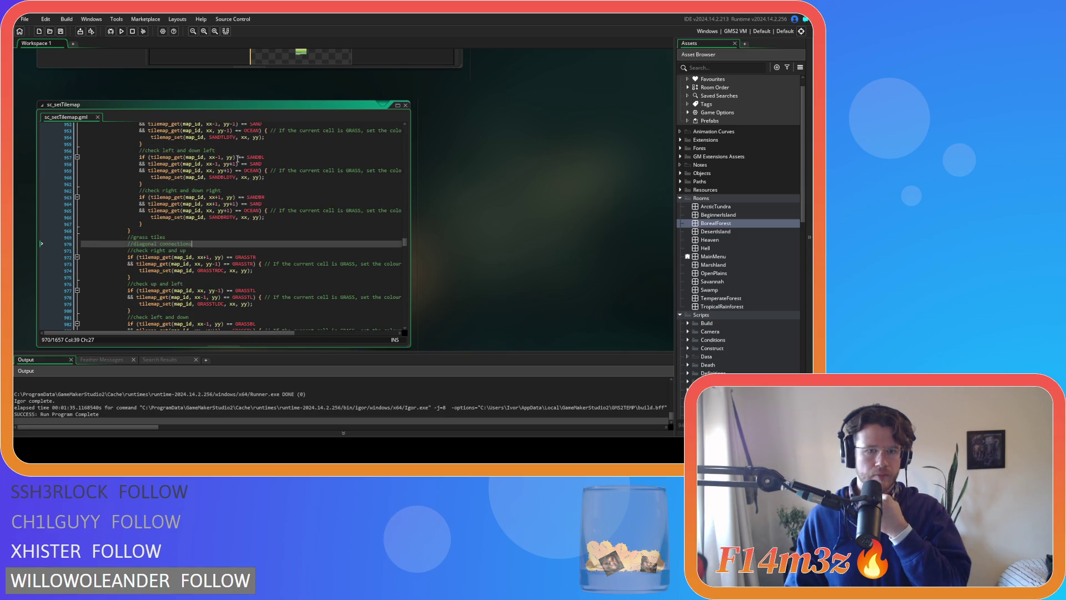
scroll(237, 159, down, 3)
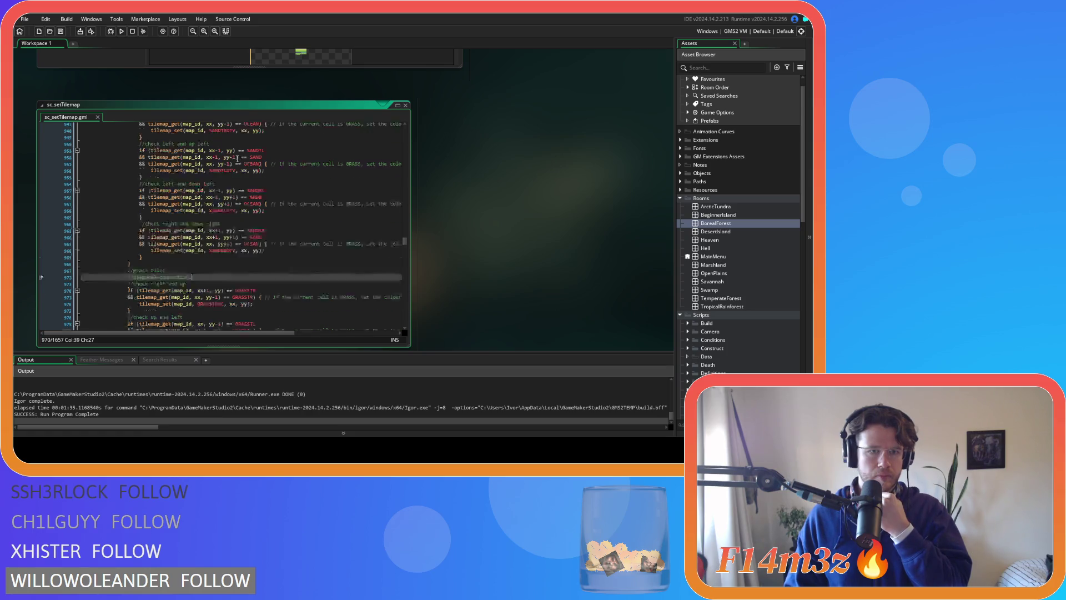
scroll(237, 159, down, 2)
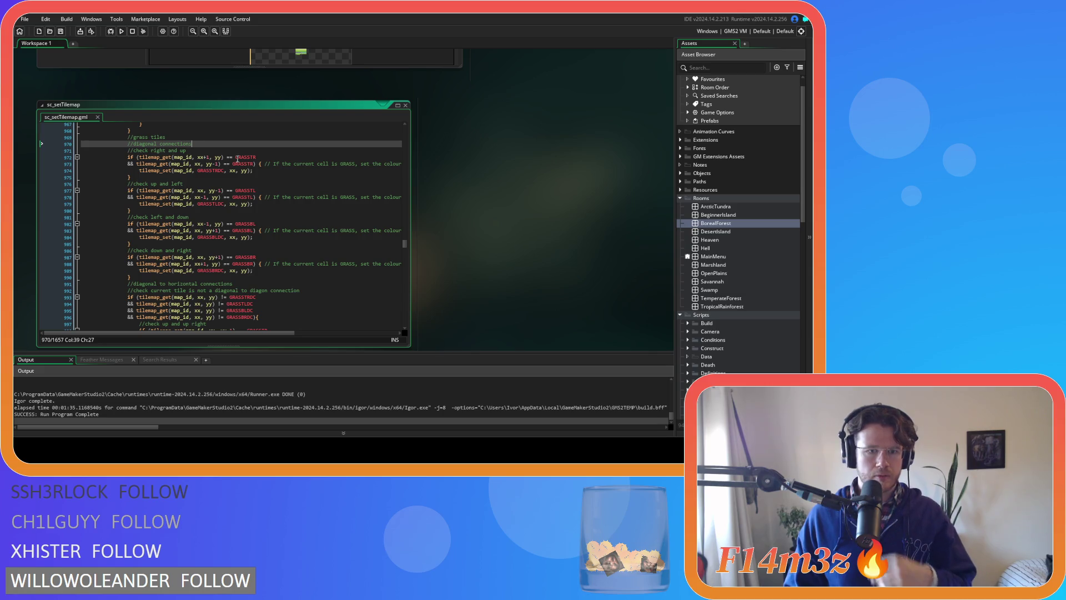
scroll(237, 159, down, 3)
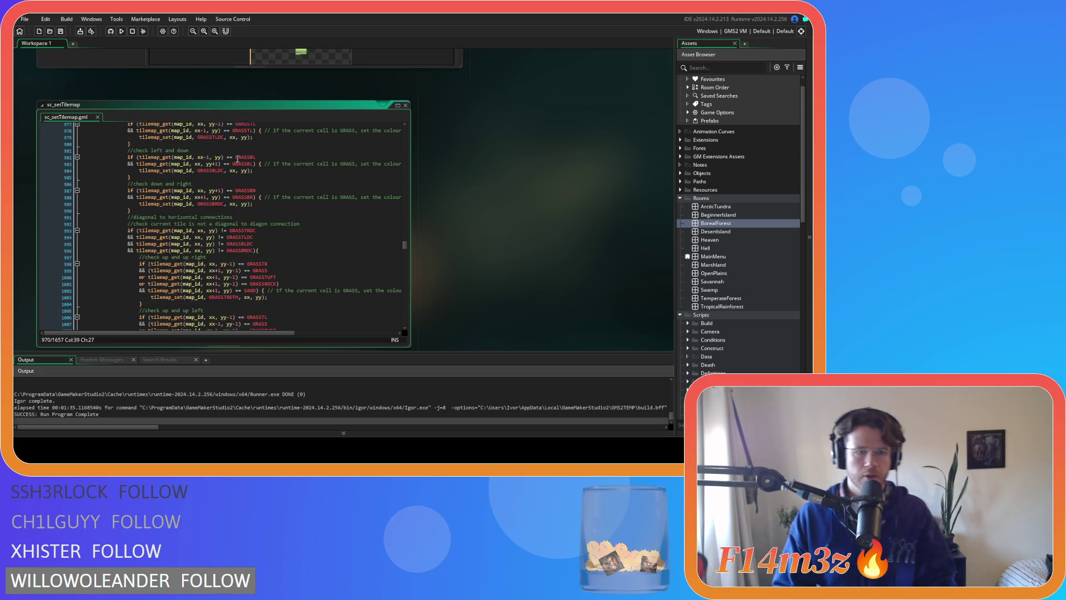
scroll(237, 160, down, 2)
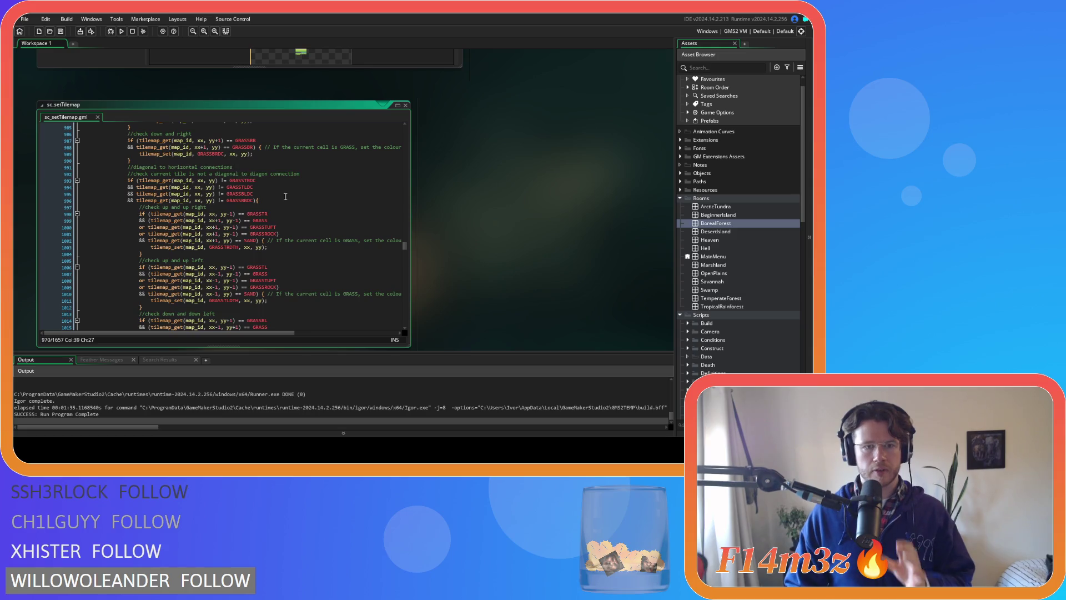
click(277, 234)
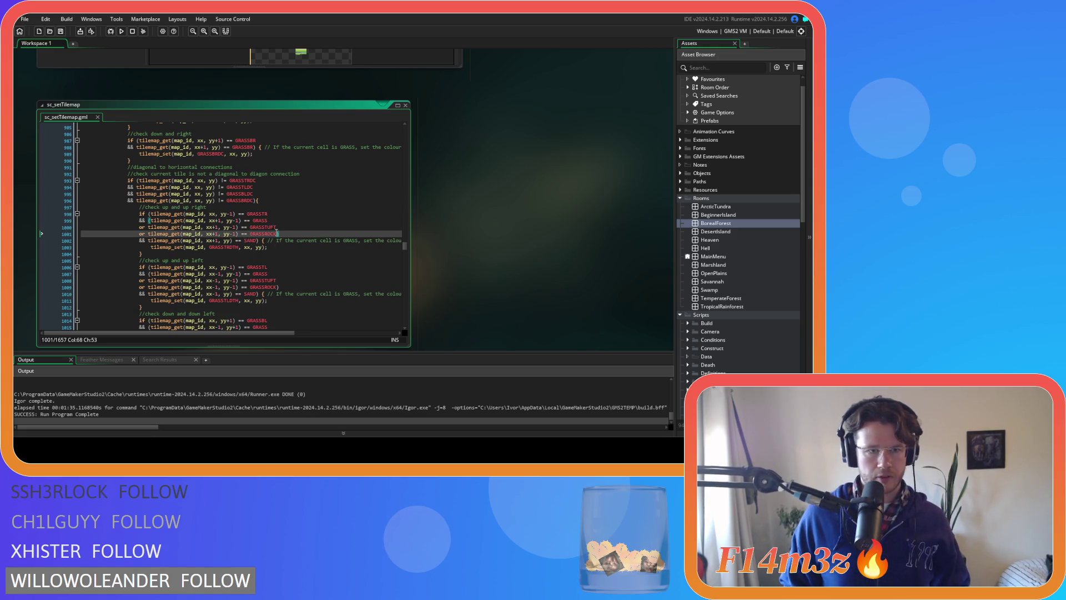
drag(276, 234, 141, 240)
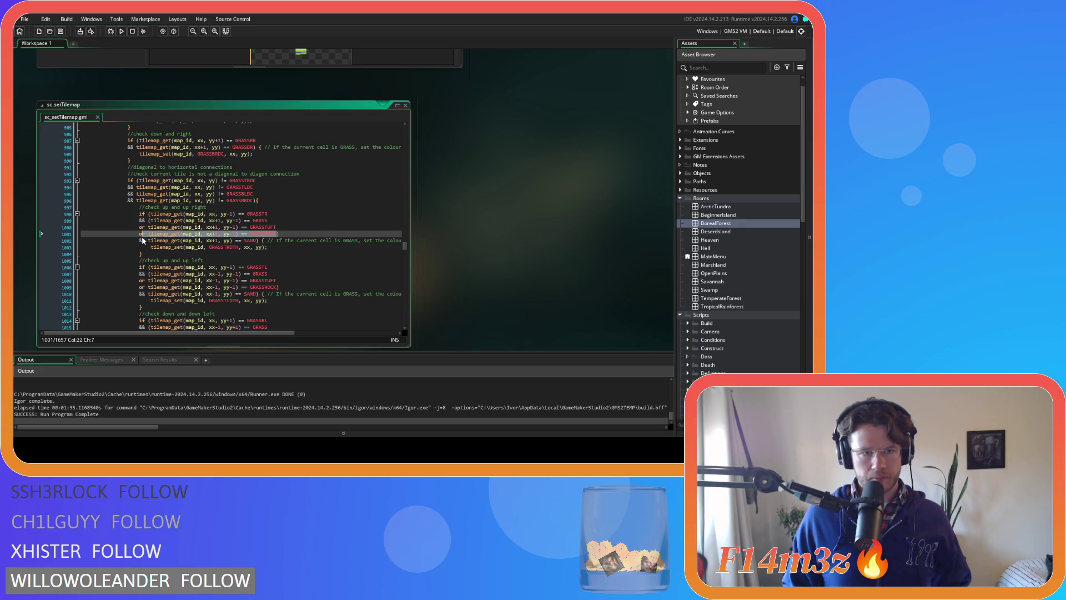
- Paste three copies of the GRASSROCK line and change the first to GRASSCLOVER
scroll(300, 251, down, 1)
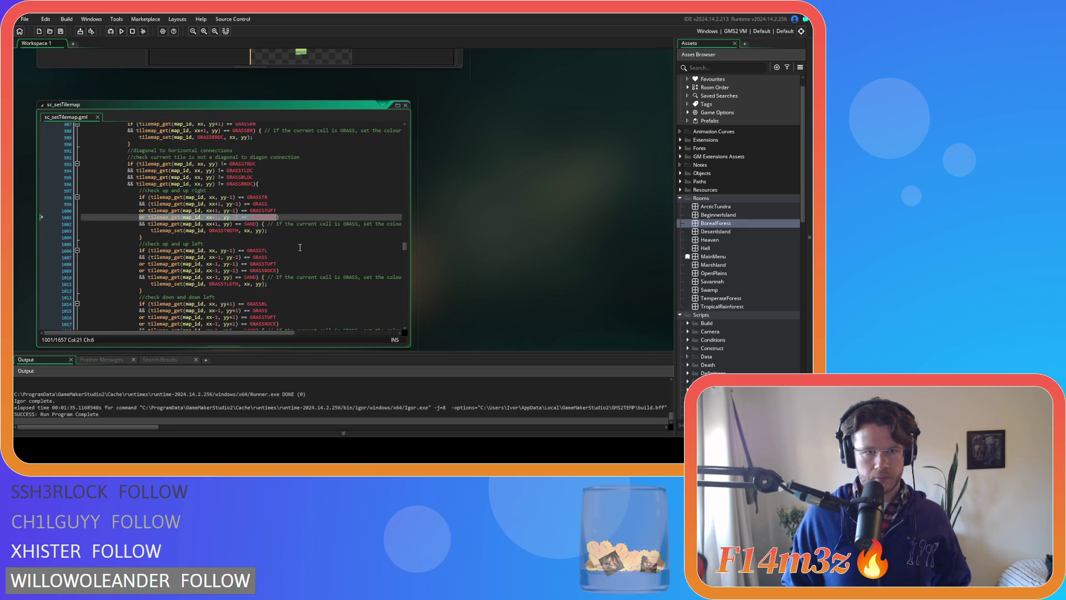
click(301, 221)
key(ctrl+v)
key(ctrl+v)
key(ctrl+v)
click(286, 223)
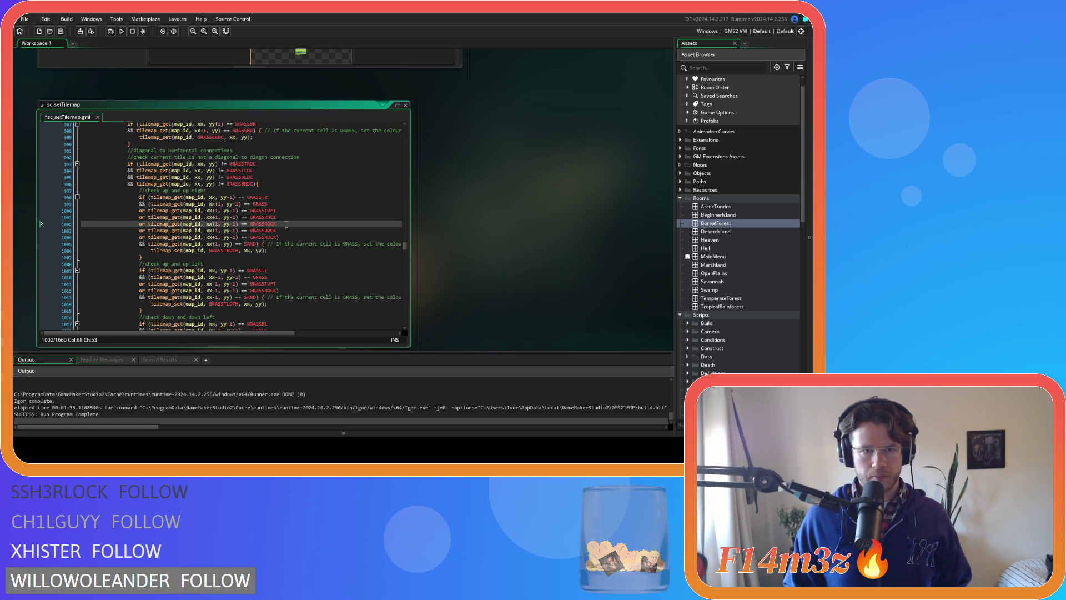
key(BackSpace)
key(BackSpace)
key(BackSpace)
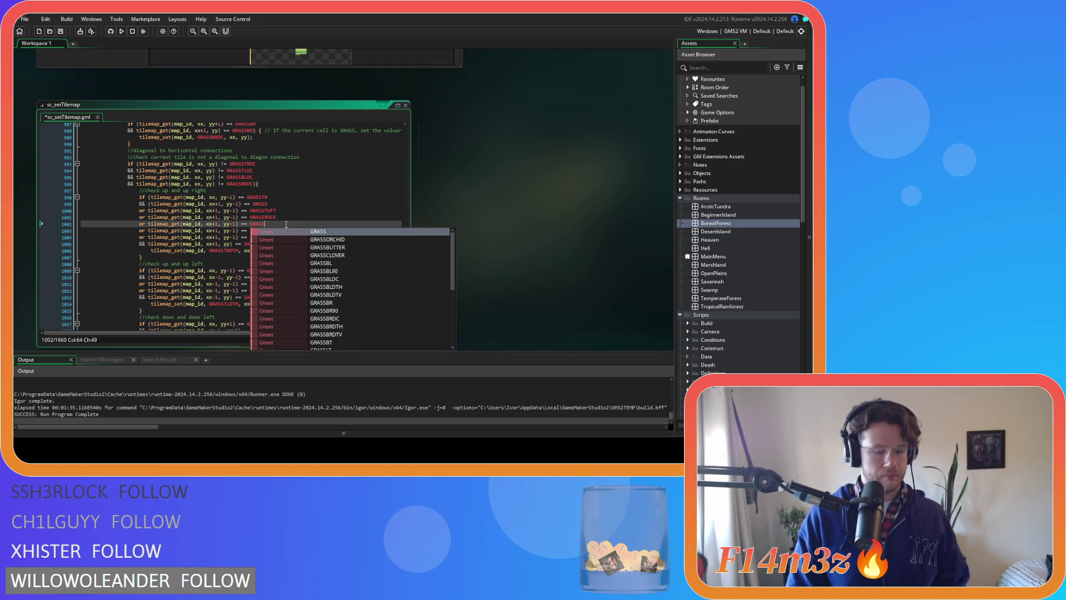
text(C)
key(Return)
- Change the remaining copies to GRASSBUTTER and GRASSORCHID
key(Down)
key(BackSpace)
key(BackSpace)
key(BackSpace)
text(BU)
key(Return)
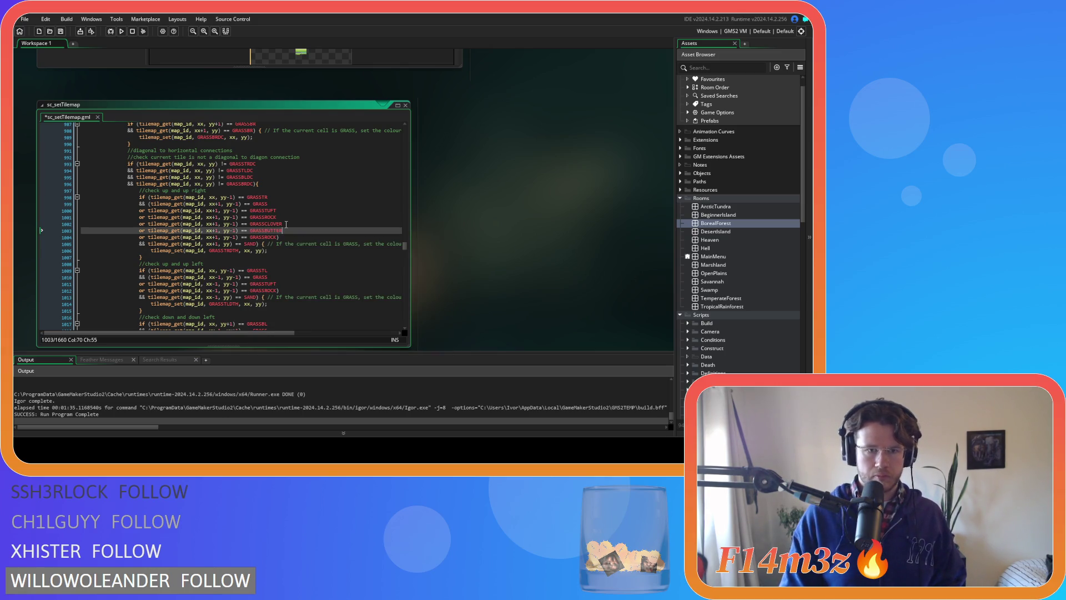
key(Down)
key(BackSpace)
key(BackSpace)
key(BackSpace)
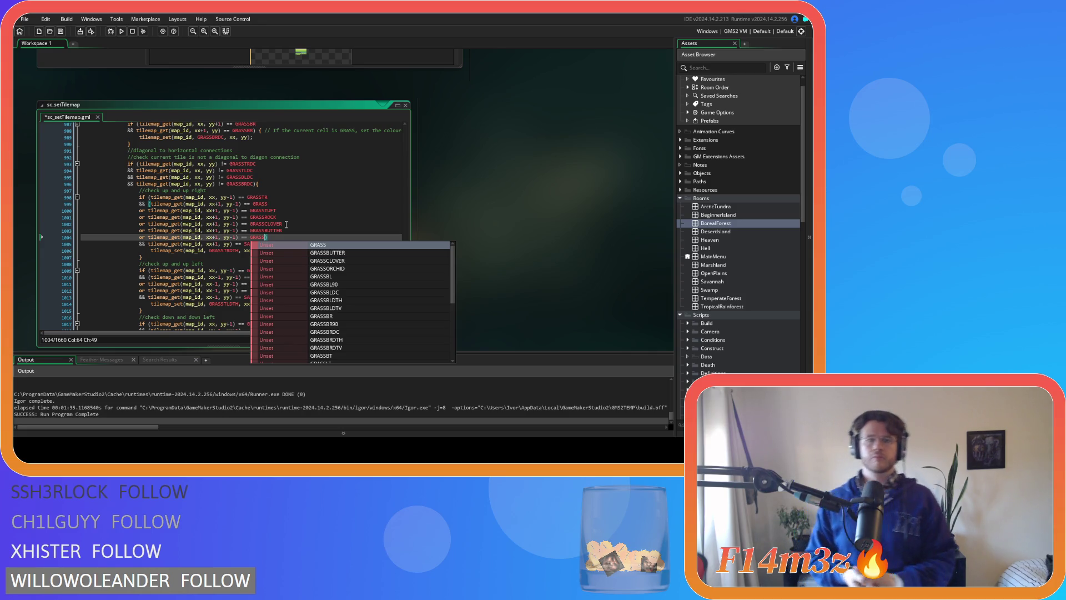
text(ORCH)
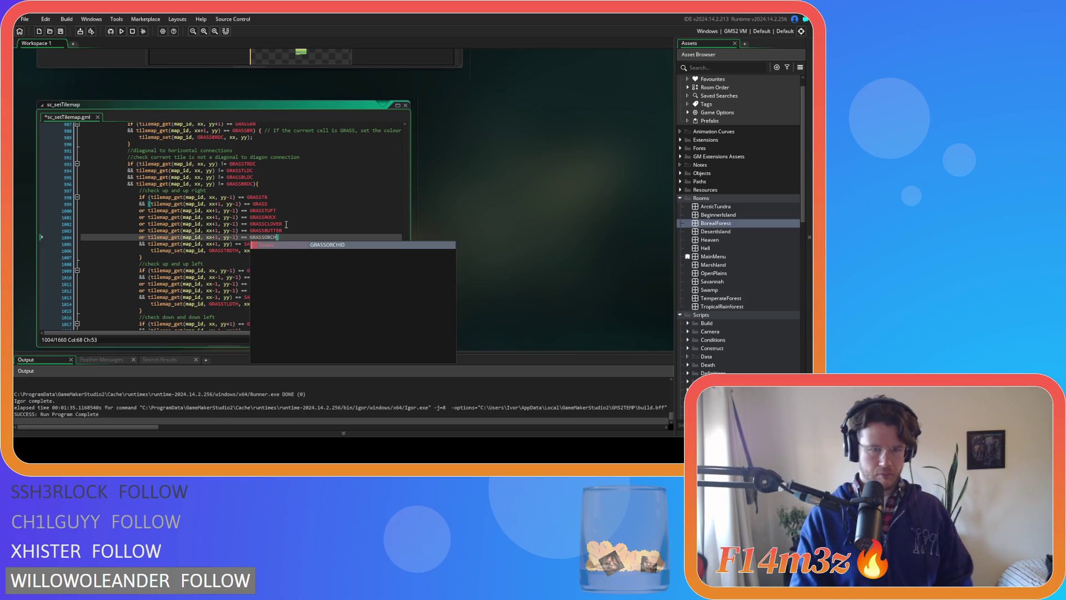
key(Return)
scroll(287, 224, down, 3)
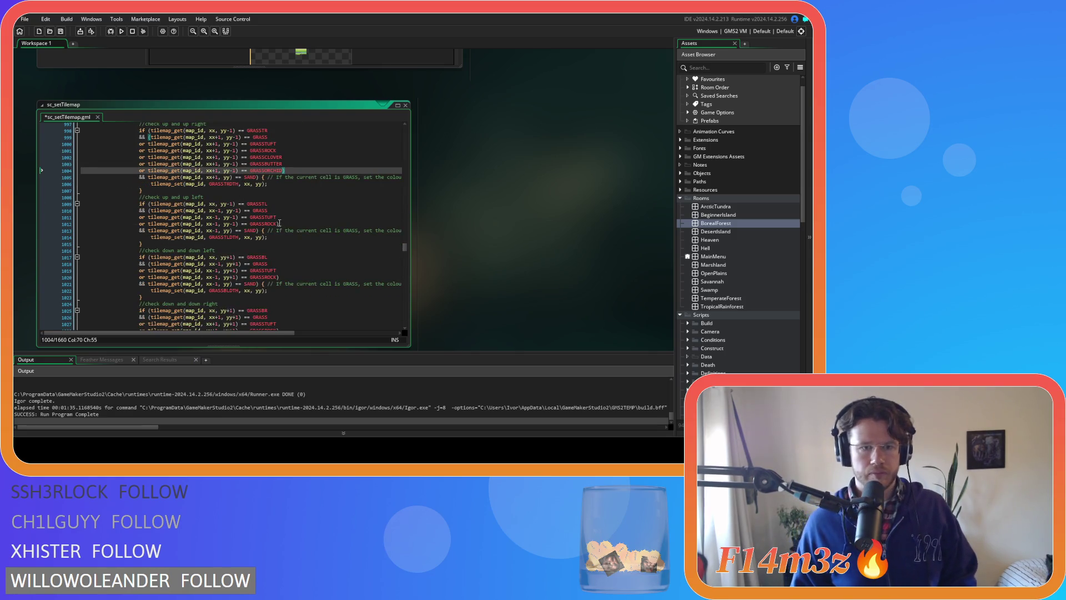
drag(278, 224, 203, 225)
- Copy the GRASSROCK statement in the up-and-up-left check and paste it onto extra lines
key(shift+Home)
key(shift+Home)
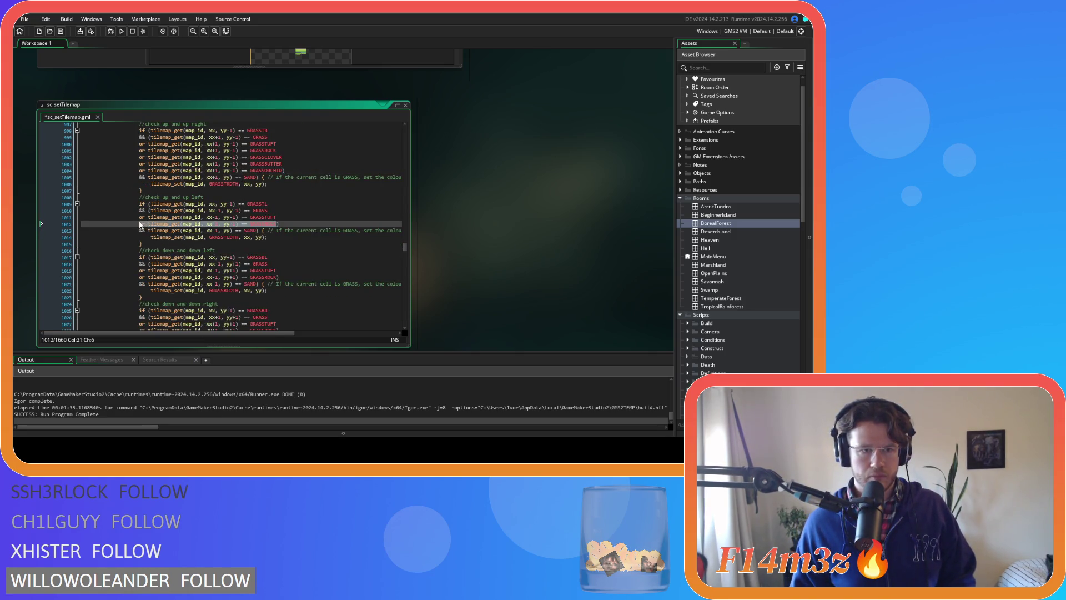
key(ctrl+c)
key(Right)
key(ctrl+v)
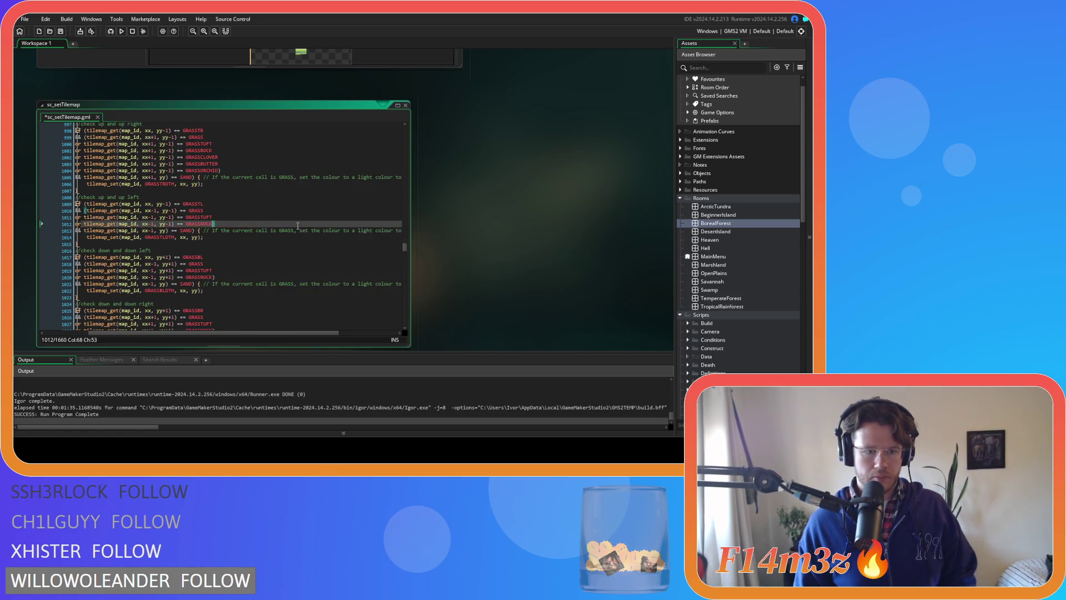
key(ctrl+z)
key(Return)
key(ctrl+v)
key(Return)
key(ctrl+v)
key(Return)
key(ctrl+v)
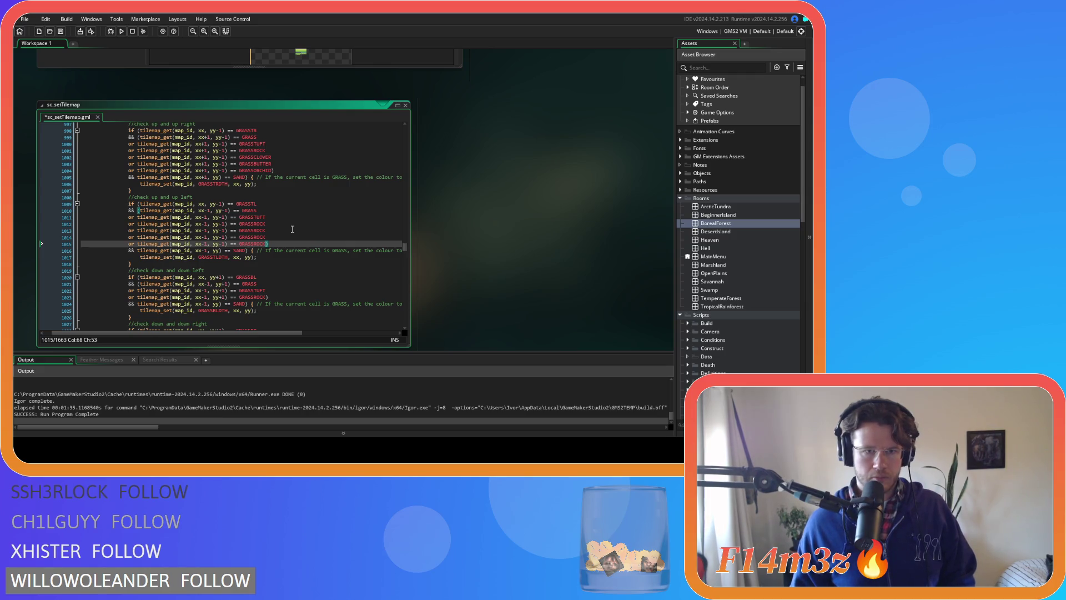
- Rename the first two copies to GRASSCLOVER and GRASSBUTTER
drag(266, 231, 254, 231)
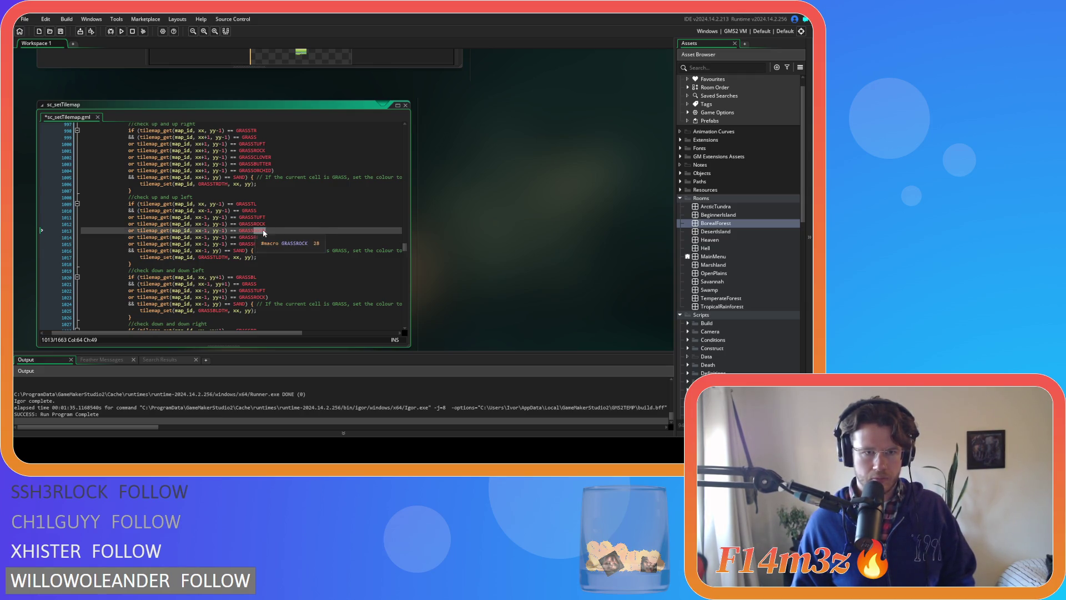
text(CLOVER)
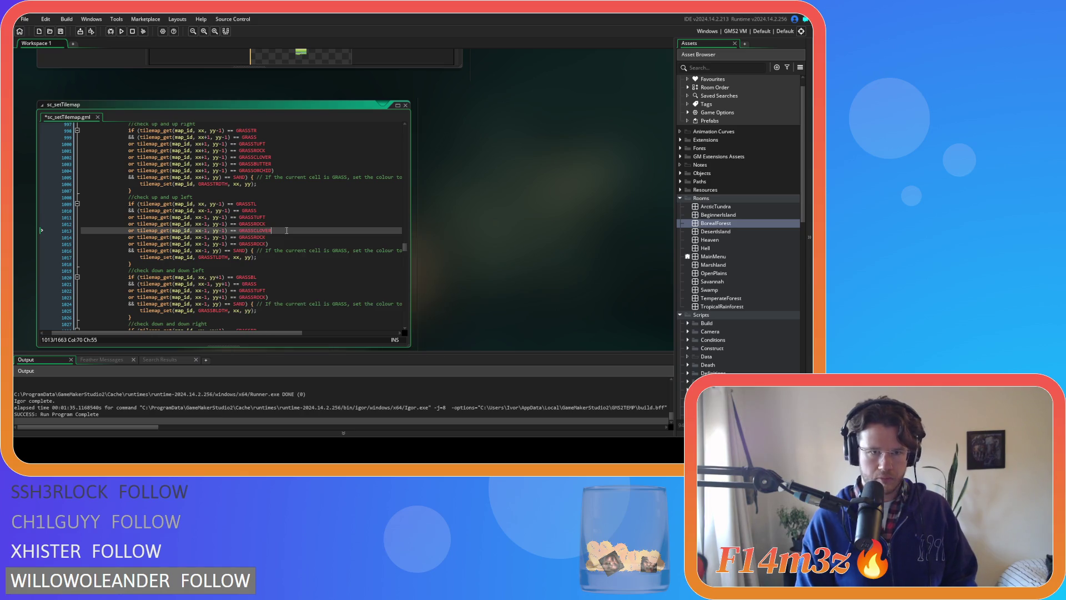
key(Down)
key(BackSpace)
key(BackSpace)
key(BackSpace)
text(BUT)
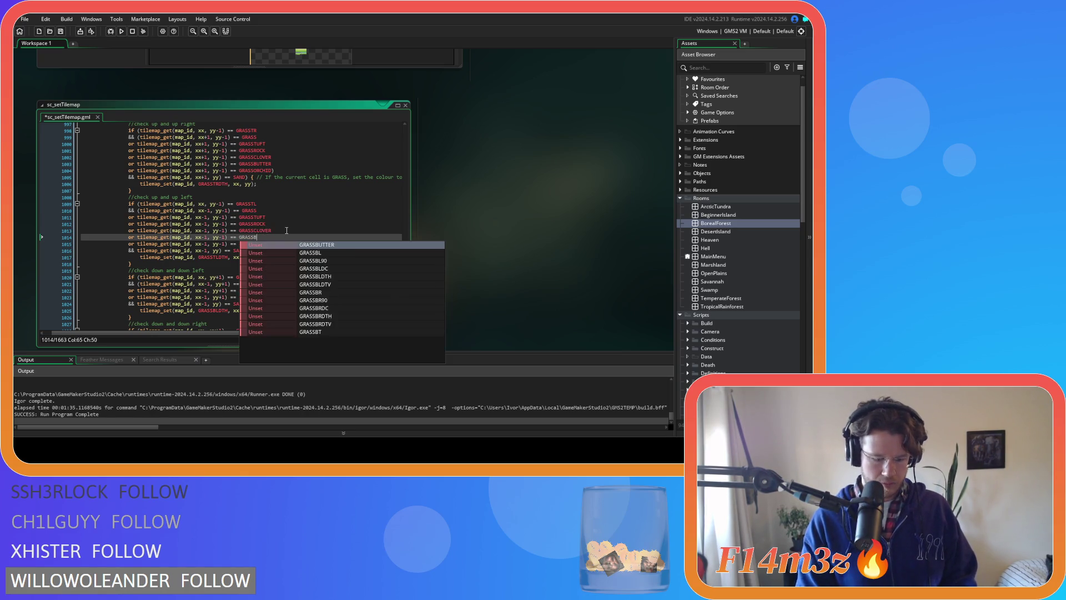
key(Return)
click(267, 243)
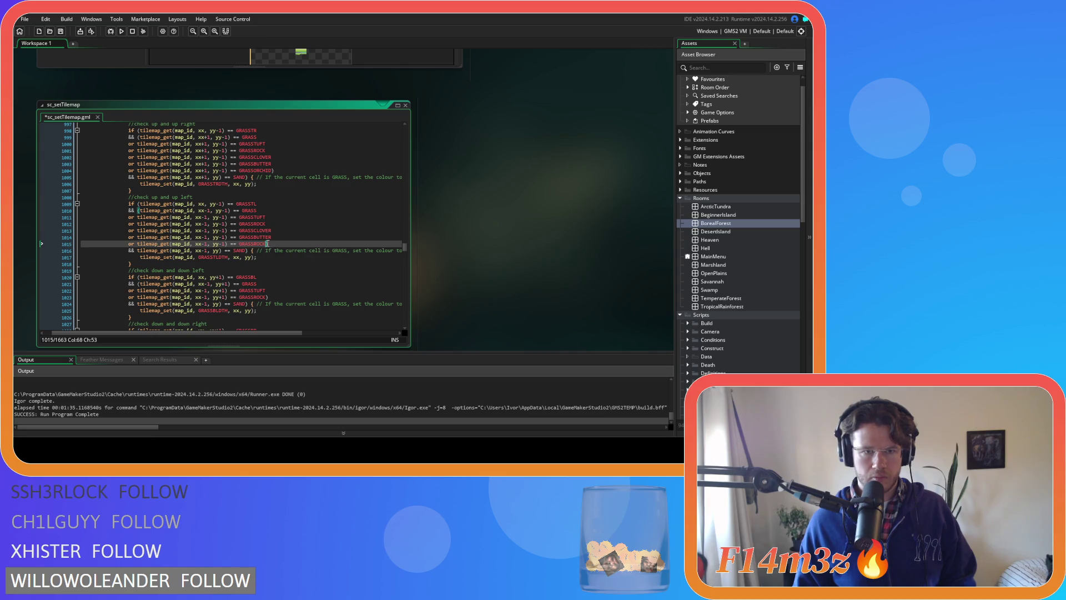
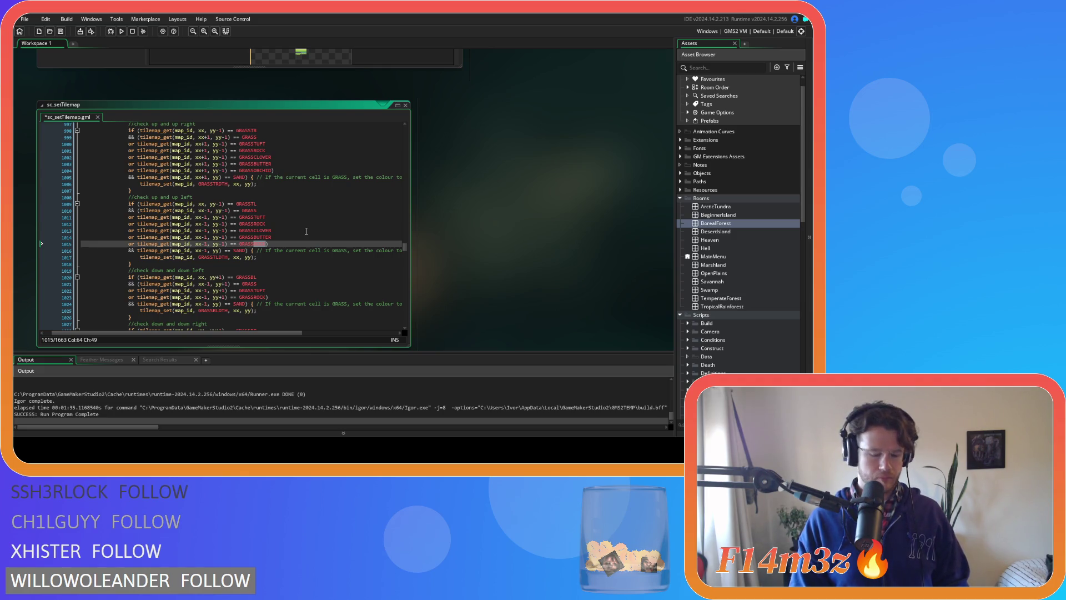
- Finish and save the GRASSORCHID line, then paste three copies of the next GRASSROCK condition
text(ORCHID)
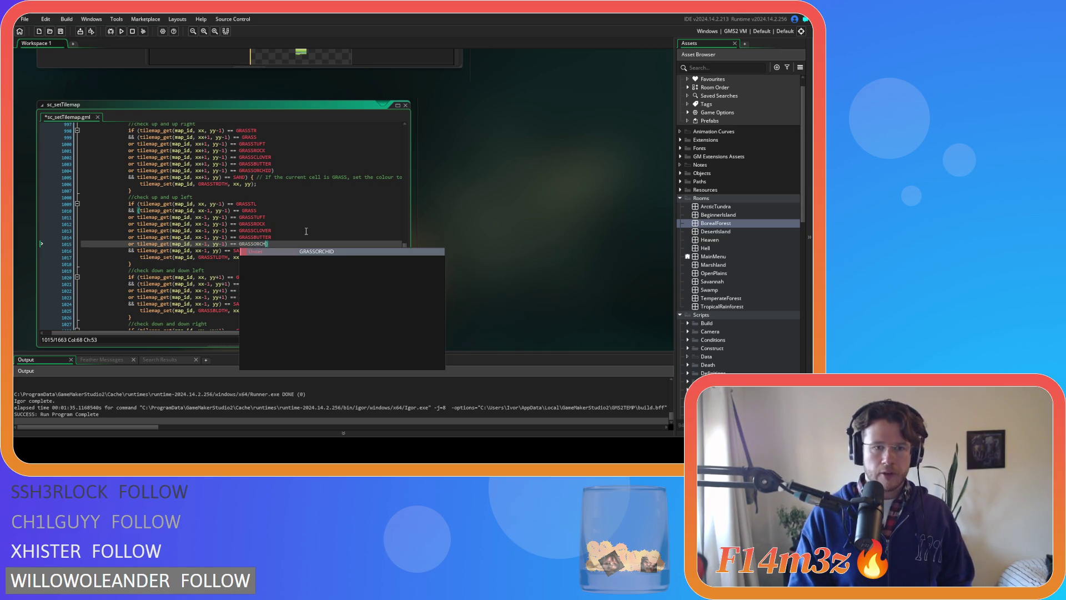
key(ctrl+s)
scroll(306, 231, down, 3)
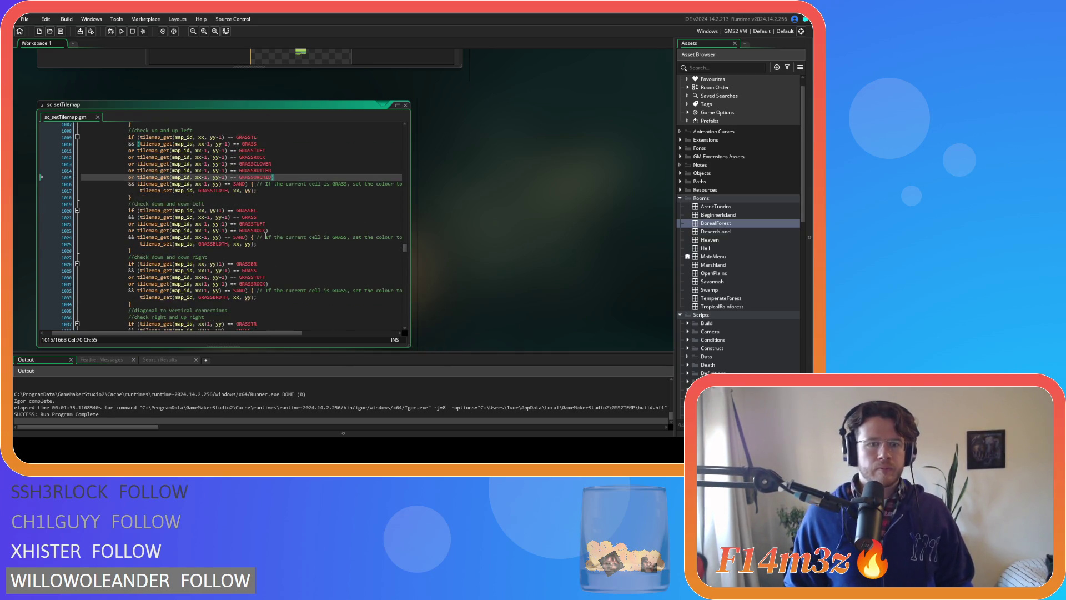
drag(266, 233, 127, 233)
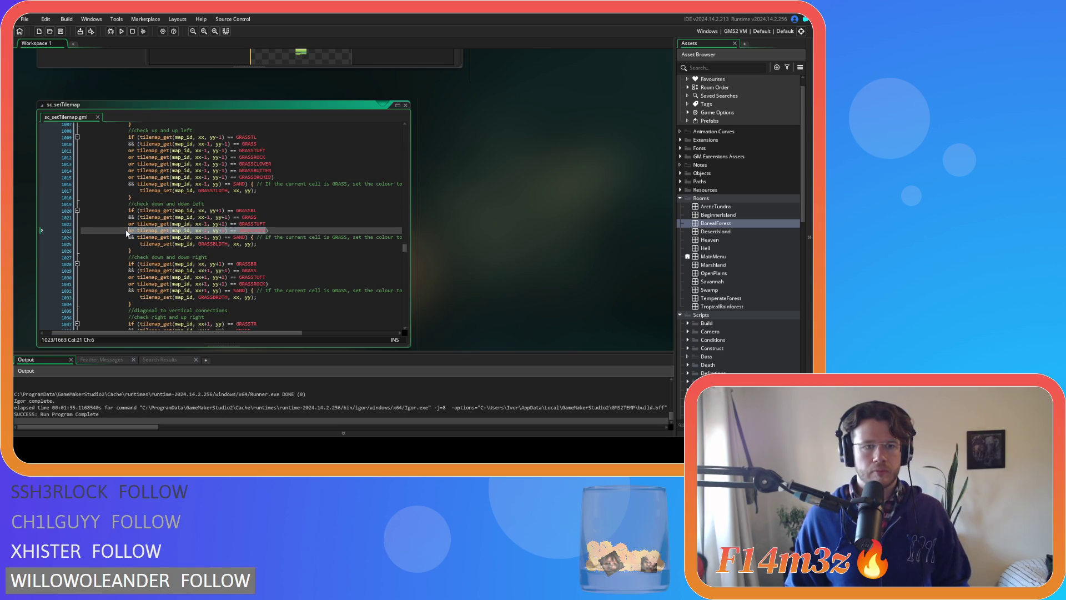
key(ctrl+c)
key(ctrl+v)
key(Return)
key(ctrl+v)
key(Return)
key(ctrl+v)
key(Return)
key(ctrl+v)
key(Up)
key(Up)
- Rename those copies to GRASSCLOVER, GRASSBUTTER and GRASSORCHID and save the script
key(BackSpace)
key(BackSpace)
key(BackSpace)
key(BackSpace)
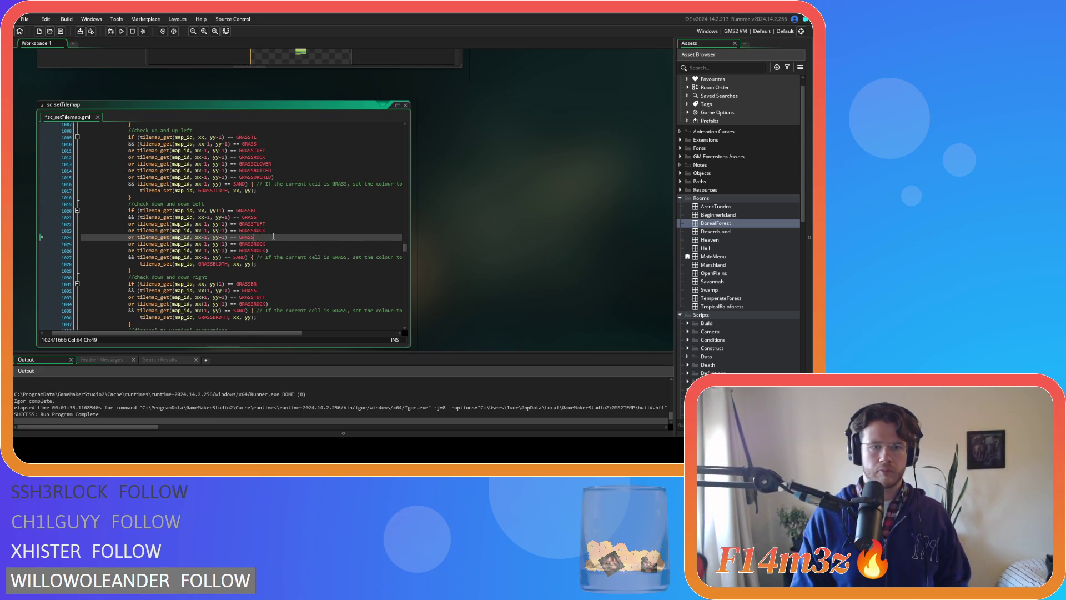
text(CLOVER)
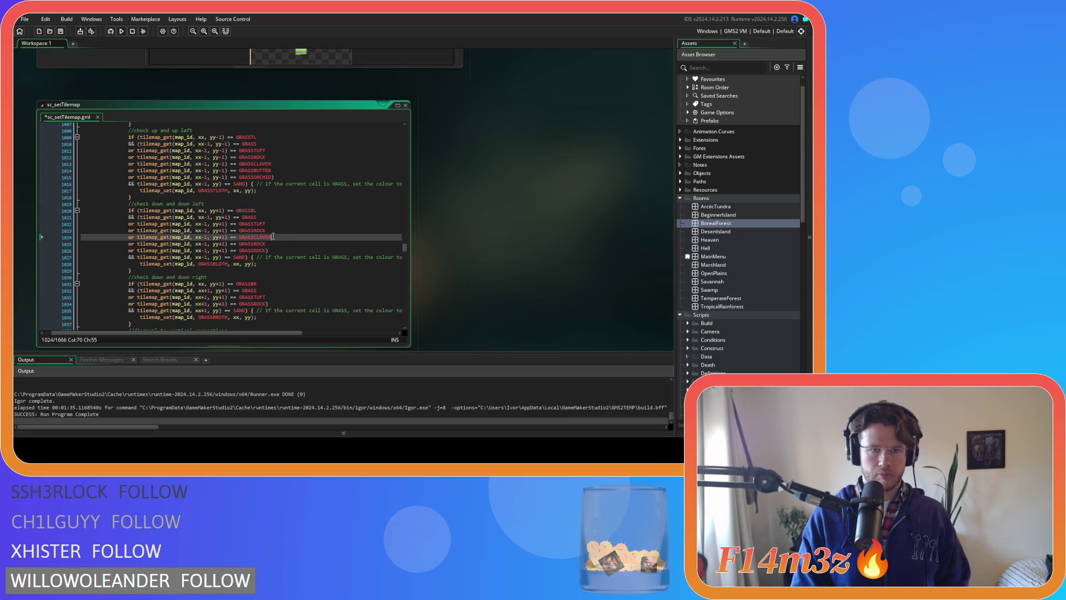
key(Down)
key(BackSpace)
key(BackSpace)
key(BackSpace)
key(BackSpace)
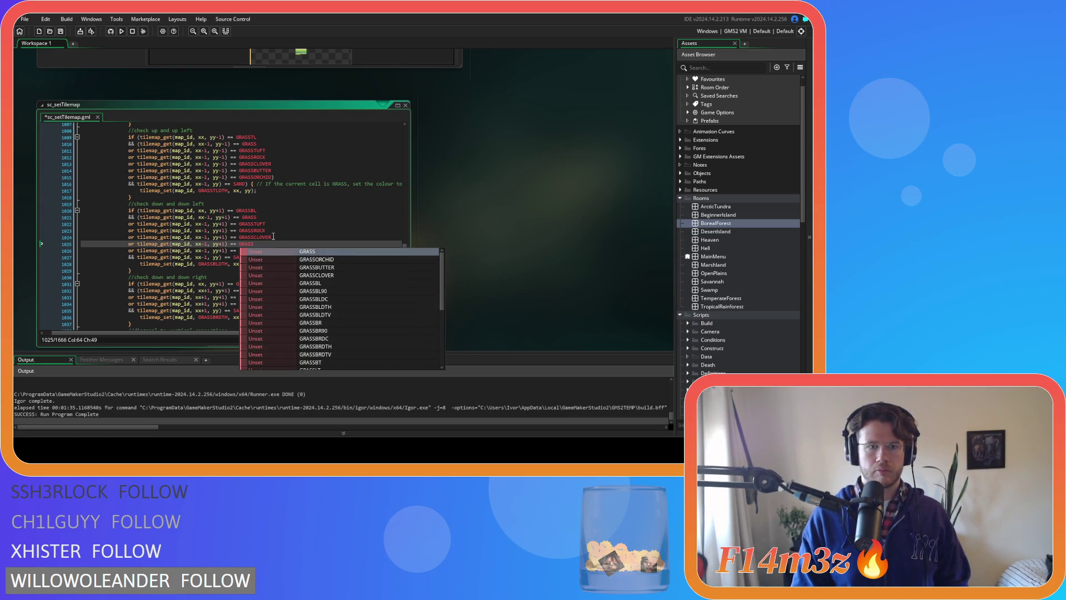
text(BUTTER)
key(Down)
key(BackSpace)
key(BackSpace)
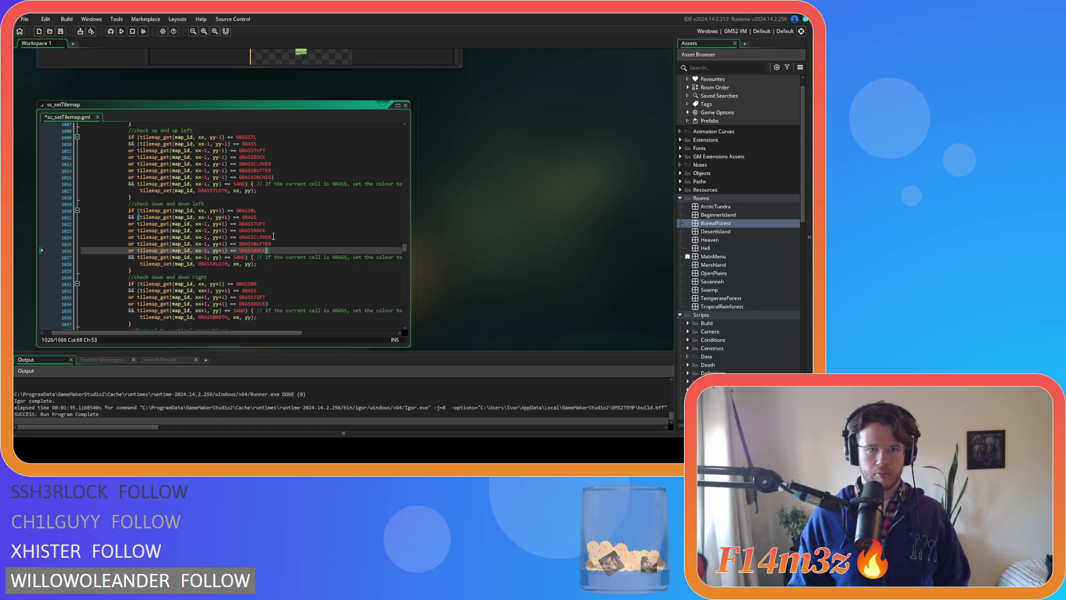
key(BackSpace)
key(BackSpace)
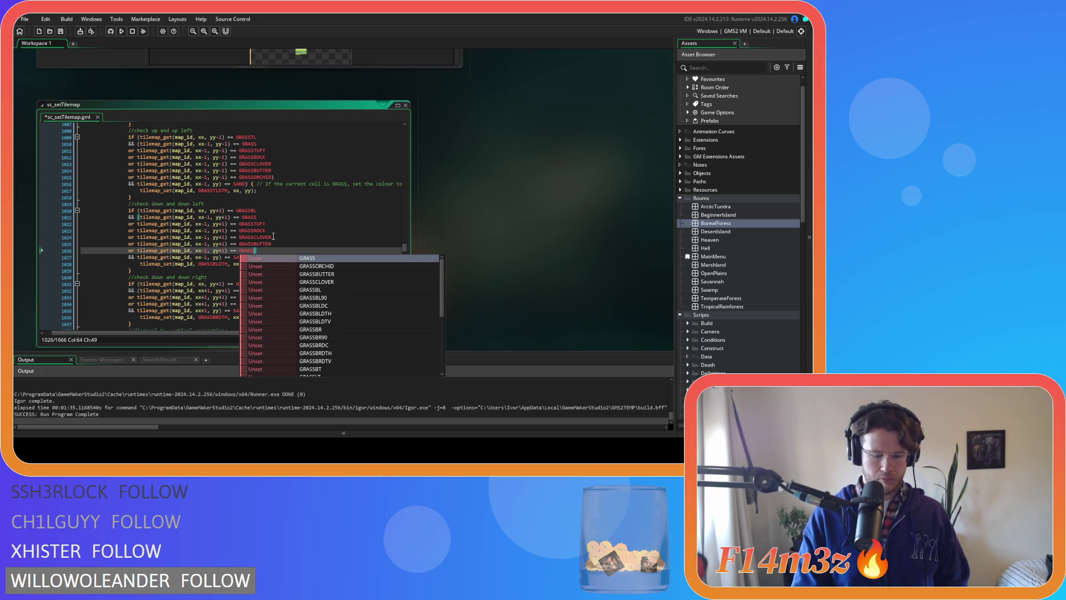
text(O)
key(Return)
key(ctrl+s)
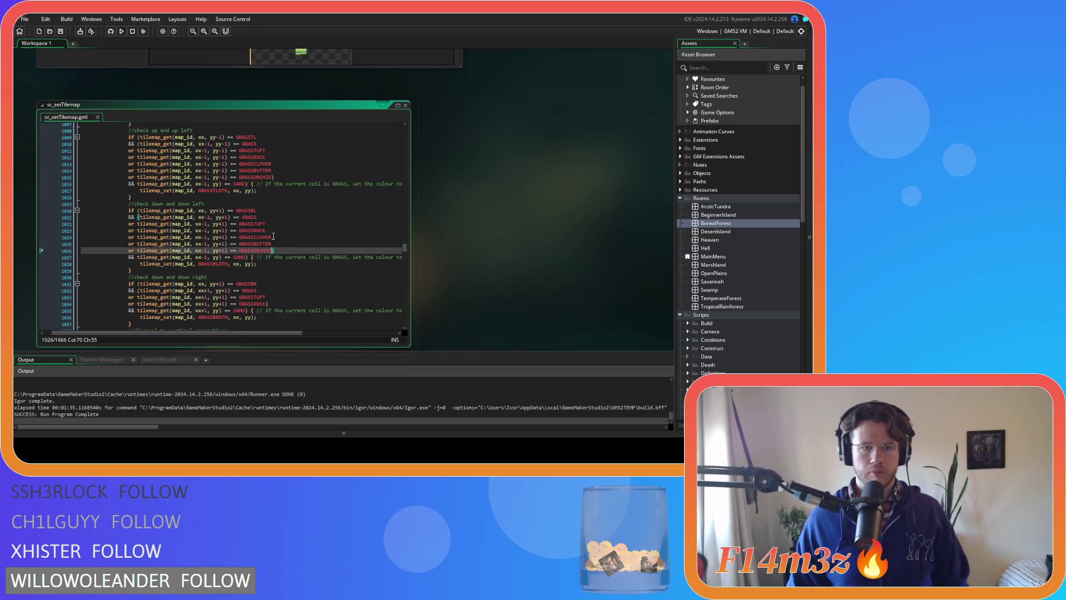
- Duplicate the down-right GRASSROCK condition line three times
scroll(263, 256, down, 3)
mouse_move(267, 239)
drag(267, 238, 131, 238)
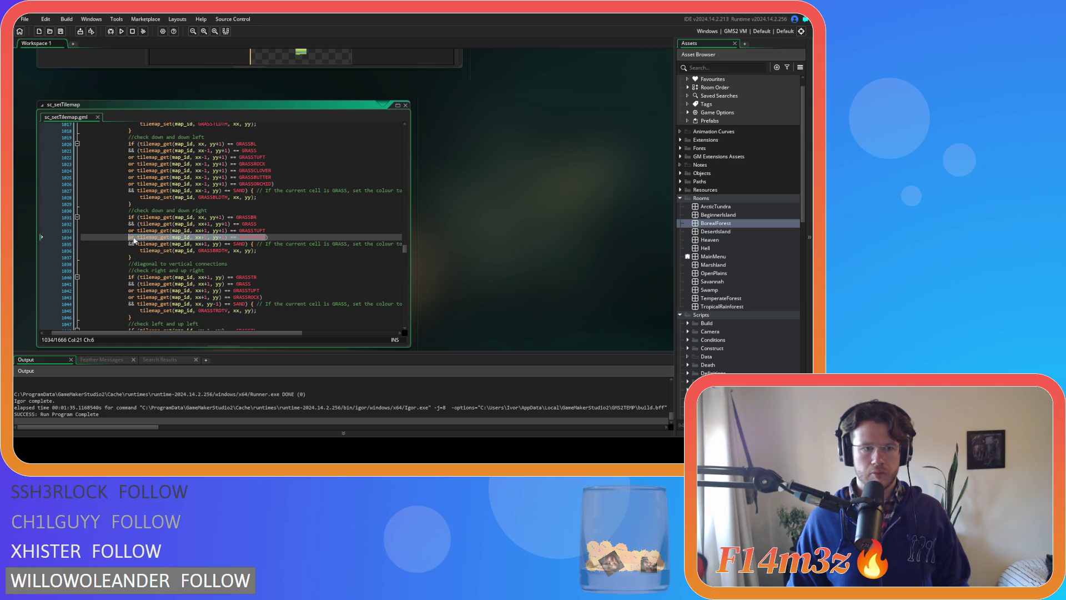
click(269, 237)
key(ctrl+d)
key(ctrl+d)
key(ctrl+d)
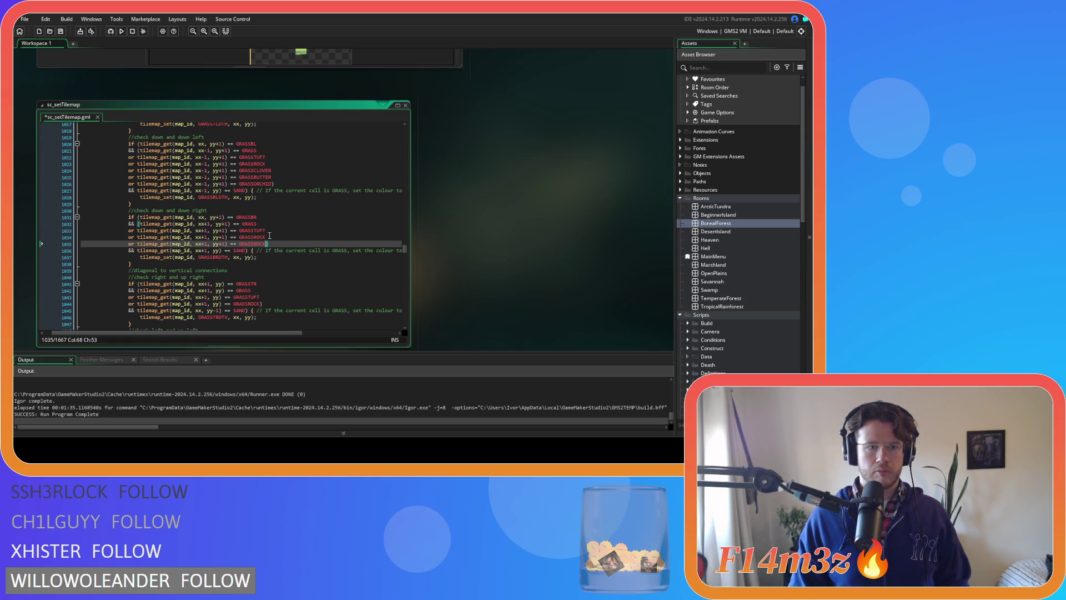
- Change the down-right copies to GRASSCLOVER, GRASSBUTTER and GRASSORCHID
click(266, 243)
key(BackSpace)
key(BackSpace)
key(BackSpace)
text(CLOVER)
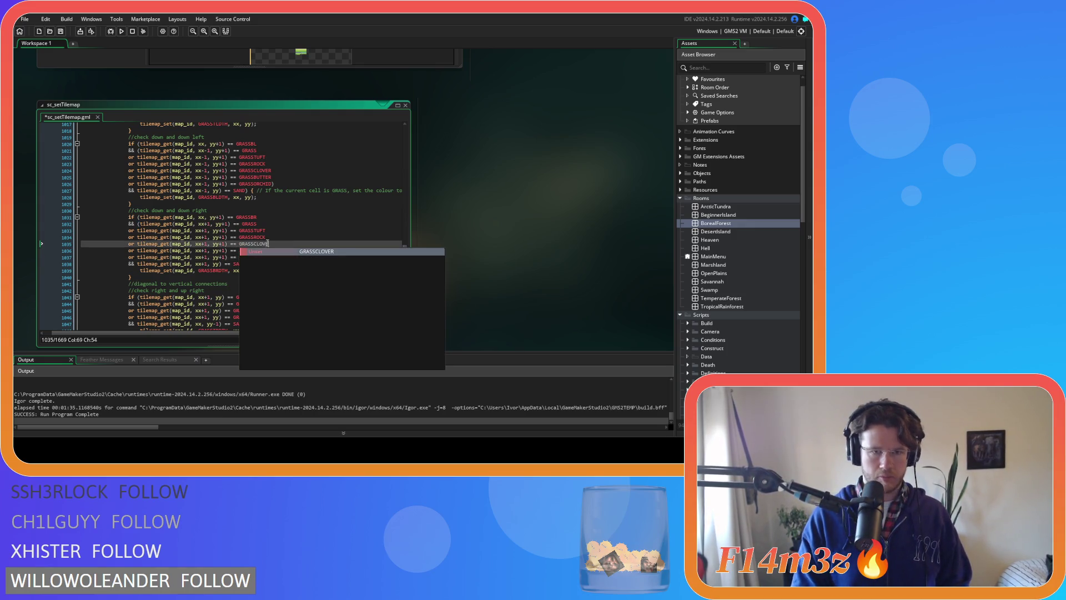
key(Escape)
key(Down)
key(BackSpace)
key(BackSpace)
key(BackSpace)
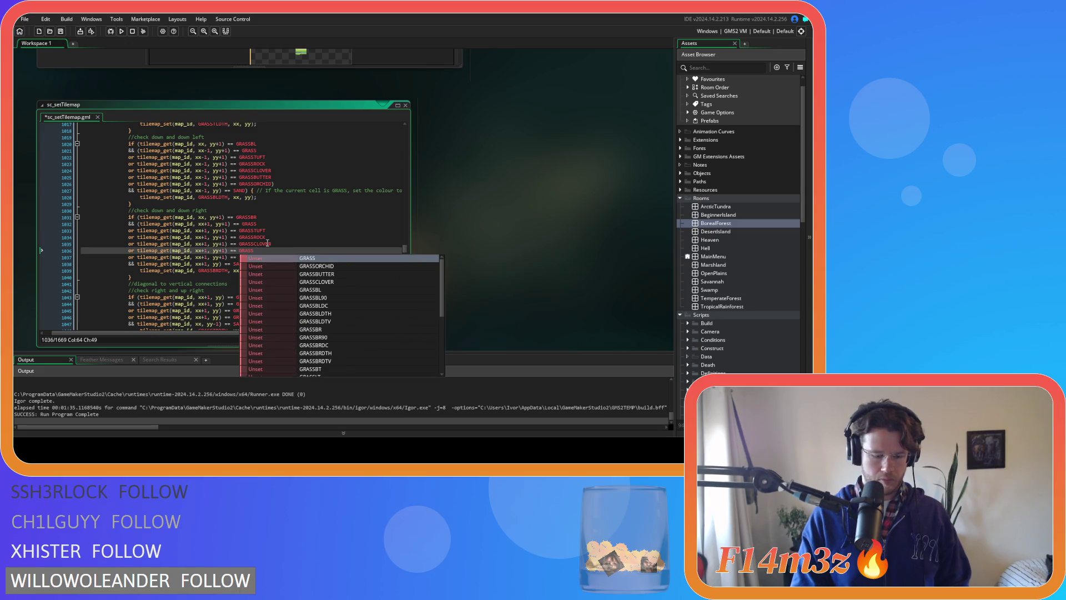
text(BUTTER)
key(Escape)
key(Down)
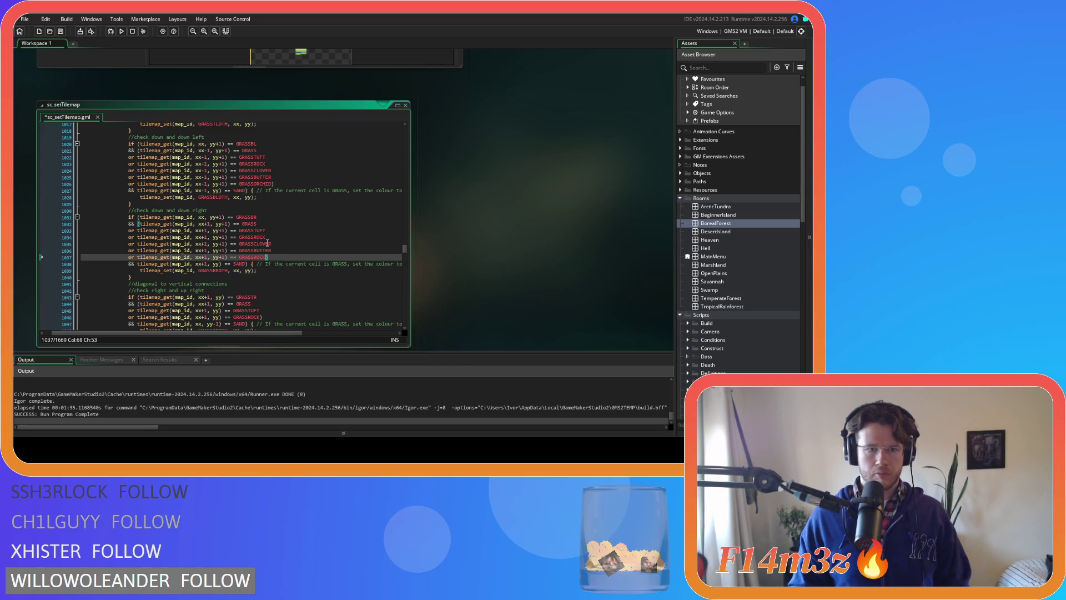
key(BackSpace)
key(BackSpace)
key(BackSpace)
text(ORCHID)
key(Escape)
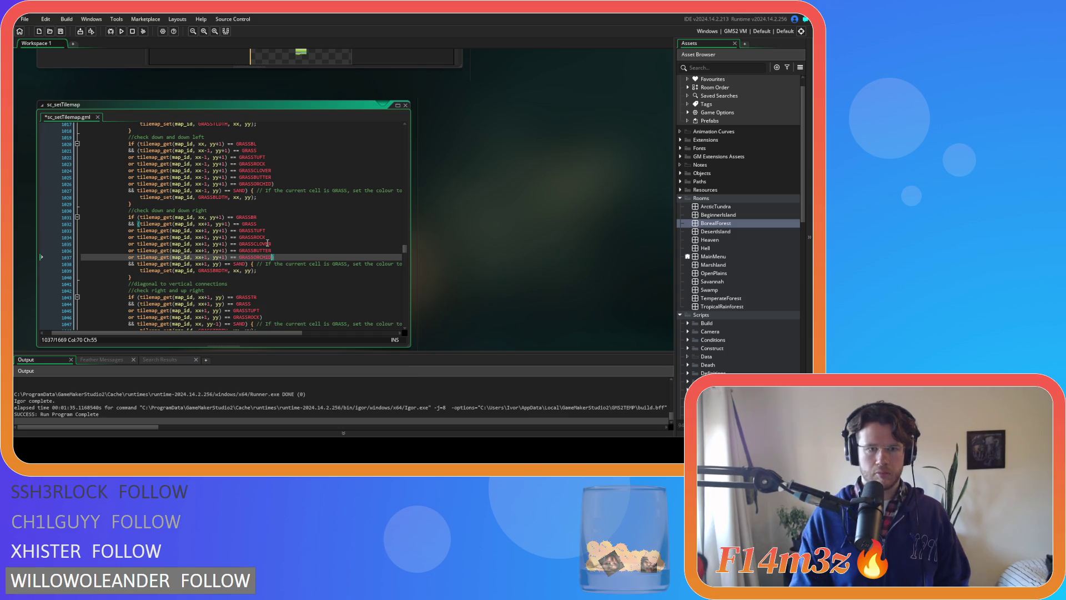
scroll(267, 242, down, 5)
drag(261, 233, 126, 236)
- Paste extra copies of the selected GRASSROCK condition line below it
click(261, 237)
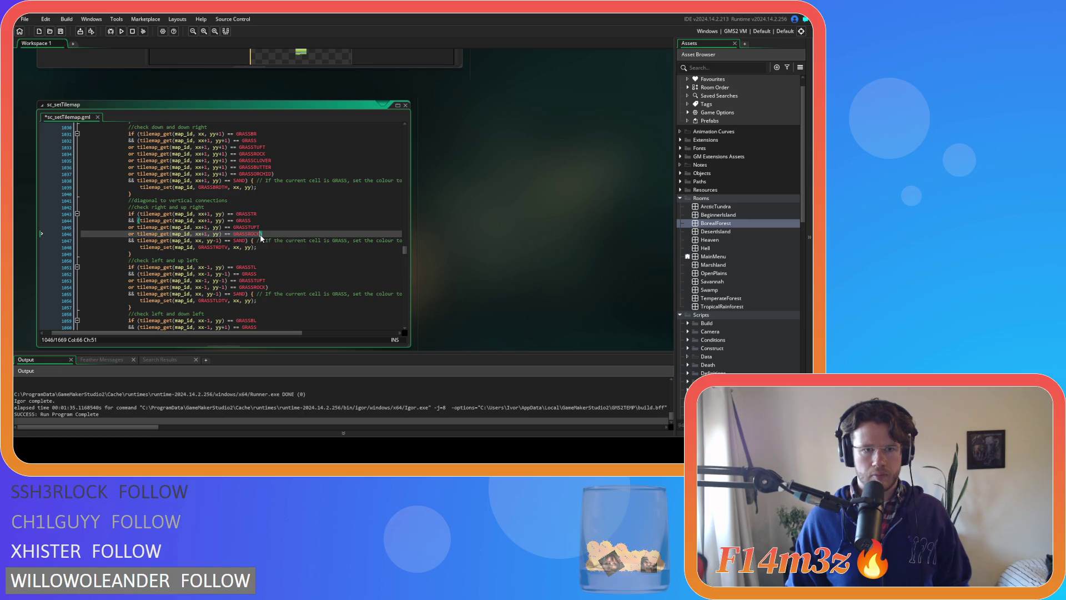
key(Return)
key(ctrl+v)
key(Return)
key(ctrl+v)
key(Return)
key(ctrl+v)
key(Up)
- Rename those copied conditions to GRASSCLOVER, GRASSBUTTER and GRASSORCHID
double_click(271, 242)
text(GRASSCK)
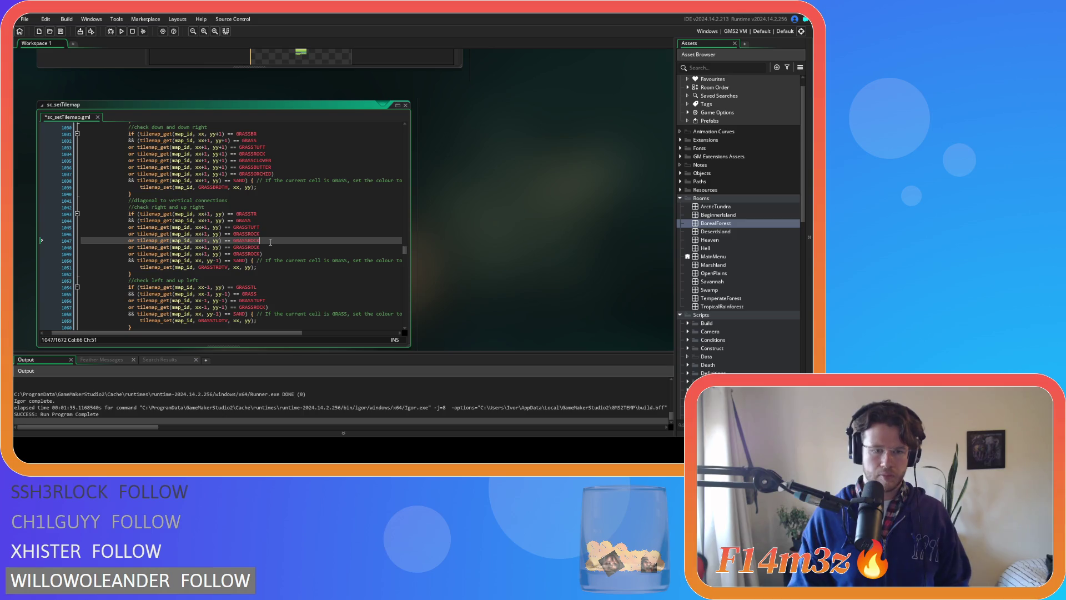
key(BackSpace)
text(L)
key(Return)
key(Down)
key(BackSpace)
key(BackSpace)
key(BackSpace)
key(BackSpace)
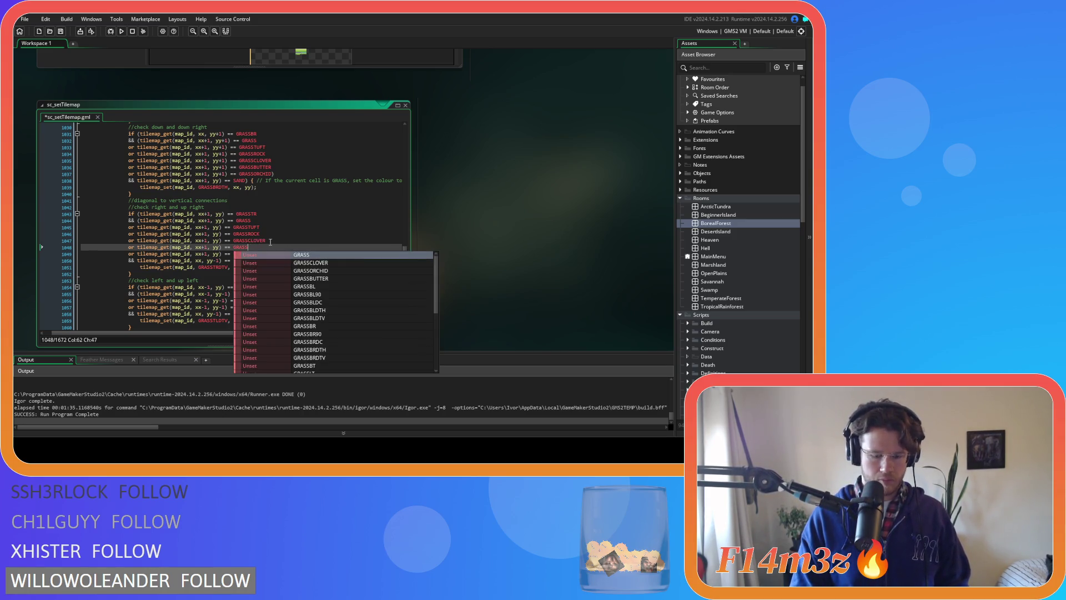
text(B)
key(Return)
key(Down)
key(BackSpace)
key(BackSpace)
key(BackSpace)
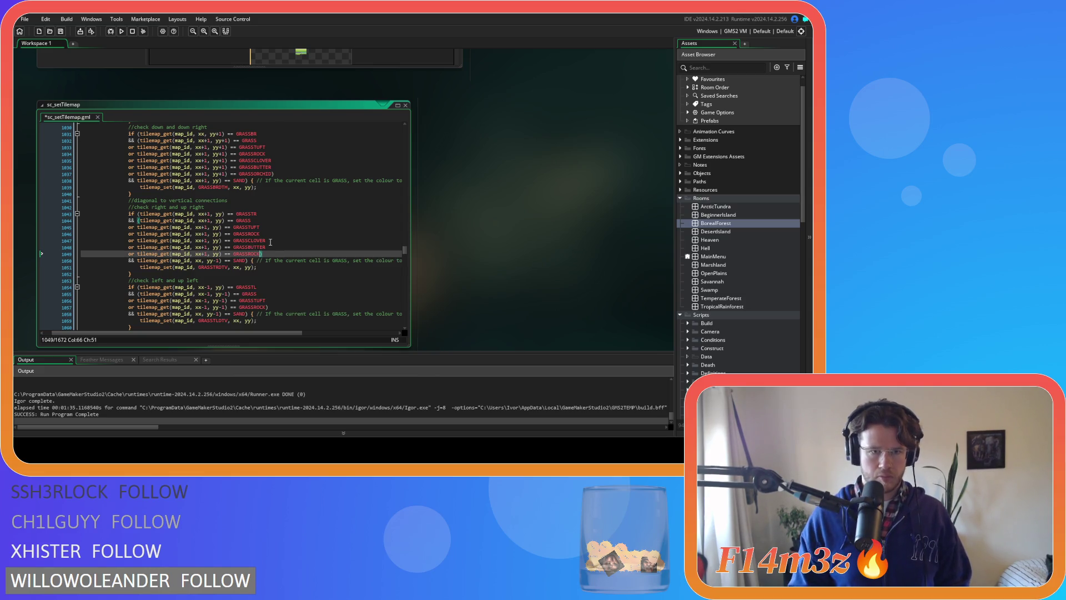
key(BackSpace)
text(O)
key(Return)
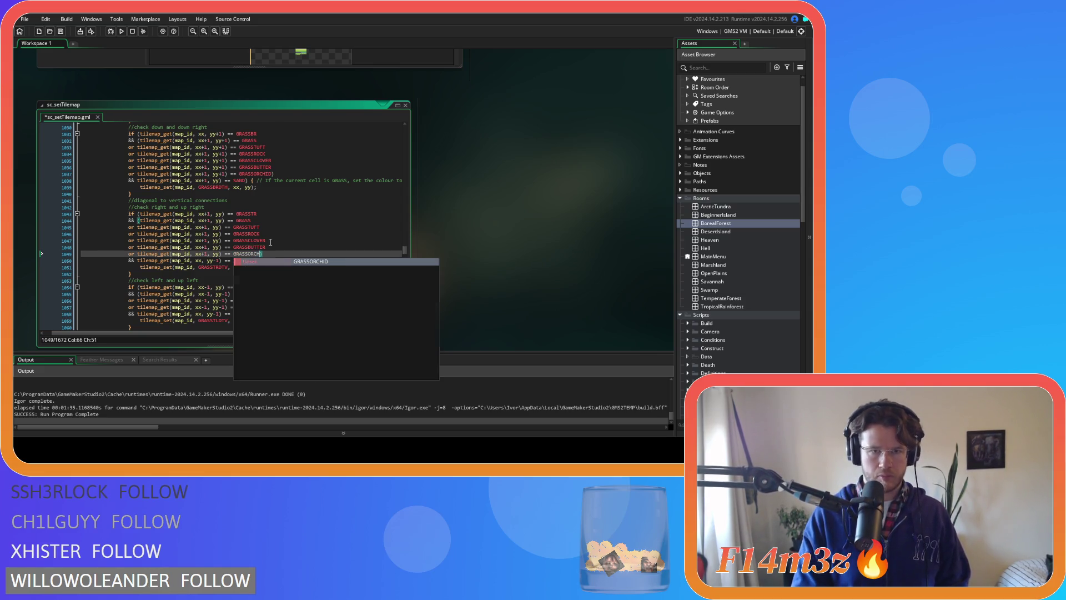
- Copy the next block's GRASSROCK condition and paste copies beneath it
scroll(270, 242, down, 5)
drag(268, 207, 124, 207)
key(ctrl+c)
key(ctrl+v)
key(ctrl+v)
key(ctrl+v)
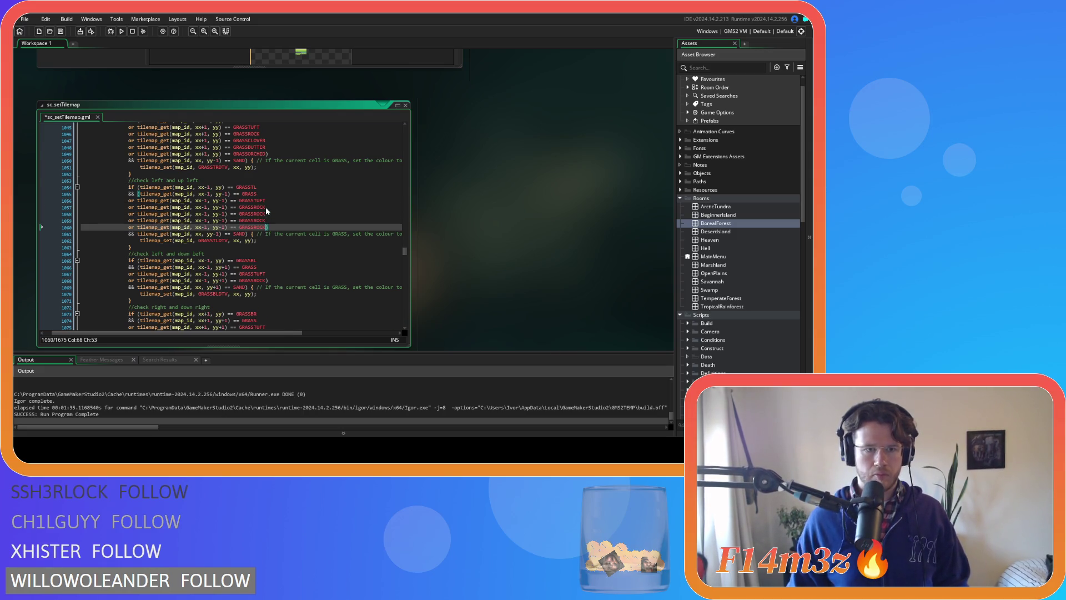
- Turn the copies on line 1058 onward into GRASSCLOVER, GRASSBUTTER and GRASSORCHID checks
double_click(263, 213)
text(GRASS)
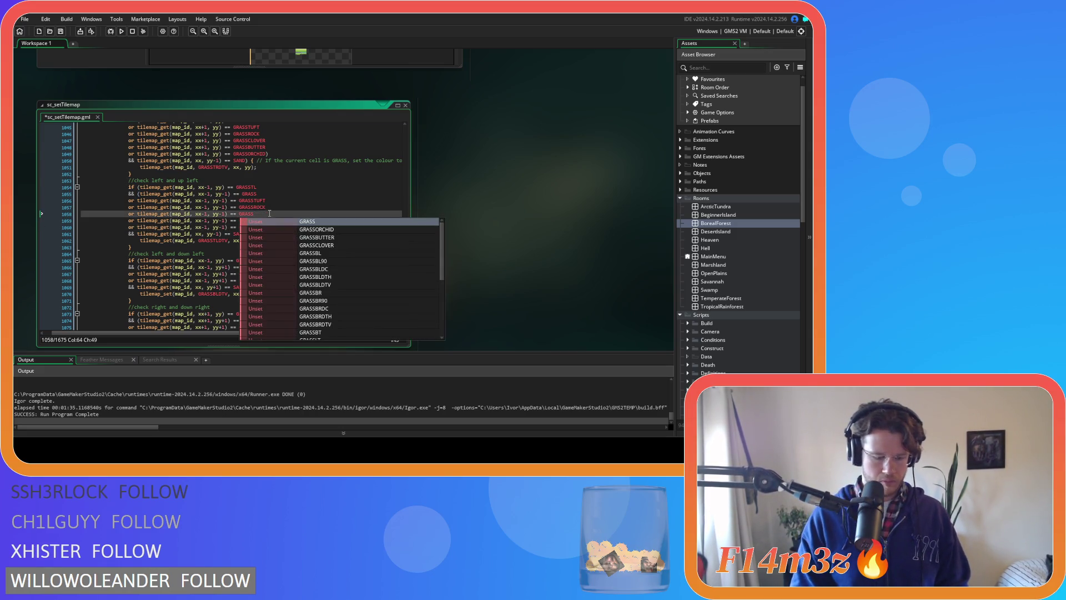
text(C)
key(Return)
key(Down)
key(BackSpace)
key(BackSpace)
key(BackSpace)
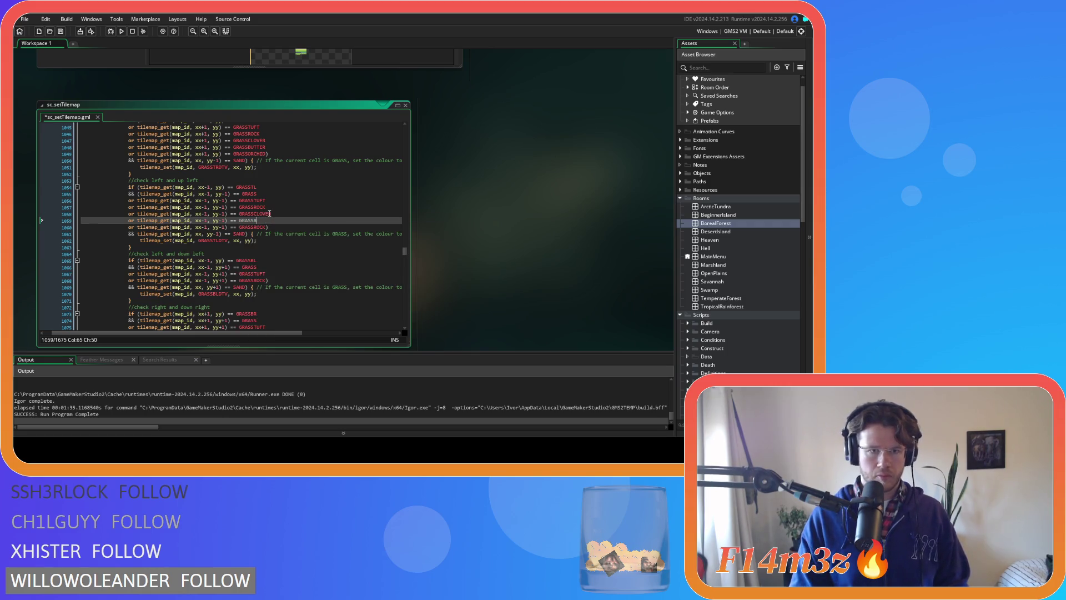
key(BackSpace)
text(B)
key(Return)
key(Down)
key(BackSpace)
key(BackSpace)
key(BackSpace)
text(O)
key(Return)
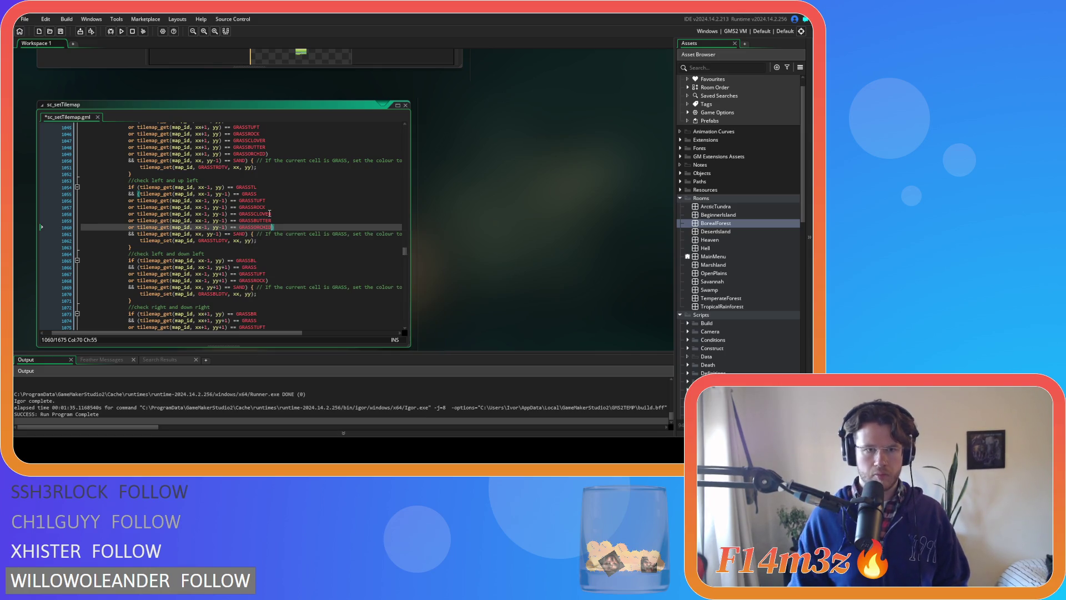
- Add three copies of the GRASSROCK condition near line 1068, each on its own line
scroll(271, 217, down, 3)
drag(268, 214, 130, 215)
key(ctrl+c)
click(266, 214)
key(ctrl+v)
key(Return)
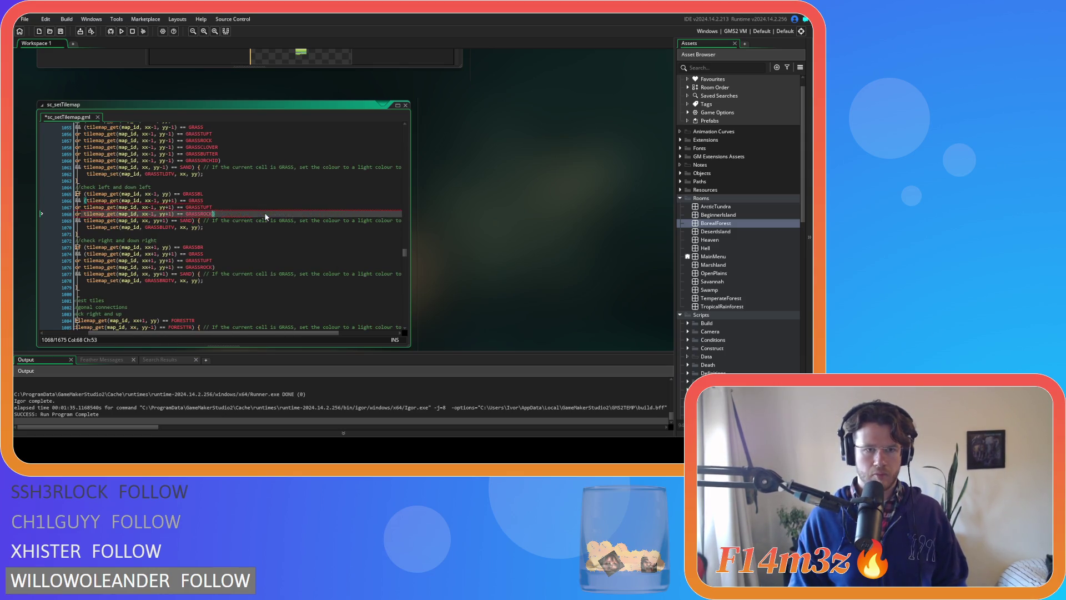
click(266, 213)
key(Return)
key(ctrl+d)
key(End)
key(Delete)
key(Return)
key(ctrl+v)
- Rename the copies from line 1069 to GRASSCLOVER, GRASSBUTTER and GRASSORCHID, then save
click(286, 220)
key(ctrl+BackSpace)
text(GRASSCL)
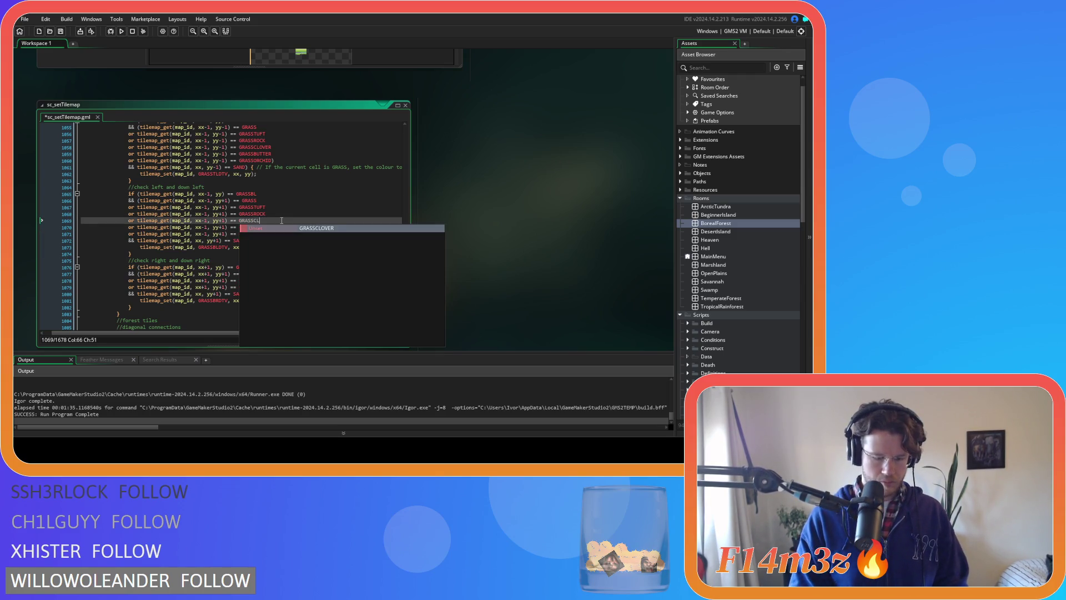
key(Return)
key(Down)
key(ctrl+BackSpace)
text(GRASSBUTTER)
key(Return)
key(Down)
key(ctrl+BackSpace)
text(GRASSR)
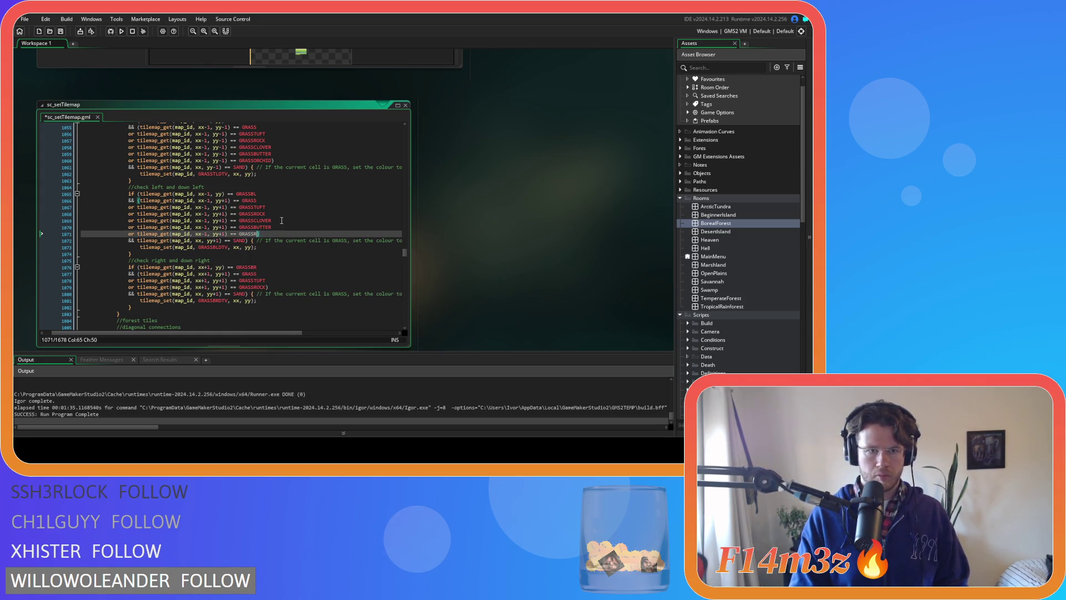
key(BackSpace)
text(OR)
key(Return)
key(ctrl+s)
- Copy the GRASSROCK condition on line 1079 and paste copies below it
scroll(281, 221, down, 4)
drag(265, 203, 125, 206)
key(ctrl+c)
key(Return)
key(ctrl+v)
- Make the line 1079 copies GRASSCLOVER, GRASSBUTTER and GRASSORCHID checks
click(268, 211)
key(BackSpace)
key(BackSpace)
key(BackSpace)
text(C)
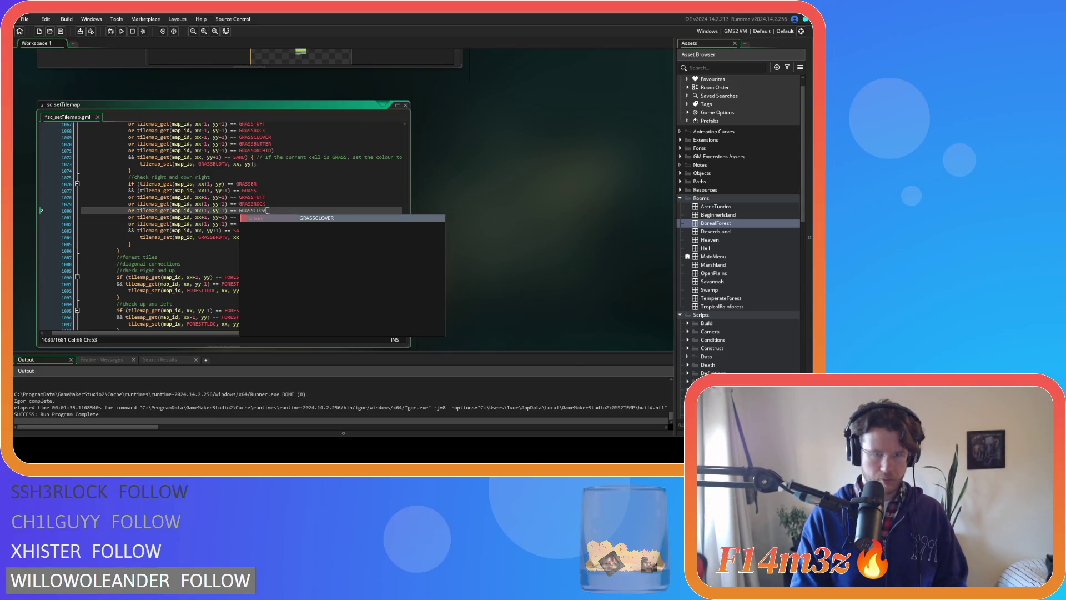
key(Return)
key(Down)
key(BackSpace)
key(BackSpace)
key(BackSpace)
text(B)
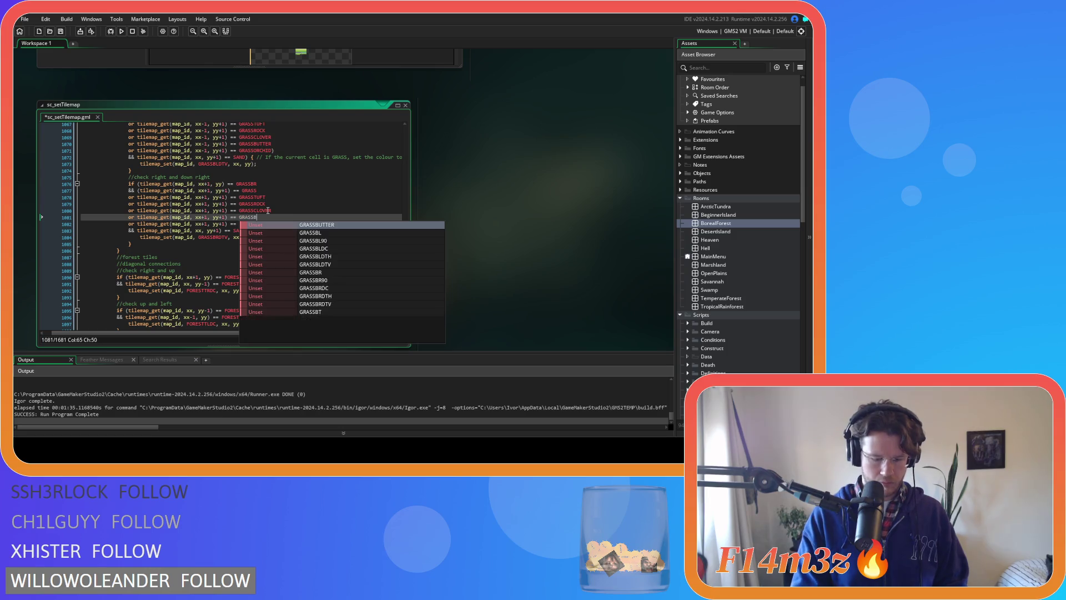
key(Return)
key(Down)
key(BackSpace)
key(BackSpace)
key(BackSpace)
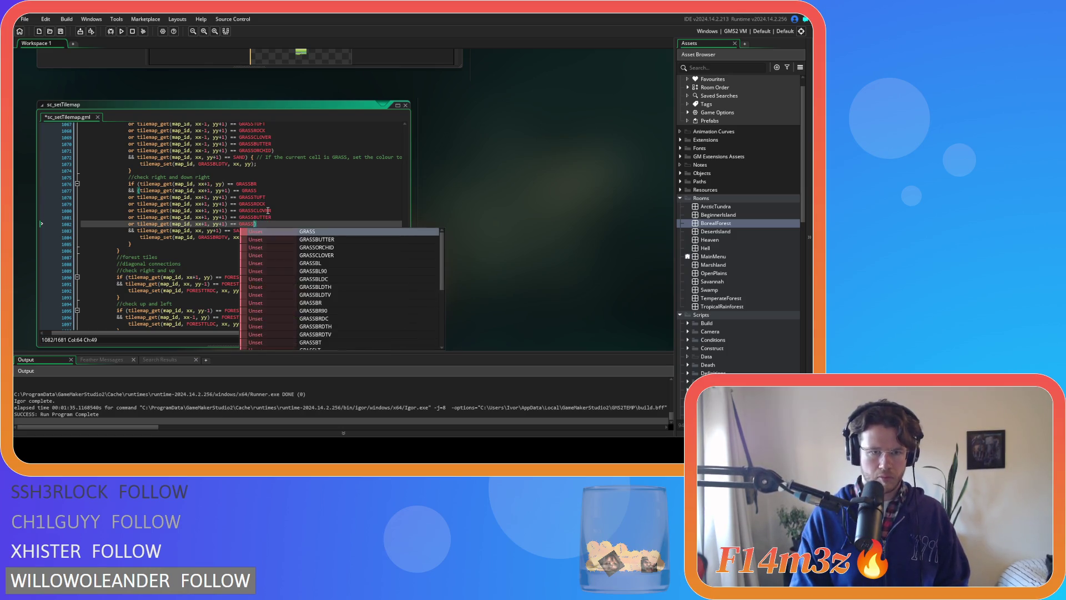
text(OR)
key(Return)
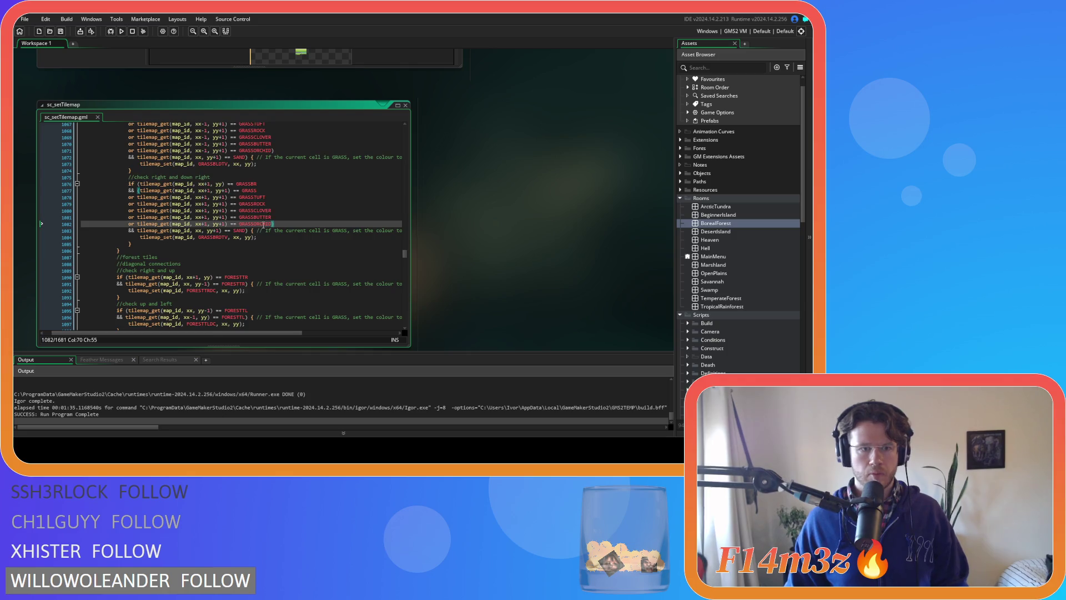
scroll(271, 222, down, 4)
click(271, 223)
scroll(271, 222, down, 8)
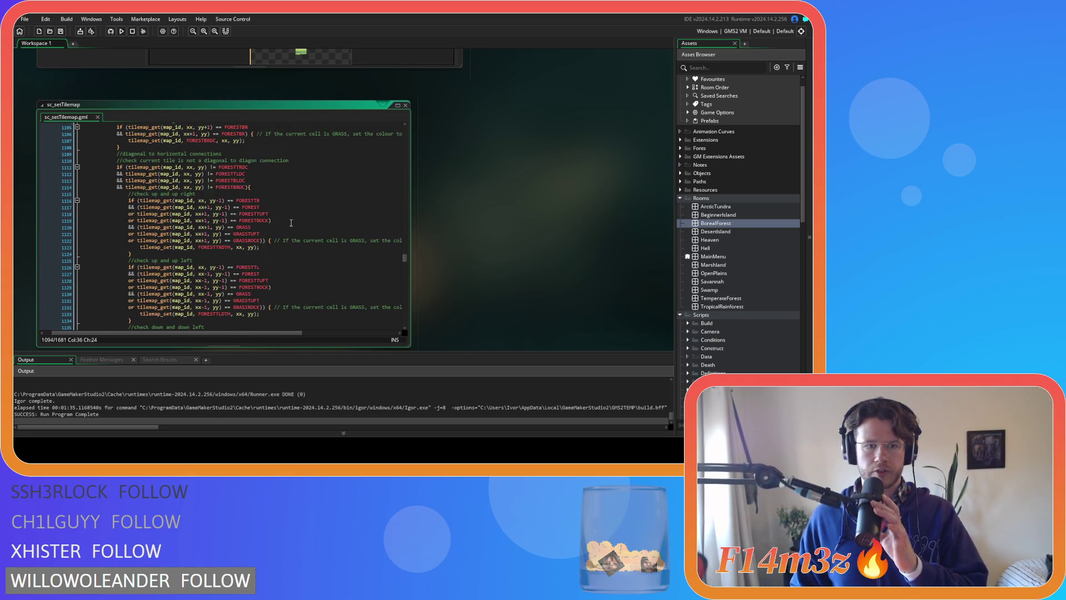
- Duplicate the up/up-right FORESTROCK condition four times; rename the first copies FORESTPRIMROSEA and FORESTBLUEBELL
mouse_move(269, 221)
drag(271, 221, 132, 228)
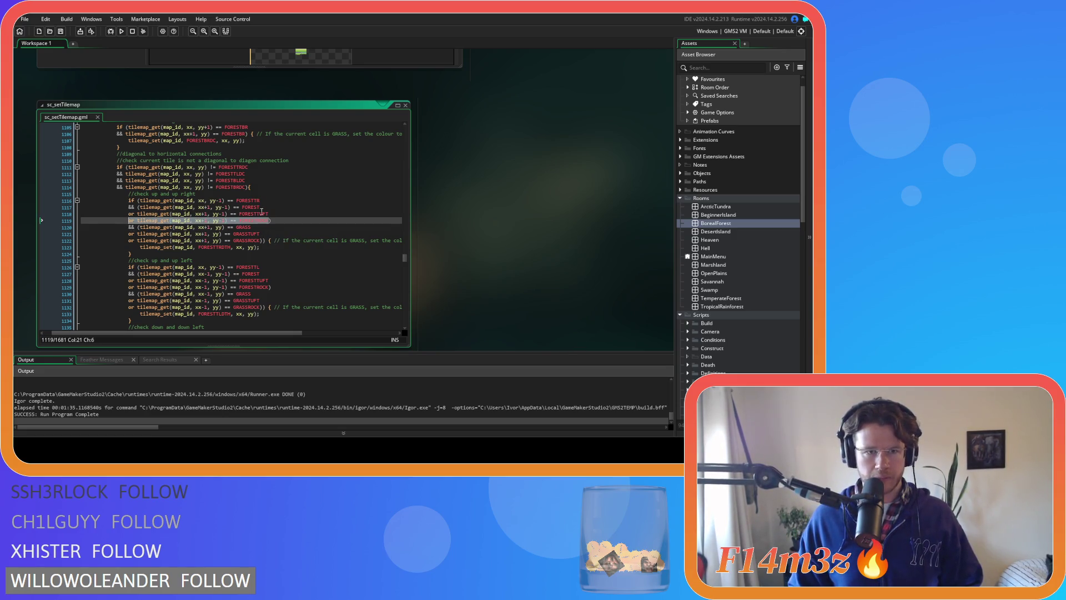
click(271, 221)
key(ctrl+d)
key(ctrl+d)
key(ctrl+d)
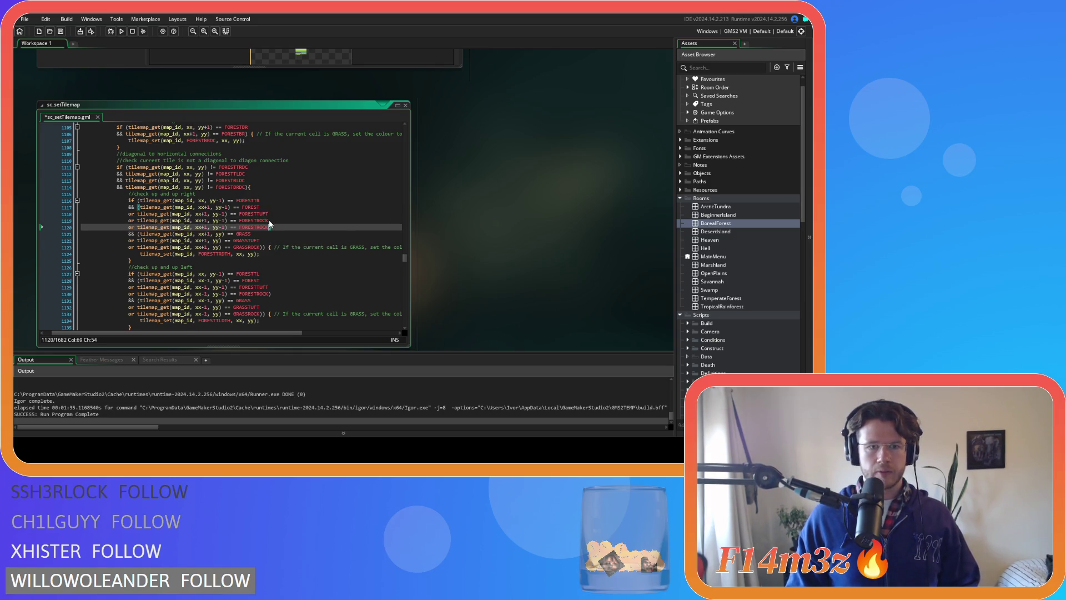
click(277, 227)
key(BackSpace)
key(BackSpace)
key(BackSpace)
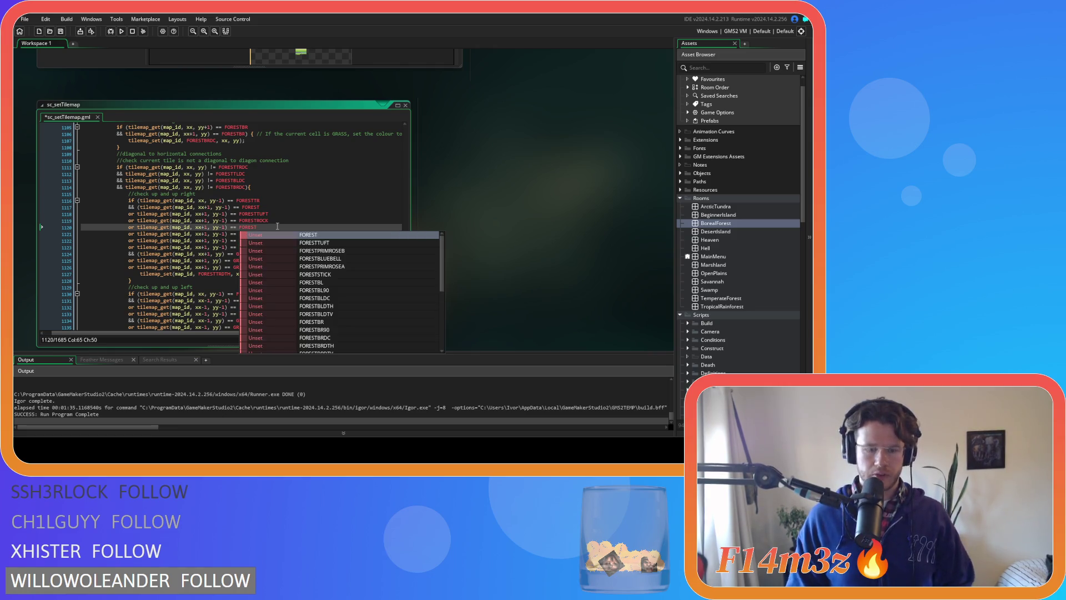
text(PRI)
key(Down)
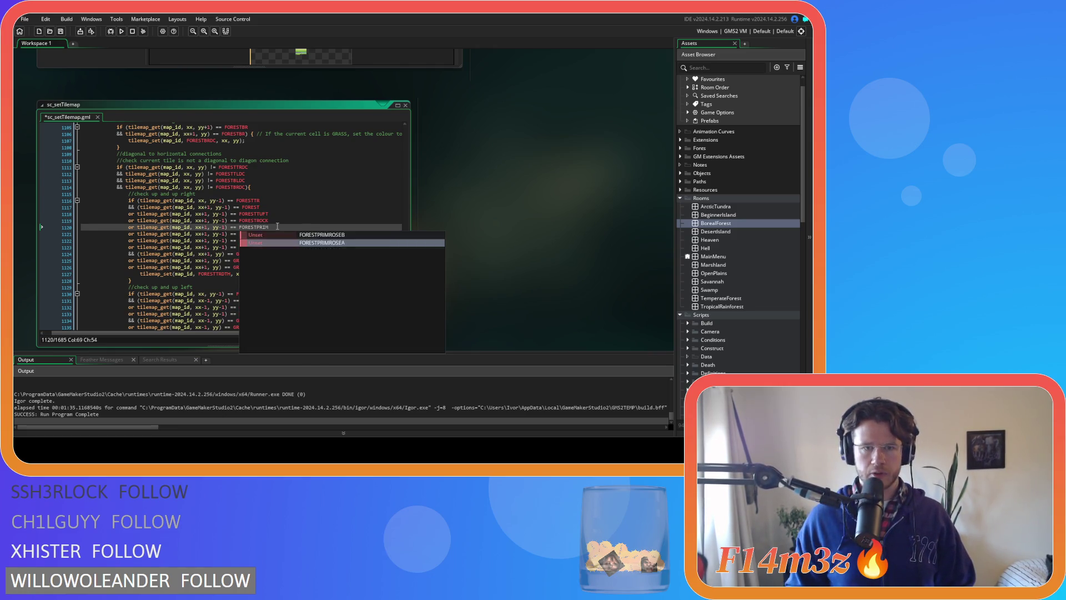
key(Return)
key(Down)
key(BackSpace)
key(BackSpace)
key(BackSpace)
text(BLU)
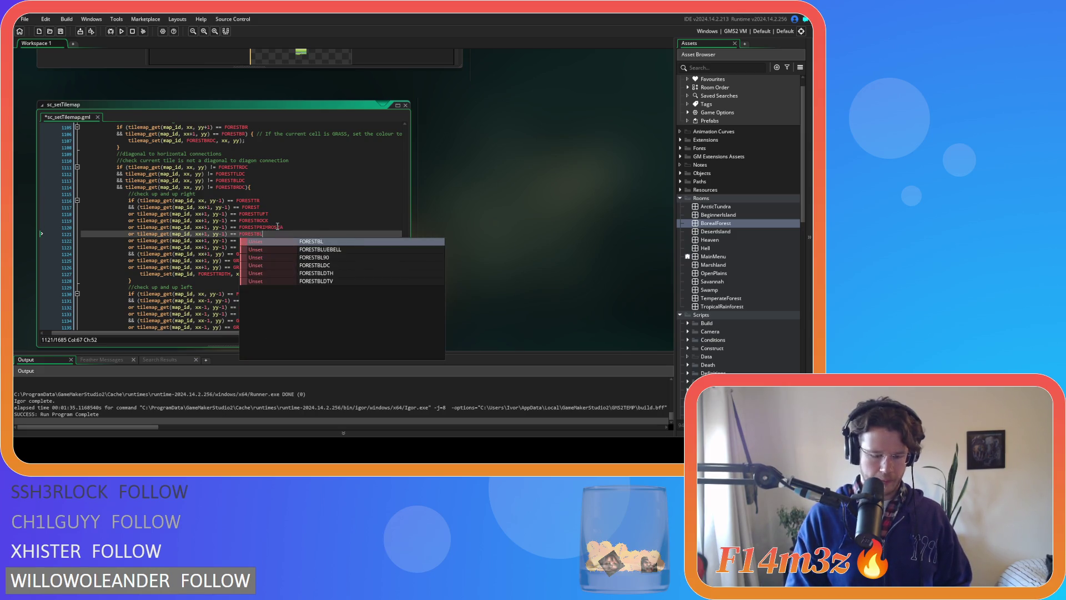
key(Return)
- Rename the remaining two FORESTROCK copies to FORESTPRIMROSEB and FORESTSTICK
key(Down)
key(BackSpace)
key(BackSpace)
key(BackSpace)
key(BackSpace)
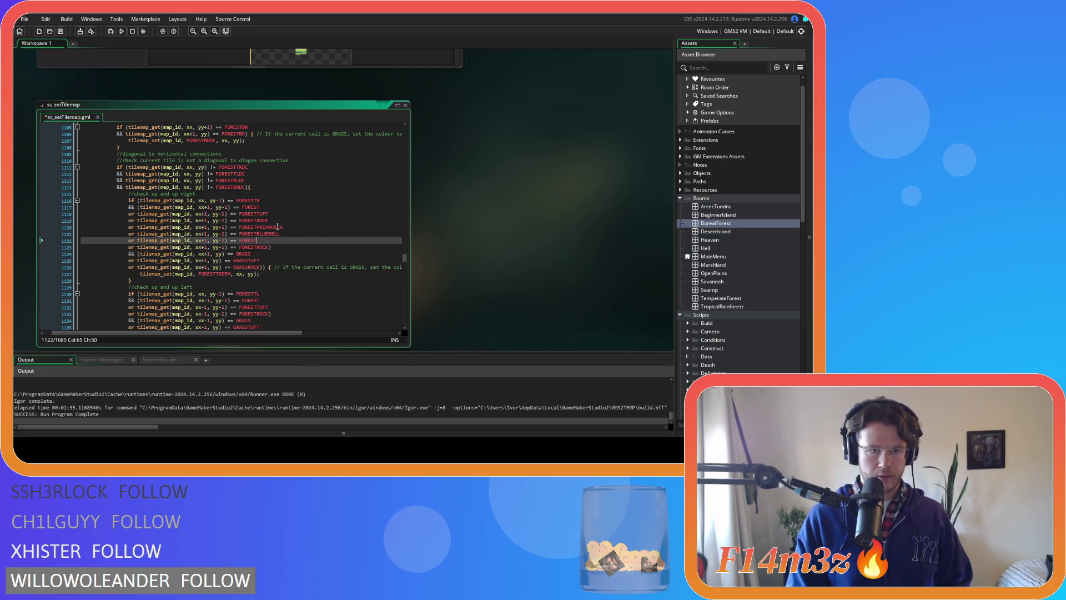
text(P)
key(Down)
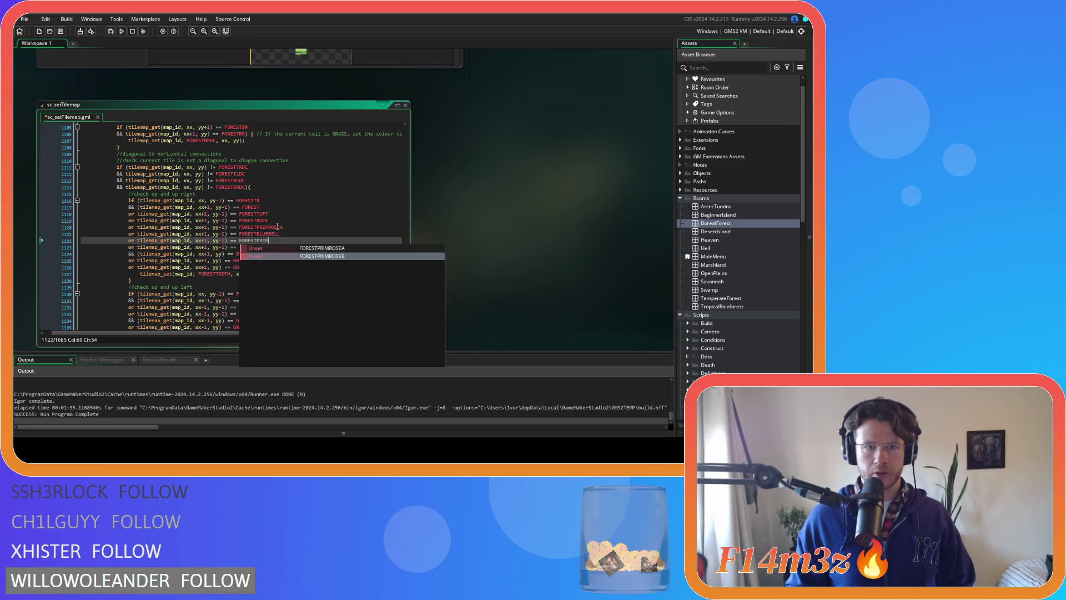
key(Return)
key(Down)
key(BackSpace)
key(BackSpace)
key(BackSpace)
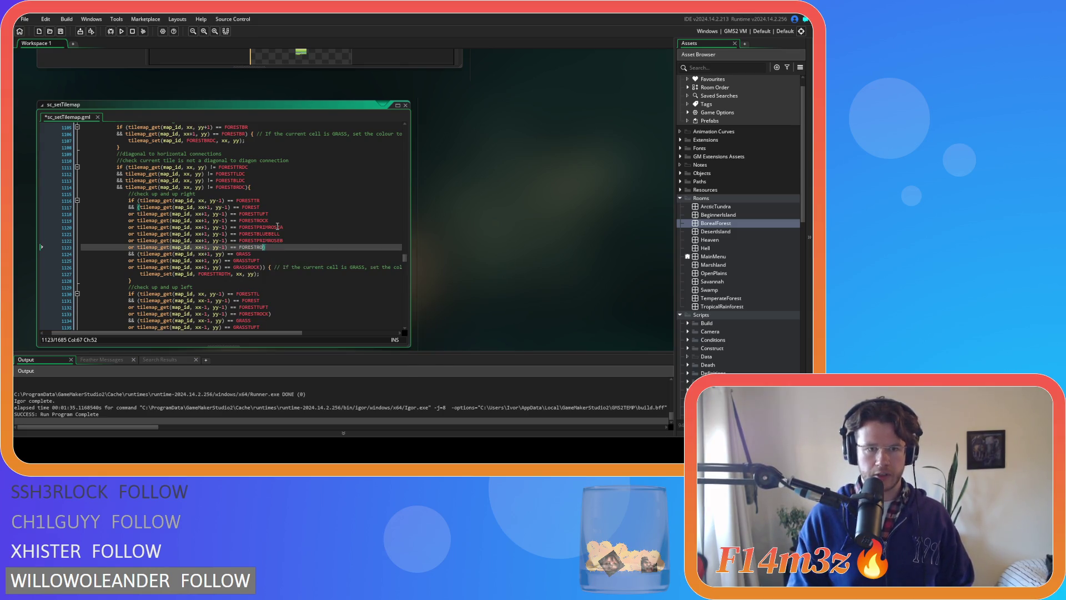
text(STIC)
key(Return)
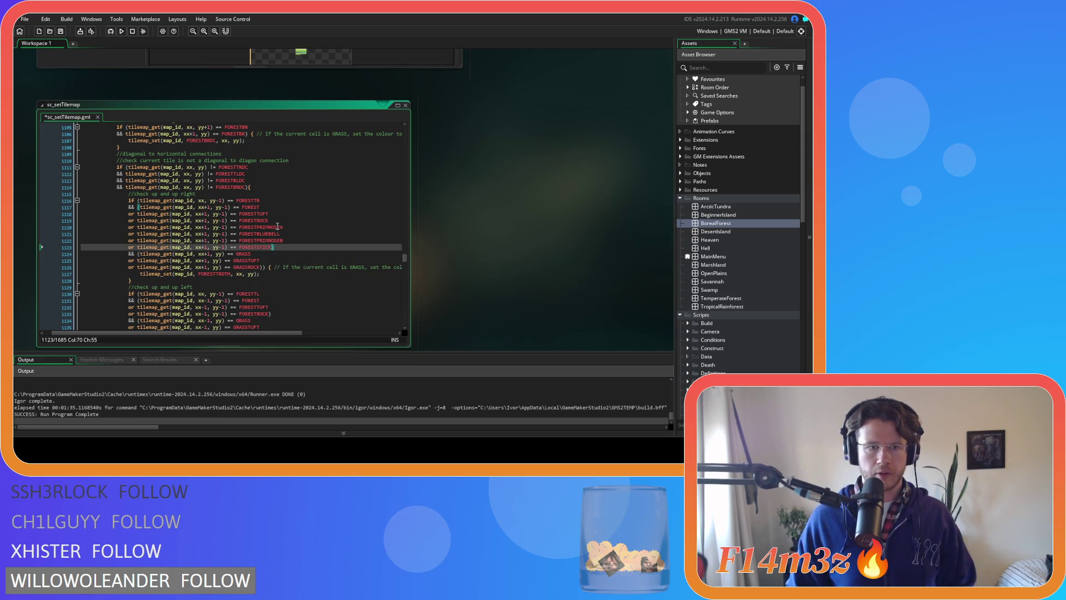
- Duplicate the GRASSROCK condition line and rename the first copy GRASSCLOVER
drag(261, 267, 127, 269)
click(260, 268)
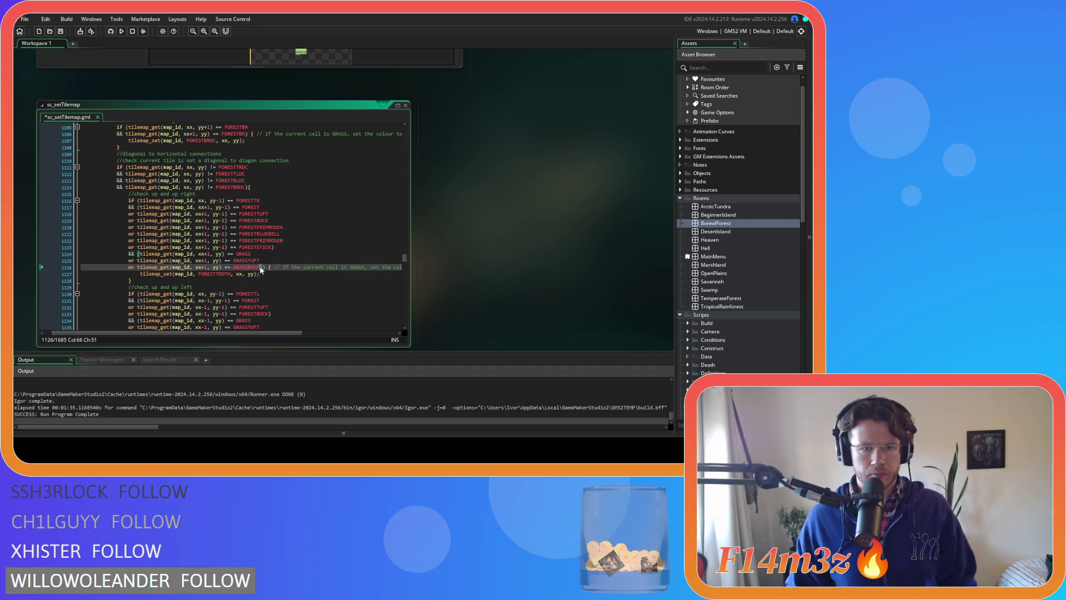
key(Return)
key(ctrl+v)
key(Return)
key(ctrl+v)
key(Return)
key(ctrl+v)
click(269, 273)
key(BackSpace)
key(BackSpace)
key(BackSpace)
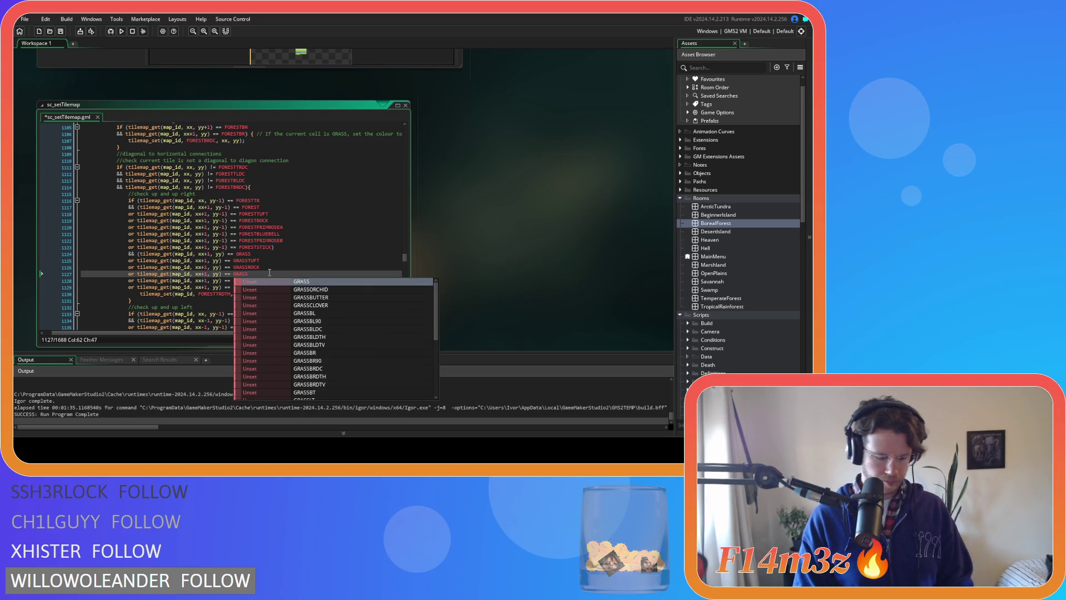
text(C)
key(Return)
- Rename the other GRASSROCK copies to GRASSBUTTER and GRASSORCHID, then save the script
key(Down)
key(BackSpace)
key(BackSpace)
key(BackSpace)
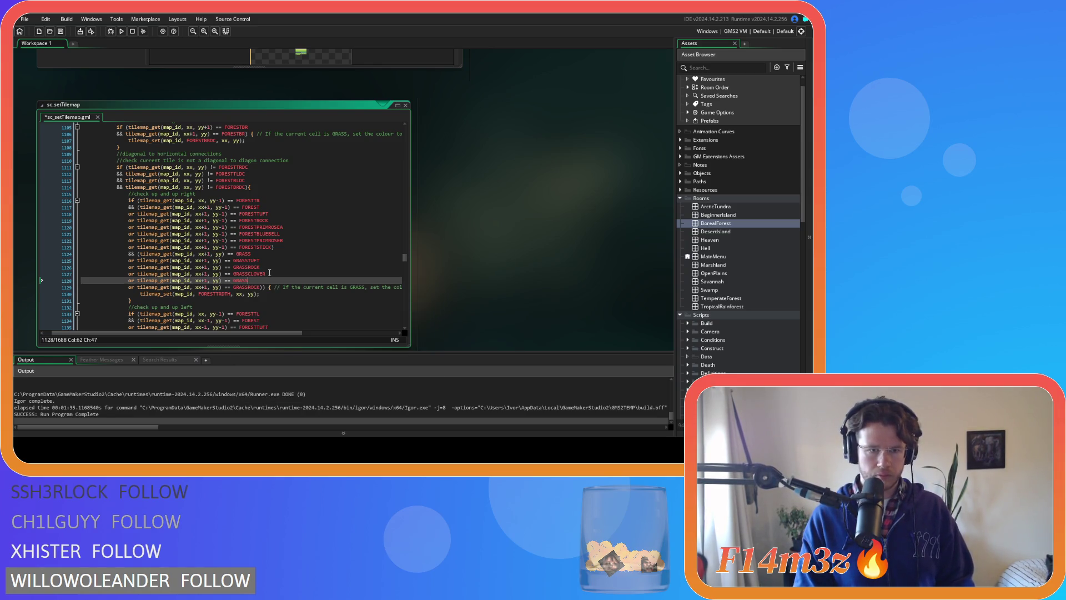
text(B)
key(Return)
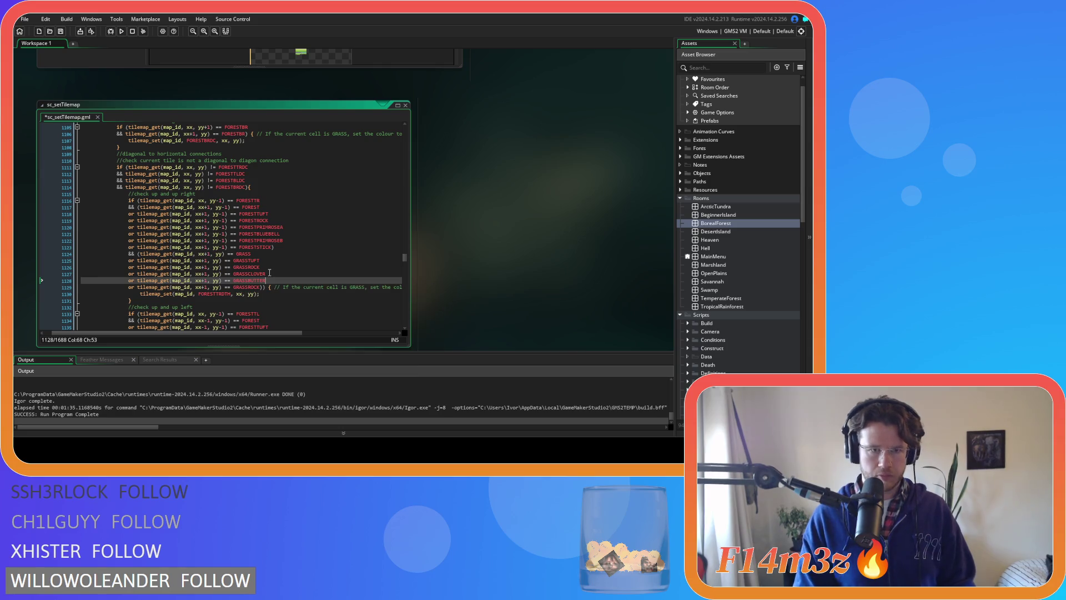
key(Down)
key(BackSpace)
key(BackSpace)
key(BackSpace)
text(ORCH)
key(Return)
key(ctrl+s)
scroll(277, 261, down, 7)
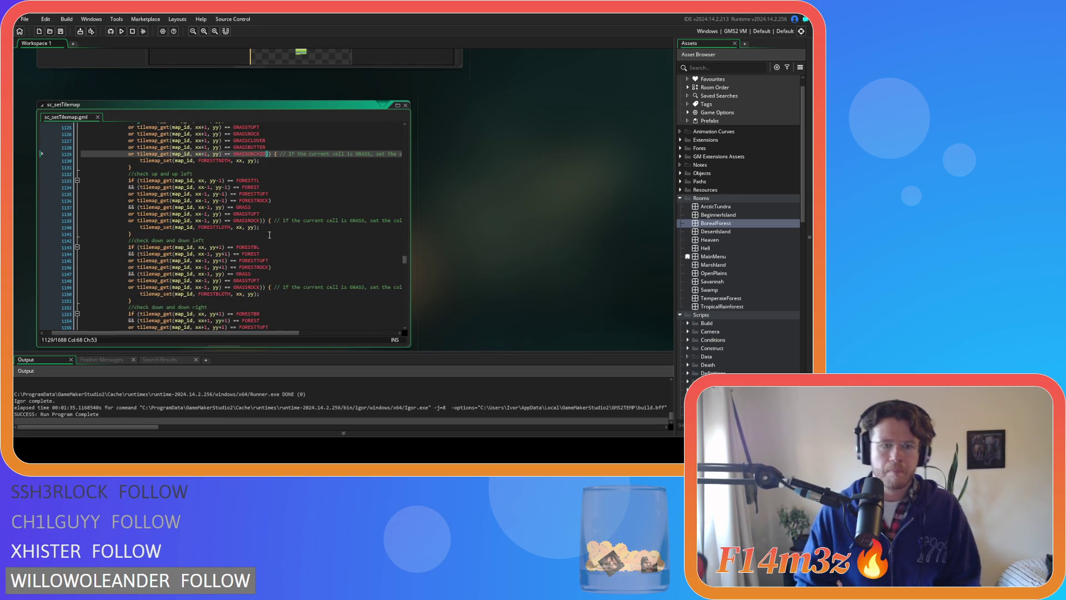
- Copy the up-left check's FORESTROCK condition line and paste it four times below
drag(272, 201, 130, 203)
key(ctrl+c)
key(ctrl+v)
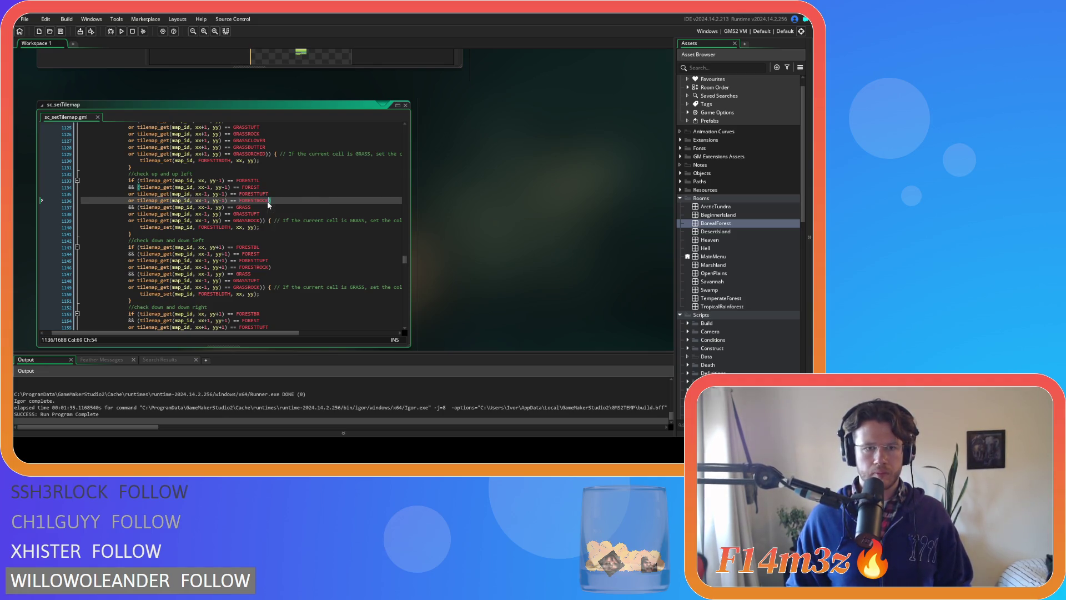
key(Return)
key(ctrl+v)
key(Return)
key(ctrl+v)
key(Return)
key(ctrl+v)
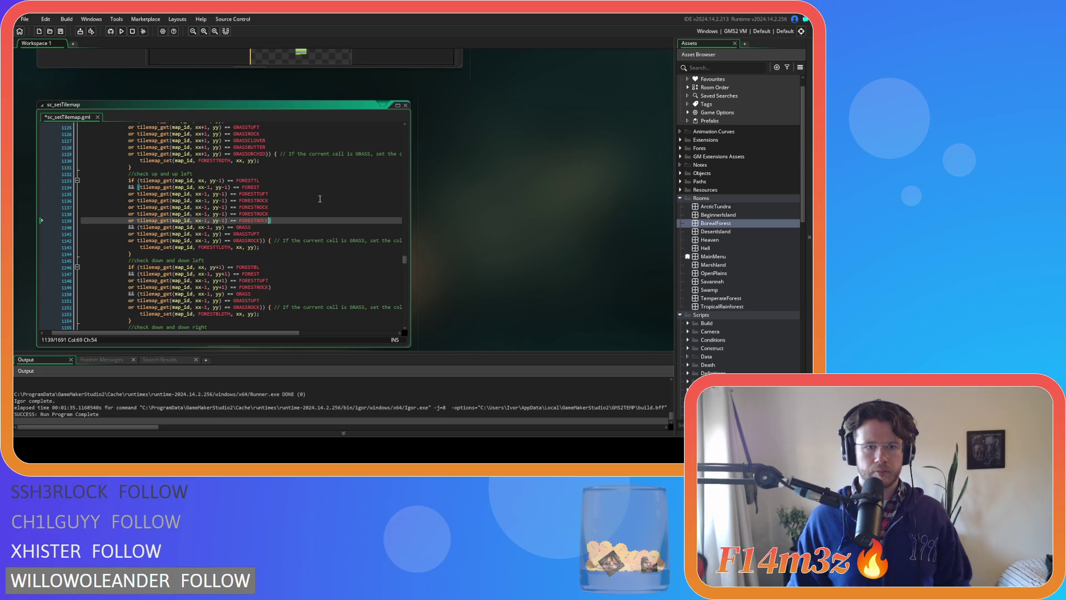
key(Return)
key(ctrl+v)
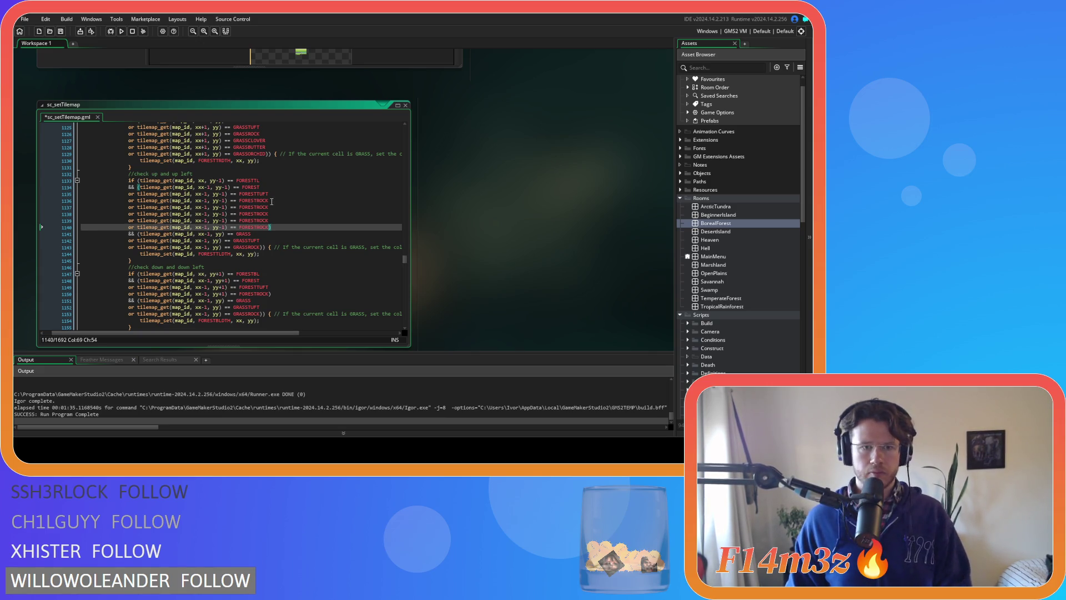
- Rename the first two forest copies to FORESTPRIMROSEA and FORESTBLUEBELL
click(272, 207)
key(ctrl+shift+Left)
text(FORESTP)
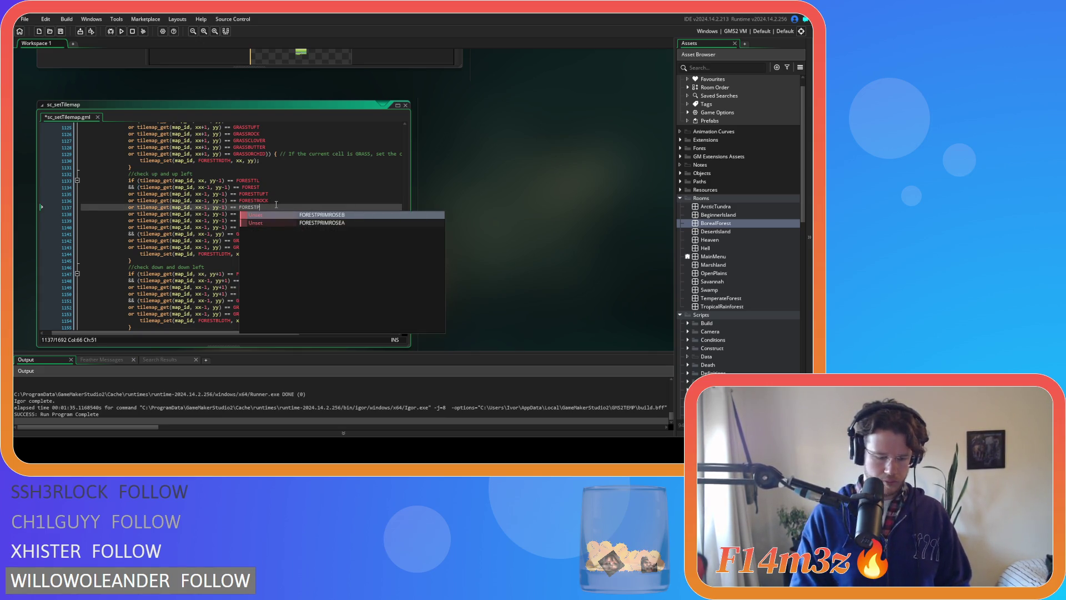
key(Down)
key(Return)
key(Down)
key(BackSpace)
key(BackSpace)
key(BackSpace)
text(BLUE)
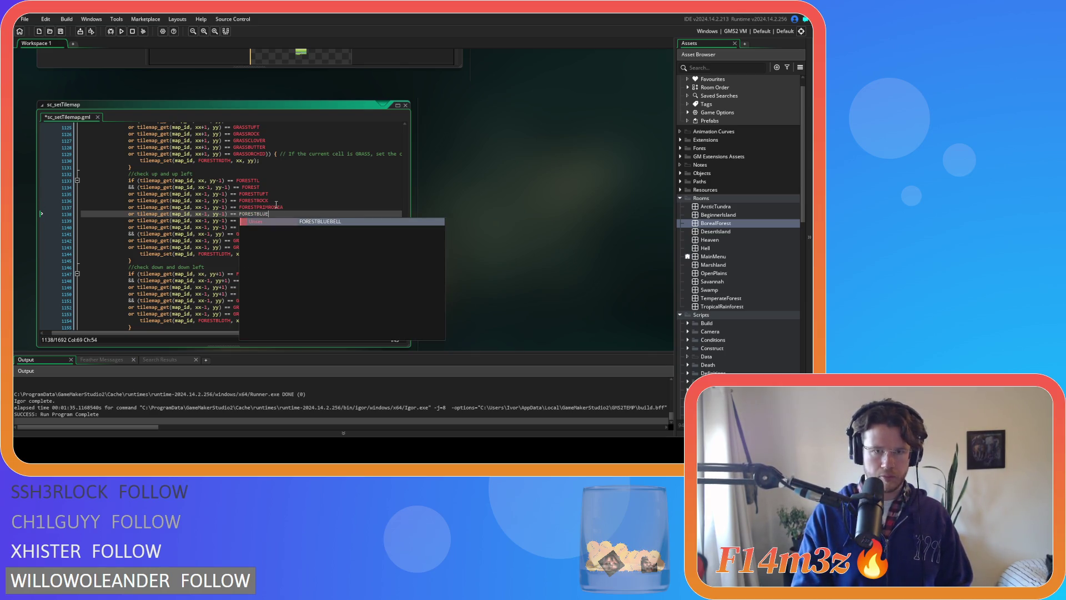
key(Return)
- Rename the last two forest copies to FORESTPRIMROSEB and FORESTSTICK
key(Down)
key(BackSpace)
key(BackSpace)
key(BackSpace)
text(P)
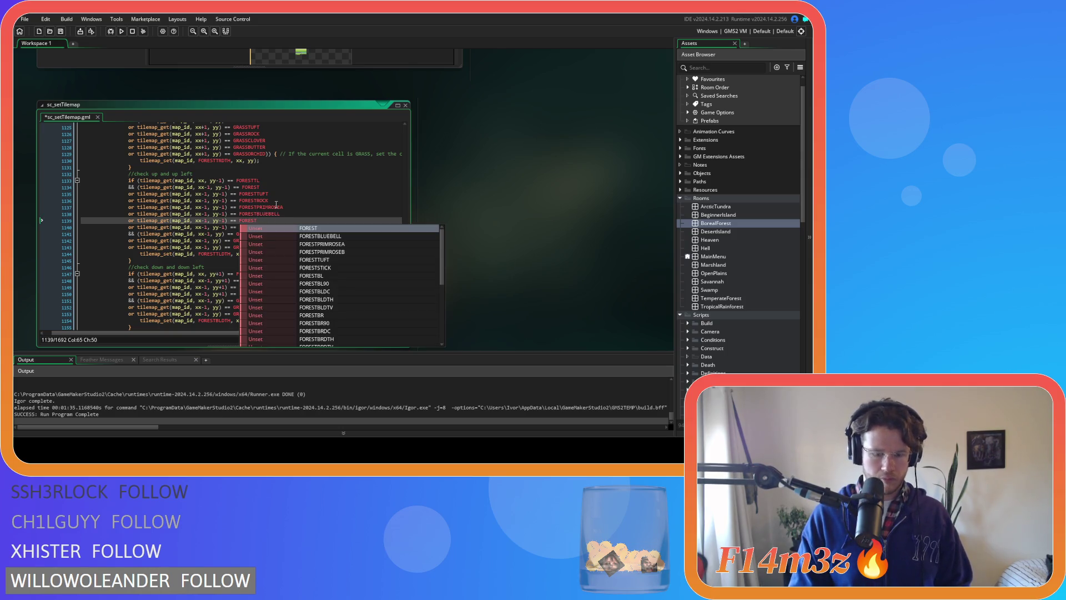
key(Down)
key(Return)
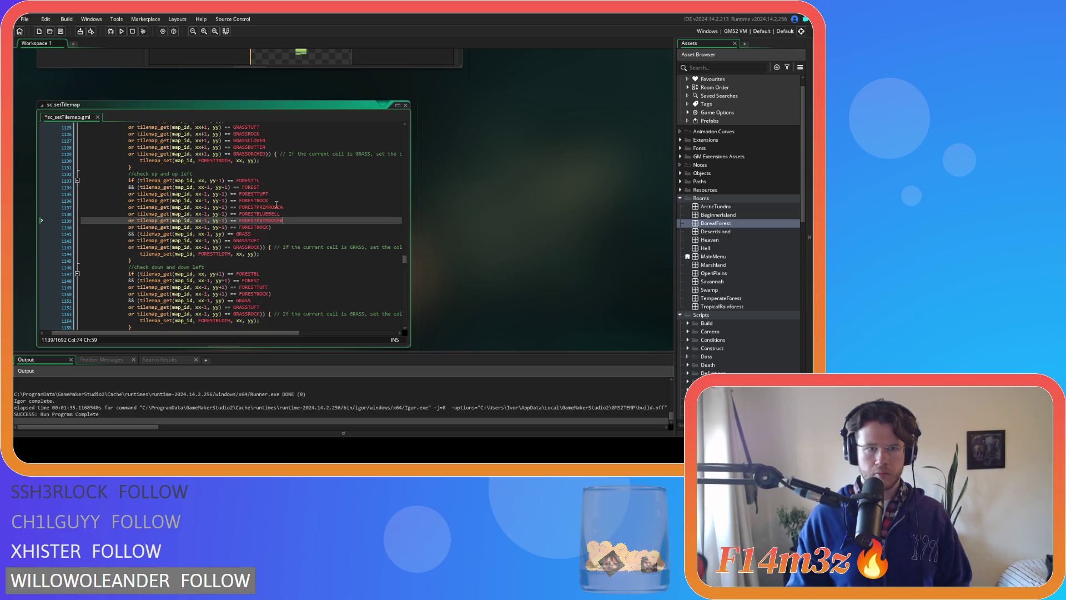
key(Down)
key(BackSpace)
key(BackSpace)
key(BackSpace)
key(BackSpace)
text(STI)
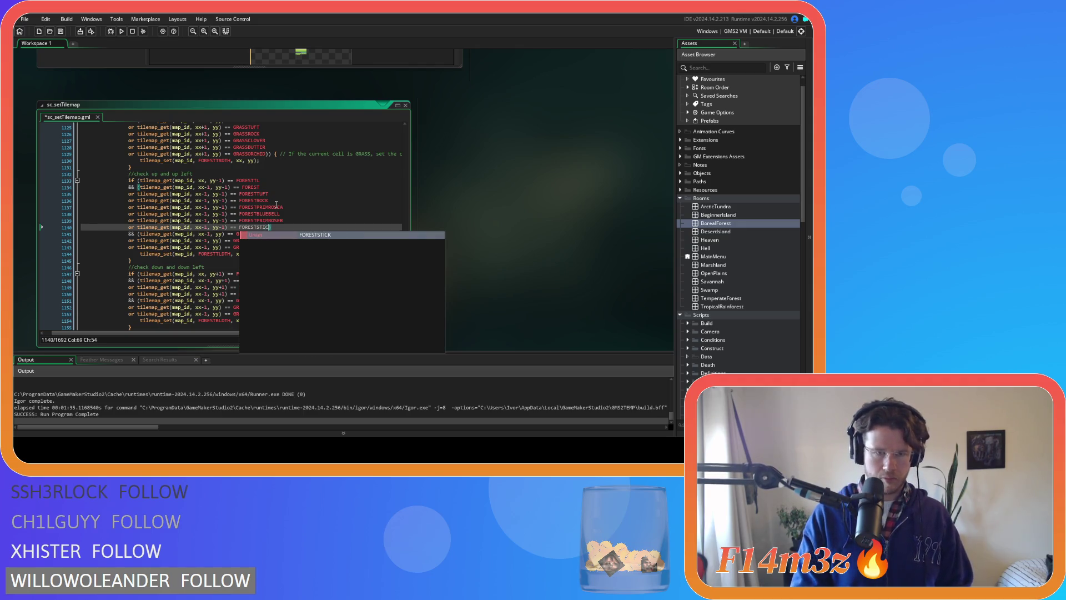
key(Return)
- Add three copies of the GRASSROCK condition line below the original
drag(261, 247, 127, 251)
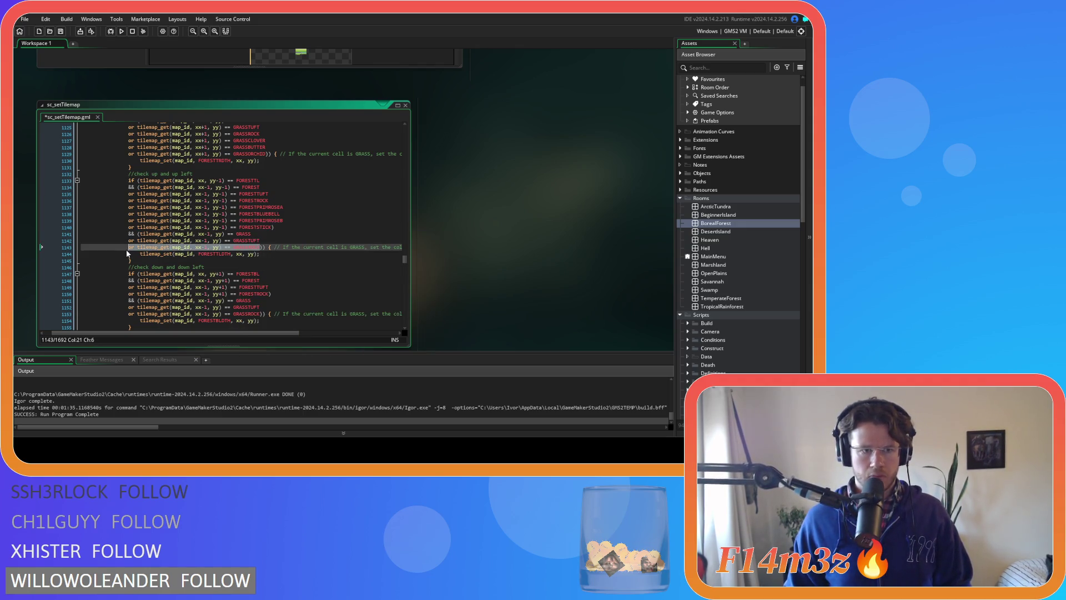
click(258, 248)
key(Return)
key(ctrl+v)
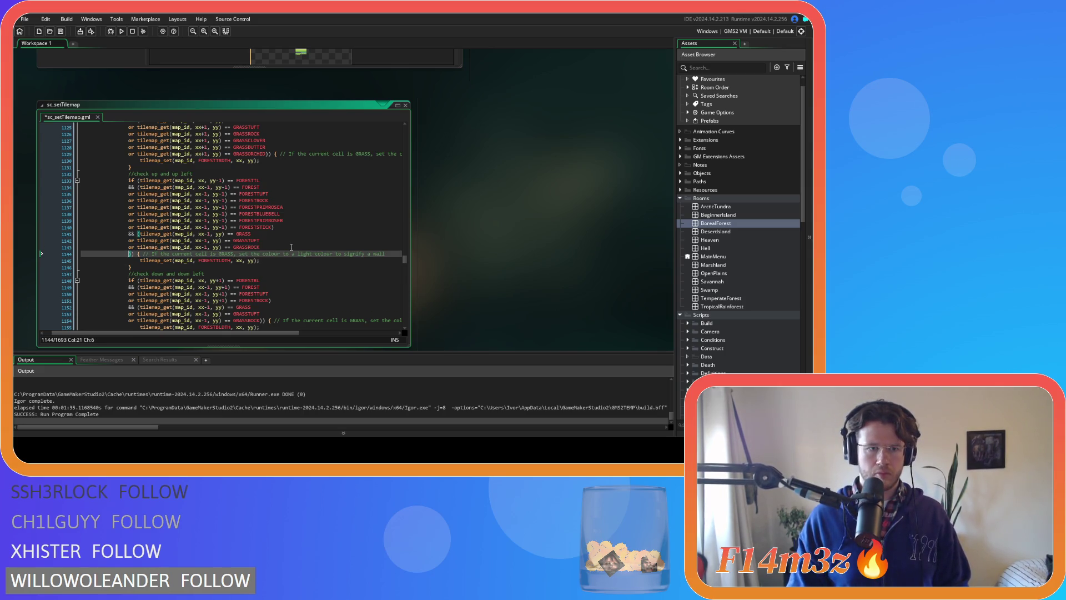
key(Return)
key(ctrl+v)
key(Return)
key(ctrl+v)
- Rename the grass copies to GRASSCLOVER, GRASSBUTTER and GRASSORCHID, then save the script
double_click(267, 254)
text(GRASS)
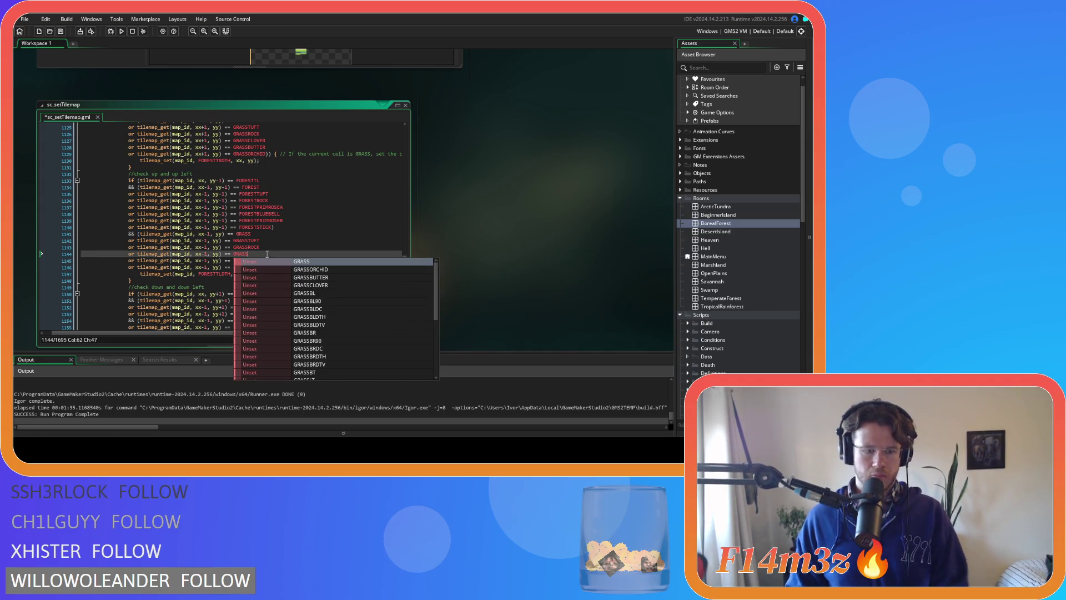
text(CLOVER)
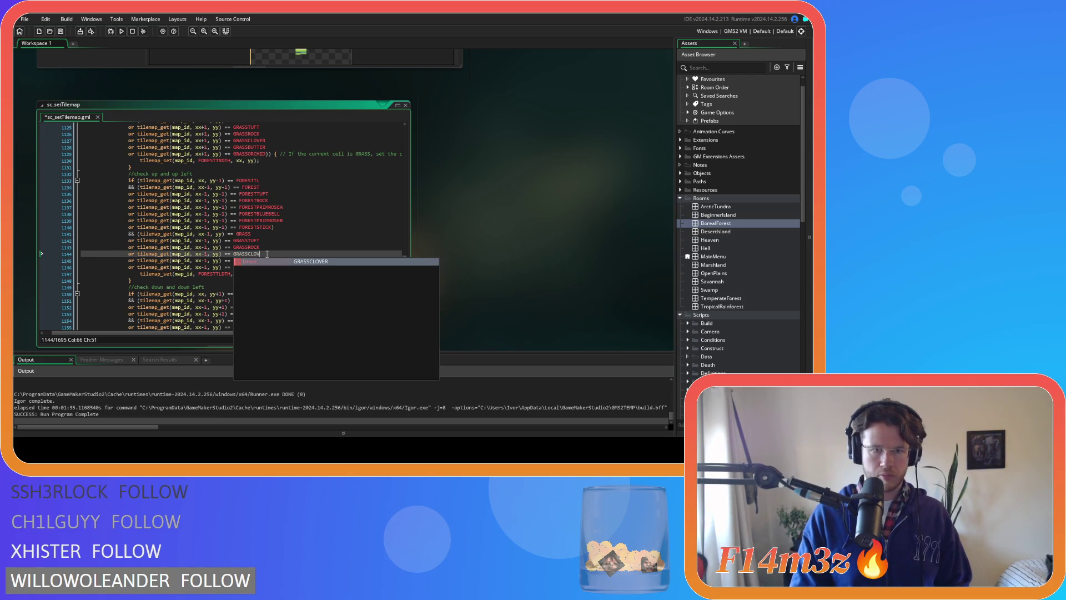
key(Down)
key(BackSpace)
key(BackSpace)
key(BackSpace)
key(BackSpace)
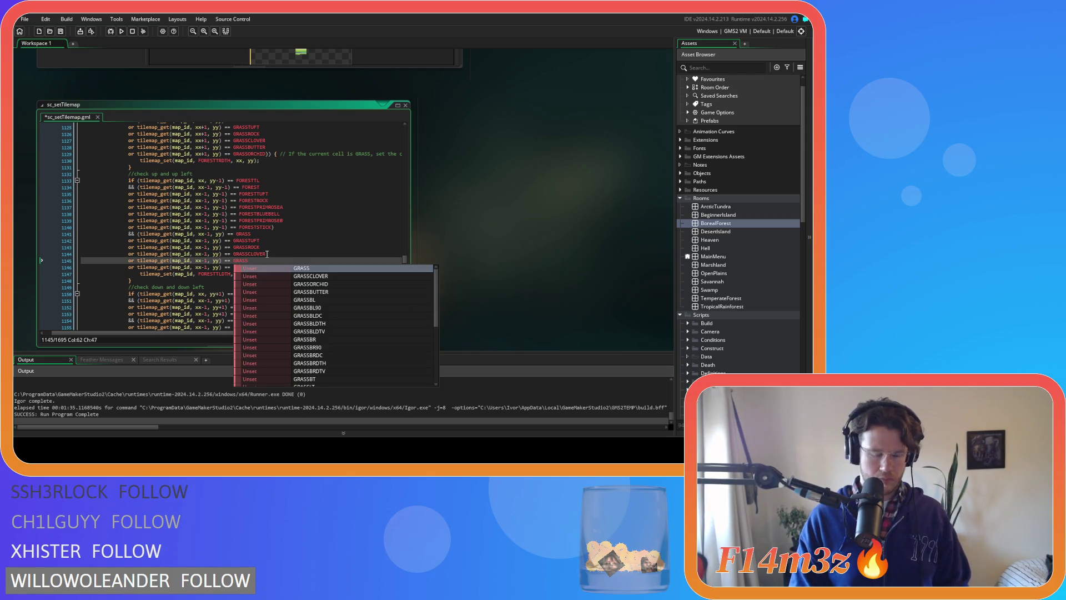
text(BUTTER)
key(Down)
key(Left)
key(Left)
key(BackSpace)
key(BackSpace)
key(BackSpace)
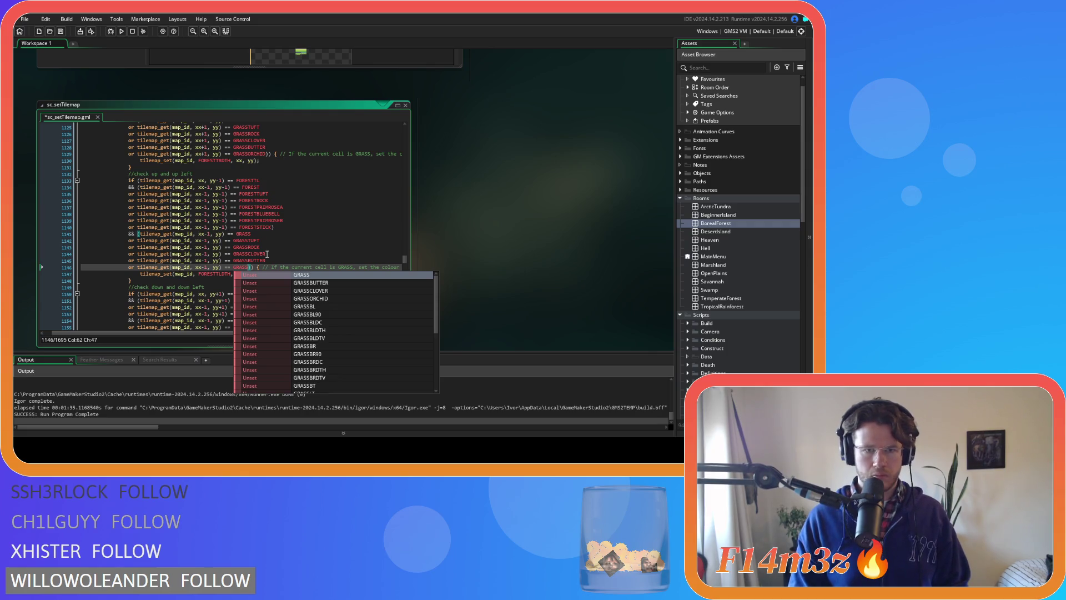
text(ORCHID)
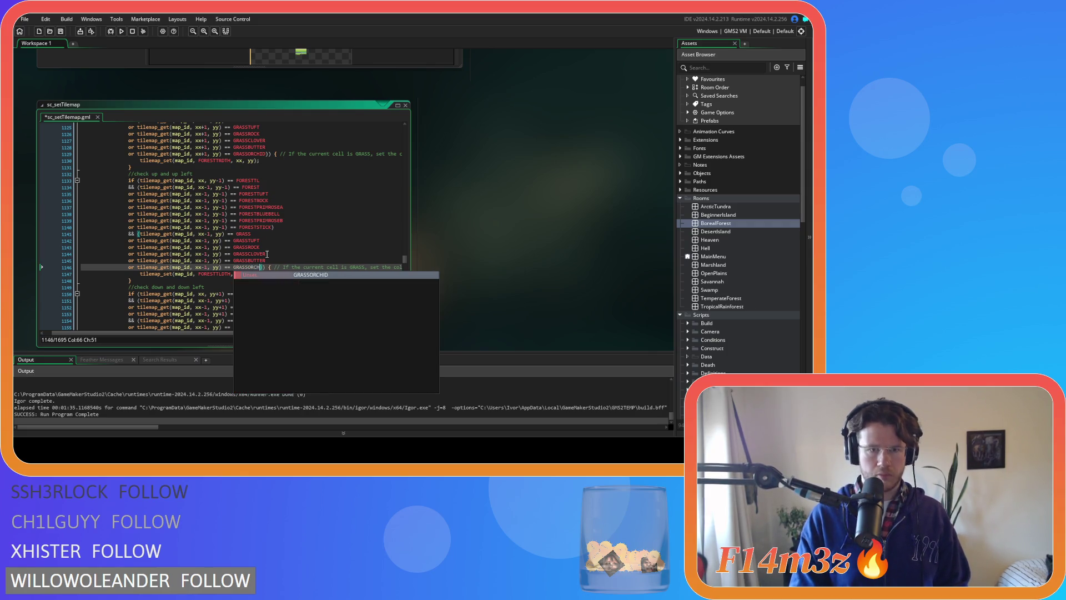
key(ctrl+s)
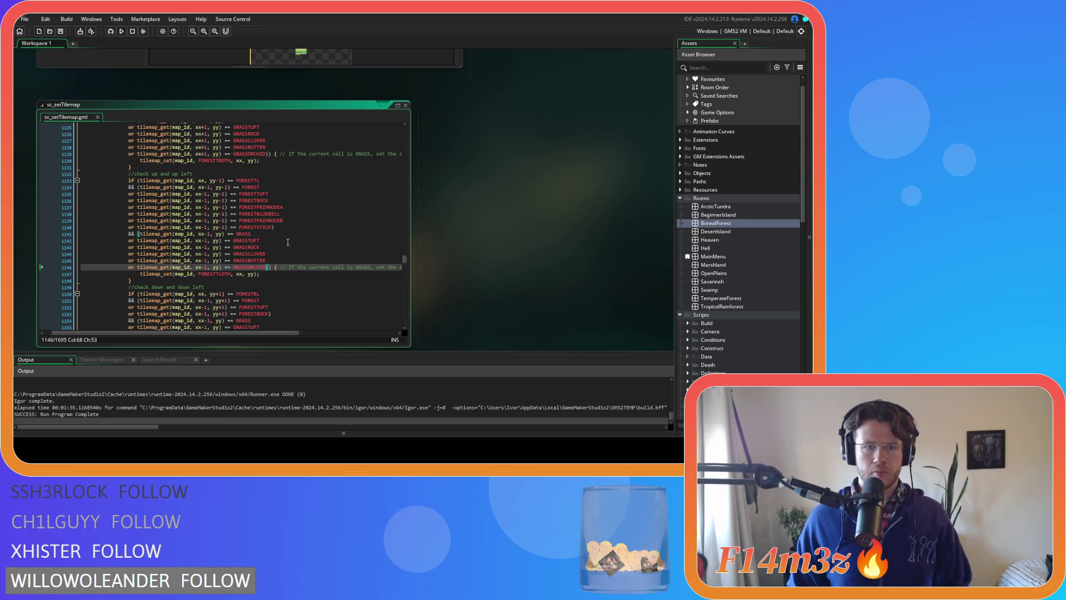
scroll(283, 262, down, 6)
- Copy the down/down-left FORESTROCK condition line and paste four copies beneath it
drag(271, 197, 127, 201)
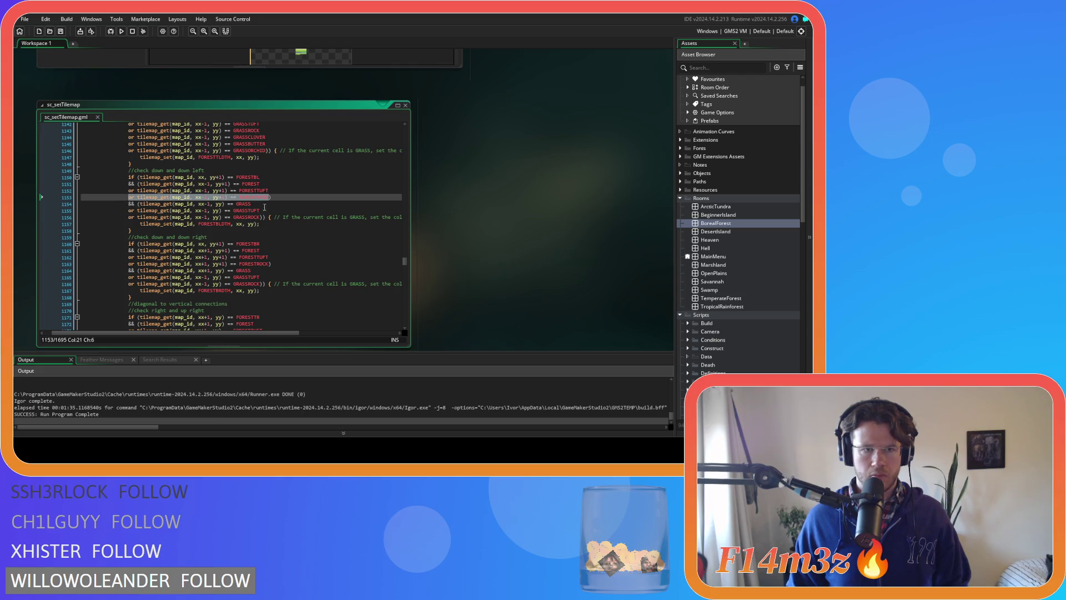
key(ctrl+c)
key(ctrl+v)
key(Return)
key(ctrl+v)
key(Return)
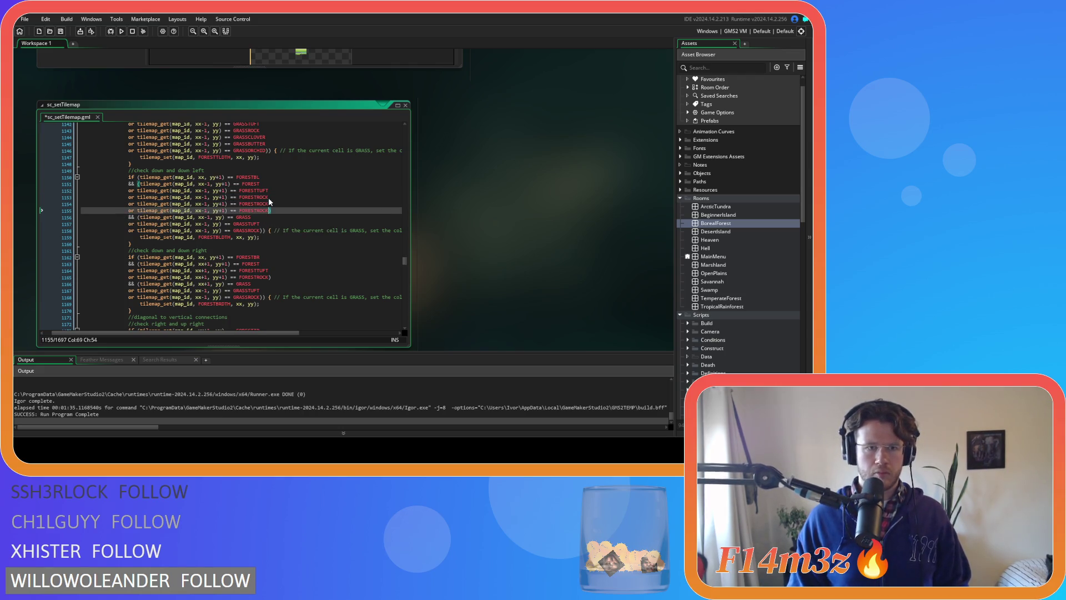
key(ctrl+v)
key(Return)
key(ctrl+v)
key(Return)
key(ctrl+v)
- Rename lines 1154 and 1155 to FORESTPRIMROSEA and FORESTBLUEBELL
click(280, 204)
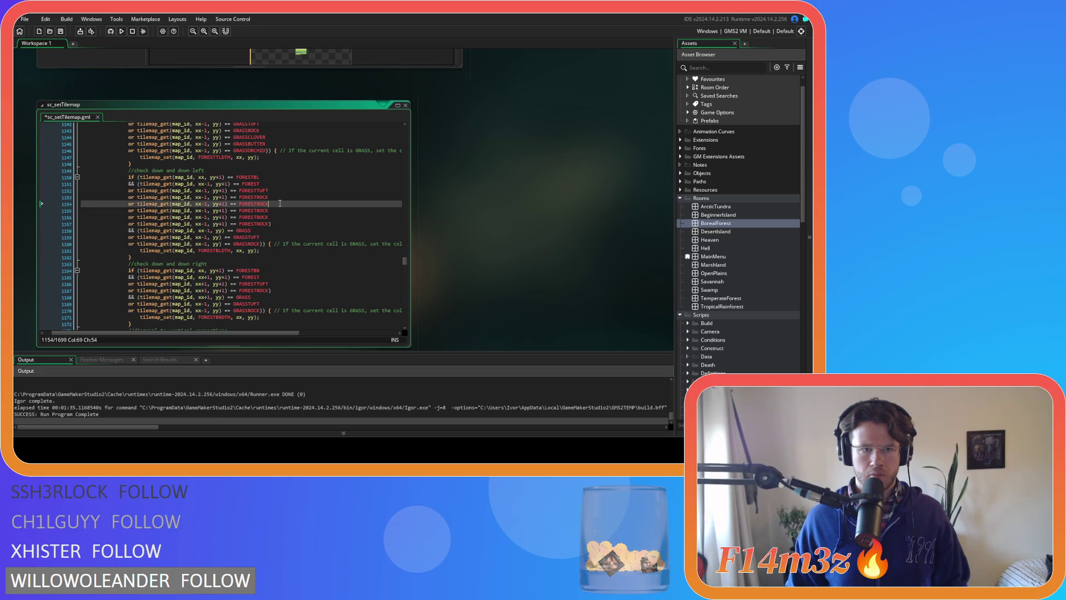
key(BackSpace)
key(BackSpace)
key(BackSpace)
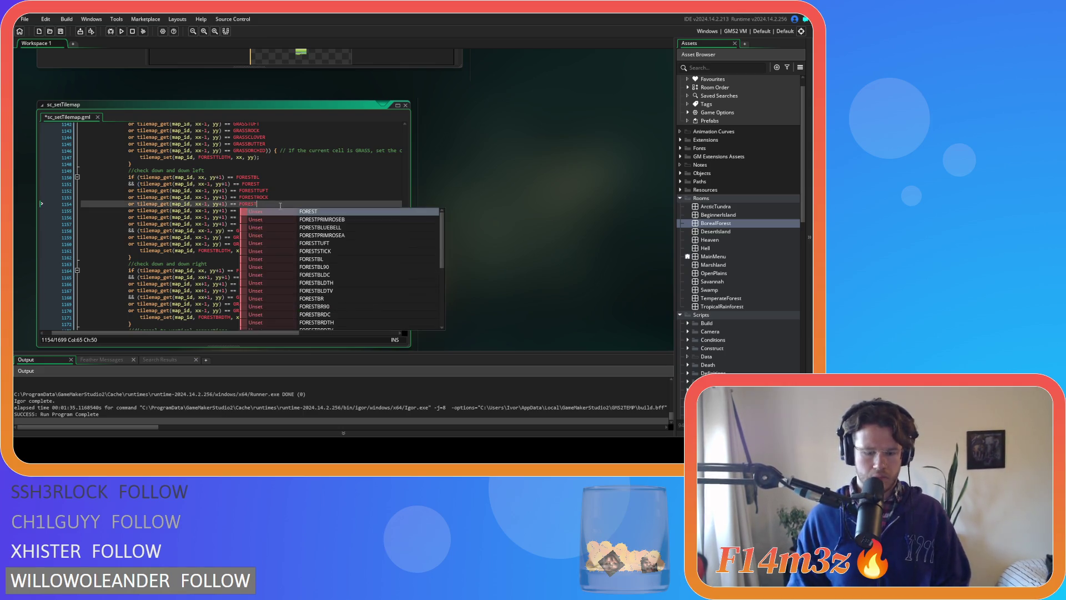
text(PRIM)
key(Return)
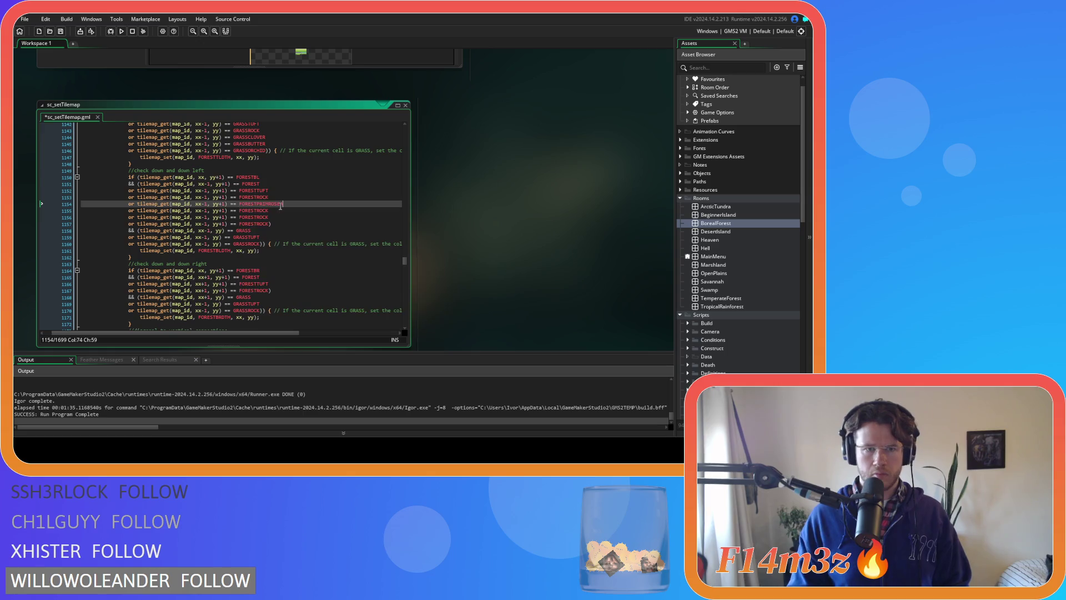
click(281, 211)
key(BackSpace)
key(BackSpace)
key(BackSpace)
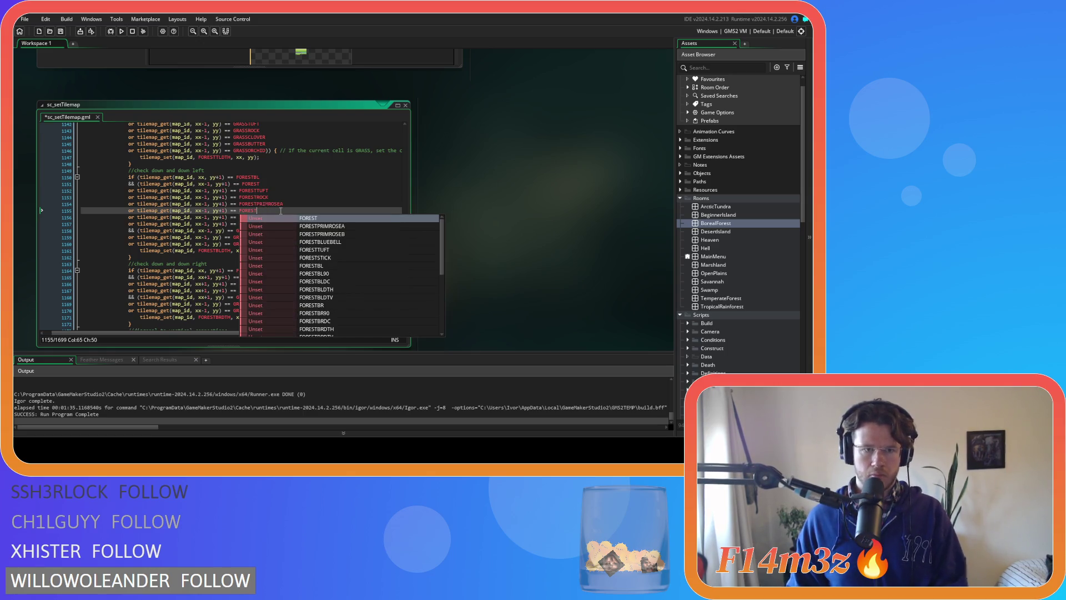
text(BLU)
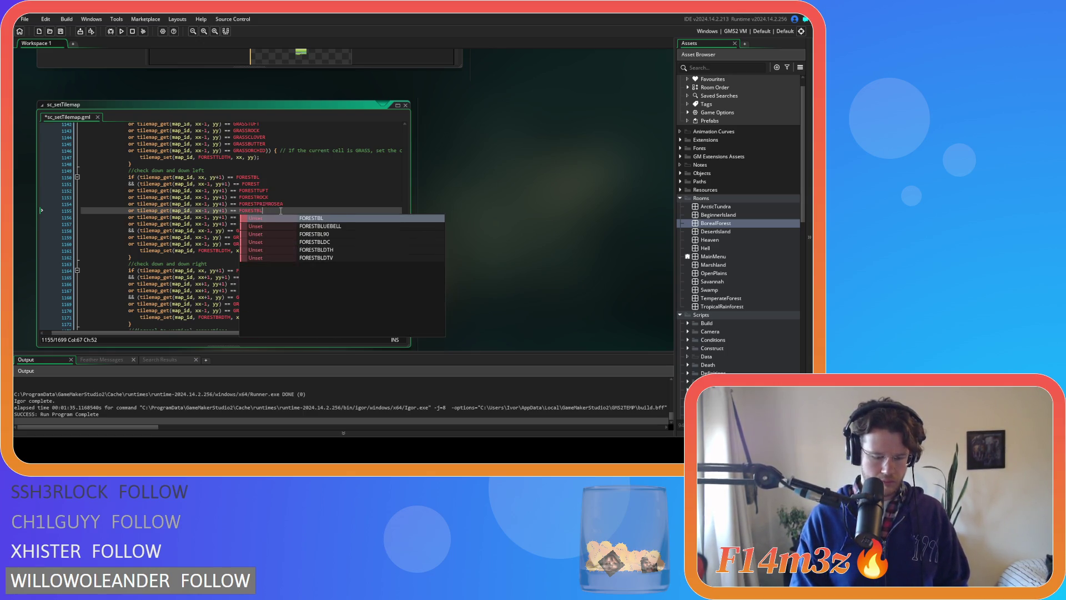
key(Return)
- Rename lines 1156 and 1157 to FORESTPRIMROSEB and FORESTSTICK
key(Down)
key(BackSpace)
key(BackSpace)
key(BackSpace)
key(BackSpace)
text(P)
key(Down)
key(Return)
key(Down)
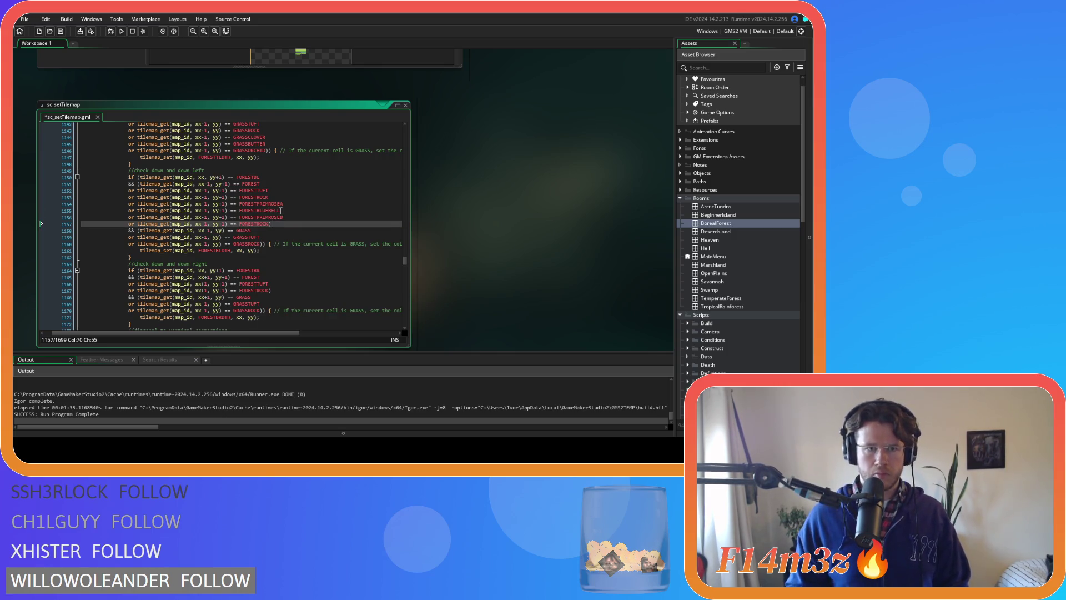
key(BackSpace)
key(BackSpace)
key(BackSpace)
text(ST)
key(Return)
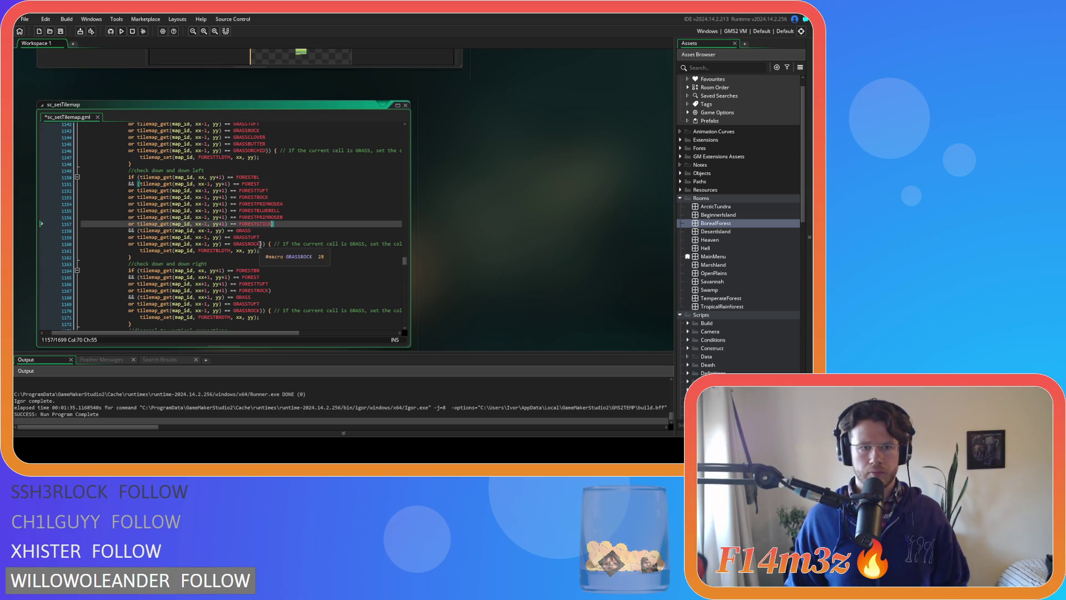
- Duplicate the GRASSROCK check line three times and rename the first copy GRASSCLOVER
drag(262, 245, 137, 246)
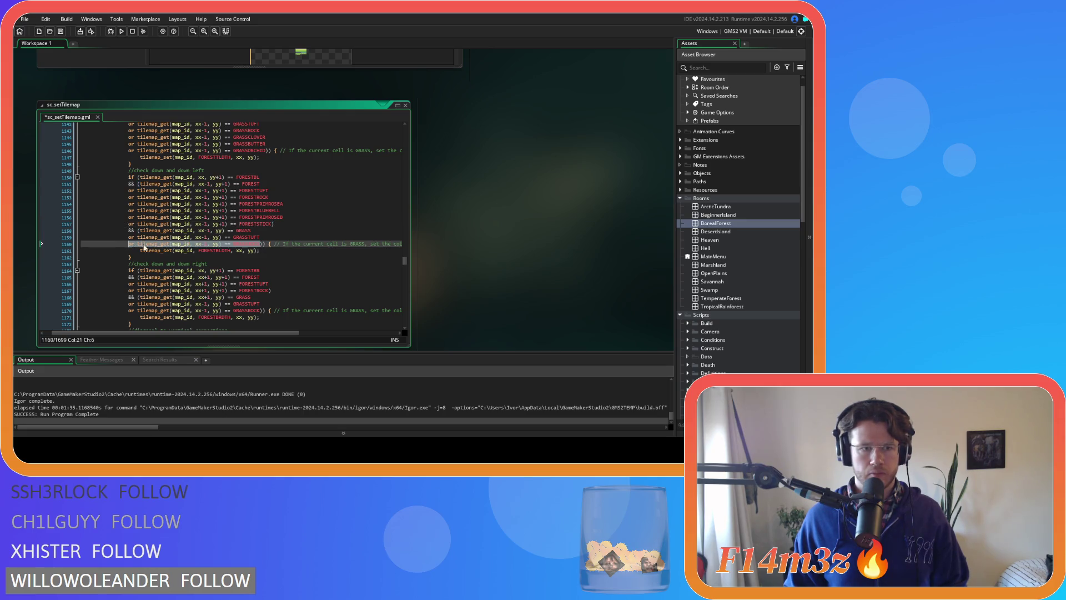
click(259, 244)
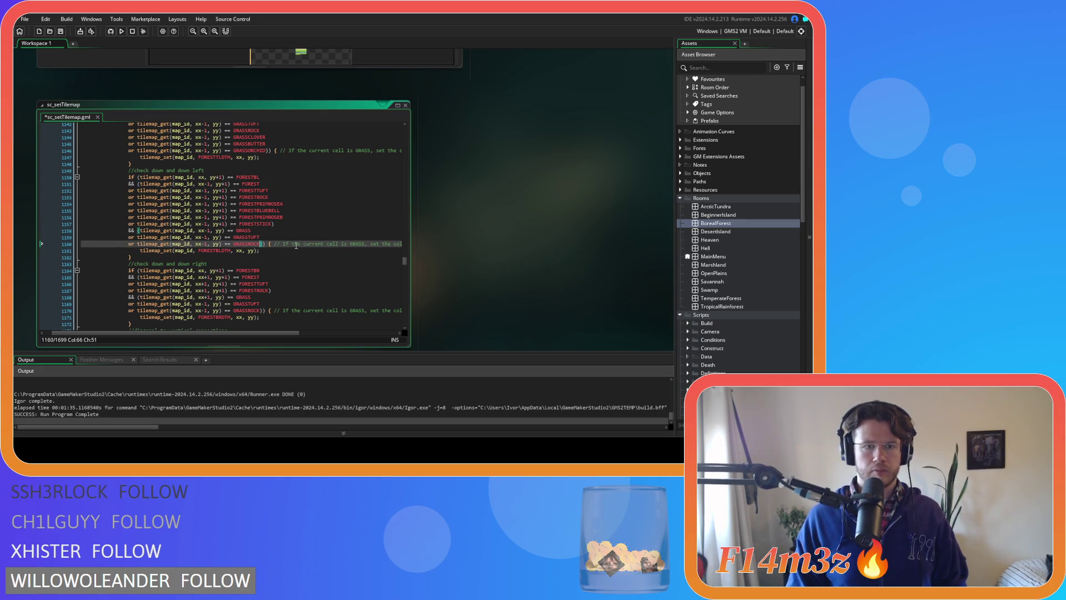
key(ctrl+d)
key(ctrl+d)
key(ctrl+d)
click(265, 249)
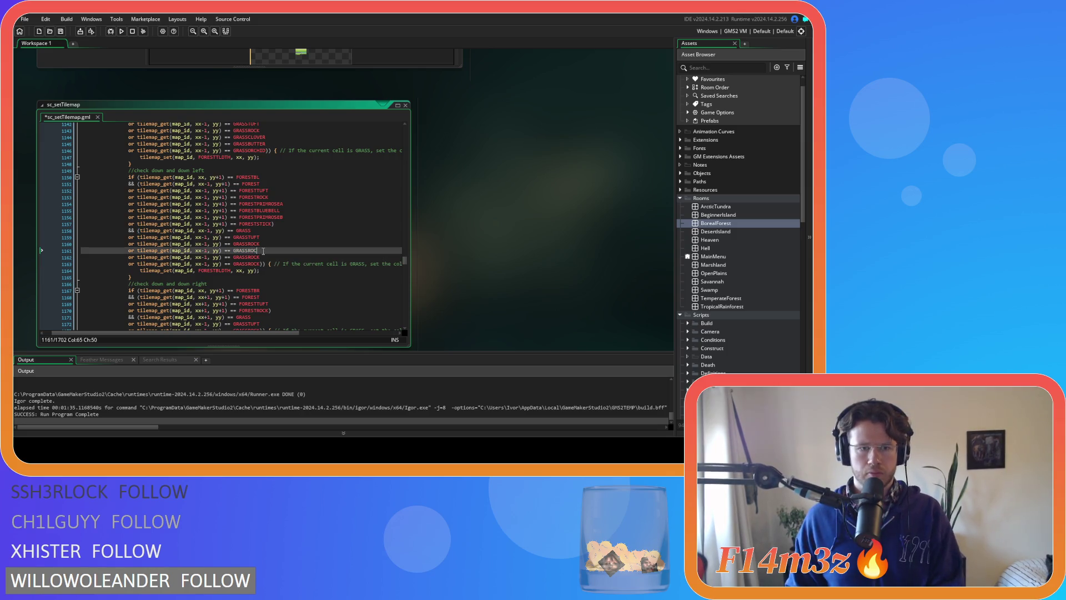
key(BackSpace)
key(BackSpace)
key(BackSpace)
key(Return)
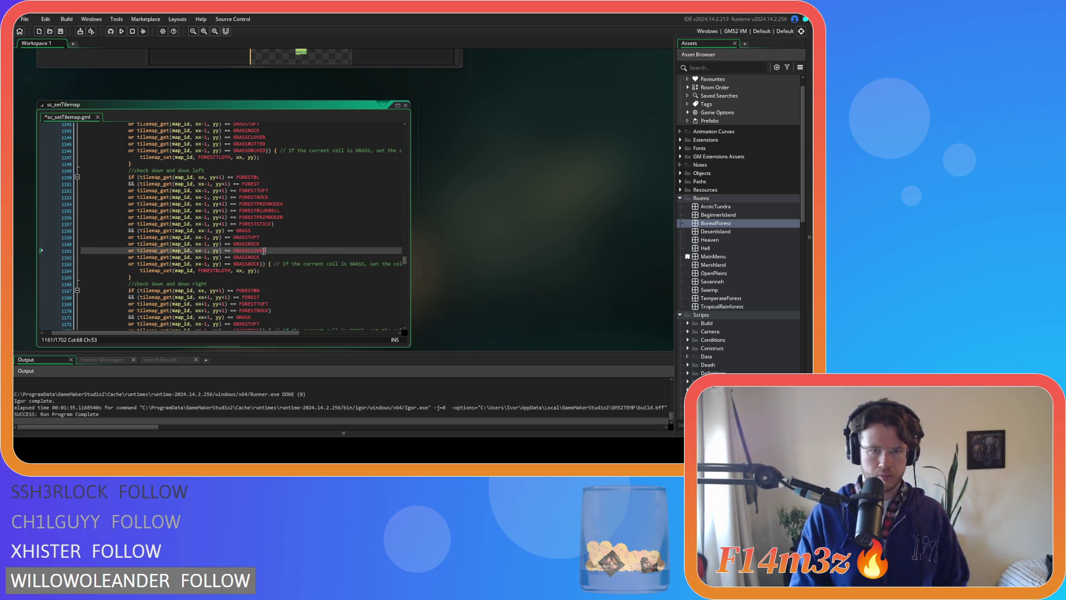
- Rename the remaining grass copies to GRASSBUTTER and GRASSORCHID, then save the script
key(Down)
key(BackSpace)
key(BackSpace)
text(BUT)
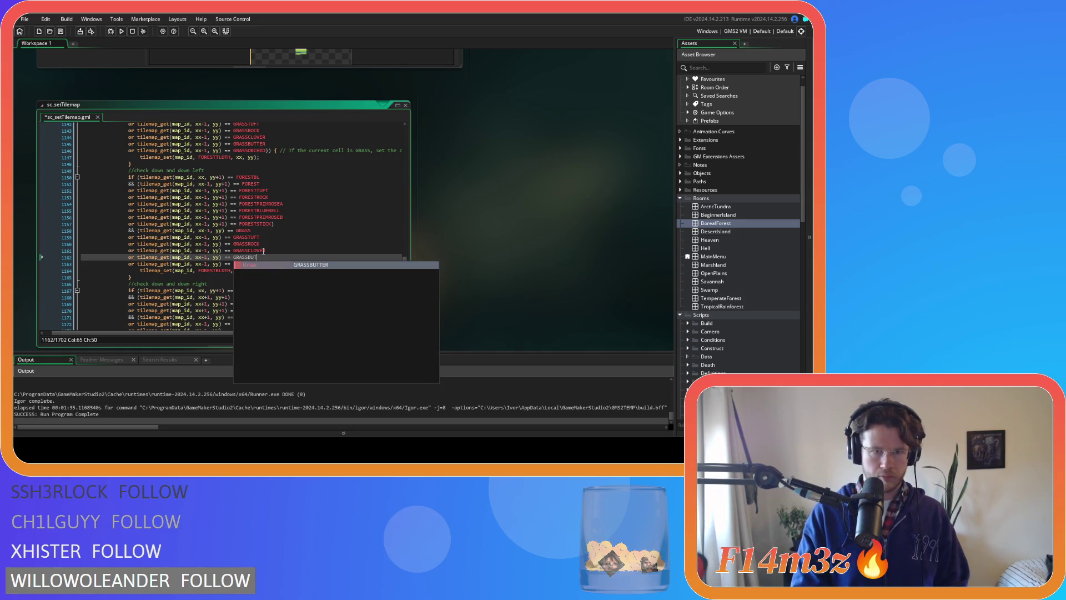
key(Return)
key(Up)
key(Down)
key(Down)
key(Left)
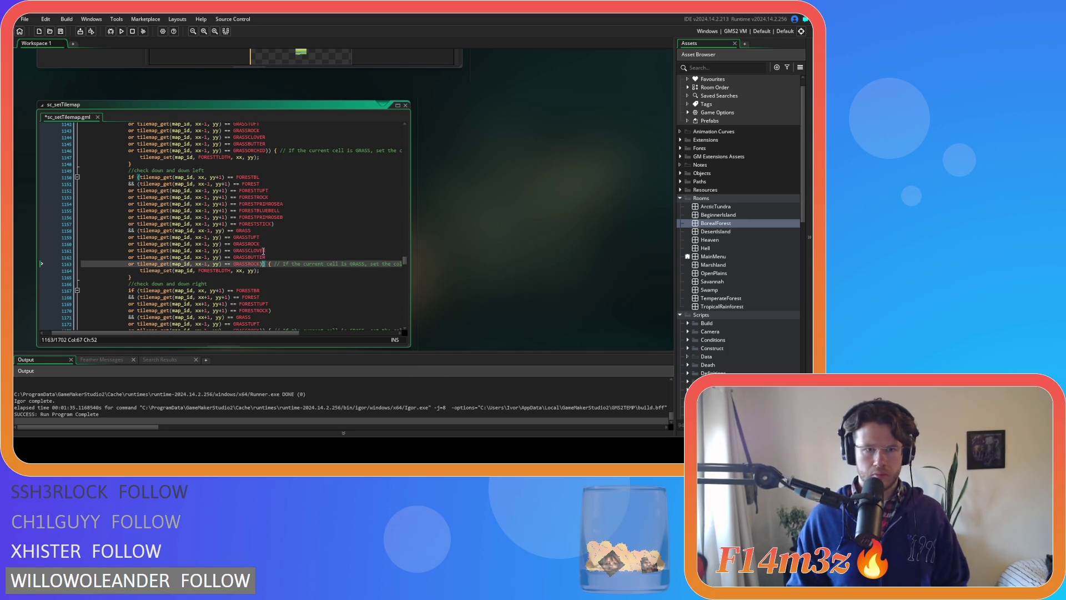
key(BackSpace)
key(BackSpace)
key(BackSpace)
text(ORCH)
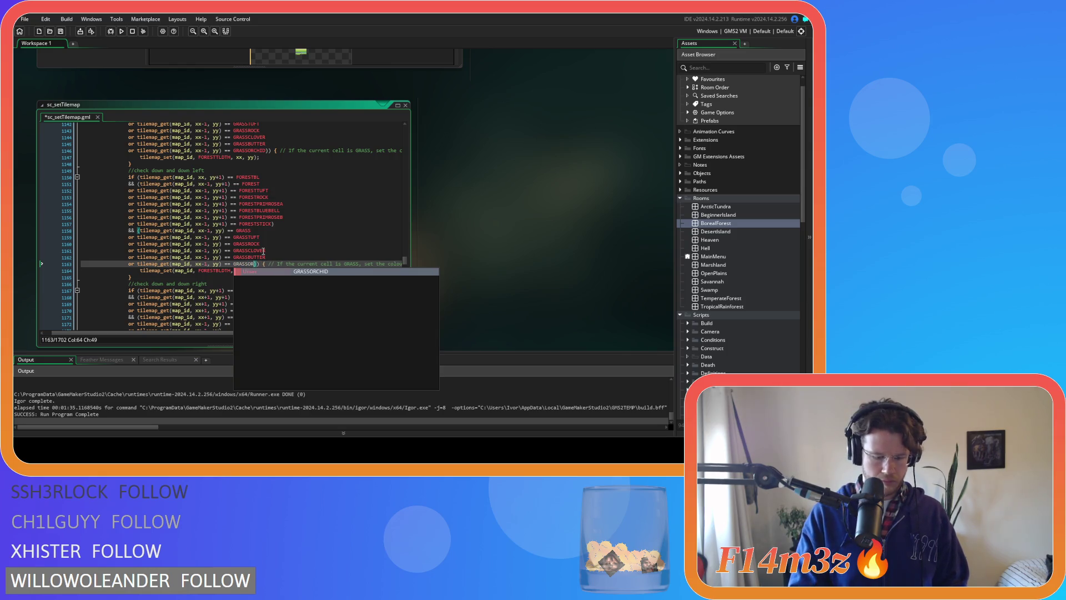
key(Return)
key(ctrl+s)
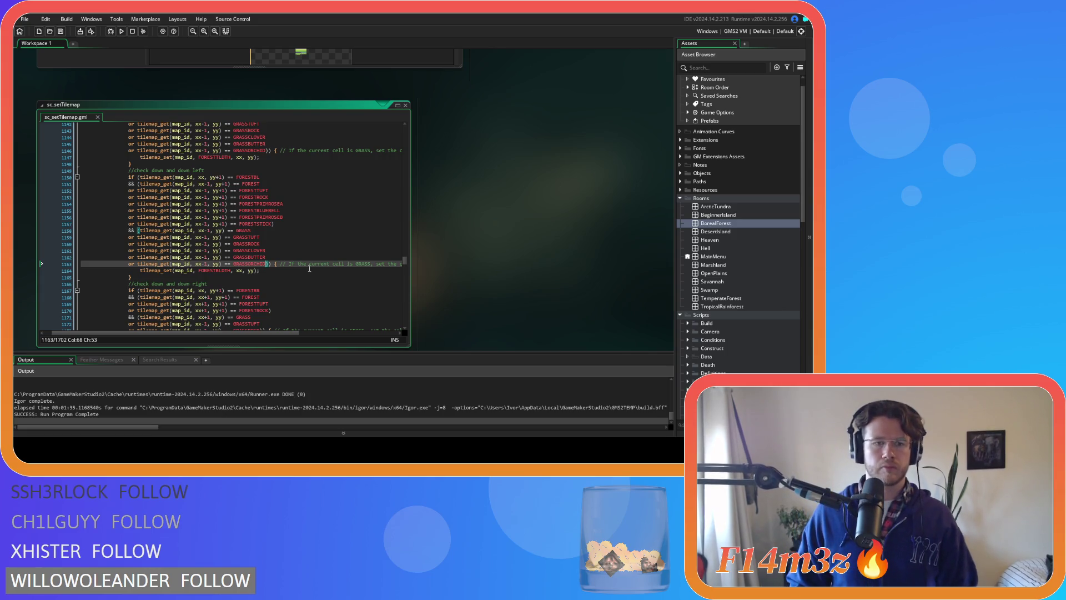
scroll(317, 269, down, 3)
- Duplicate the FORESTROCK check in the down-right block into four extra lines
scroll(309, 268, down, 2)
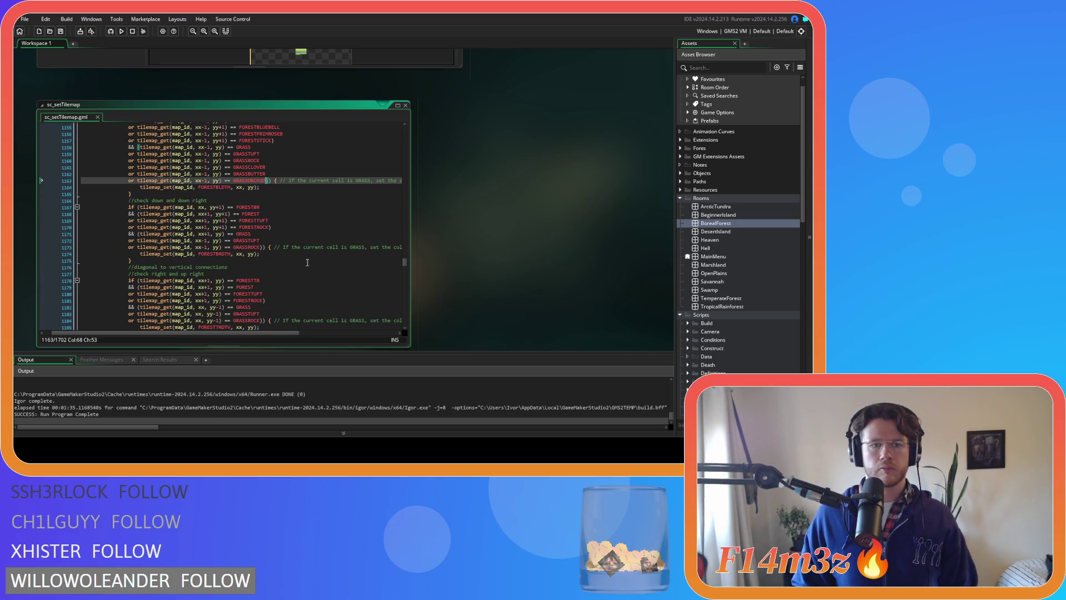
drag(272, 228, 131, 228)
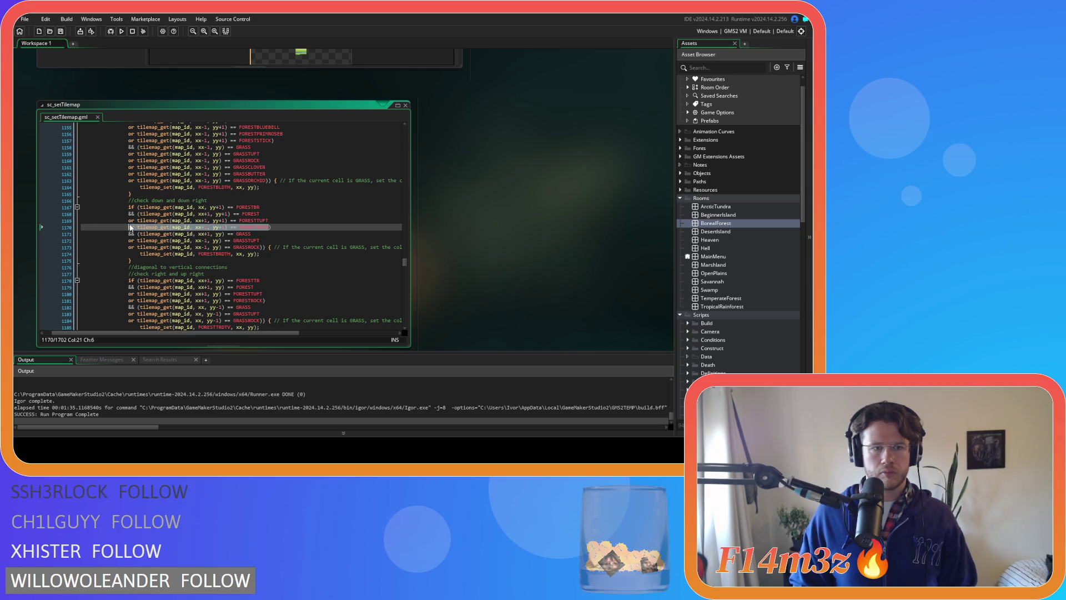
key(ctrl+v)
key(Return)
text(or tilemap_get(map_id, xx+1, yy+1) == FORESTROCK)
key(Return)
text(or tilemap_get(map_id, xx+1, yy+1) == FORESTROCK)
key(Return)
key(ctrl+v)
key(Return)
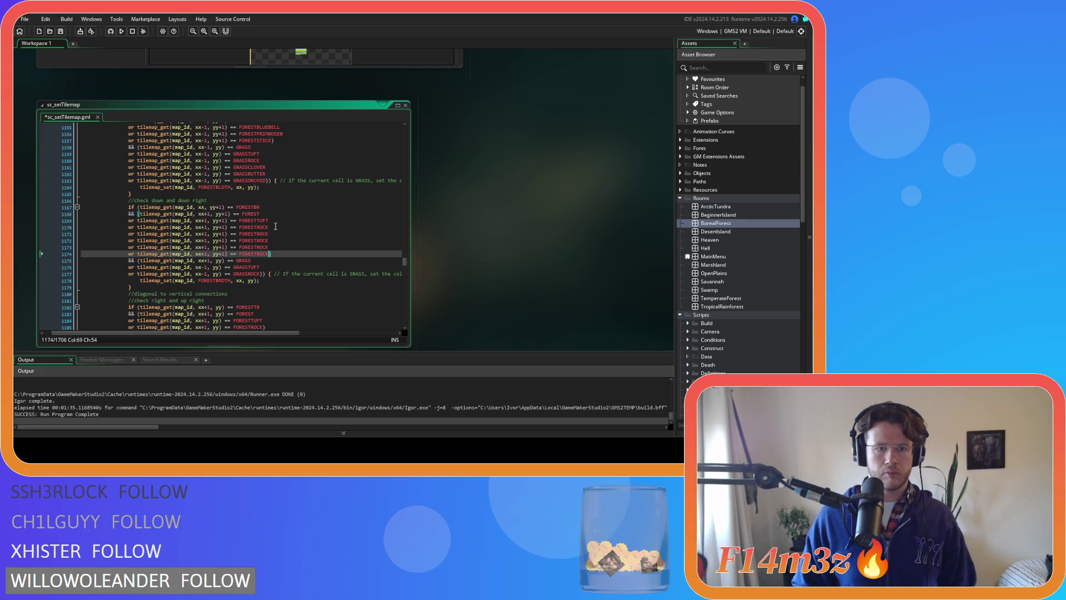
- Rename the first two copies to FORESTPRIMROSEA and FORESTBLUEBELL
double_click(278, 233)
text(FOREST)
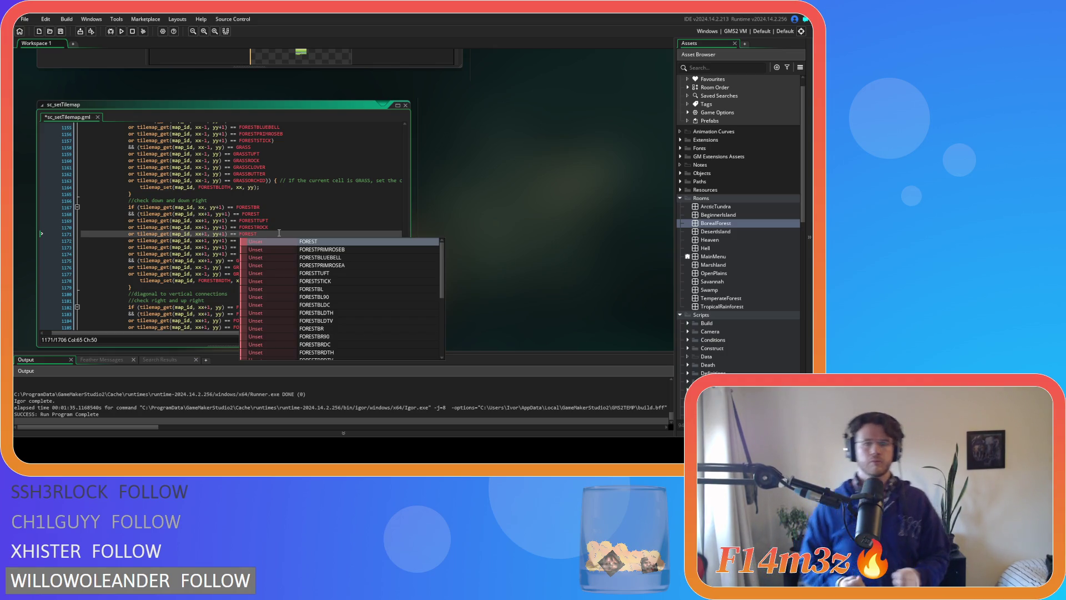
text(PRIMROSEA)
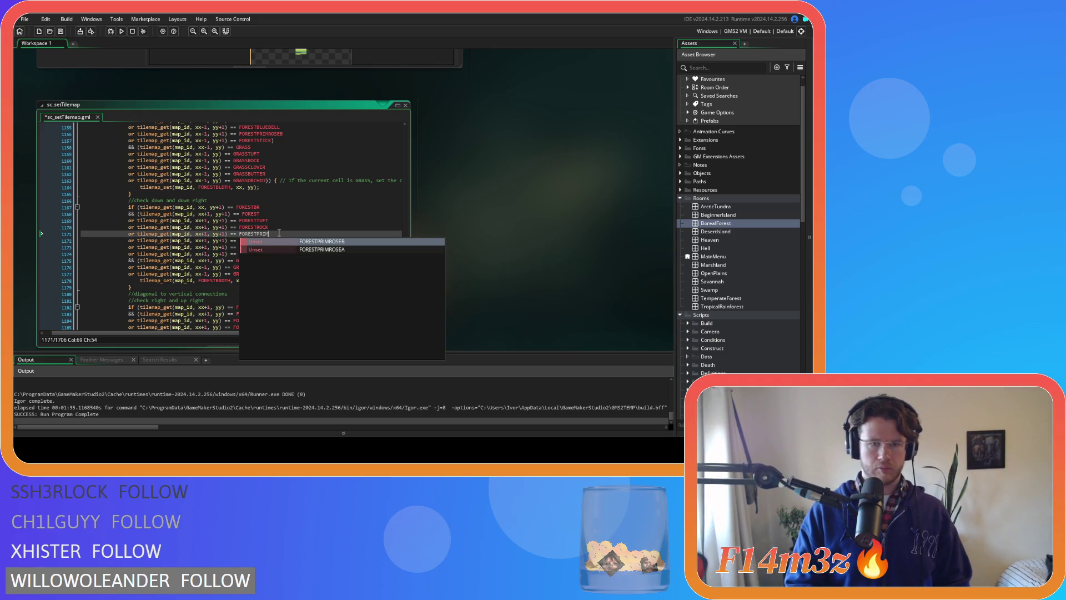
key(Down)
text(ROC)
key(BackSpace)
key(BackSpace)
key(BackSpace)
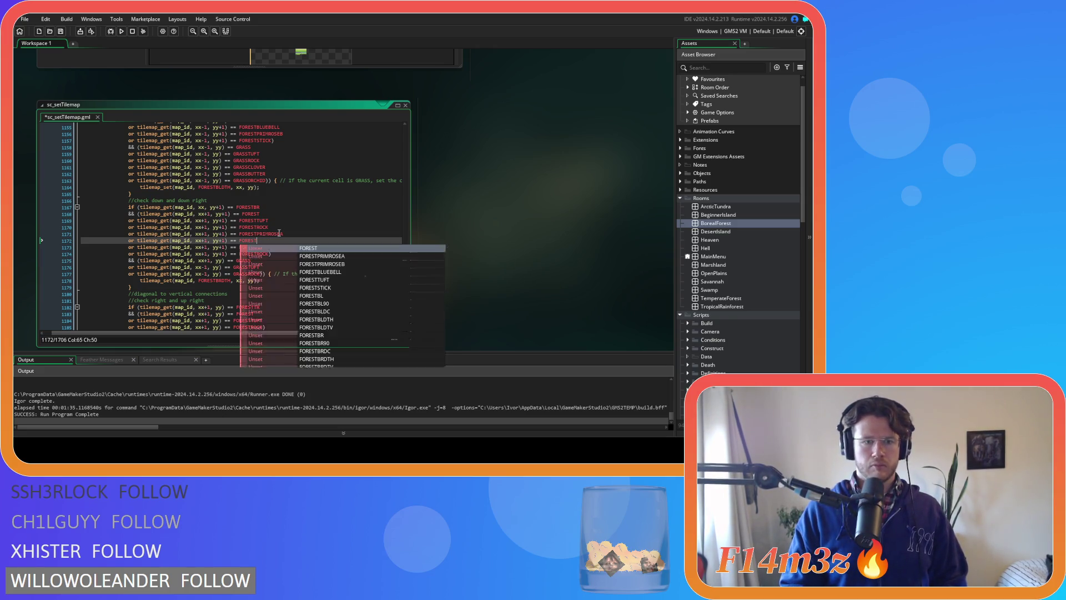
text(BUT)
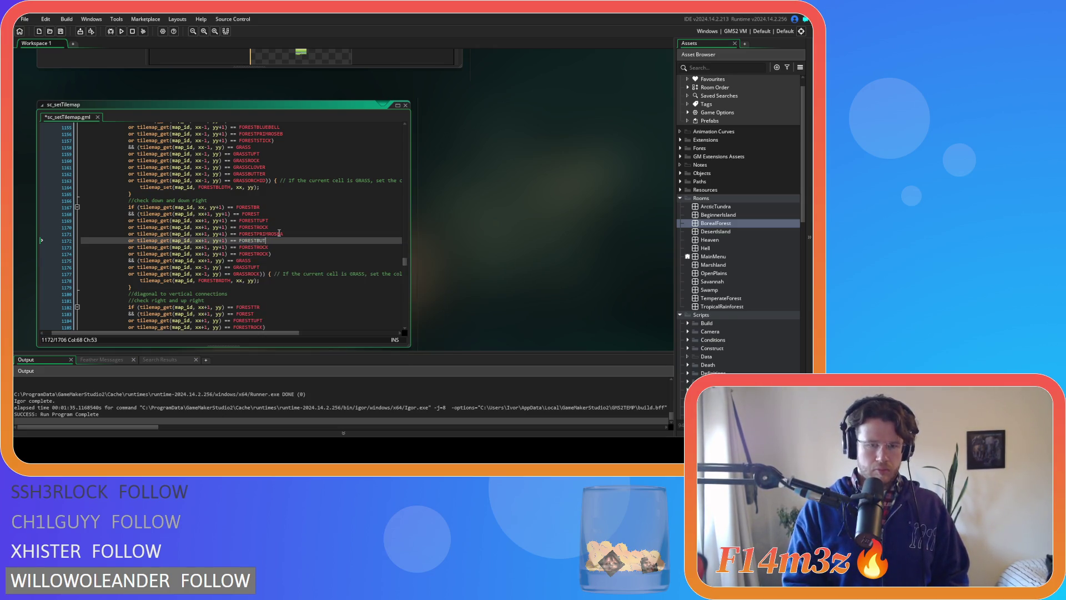
key(BackSpace)
key(BackSpace)
key(BackSpace)
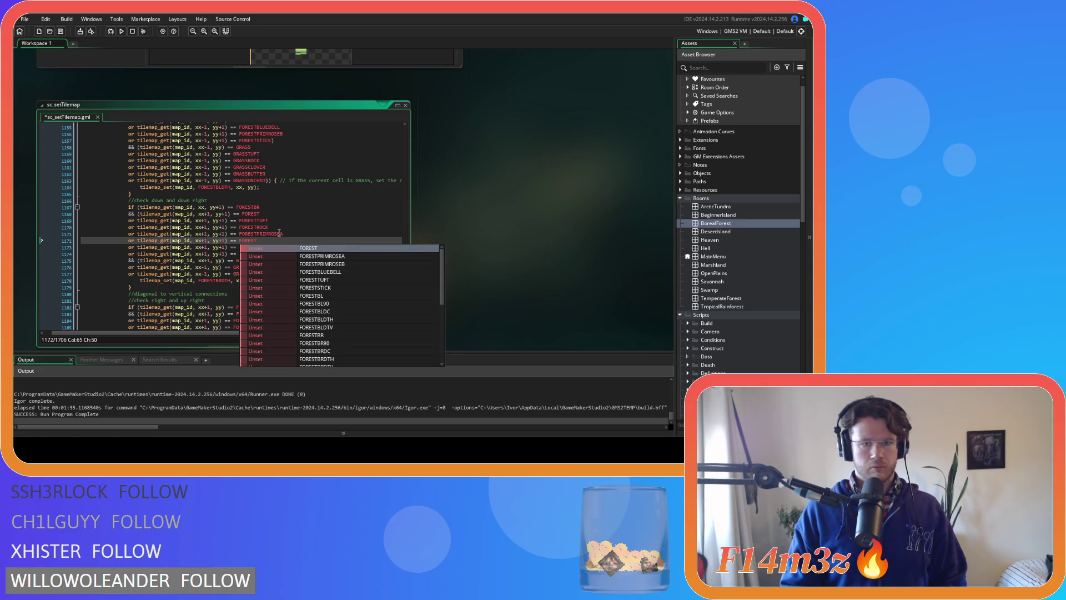
text(BLU)
key(Return)
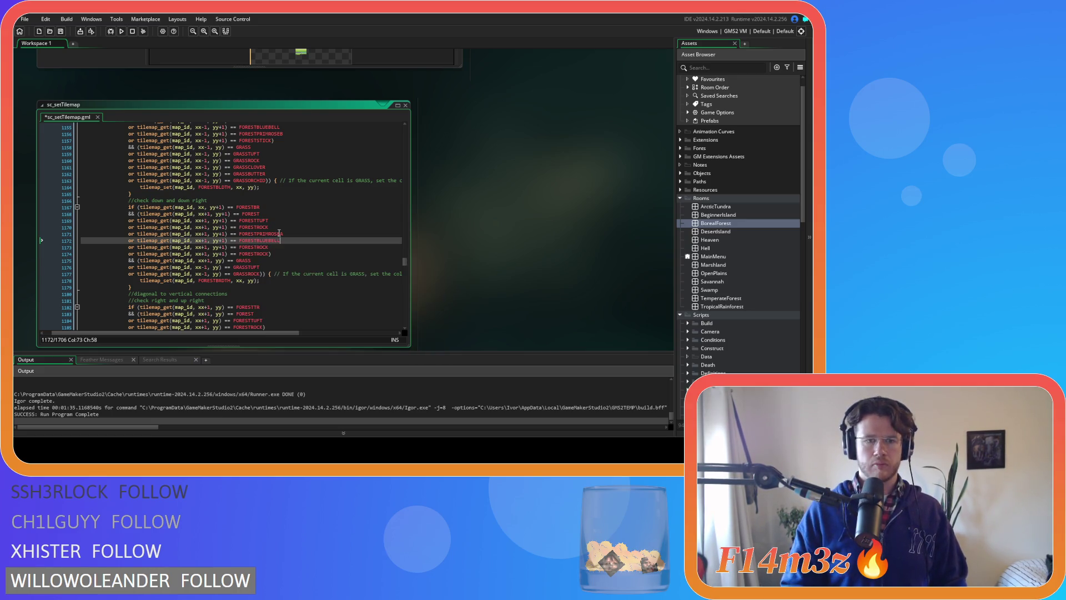
- Rename the remaining copies to FORESTPRIMROSEB and FORESTSTICK, closing the condition with ')'
key(Down)
text(P)
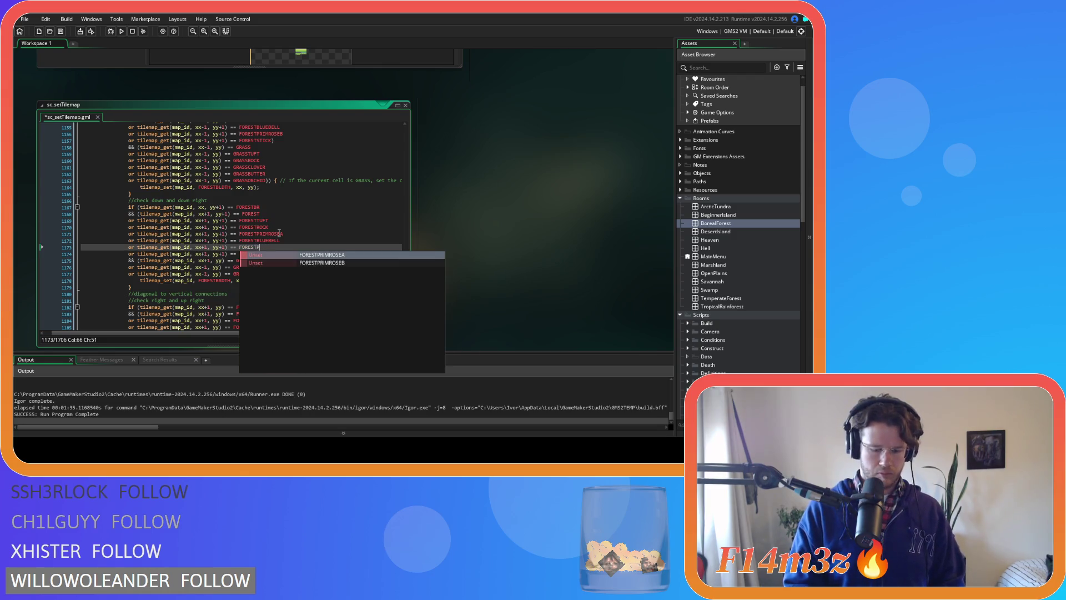
key(Down)
key(Return)
key(Down)
text(STIC)
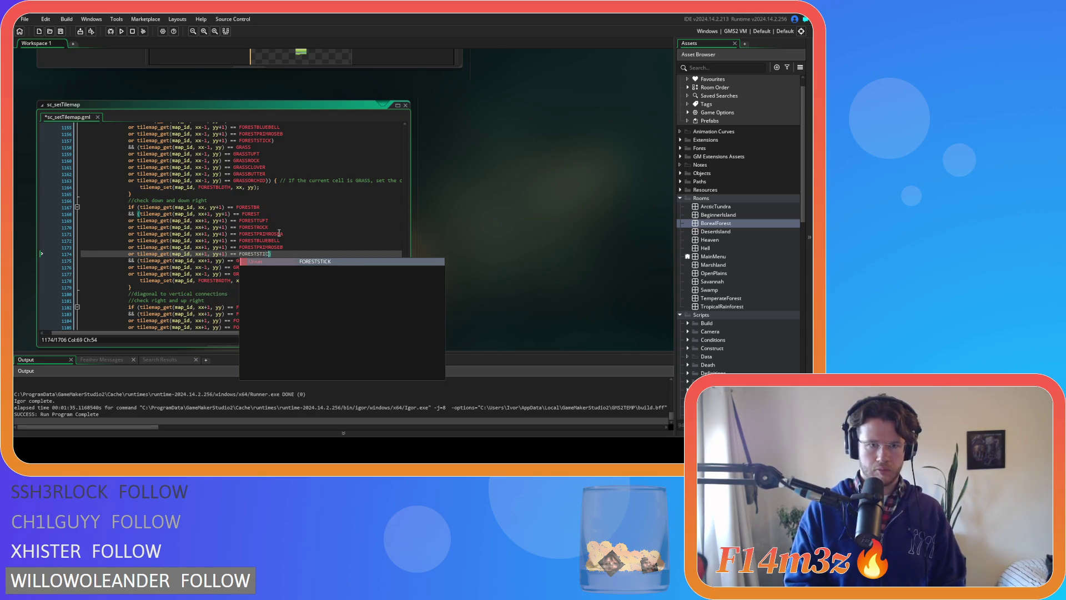
key(Return)
text())
key(Down)
key(Down)
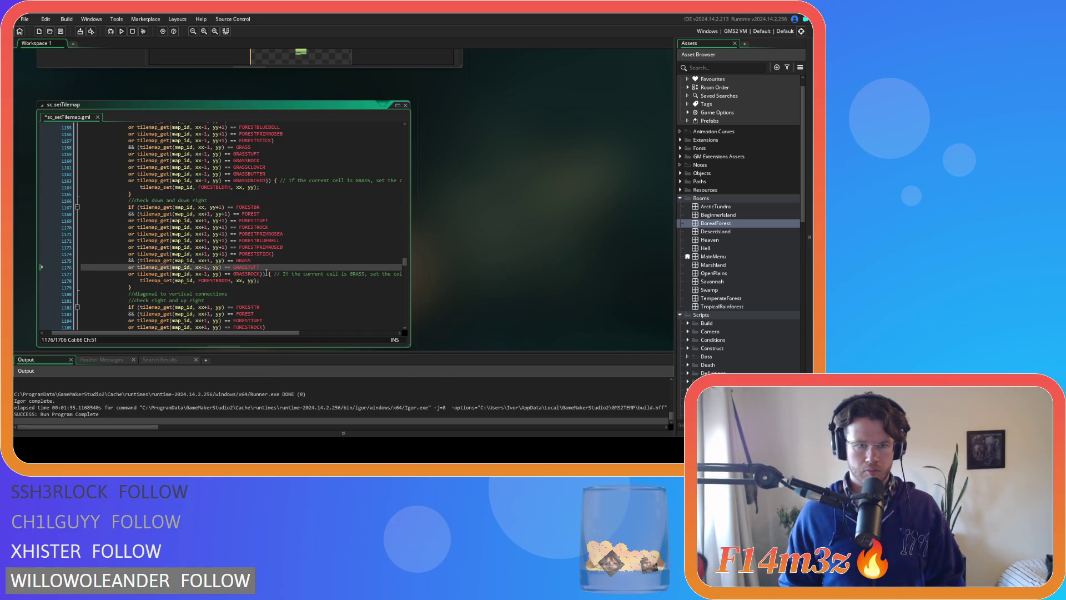
drag(260, 275, 128, 275)
key(ctrl+c)
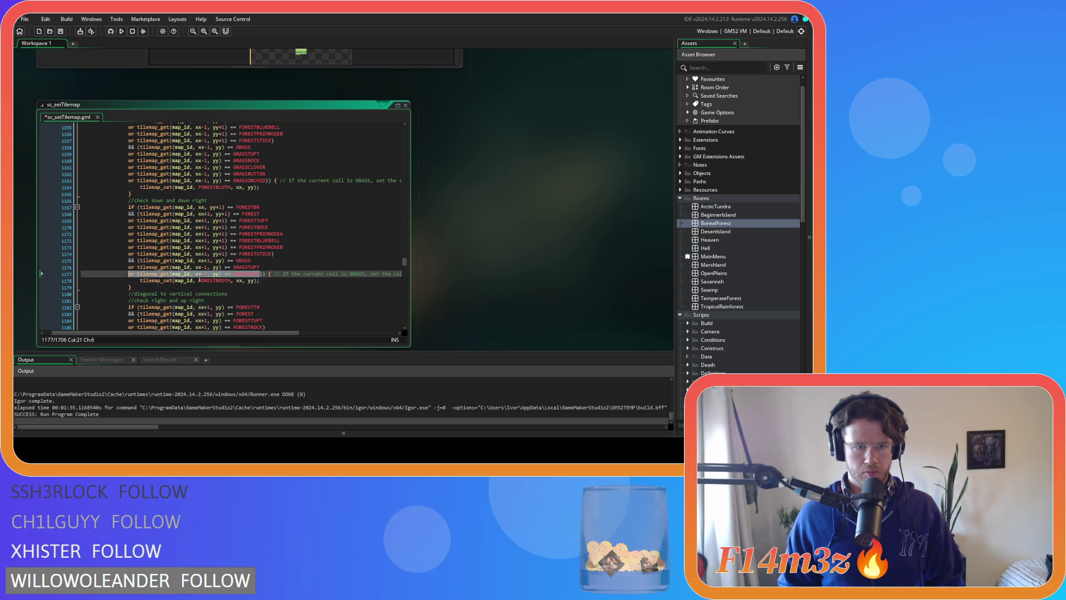
- Duplicate the GRASSROCK condition into three new lines below it
click(258, 276)
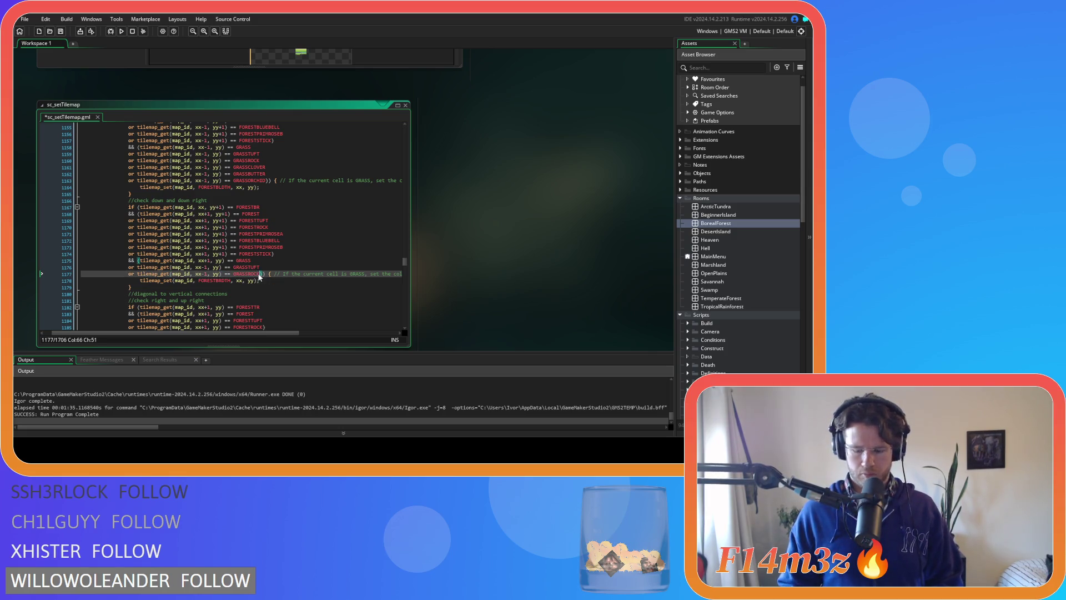
key(Return)
key(ctrl+v)
key(Return)
key(ctrl+v)
key(Return)
key(ctrl+v)
- Rename the first two grass copies to GRASSCLOVER and GRASSBUTTER
click(267, 282)
key(BackSpace)
key(BackSpace)
key(BackSpace)
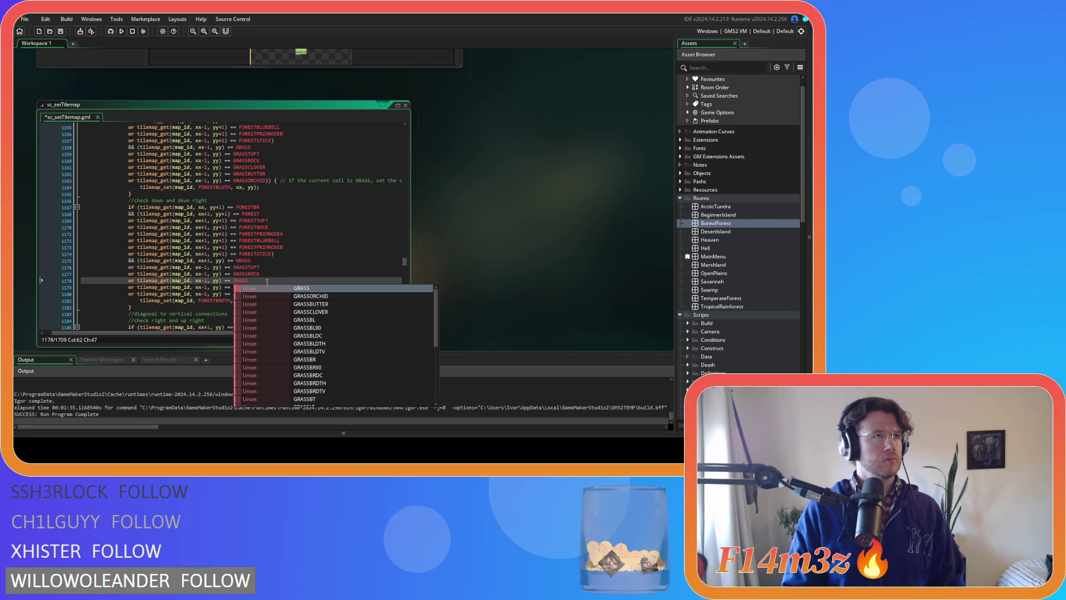
text(CLO)
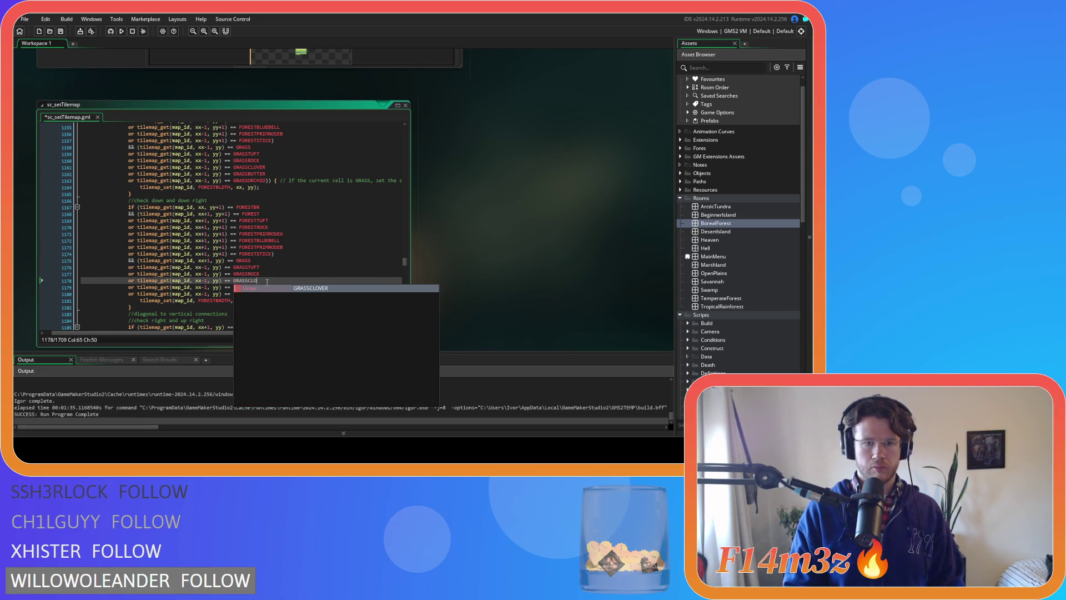
key(Return)
key(Down)
key(BackSpace)
key(BackSpace)
key(BackSpace)
text(BU)
key(Return)
- Rename the last grass copy to GRASSORCHID and save the script
key(Down)
key(BackSpace)
key(BackSpace)
key(BackSpace)
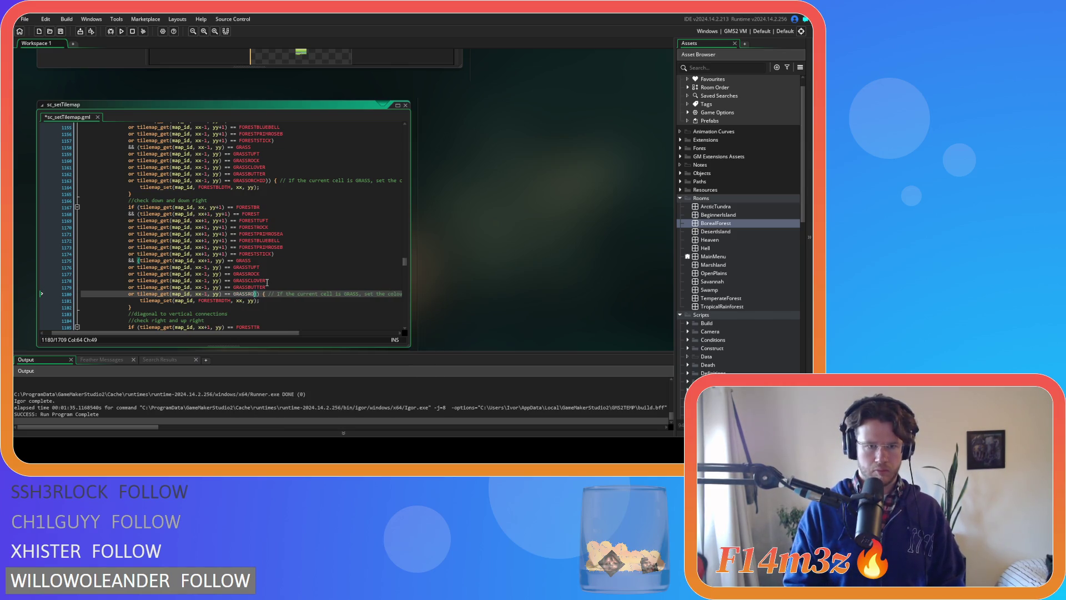
key(BackSpace)
key(BackSpace)
text(ORCH)
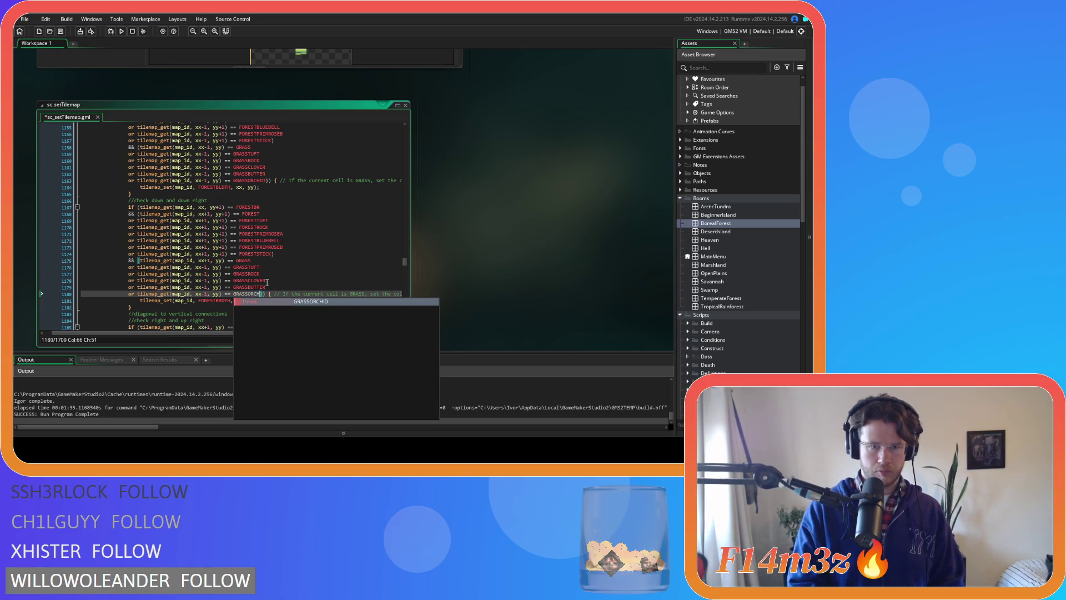
key(Return)
key(ctrl+s)
scroll(267, 283, down, 6)
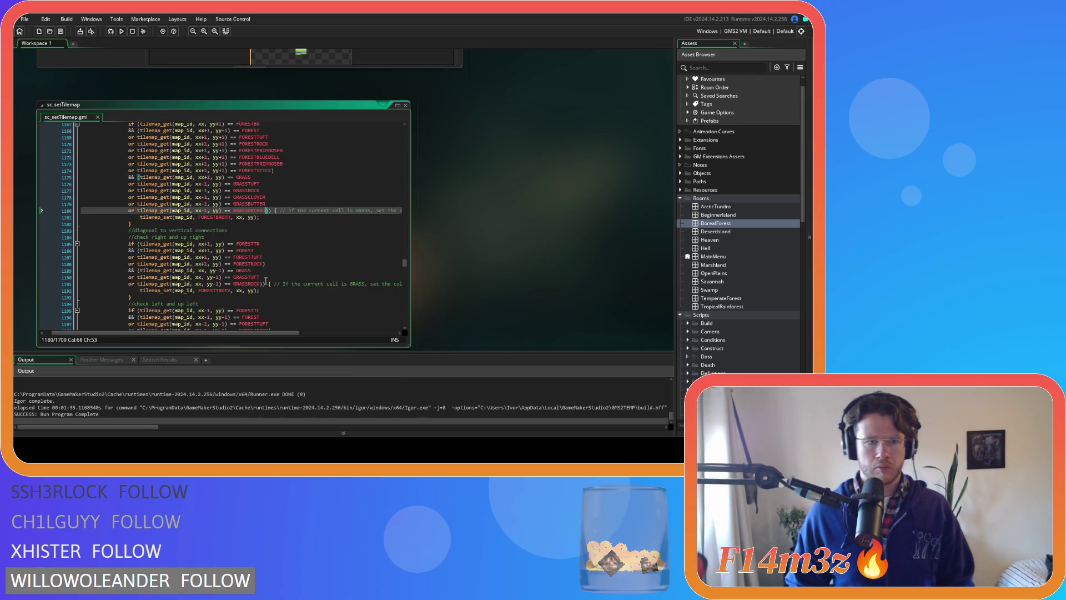
- Duplicate the FORESTROCK condition in the right-and-up-right check into four copies
drag(265, 230, 129, 232)
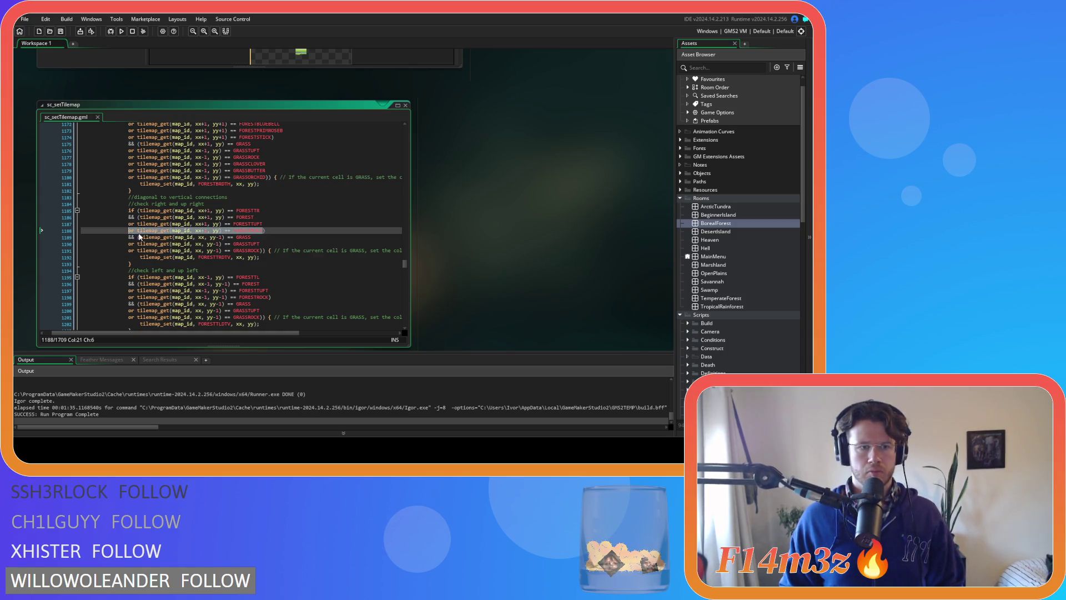
key(ctrl+c)
key(ctrl+v)
key(Return)
key(ctrl+v)
key(Return)
key(ctrl+v)
key(Return)
key(ctrl+v)
key(Return)
key(ctrl+v)
- Rename the first two forest copies to FORESTPRIMROSEA and FORESTBLUEBELL
double_click(266, 236)
text(FORESTP)
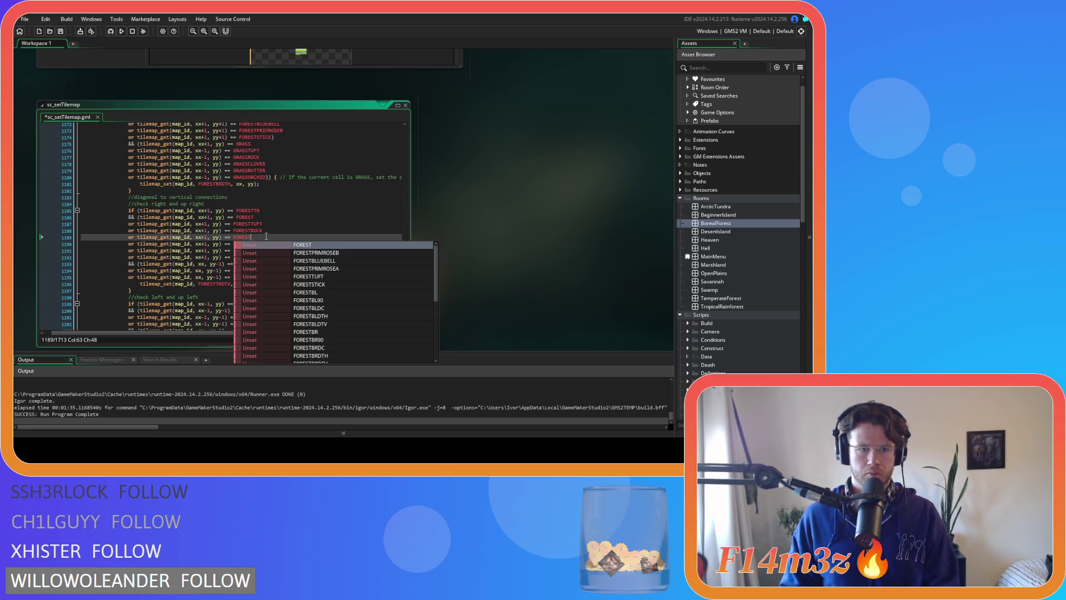
text(RIMROSEA)
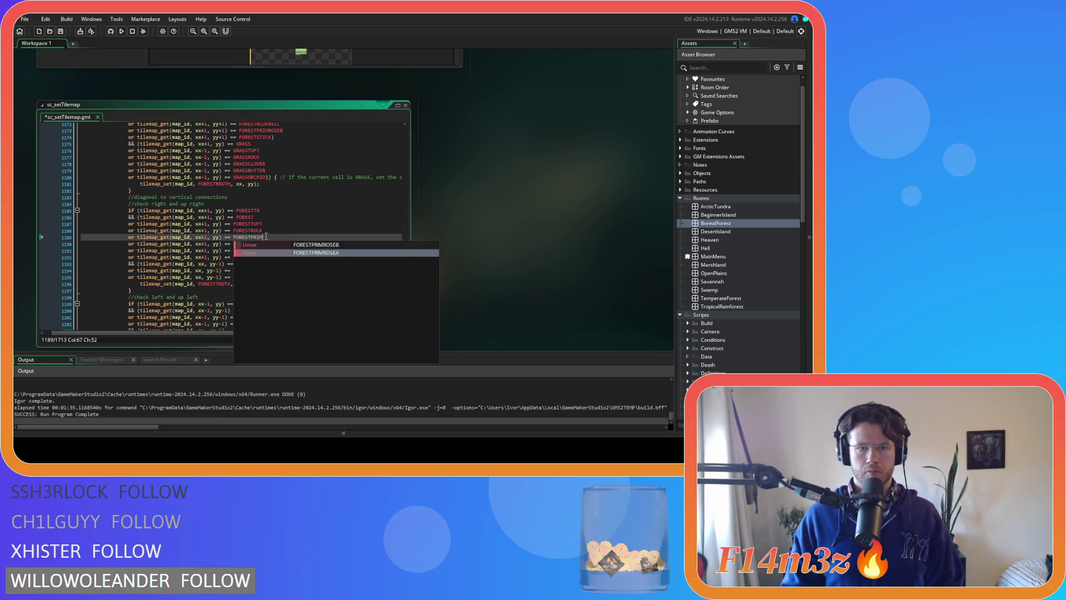
key(Return)
click(267, 244)
key(BackSpace)
key(BackSpace)
key(BackSpace)
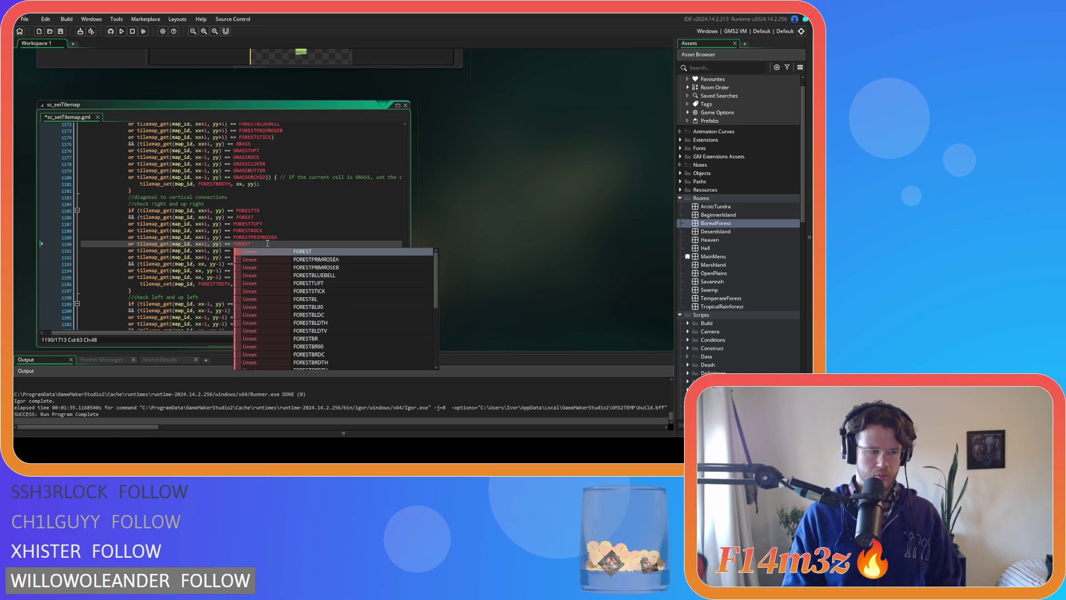
text(BLUEBELL)
key(Return)
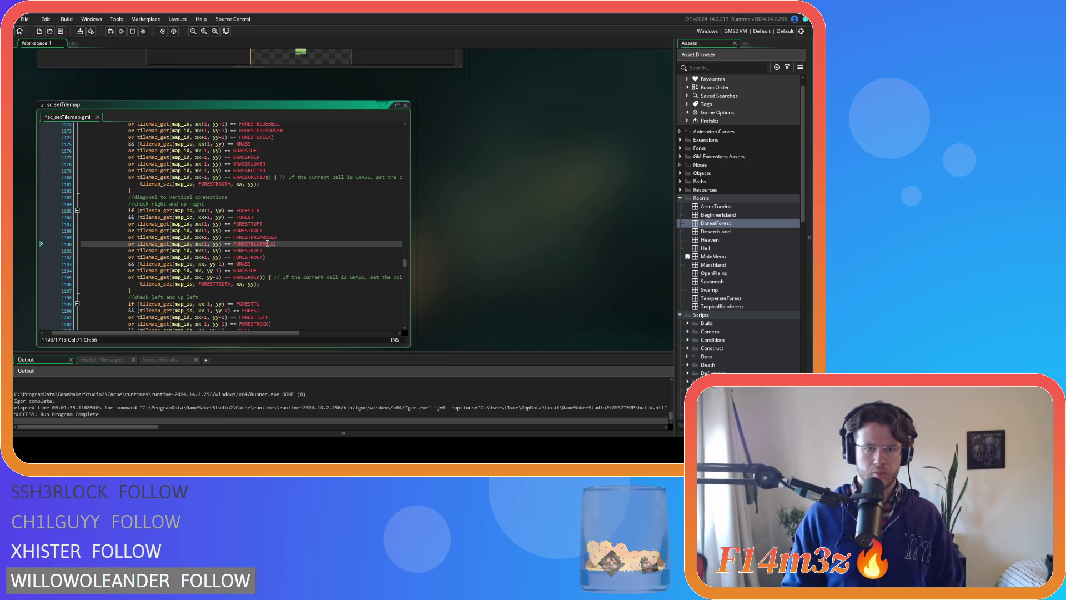
- Rename the other forest copies to FORESTPRIMROSEB and FORESTSTICK, then save
key(Down)
key(BackSpace)
key(BackSpace)
key(BackSpace)
text(PR)
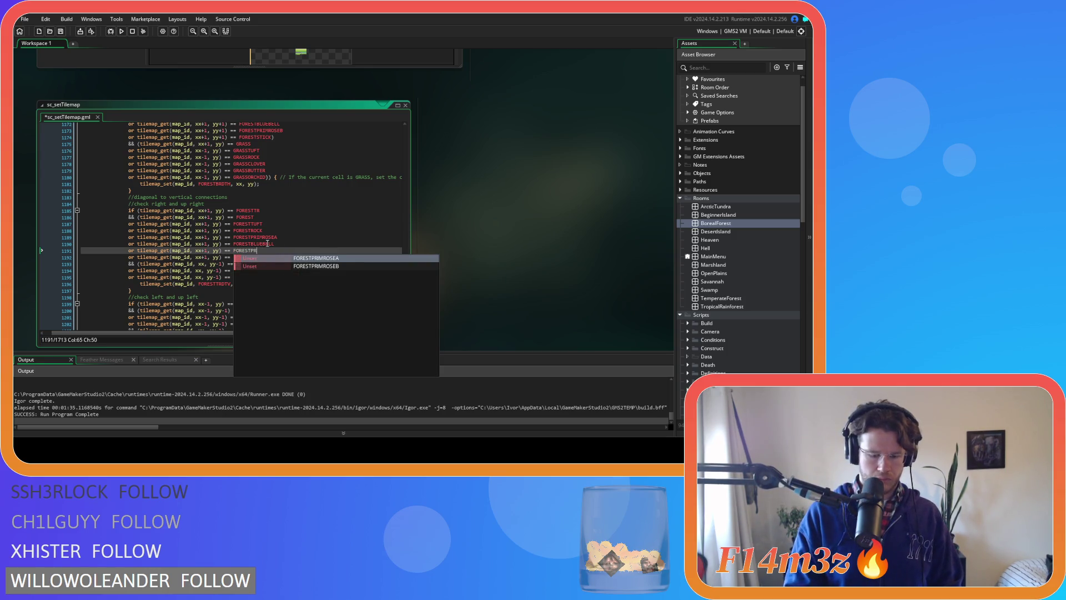
key(Down)
key(Return)
key(Down)
key(BackSpace)
key(BackSpace)
key(BackSpace)
key(BackSpace)
text(ST)
key(Return)
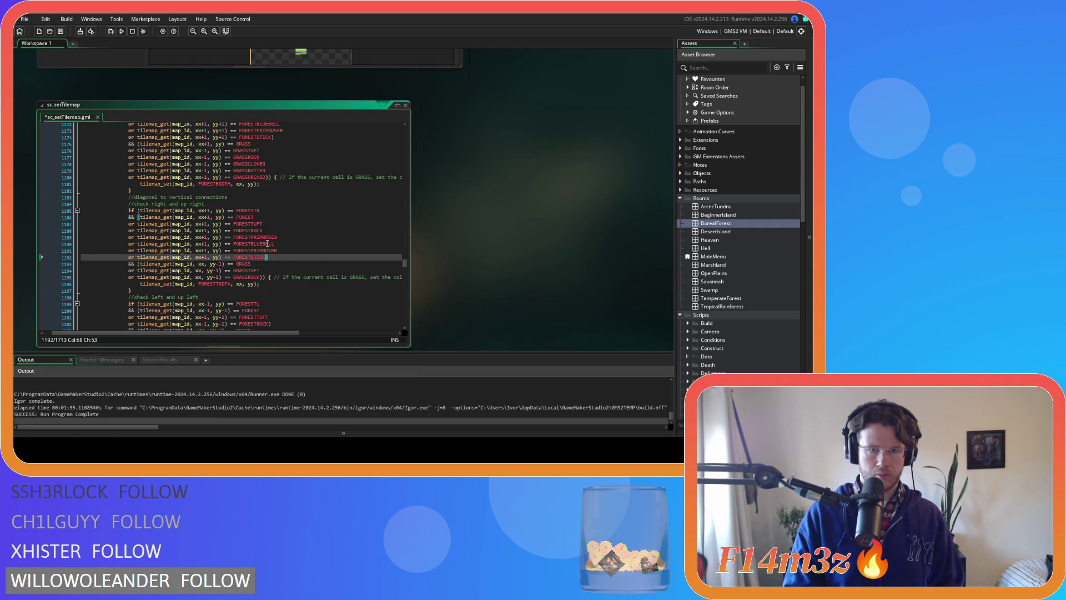
key(ctrl+s)
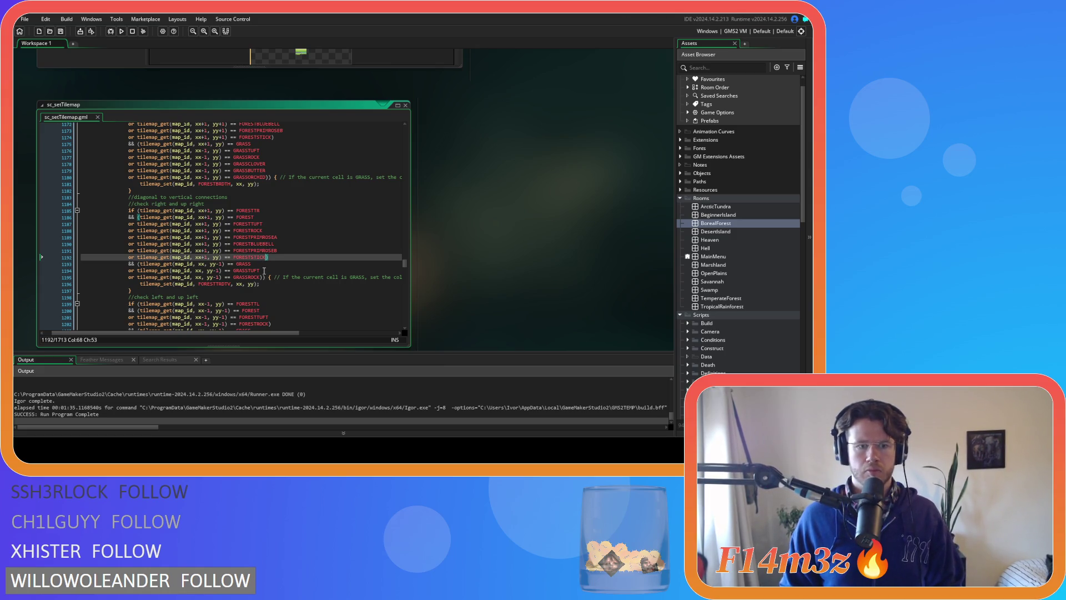
- Duplicate the GRASSROCK condition in the up-right check into three copies
drag(263, 277, 129, 279)
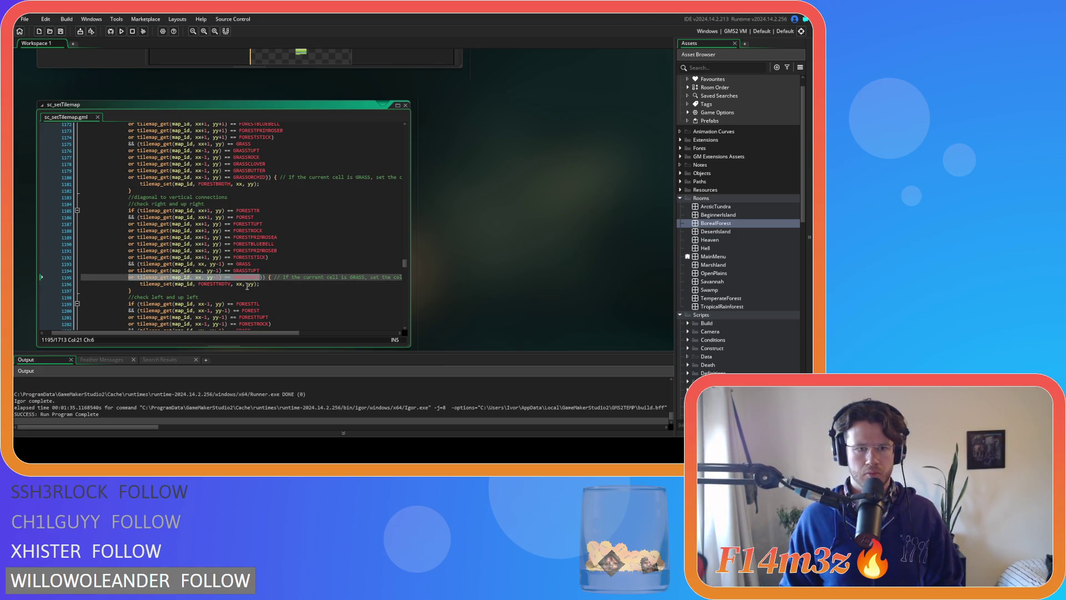
key(ctrl+c)
click(262, 277)
key(Return)
key(ctrl+v)
key(Return)
key(ctrl+v)
key(Return)
key(ctrl+v)
- Rename the first two grass copies to GRASSCLOVER and GRASSBUTTER
click(270, 284)
key(BackSpace)
key(BackSpace)
key(BackSpace)
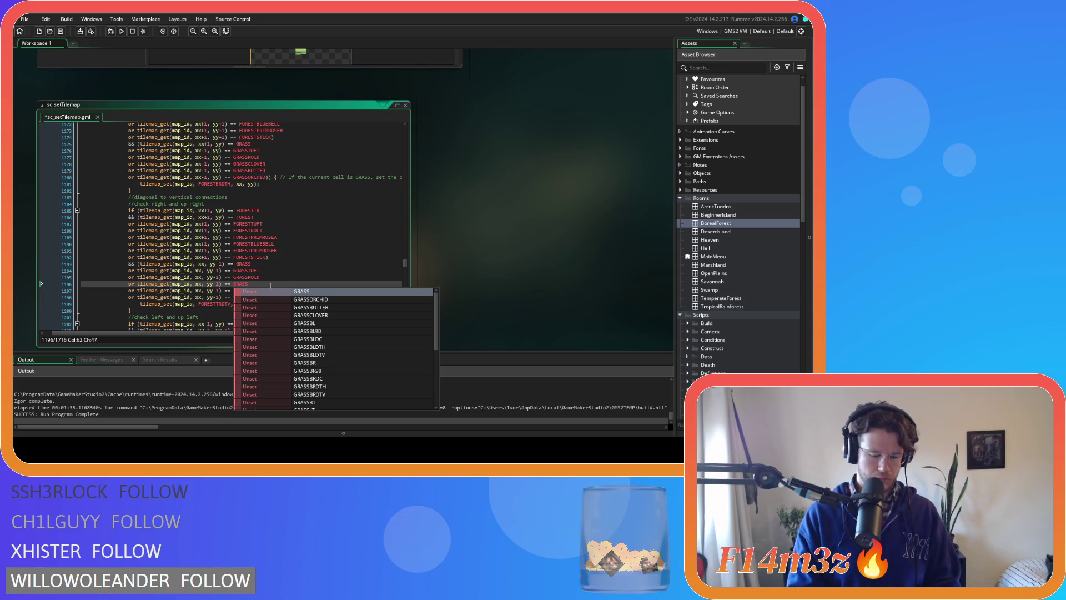
text(CL)
key(Return)
key(Down)
key(BackSpace)
key(BackSpace)
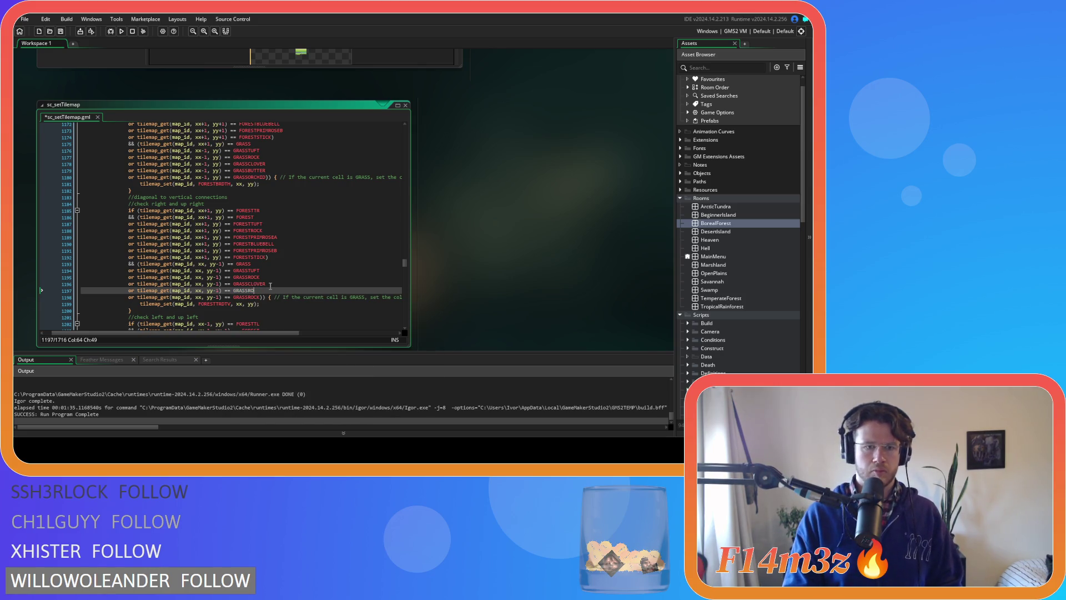
key(BackSpace)
key(BackSpace)
text(BUT)
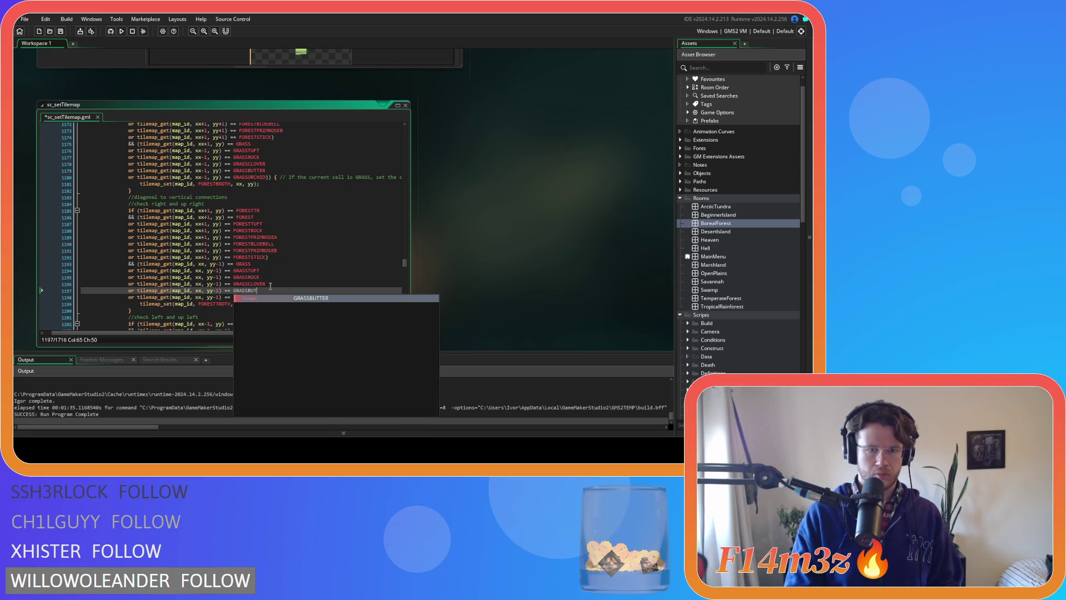
key(Return)
- Rename the last grass copy to GRASSORCHID
key(Down)
key(BackSpace)
key(BackSpace)
key(BackSpace)
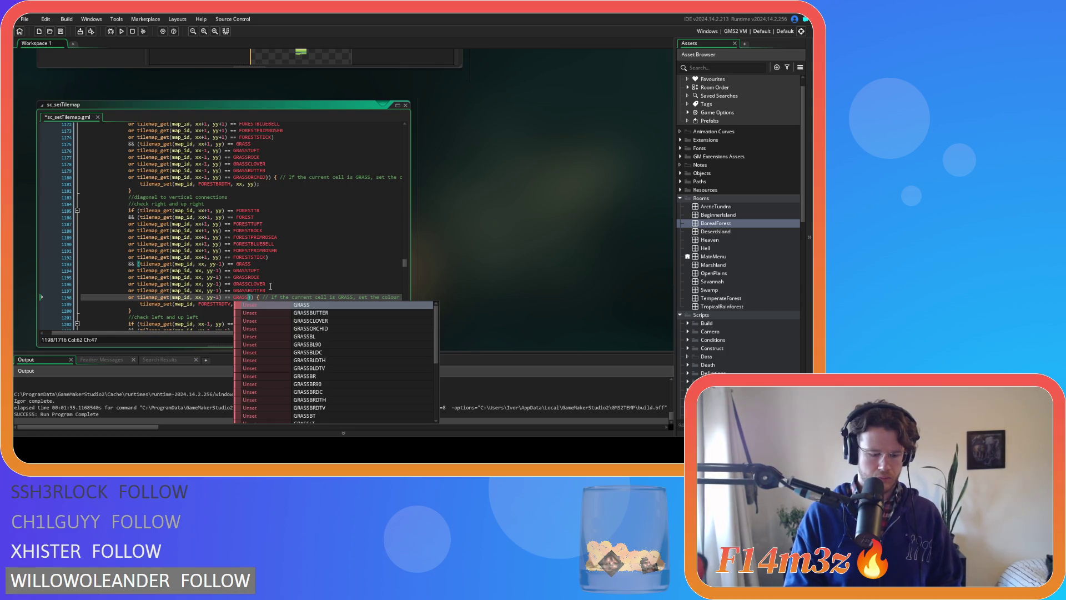
text(OR)
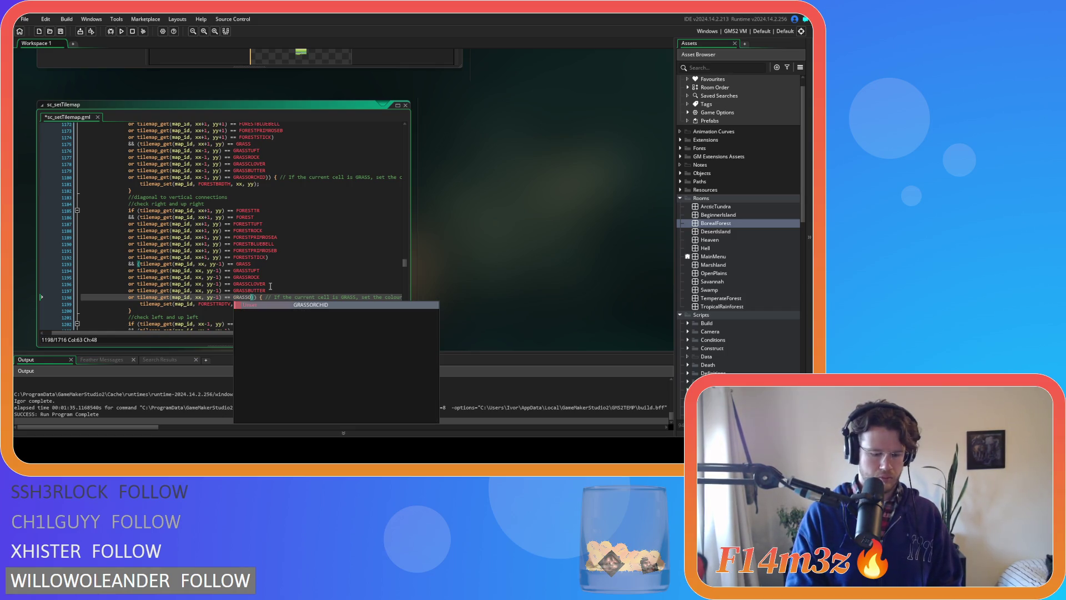
key(Return)
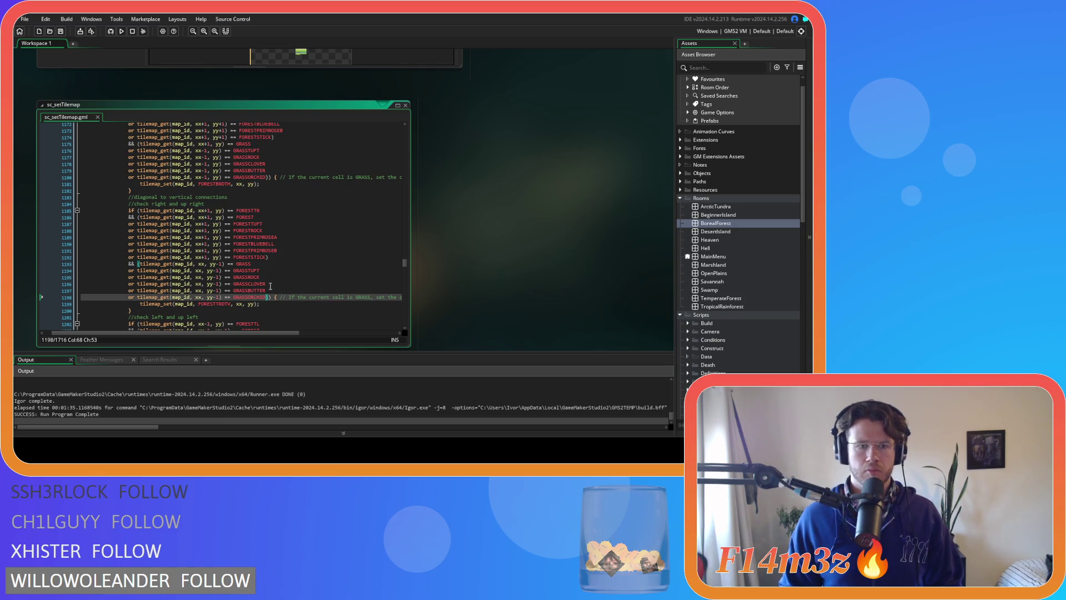
scroll(270, 286, down, 8)
drag(270, 195, 128, 193)
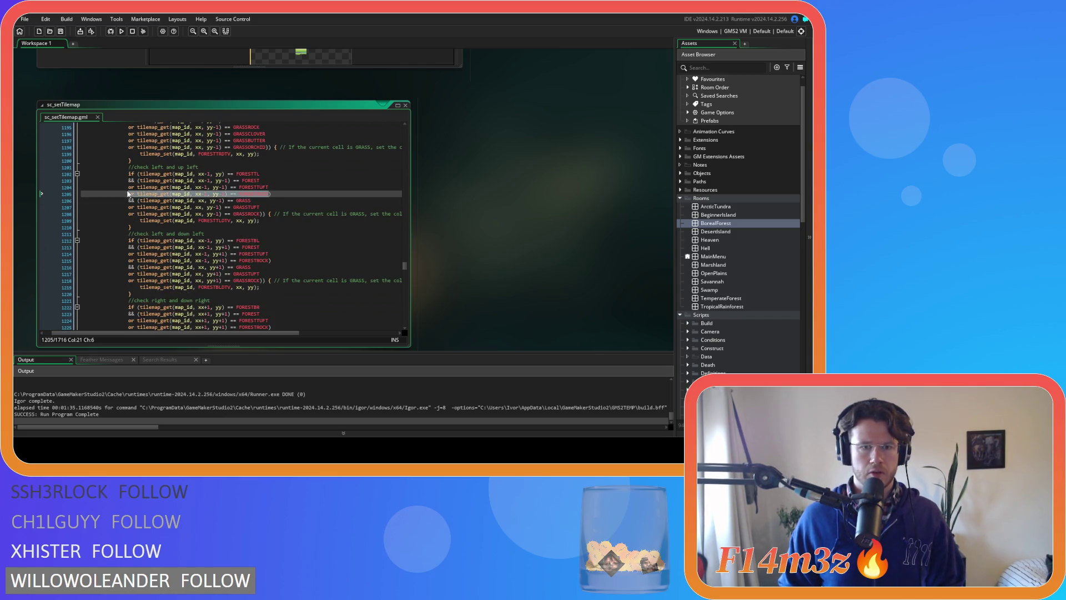
- Duplicate the FORESTROCK condition line in the left-and-up-left check
click(268, 194)
key(Return)
key(ctrl+v)
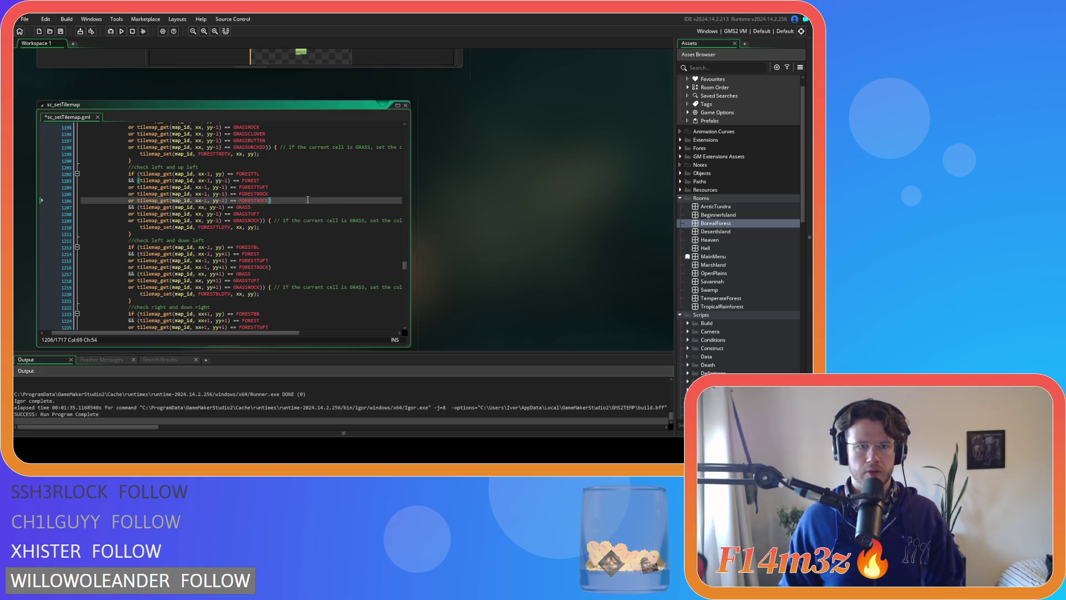
key(ctrl+v)
key(ctrl+v)
key(ctrl+v)
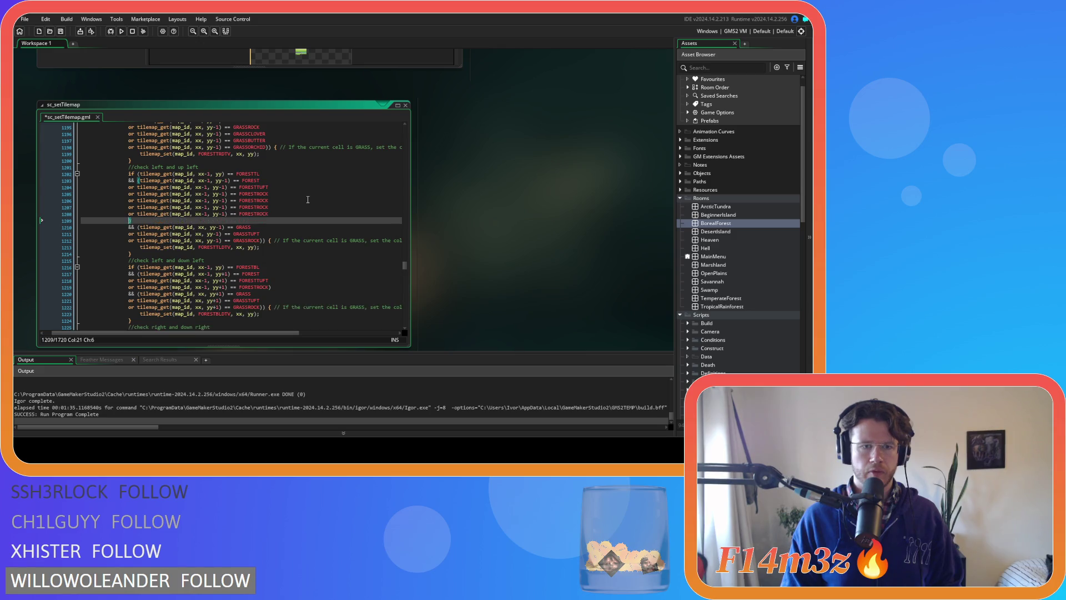
- Change the first two FORESTROCK copies to FORESTPRIMROSEA and FORESTBLUEBELL
click(278, 201)
key(BackSpace)
key(BackSpace)
key(BackSpace)
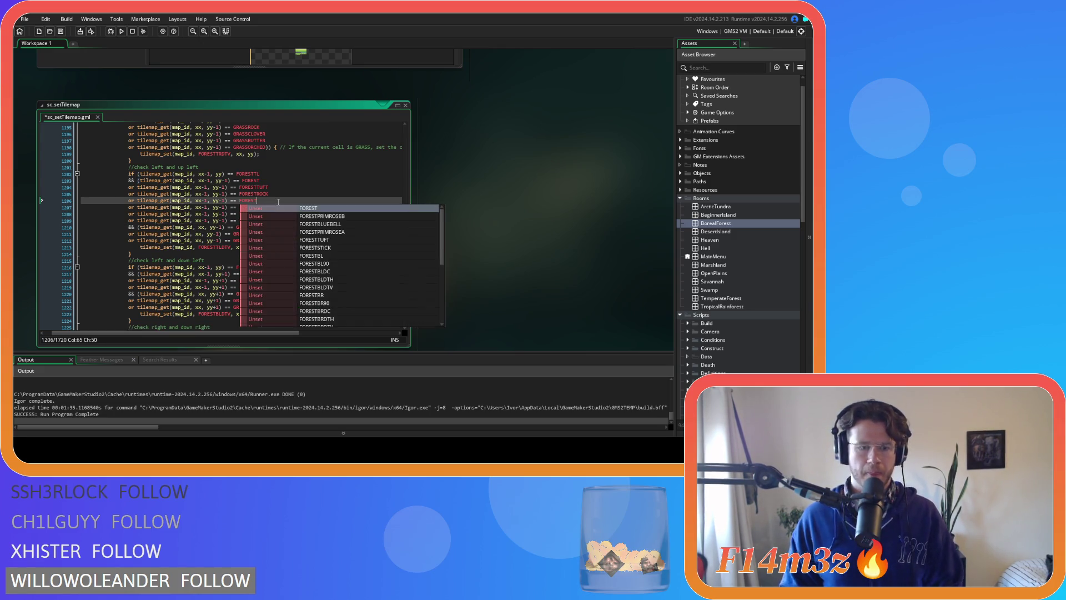
text(PRI)
key(Down)
key(Return)
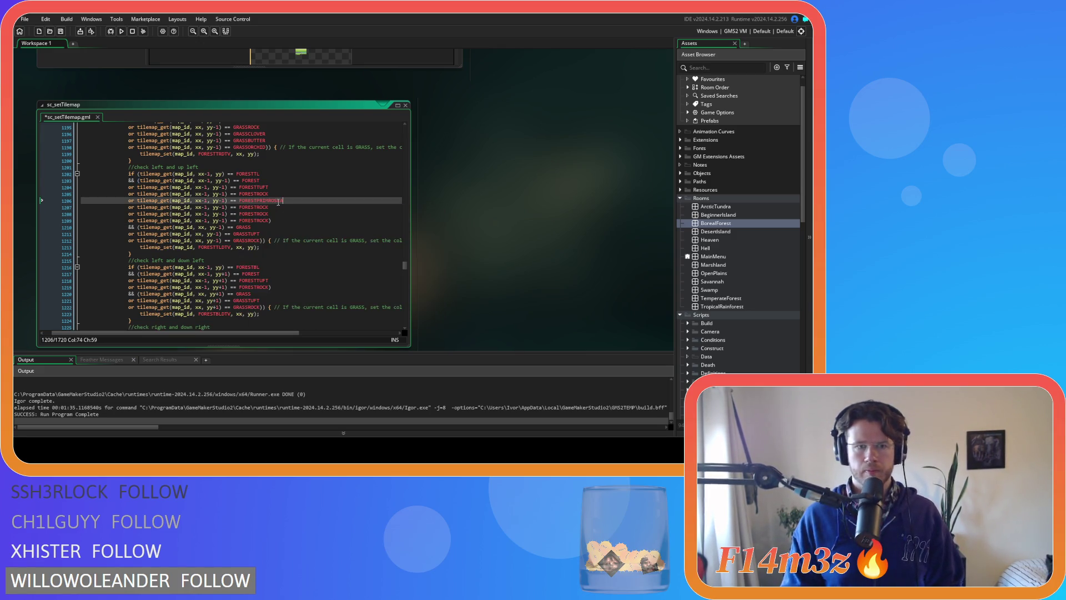
key(Down)
key(Down)
key(Home)
key(Up)
key(End)
key(BackSpace)
key(BackSpace)
key(BackSpace)
text(B)
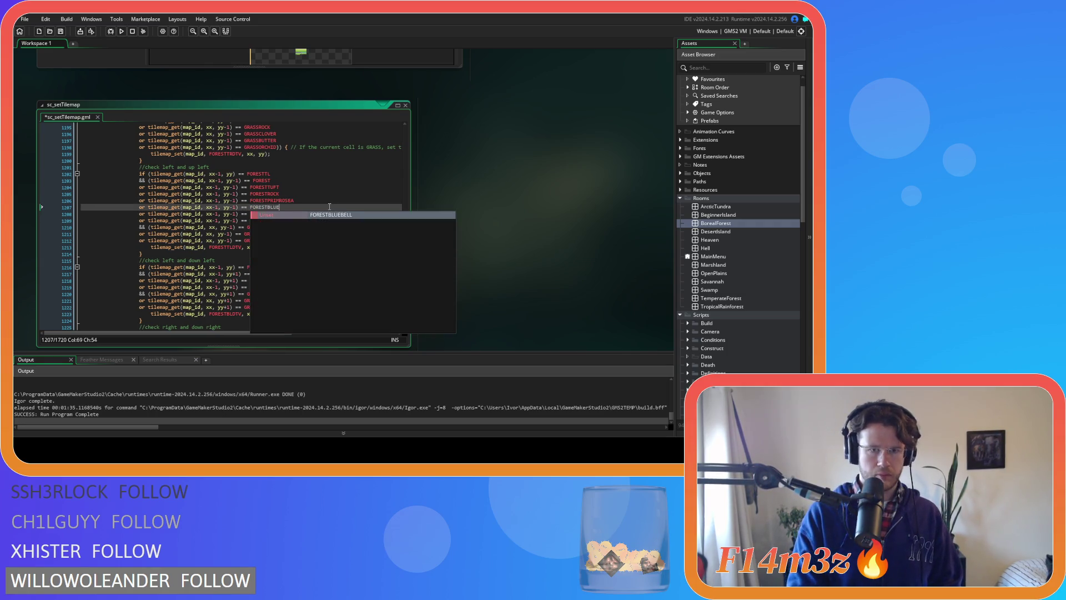
key(Return)
- Change the remaining copies to FORESTPRIMROSEB and FORESTSTICK, then save the script
key(Down)
key(End)
key(BackSpace)
key(BackSpace)
key(BackSpace)
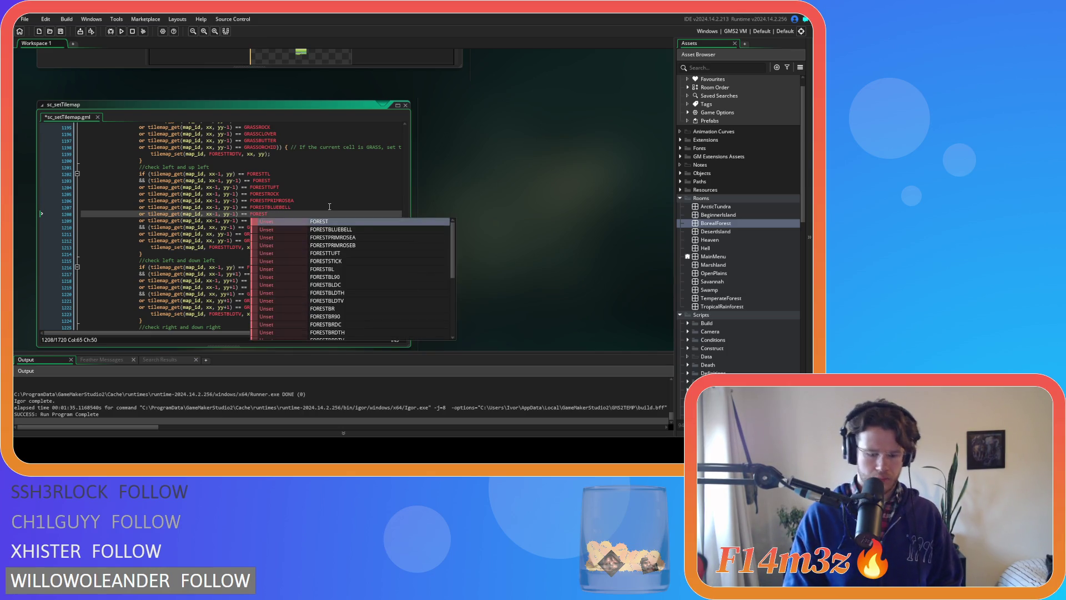
text(PRIM)
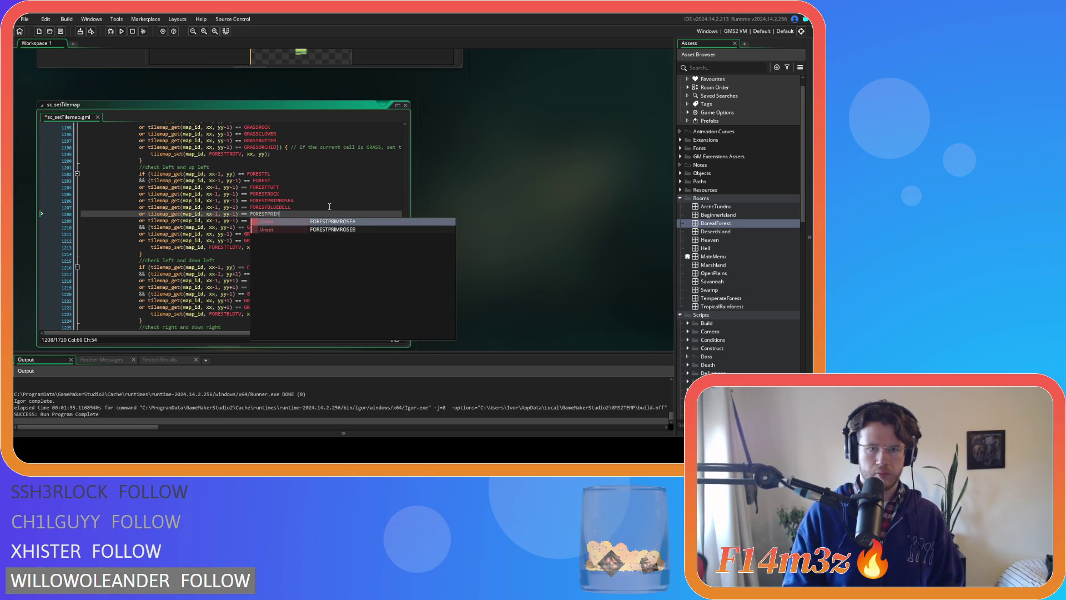
key(Down)
key(Return)
key(Down)
key(Left)
key(BackSpace)
key(BackSpace)
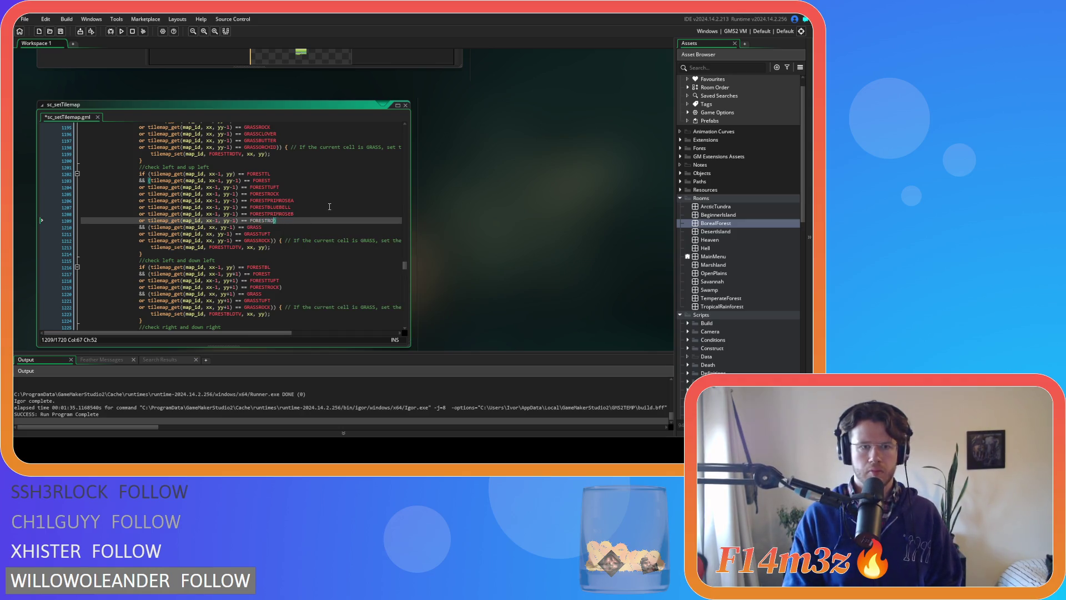
key(BackSpace)
key(BackSpace)
text(ST)
key(Return)
key(ctrl+s)
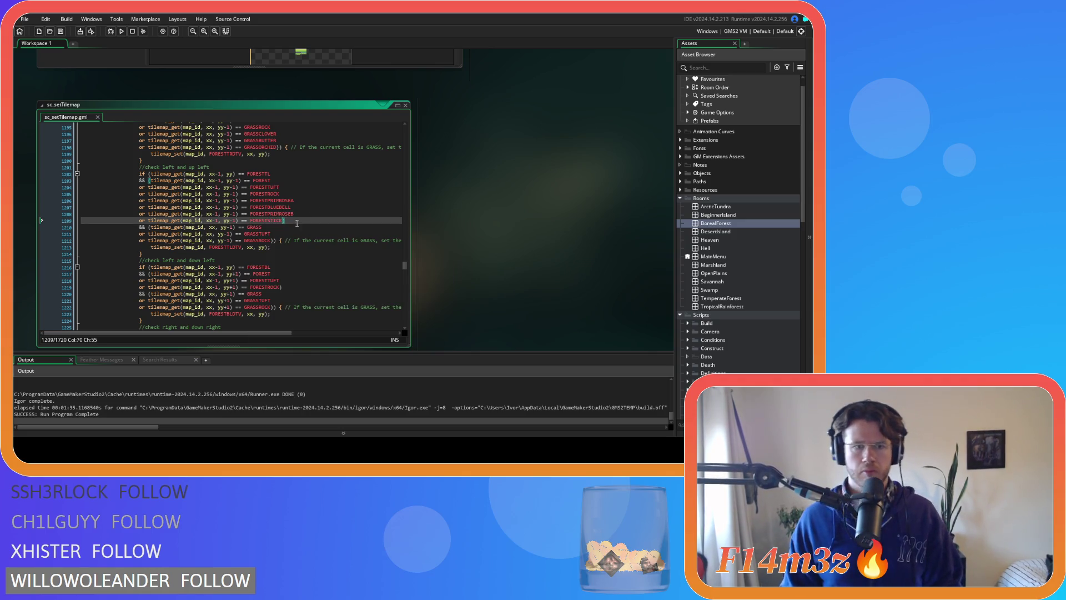
- Paste three copies of the GRASSROCK condition below the original in the up-left check
drag(272, 240, 140, 241)
key(ctrl+c)
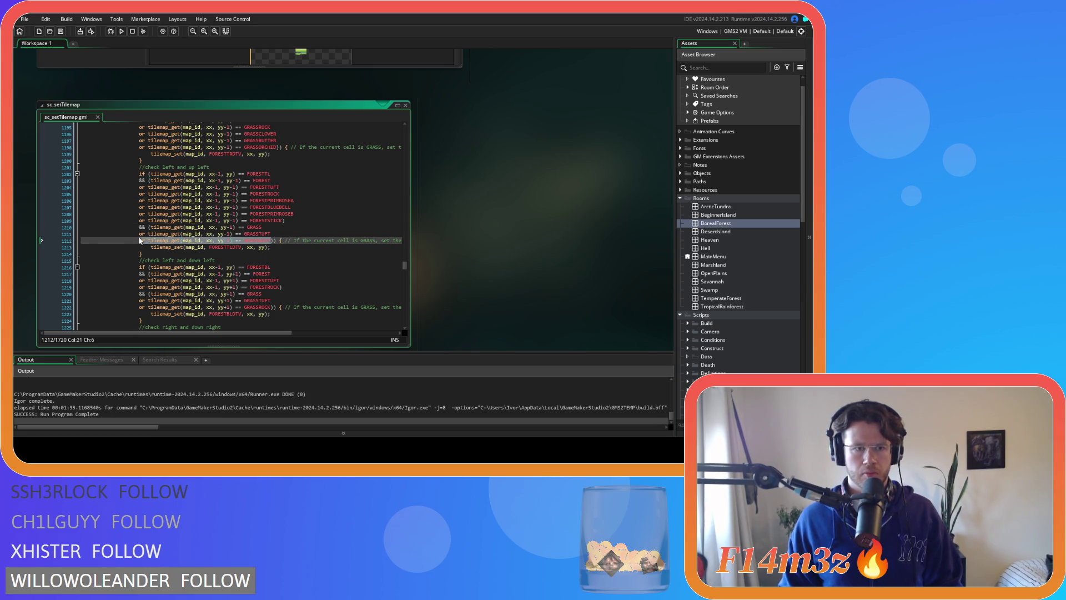
click(271, 240)
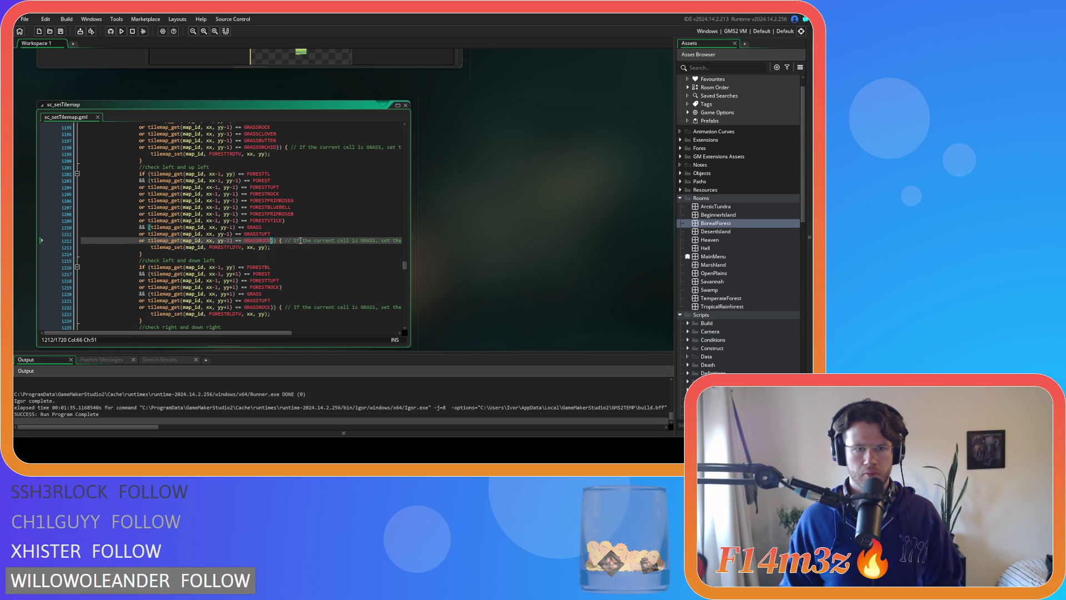
key(Return)
key(ctrl+v)
key(Return)
key(ctrl+v)
key(Return)
key(ctrl+v)
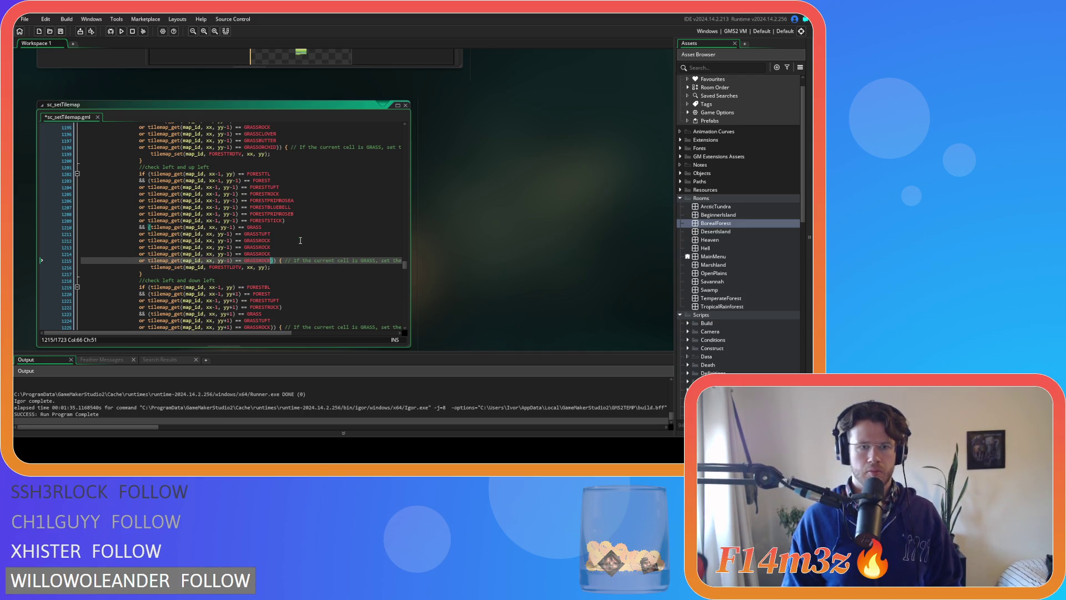
- Rename the GRASSROCK copies to GRASSCLOVER, GRASSBUTTER and GRASSORCHID, then save
click(286, 246)
key(BackSpace)
key(BackSpace)
key(BackSpace)
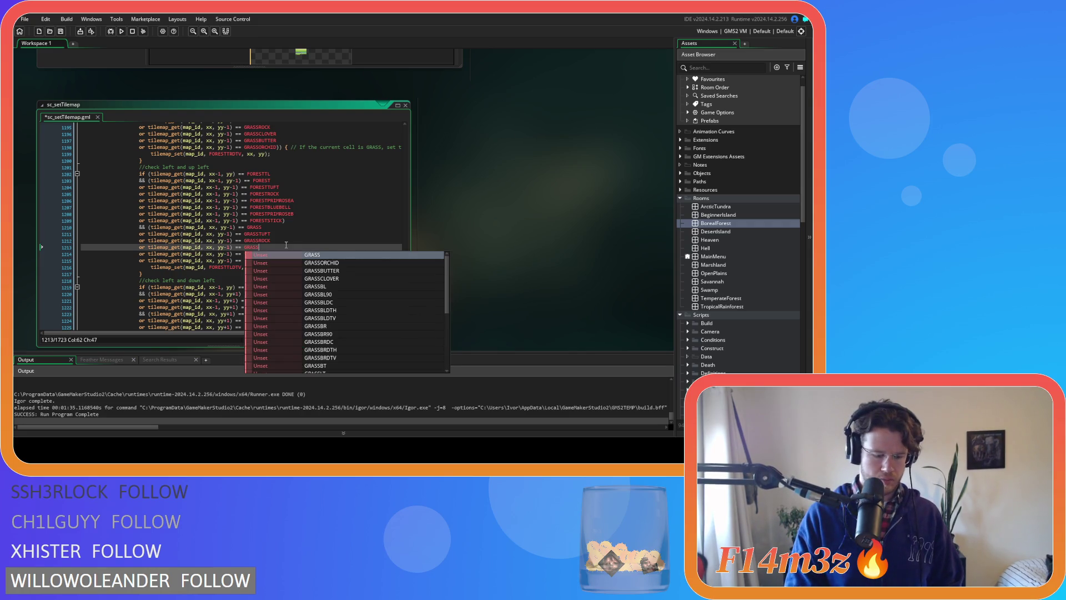
text(CLOVER)
key(Down)
key(BackSpace)
key(BackSpace)
key(BackSpace)
key(BackSpace)
text(BUTTER)
key(Down)
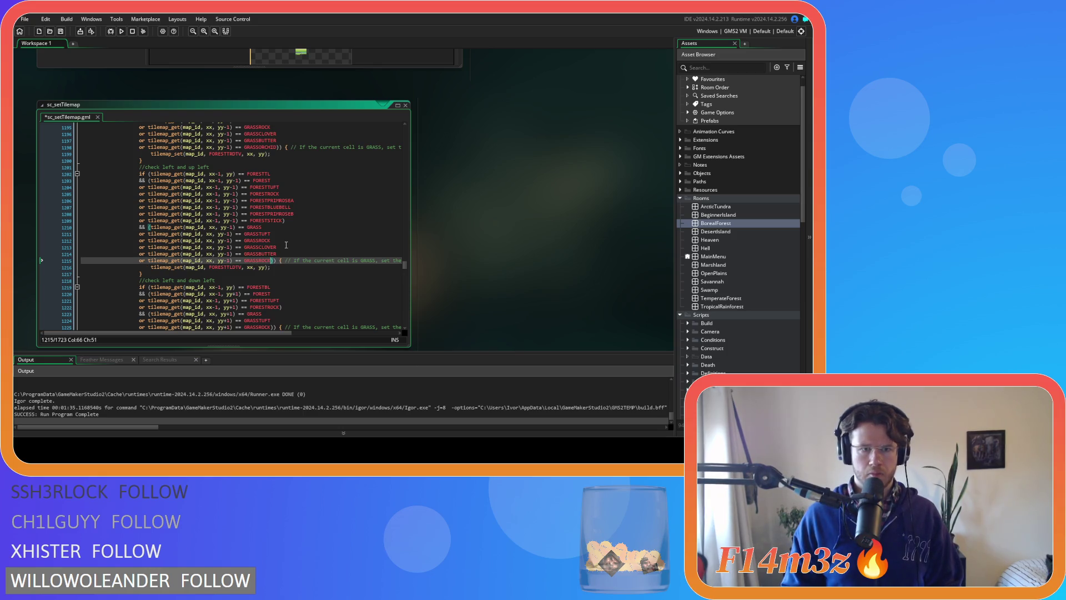
key(Left)
key(Left)
key(BackSpace)
key(BackSpace)
key(BackSpace)
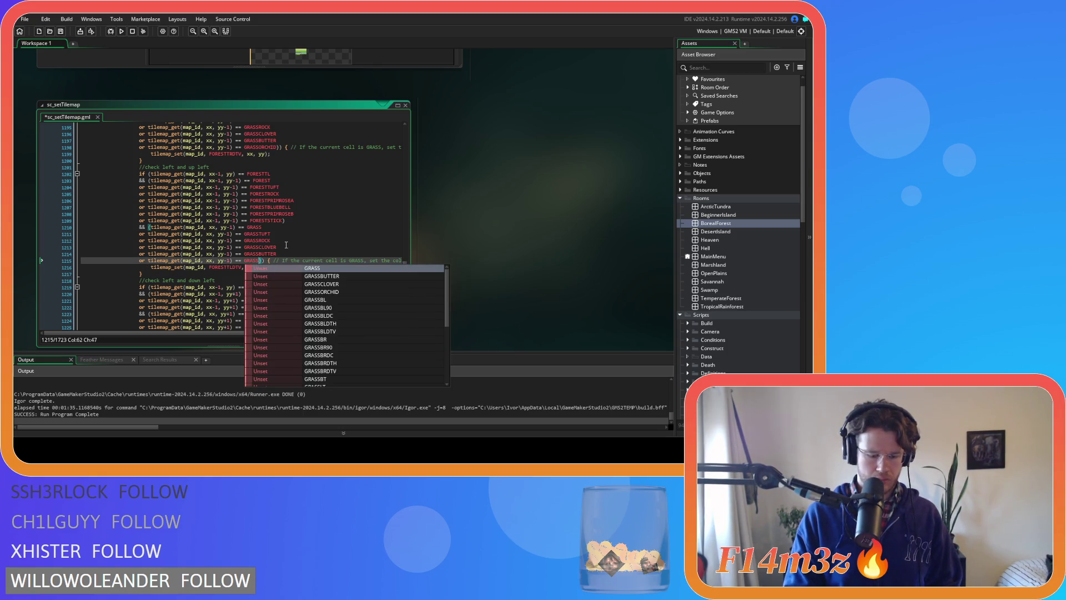
text(ORCHID)
key(ctrl+s)
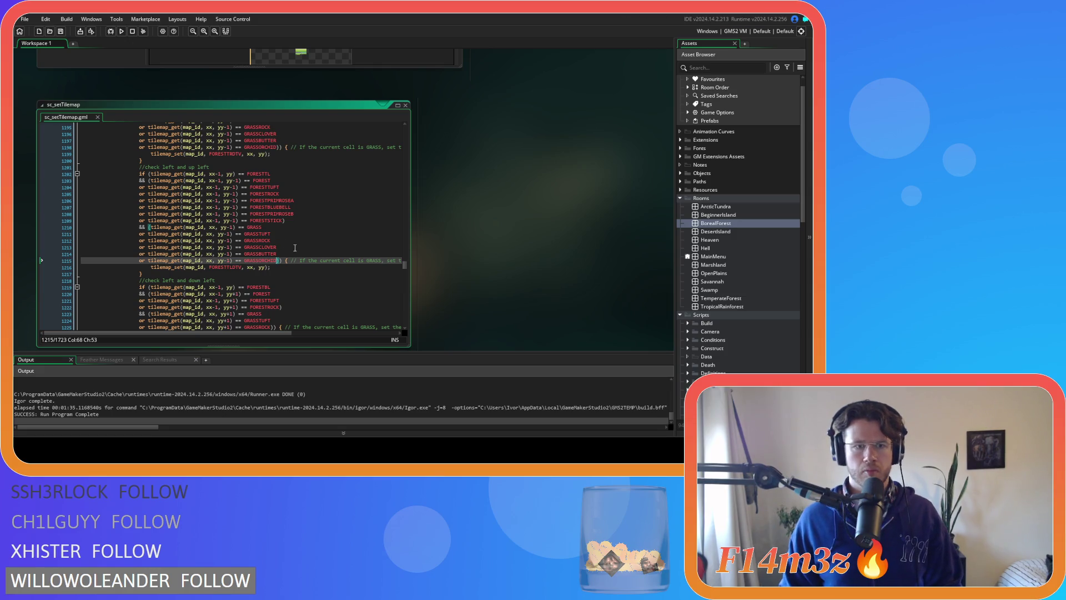
scroll(294, 248, up, 3)
scroll(295, 248, down, 8)
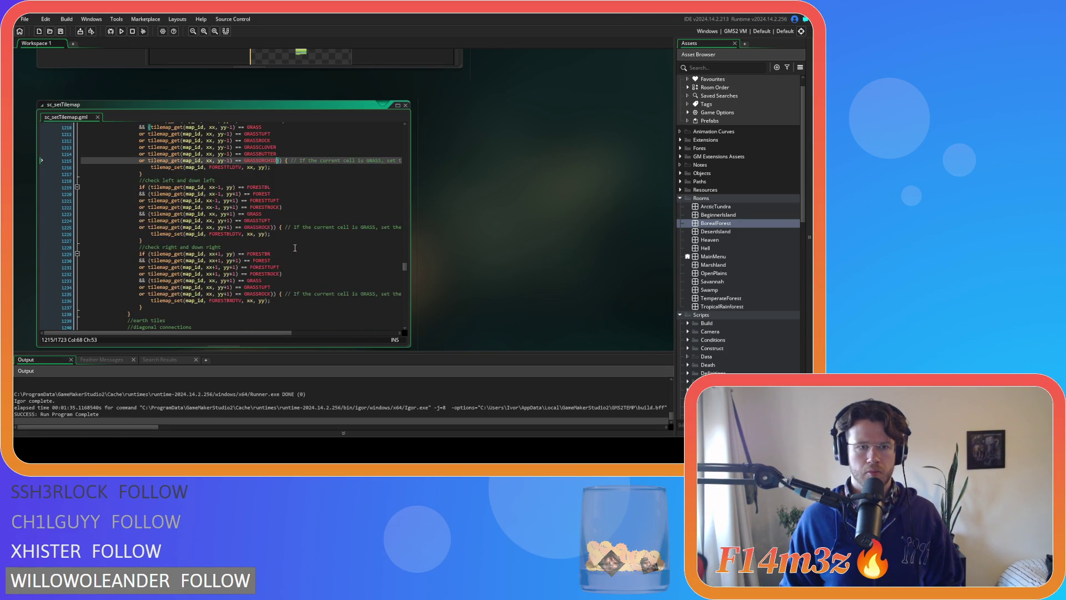
- Copy the FORESTROCK condition in the down-left block onto several new lines
click(280, 207)
key(ctrl+shift+Left)
key(ctrl+shift+Left)
key(ctrl+shift+Left)
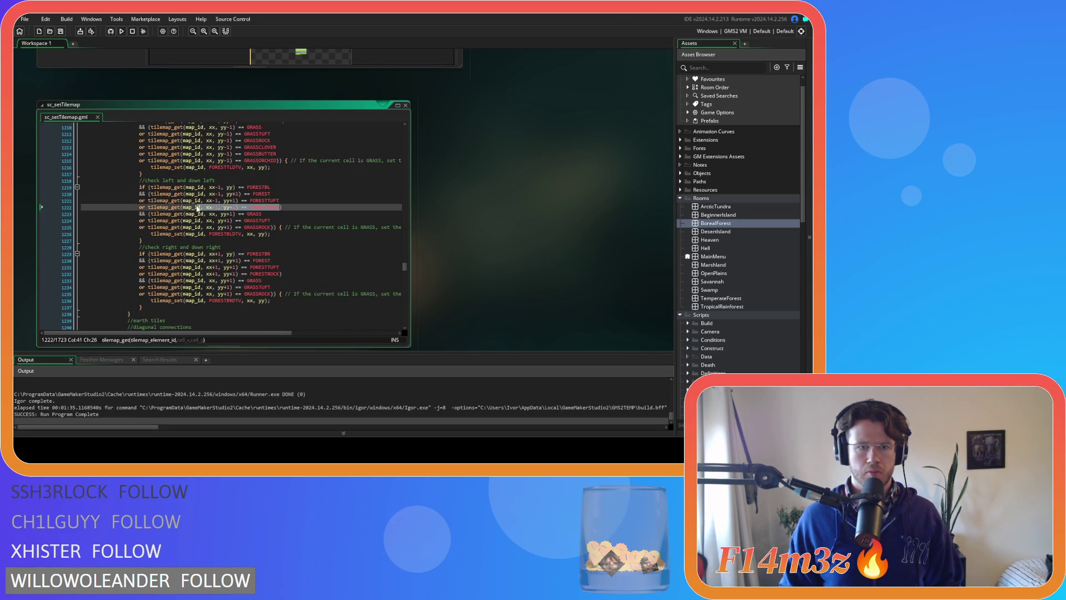
key(ctrl+c)
key(End)
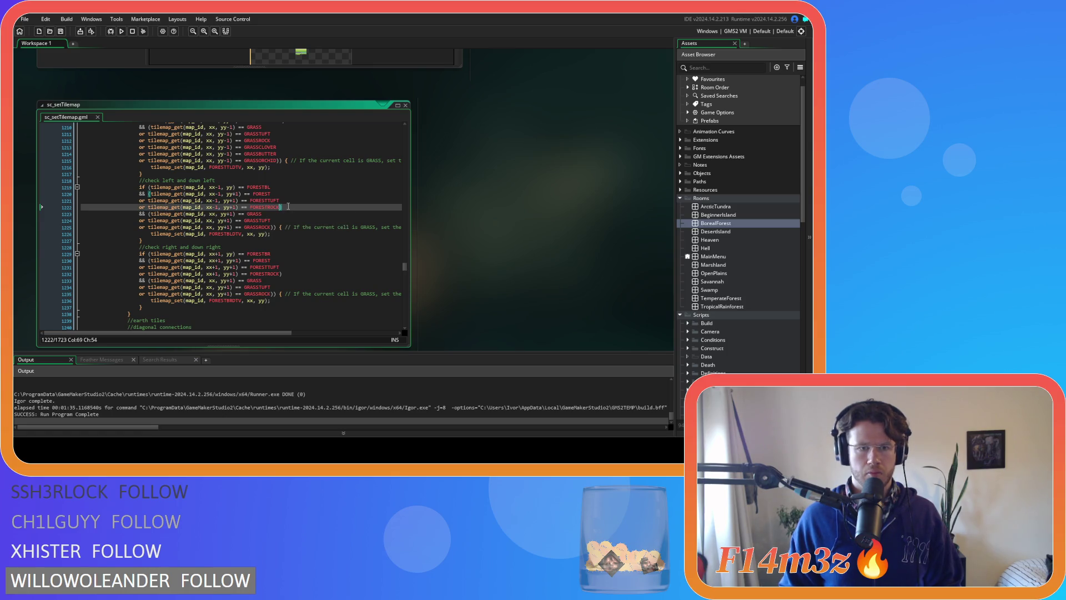
key(Return)
key(ctrl+v)
key(Return)
key(ctrl+v)
key(Return)
key(ctrl+v)
key(Return)
key(ctrl+v)
- Change the first FORESTROCK copies to FORESTPRIMROSEA and FORESTBLUEBELL
click(281, 214)
key(BackSpace)
key(BackSpace)
key(BackSpace)
text(PRIM)
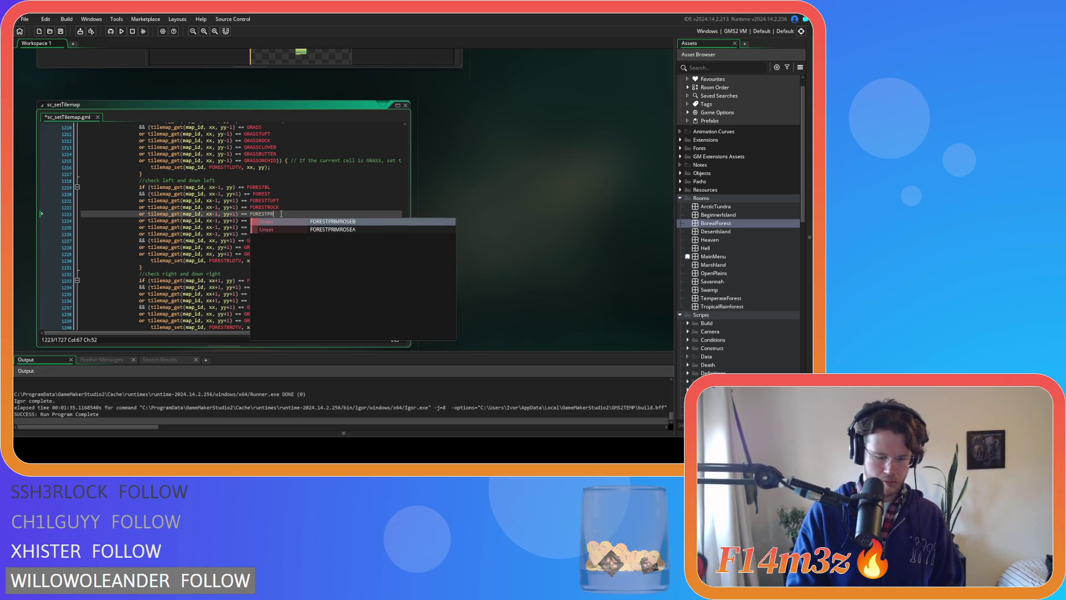
key(Down)
key(Return)
key(Down)
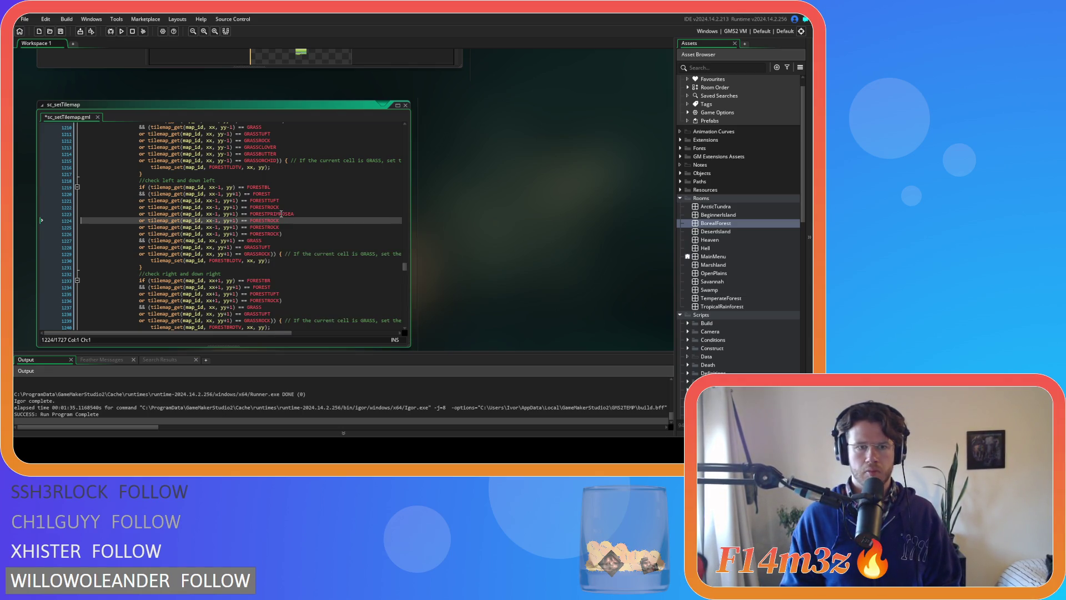
key(BackSpace)
key(BackSpace)
key(BackSpace)
key(BackSpace)
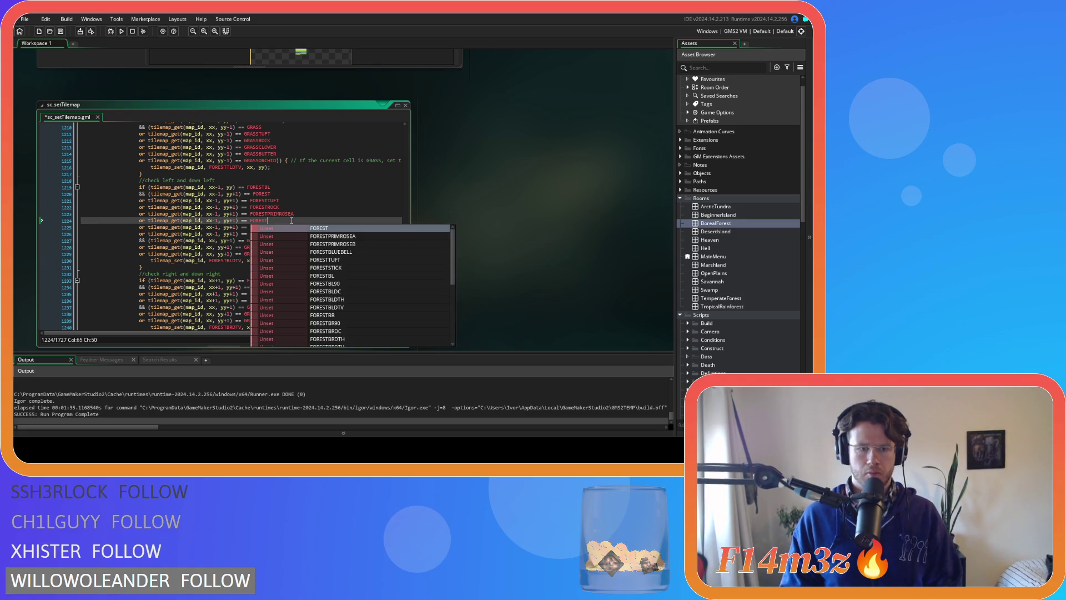
text(BLUE)
key(Return)
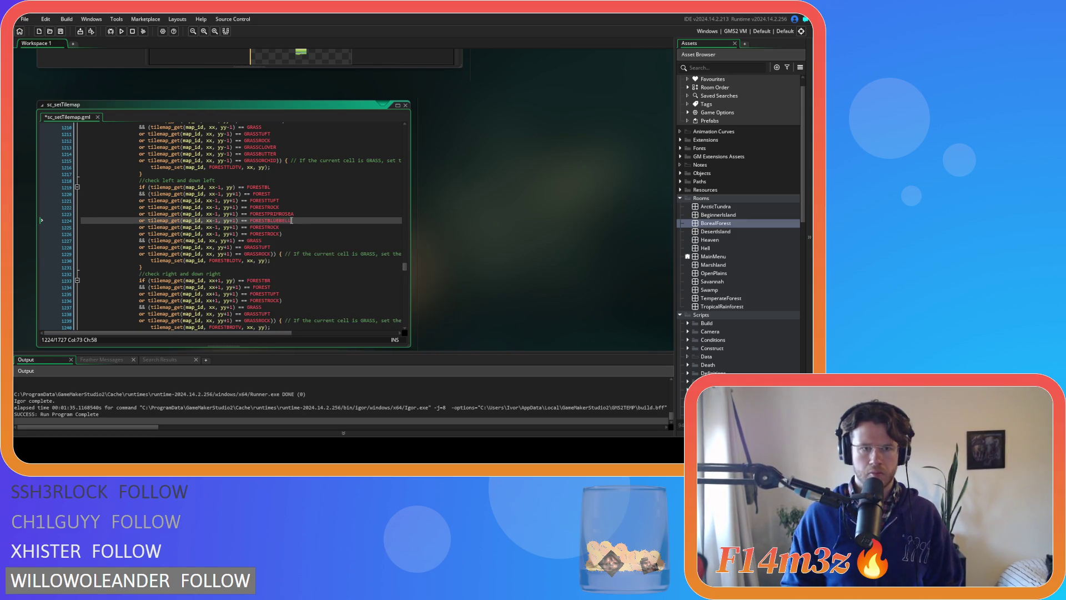
- Change the next copies to FORESTPRIMROSEB and FORESTSTICK, then save the script
key(Down)
key(BackSpace)
key(BackSpace)
key(BackSpace)
key(BackSpace)
text(PRIM)
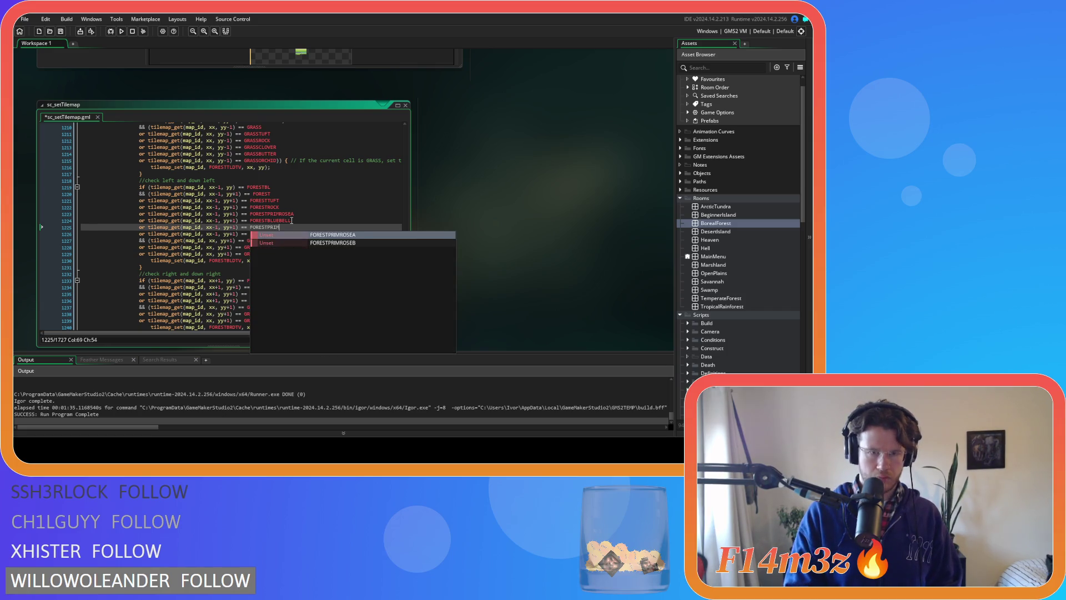
key(Down)
key(Return)
key(Down)
key(BackSpace)
key(BackSpace)
key(BackSpace)
key(BackSpace)
text(ST)
key(Return)
key(ctrl+s)
- Paste three copies of the GRASSROCK condition in the down-left block
drag(271, 256, 140, 254)
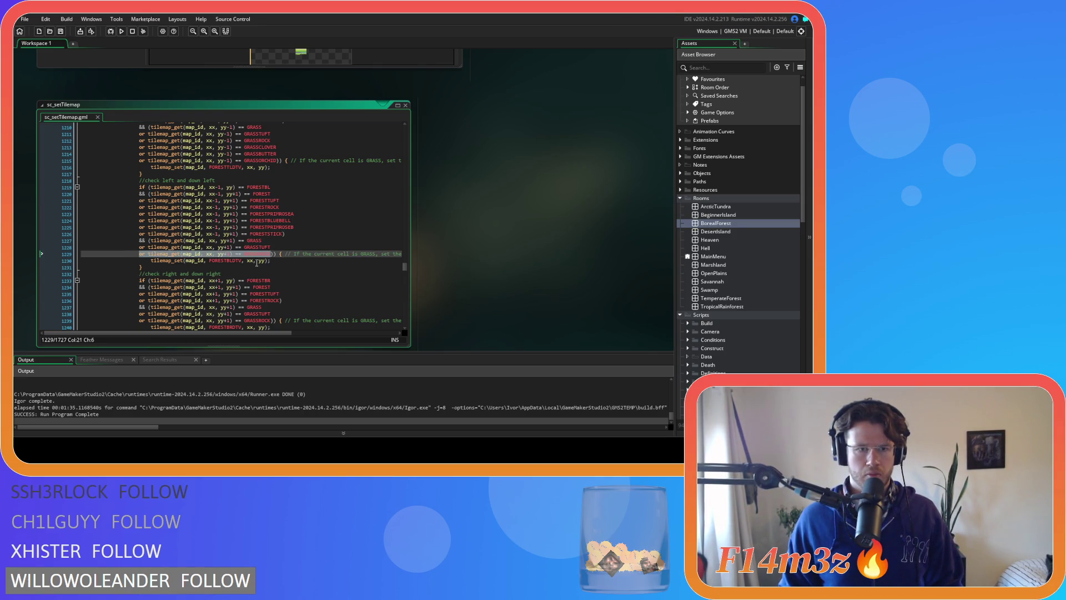
key(ctrl+c)
key(Right)
key(Return)
key(ctrl+v)
key(Return)
key(ctrl+v)
key(Return)
key(ctrl+v)
- Rename the GRASSROCK copies to GRASSCLOVER, GRASSBUTTER and GRASSORCHID, then save
click(279, 260)
key(BackSpace)
key(BackSpace)
key(BackSpace)
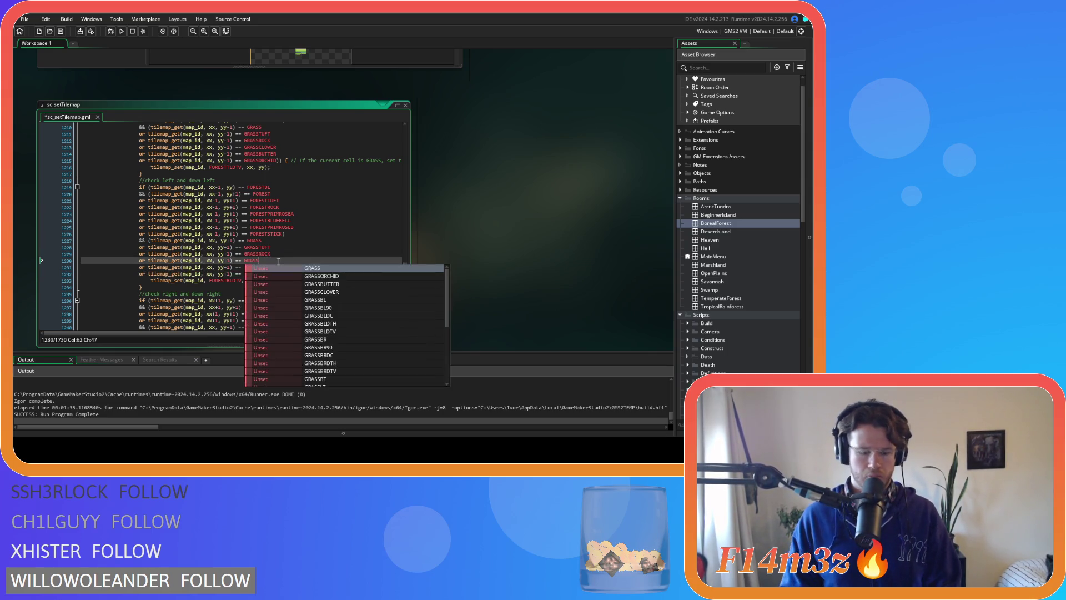
text(CLOVER)
key(Down)
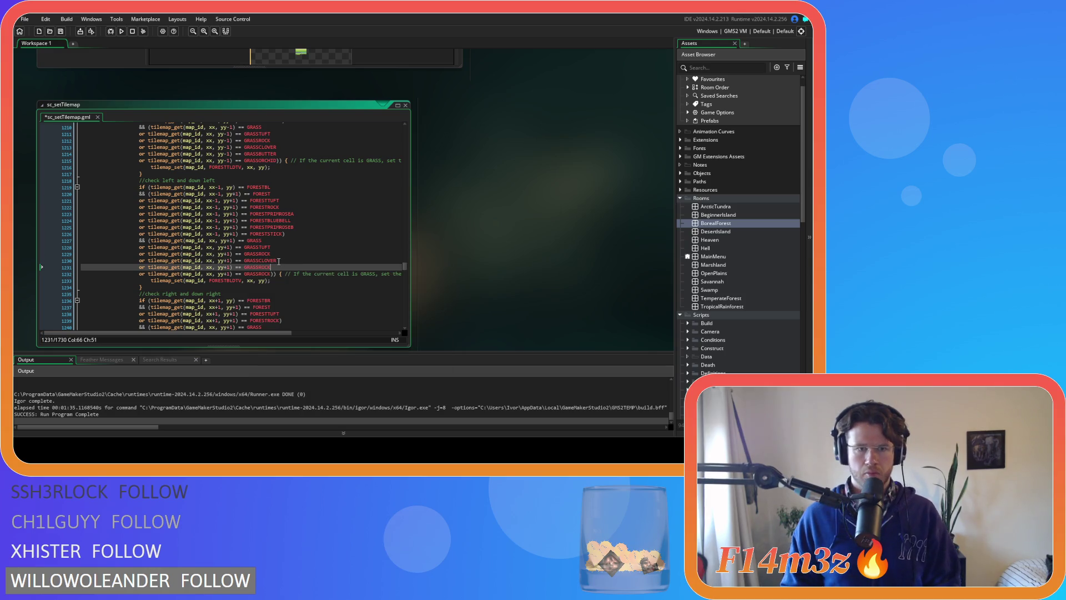
key(BackSpace)
key(BackSpace)
key(BackSpace)
text(BUT)
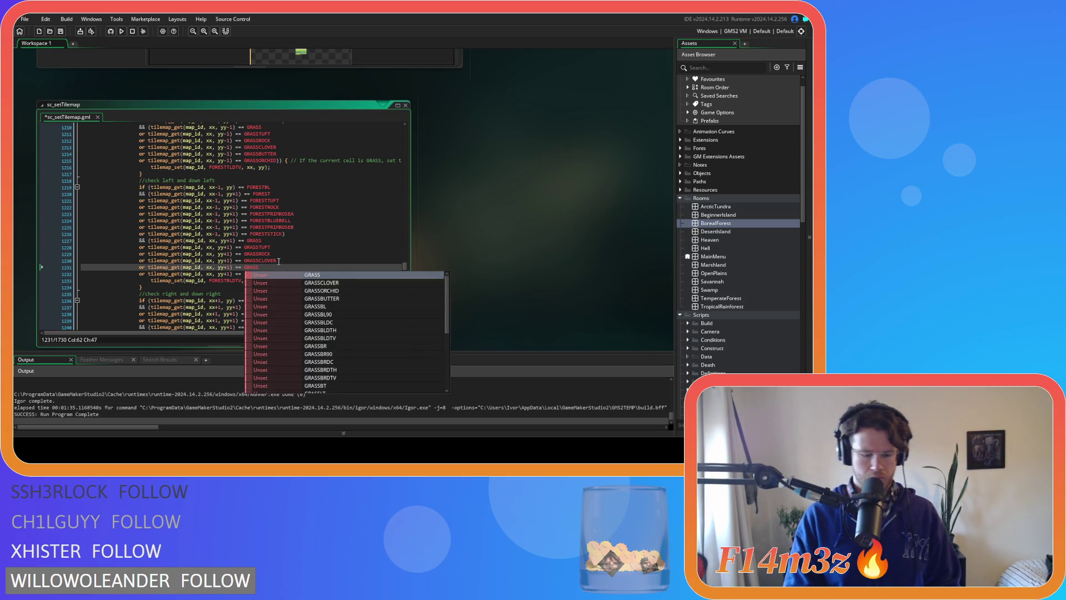
text(TER)
key(Down)
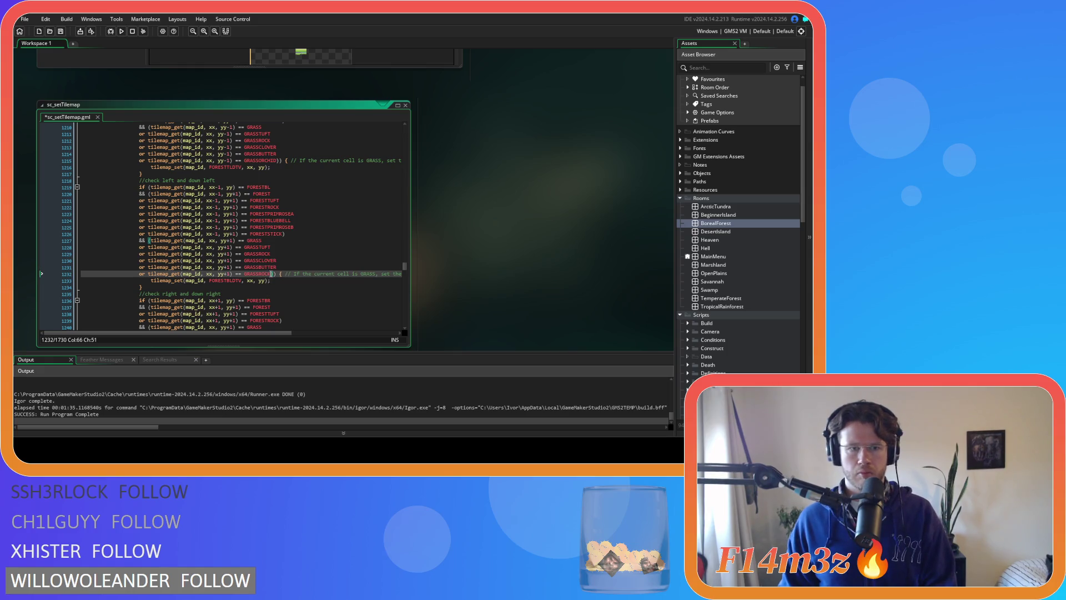
key(BackSpace)
key(BackSpace)
key(BackSpace)
text(R)
key(BackSpace)
text(ORCHID)
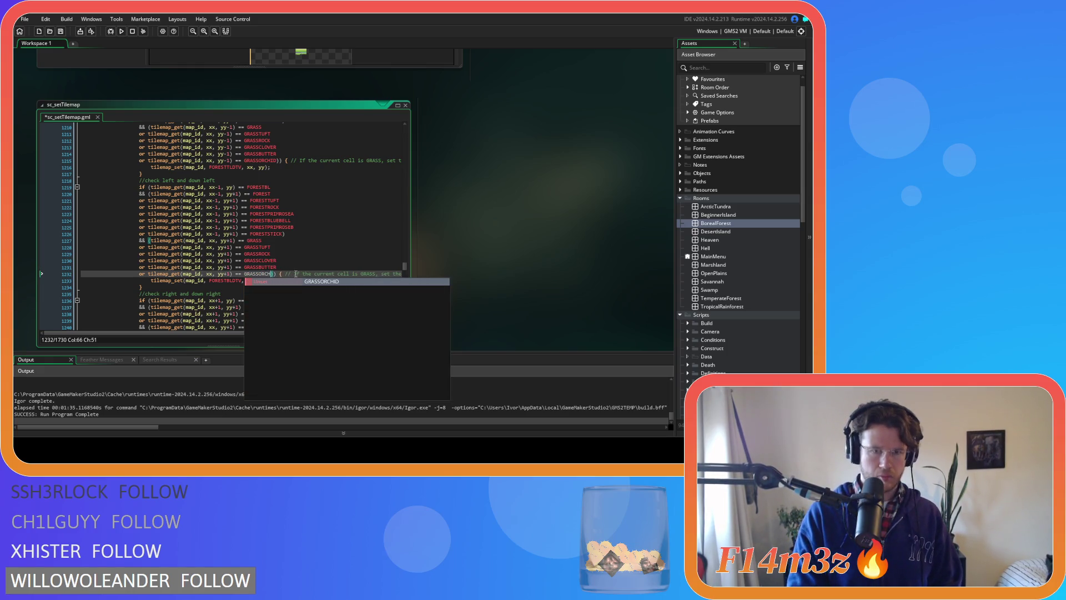
key(ctrl+s)
mouse_move(281, 238)
drag(281, 237, 140, 236)
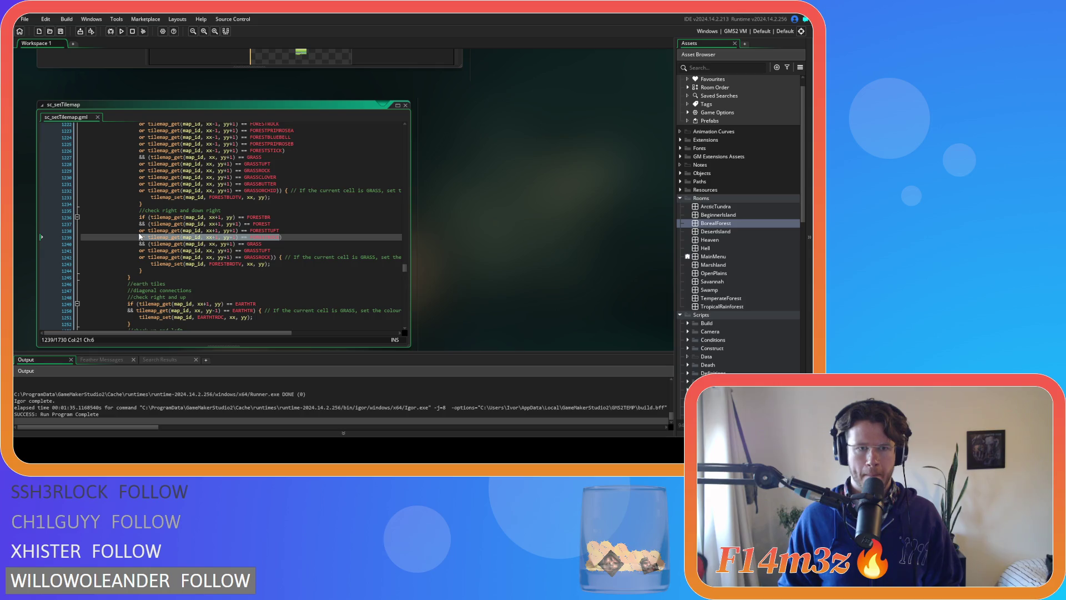
- Paste FORESTROCK conditions into the down-right check and rename the first to FORESTPRIMROSEA
click(282, 238)
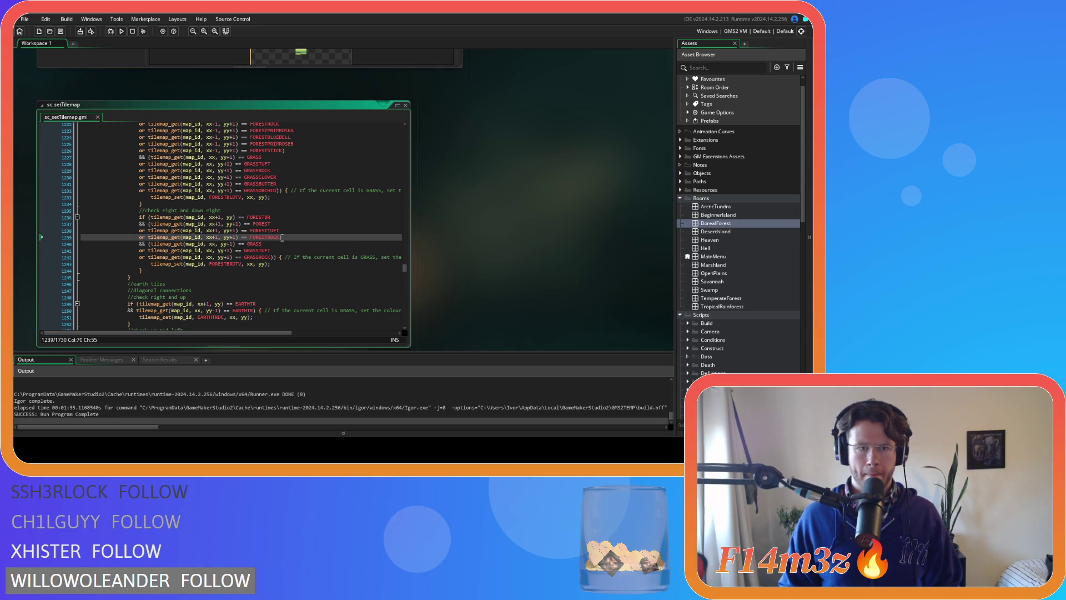
key(Left)
key(ctrl+v)
key(ctrl+v)
key(ctrl+v)
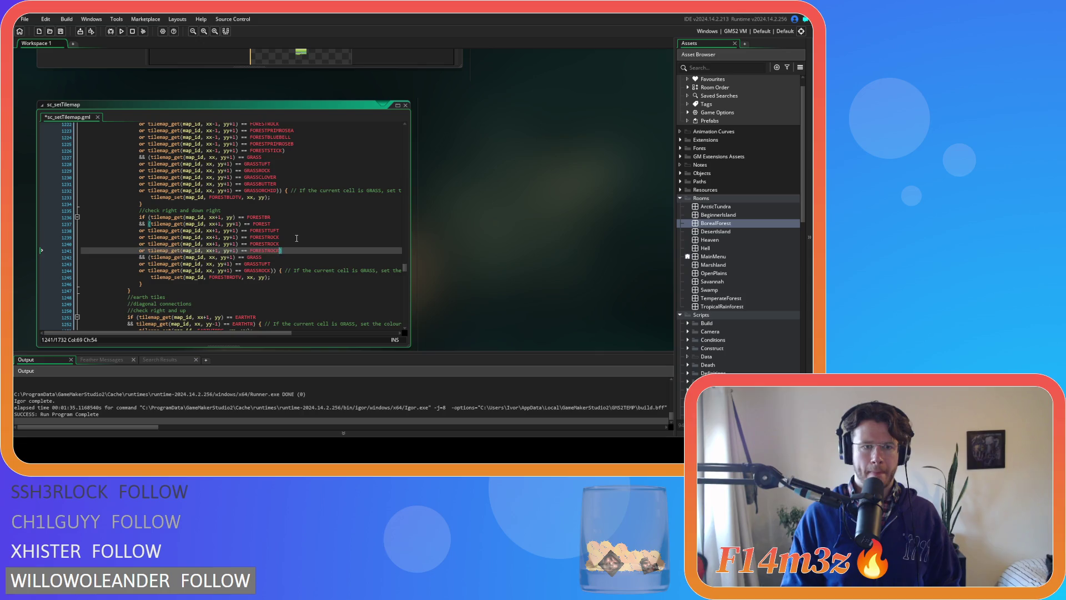
double_click(288, 243)
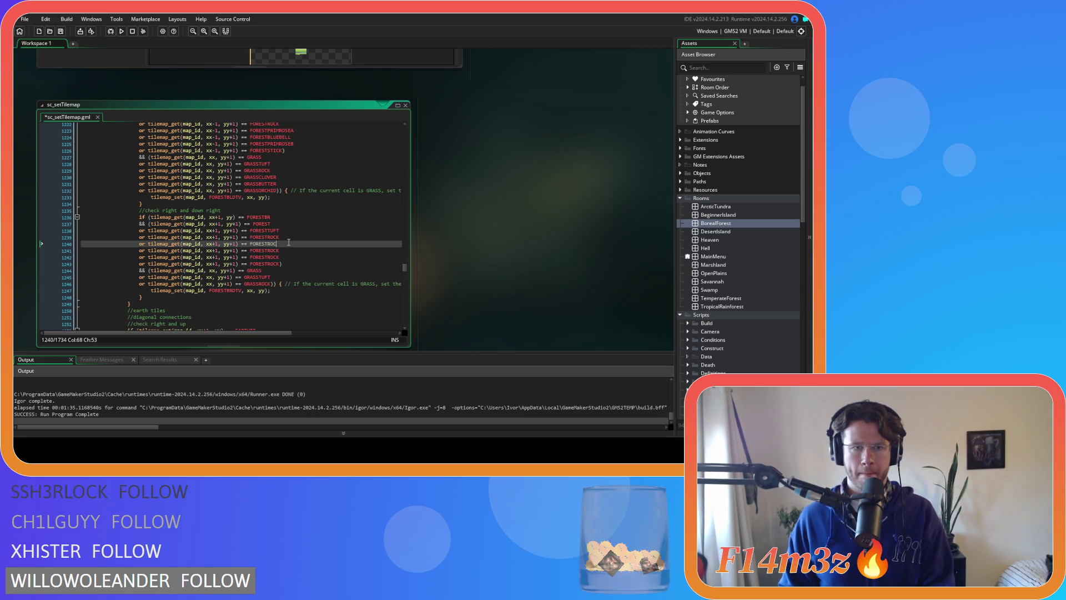
text(FORESTPRIM)
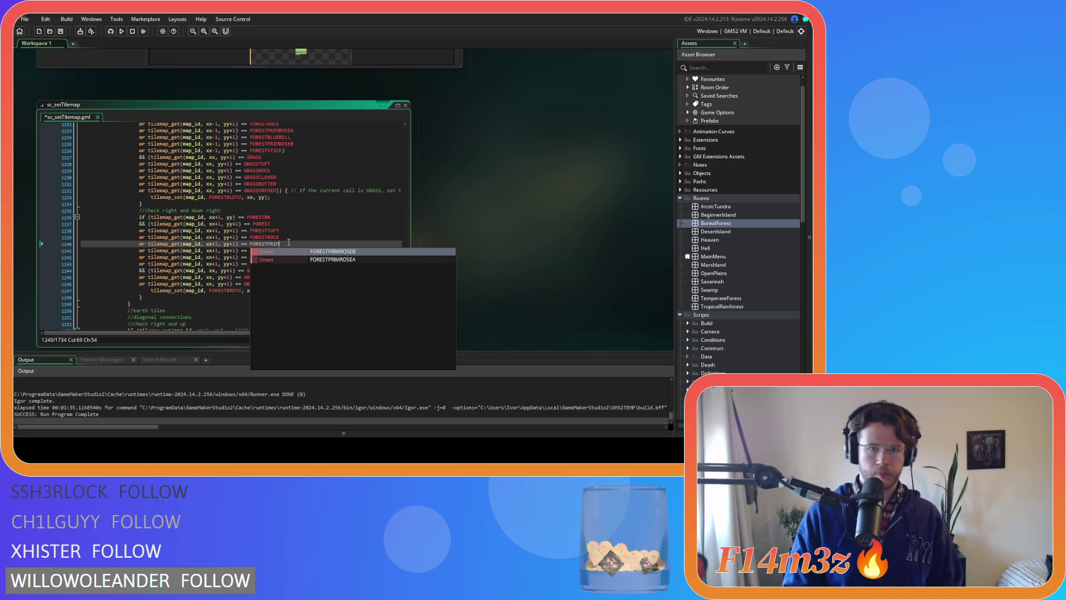
key(Down)
key(Return)
- Rename the other copies to FORESTBLUEBELL, FORESTPRIMROSEB and FORESTSTICK, then save
click(291, 251)
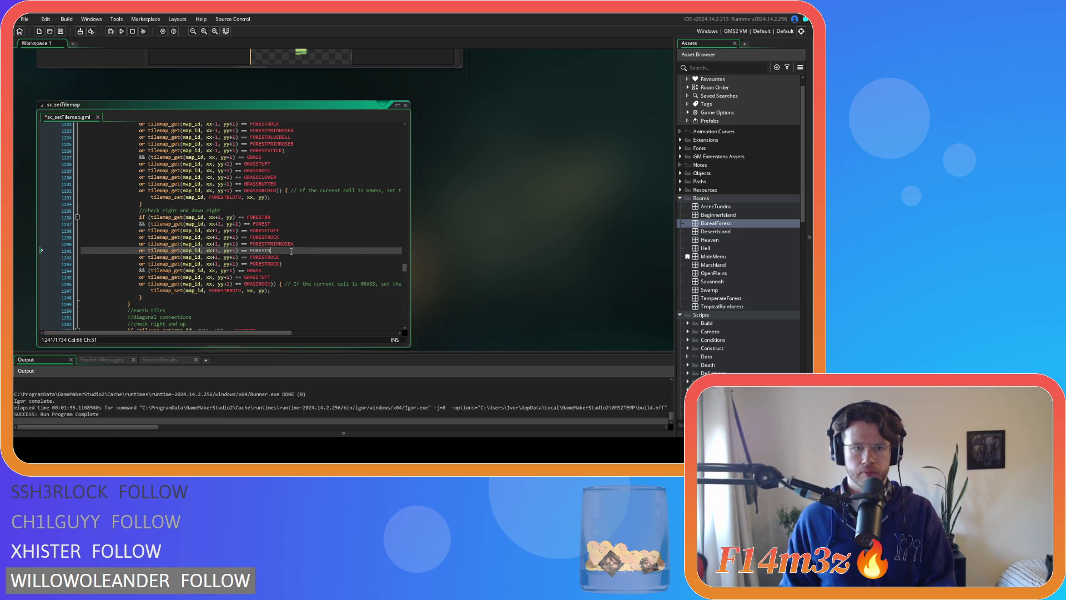
key(BackSpace)
key(BackSpace)
key(BackSpace)
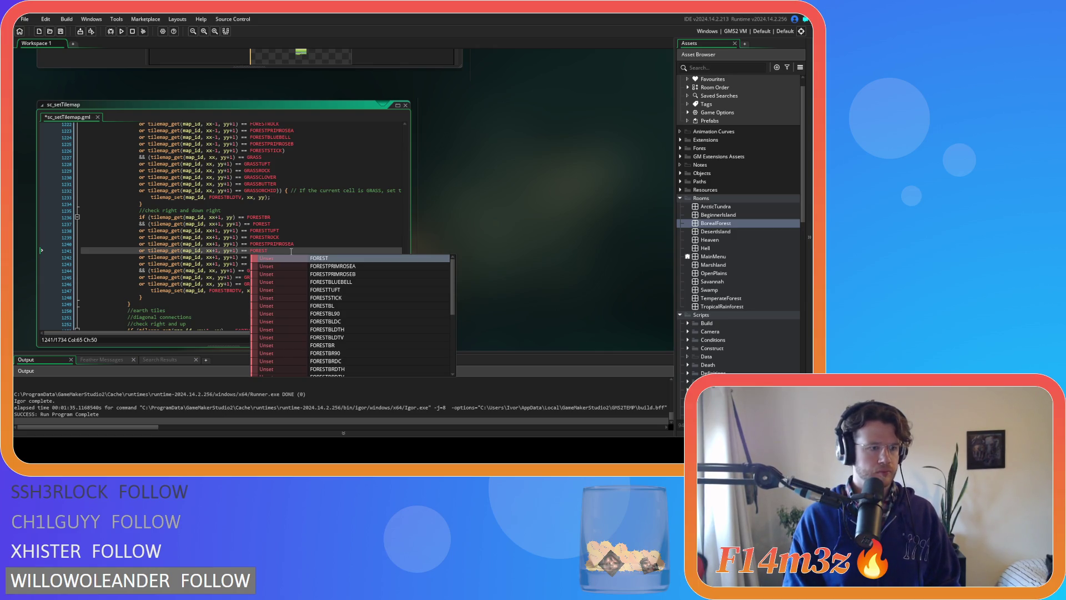
text(BLU)
key(Return)
key(Down)
key(BackSpace)
key(BackSpace)
key(BackSpace)
text(TPRIM)
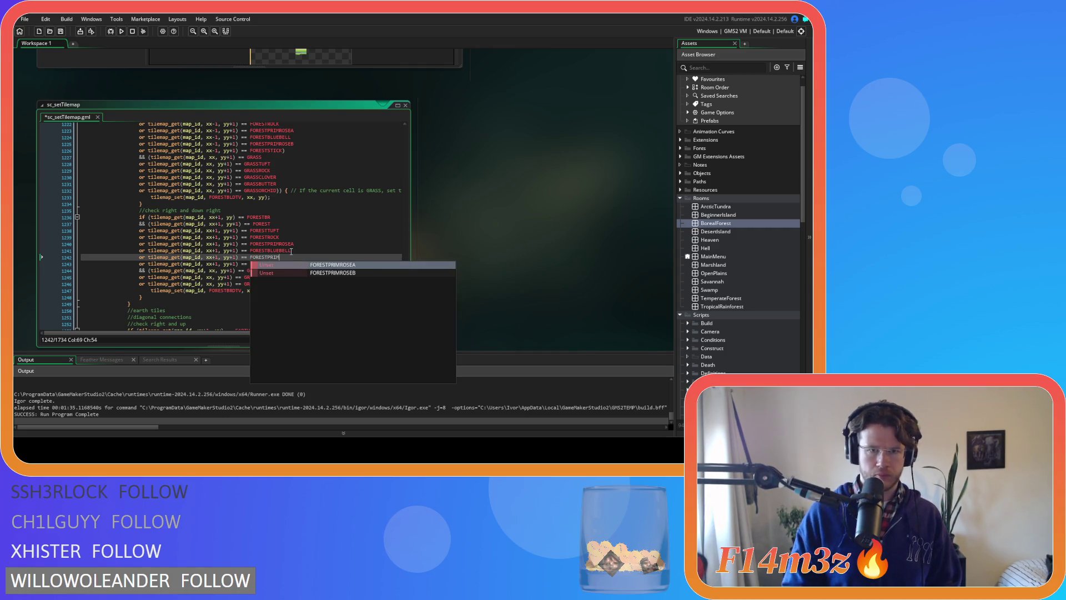
key(Down)
key(Return)
key(Down)
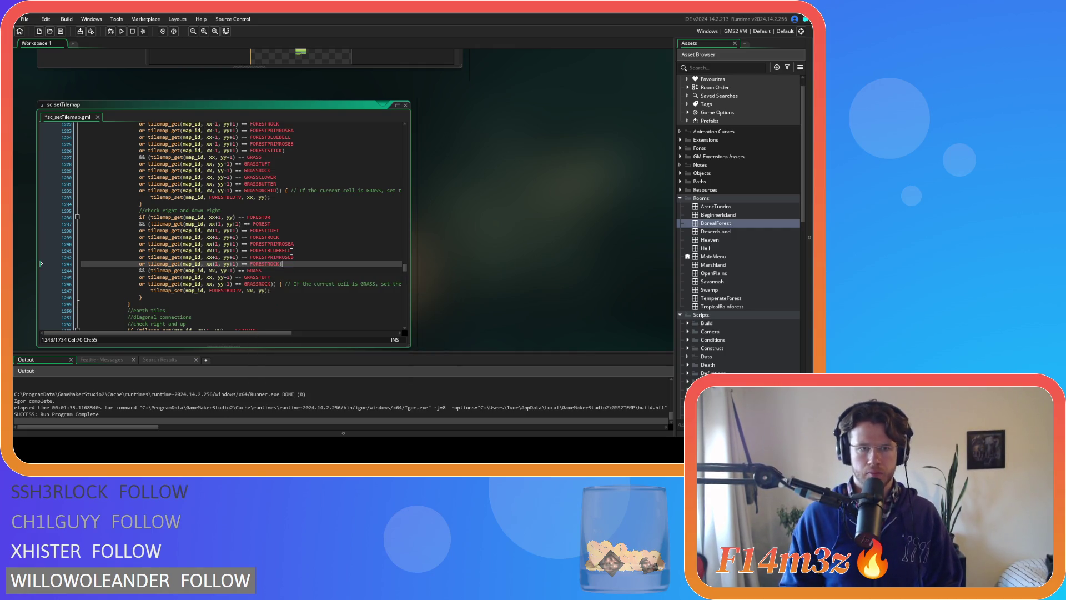
key(Left)
key(ctrl+shift+Left)
text(FORESTST)
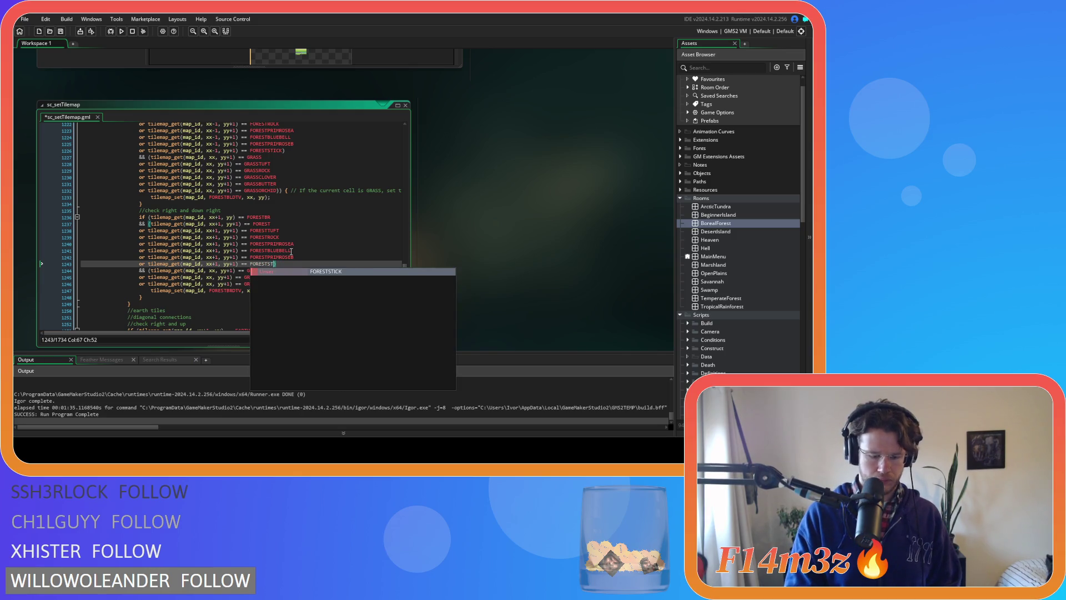
key(Return)
key(ctrl+s)
- Complete the GRASS check on line 1246 as GRASSROCK and add copies of it
click(263, 284)
text(ROCK)) { // If the current cell is GRASS, set the)
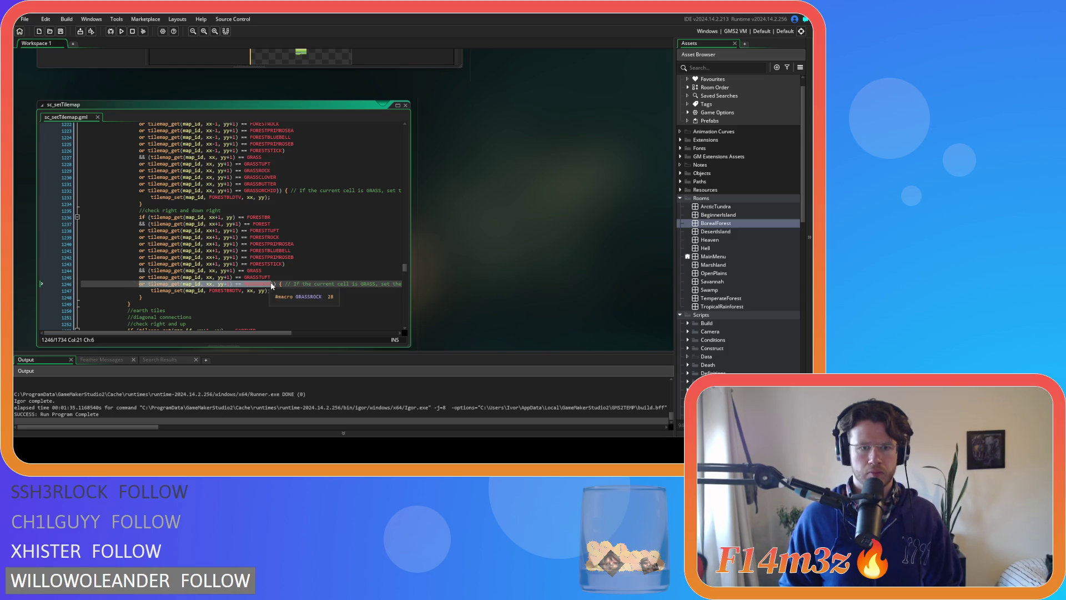
key(Return)
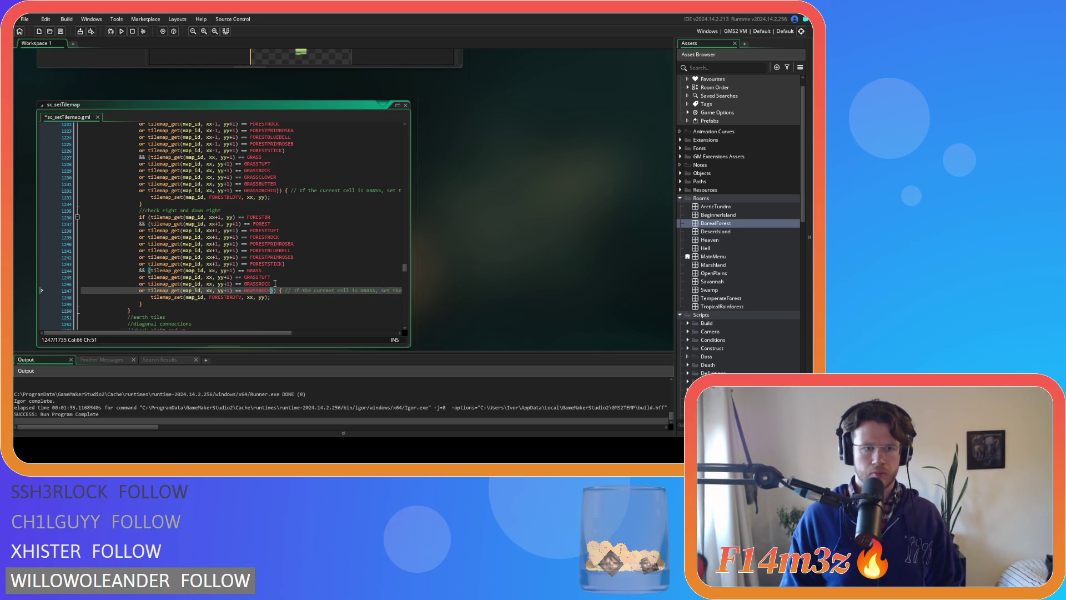
key(ctrl+v)
key(ctrl+v)
- Rename the copied conditions to GRASSCLOVER, GRASSBUTTER and GRASSORCHID, then save
click(282, 290)
key(BackSpace)
key(BackSpace)
key(BackSpace)
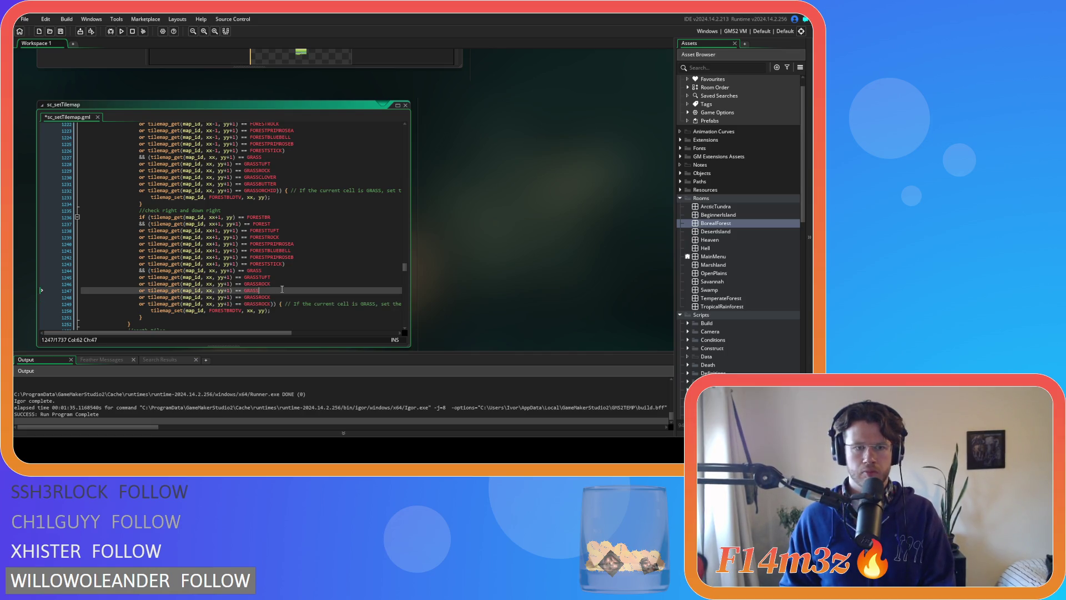
text(CLOVER)
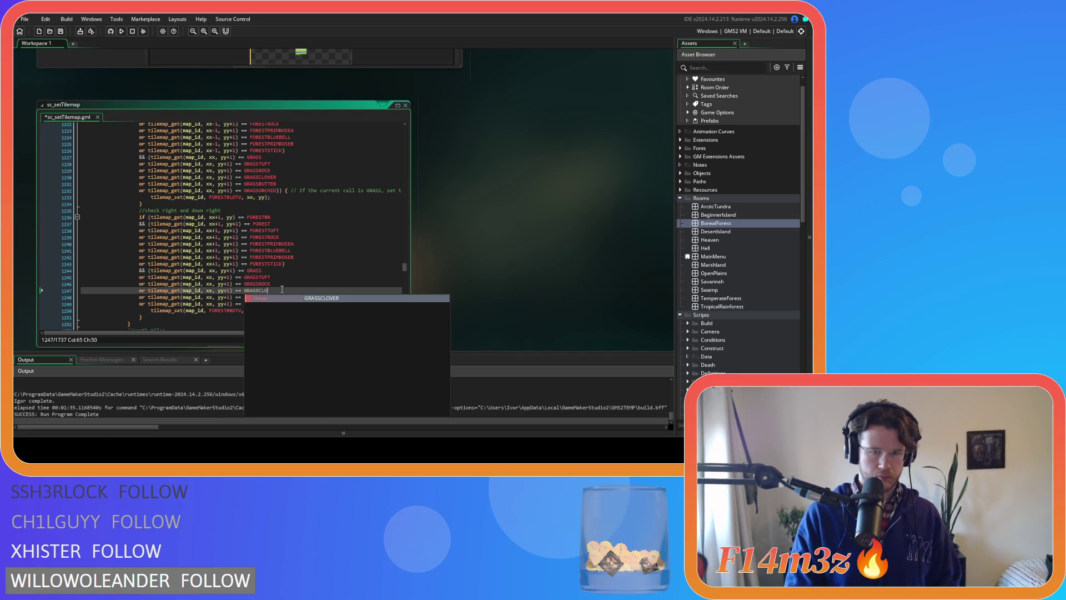
key(Down)
key(BackSpace)
key(BackSpace)
key(BackSpace)
text(BUTTER)
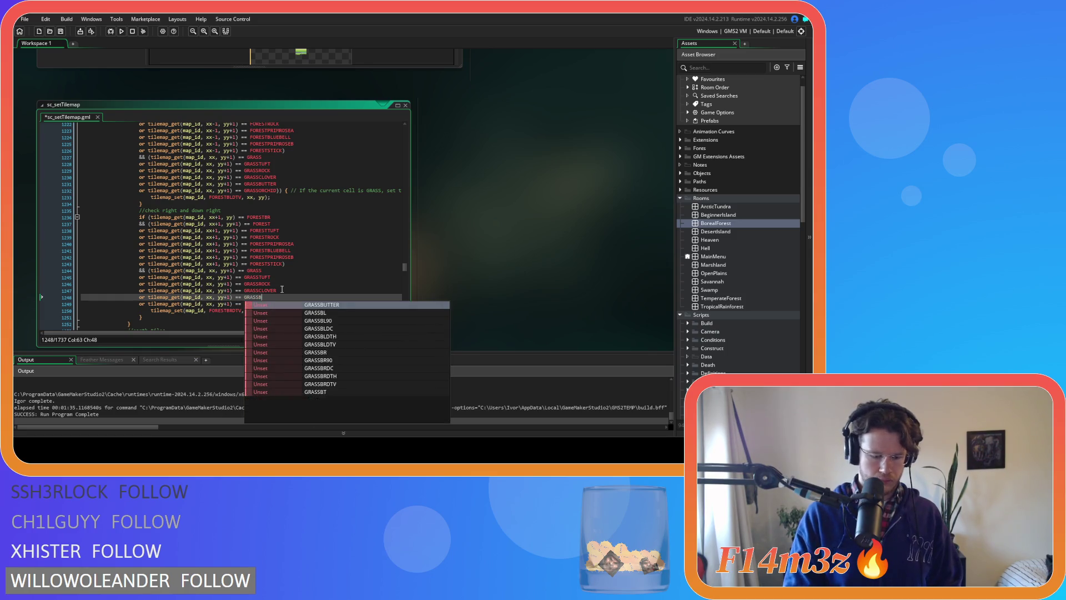
key(Down)
key(BackSpace)
key(BackSpace)
key(BackSpace)
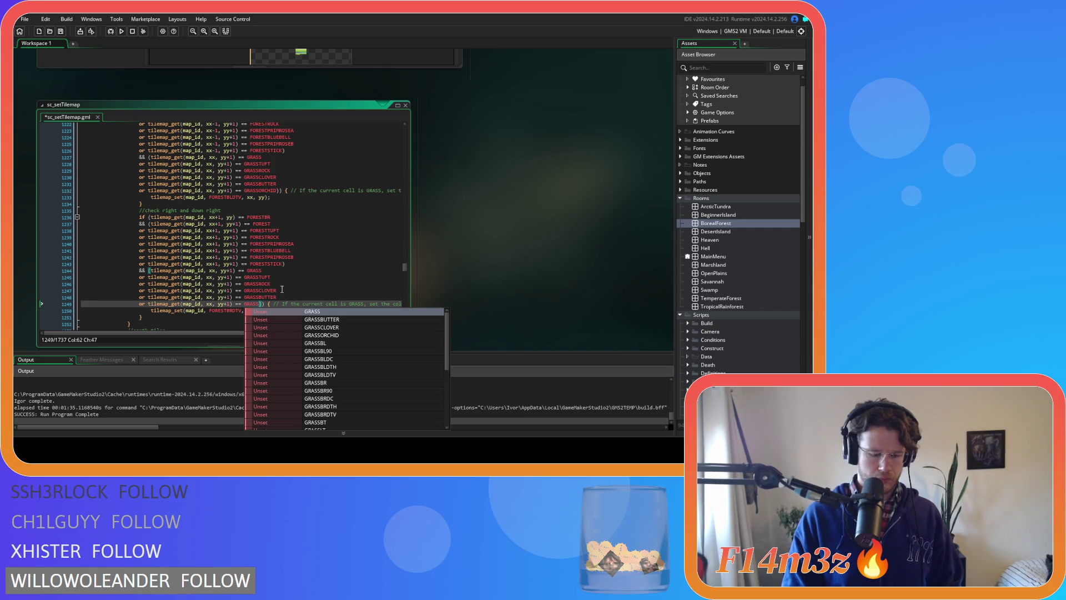
text(ORCHID)
key(ctrl+s)
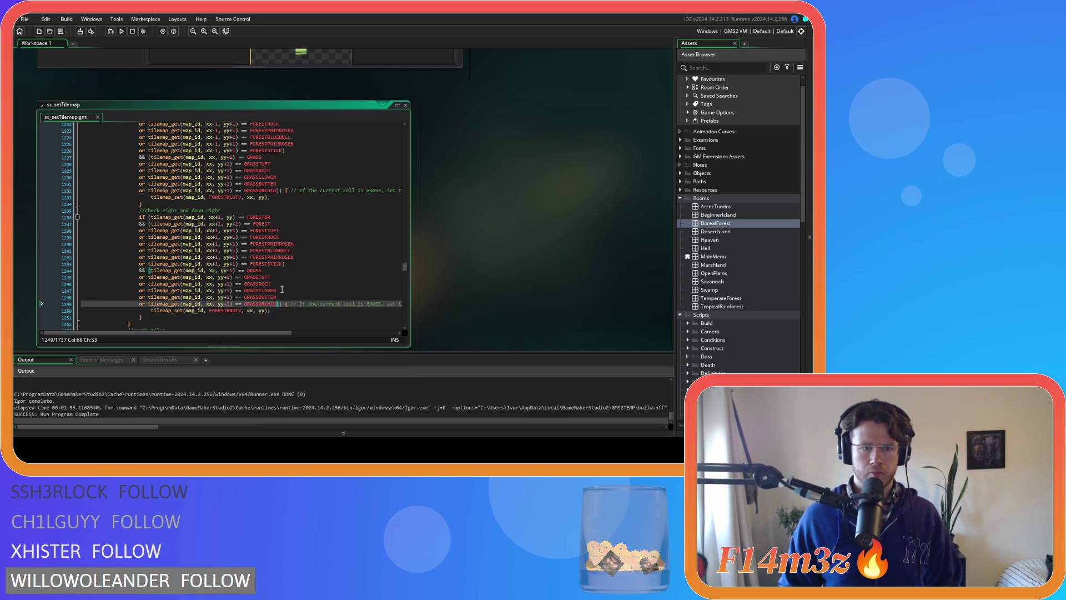
scroll(282, 289, down, 3)
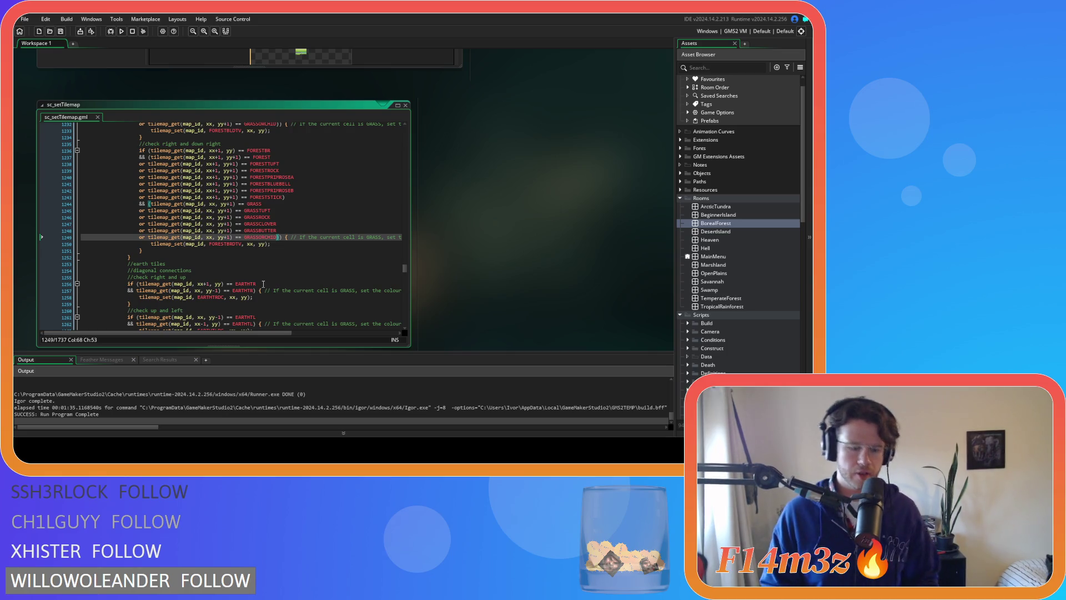
- Run the game with F5 and view the generated forest, grass and river map
key(F5)
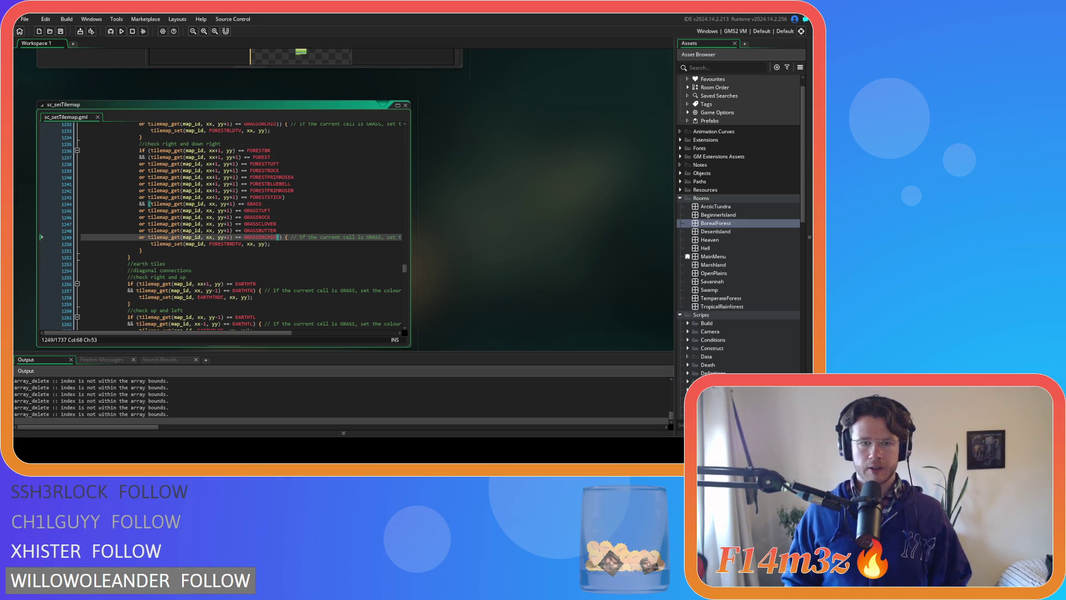
key(alt+Tab)
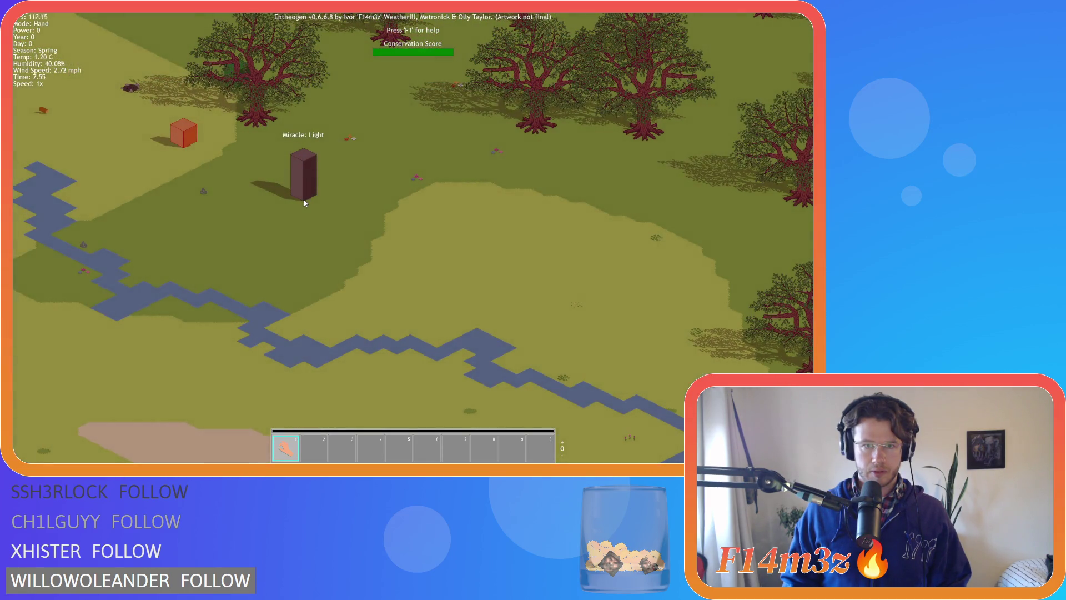
- Pan left and down across the map, zooming in and out over the dark-green forest fields
key(a)
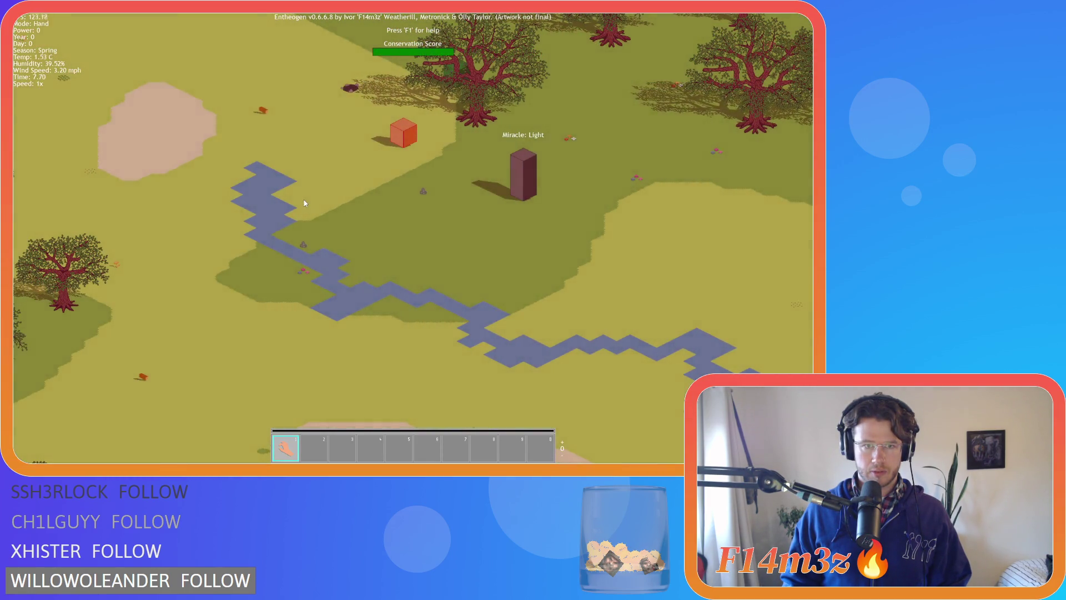
key(w)
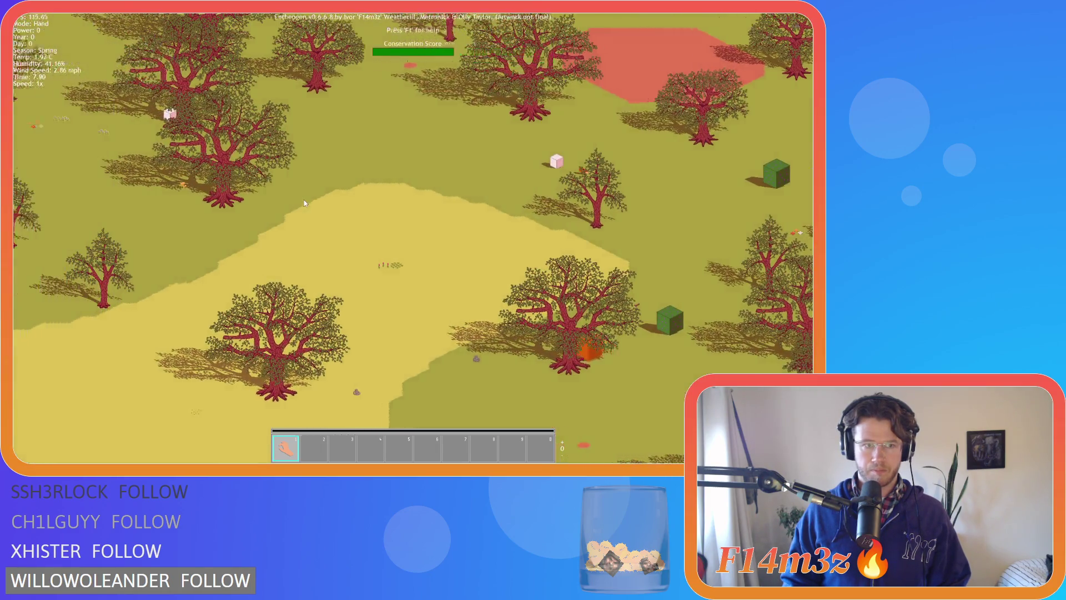
key(a)
key(s)
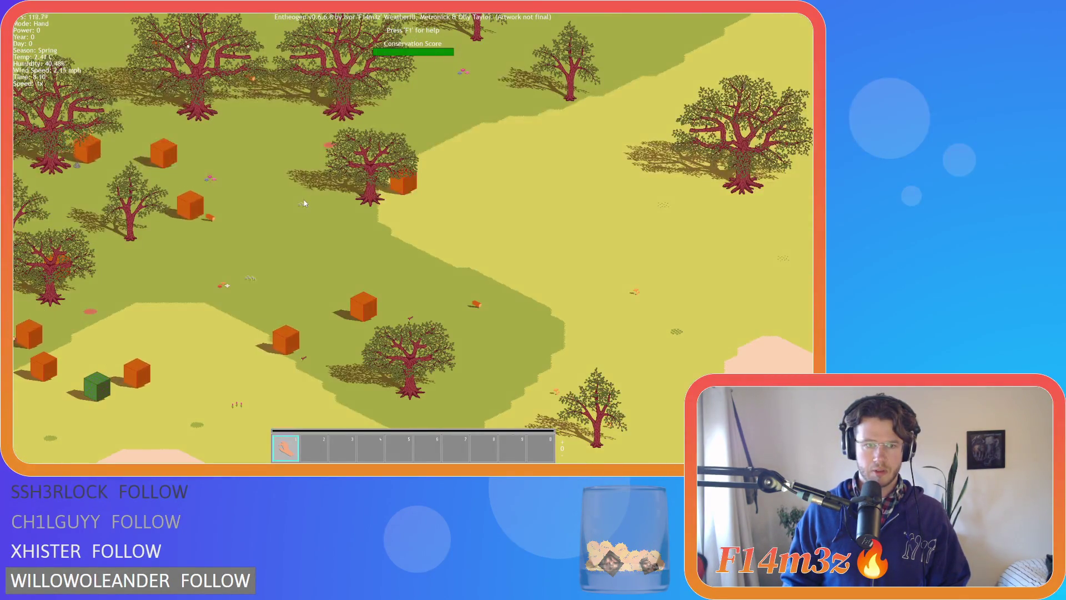
key(a)
key(s)
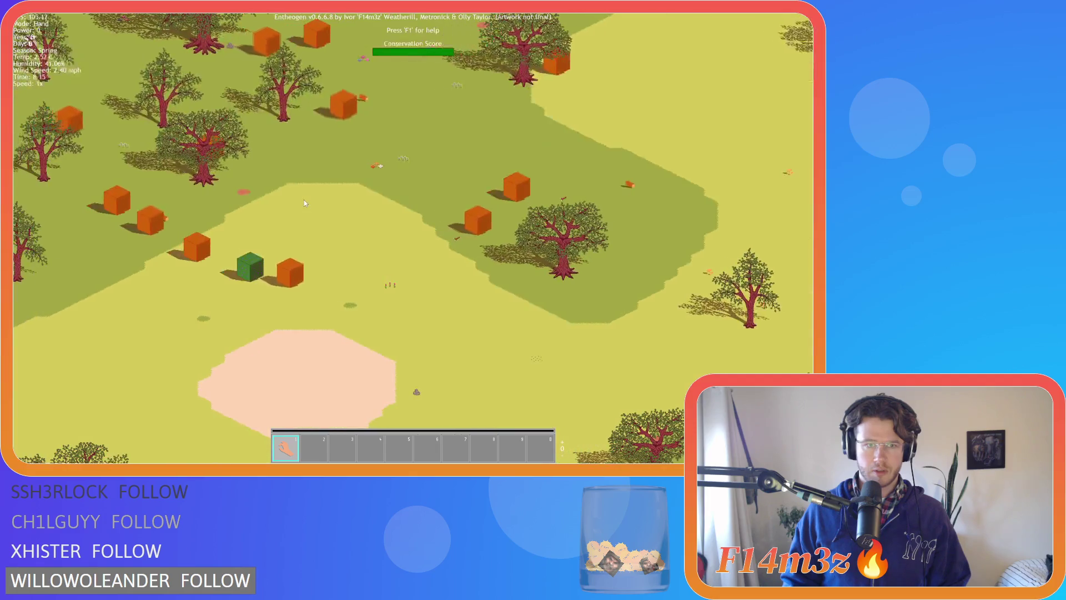
key(a)
key(s)
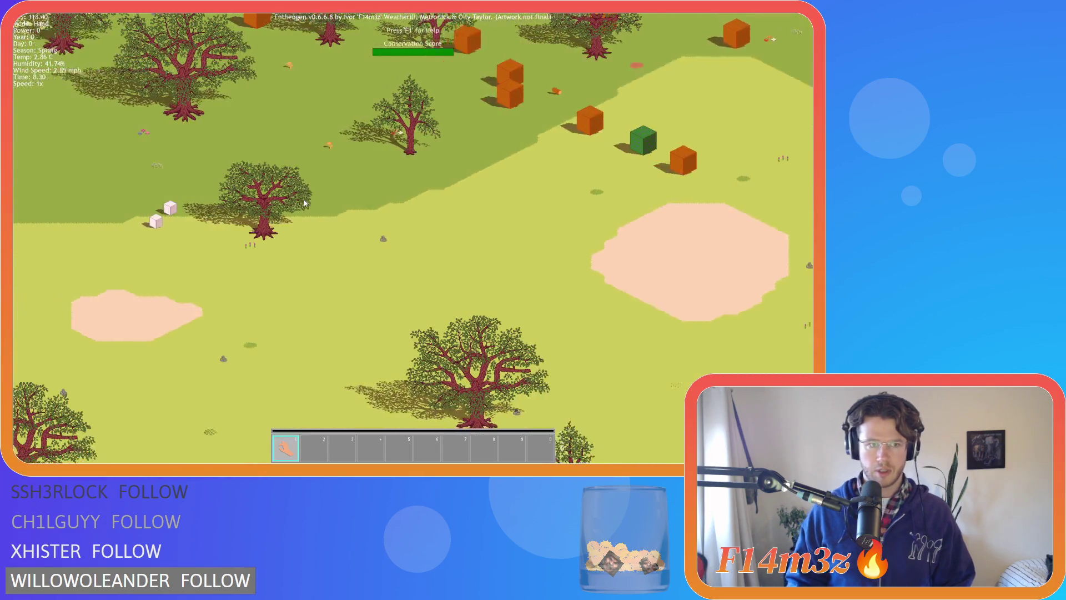
key(a)
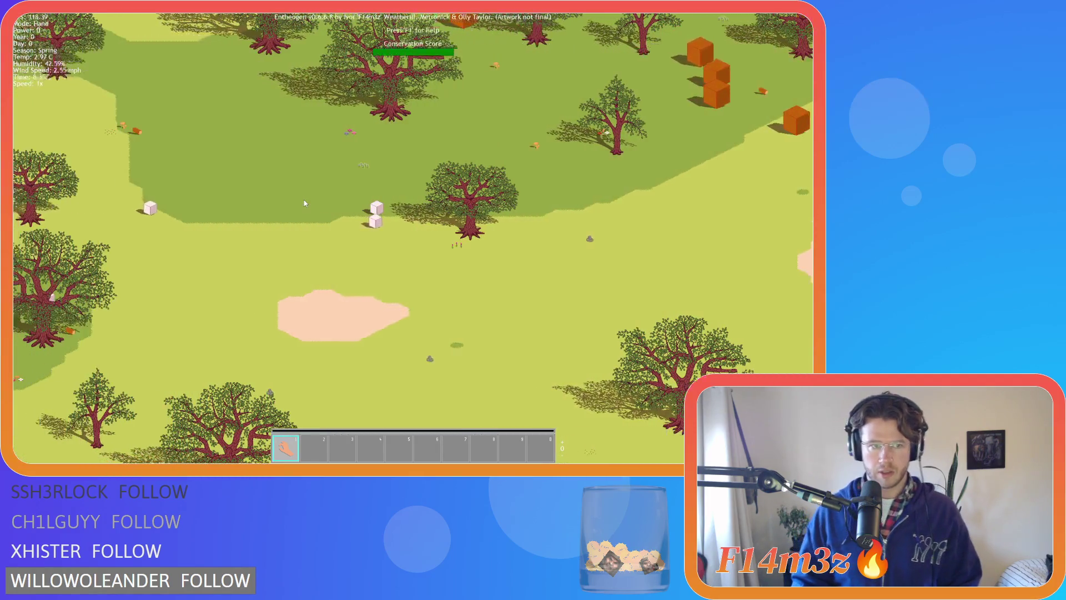
key(w)
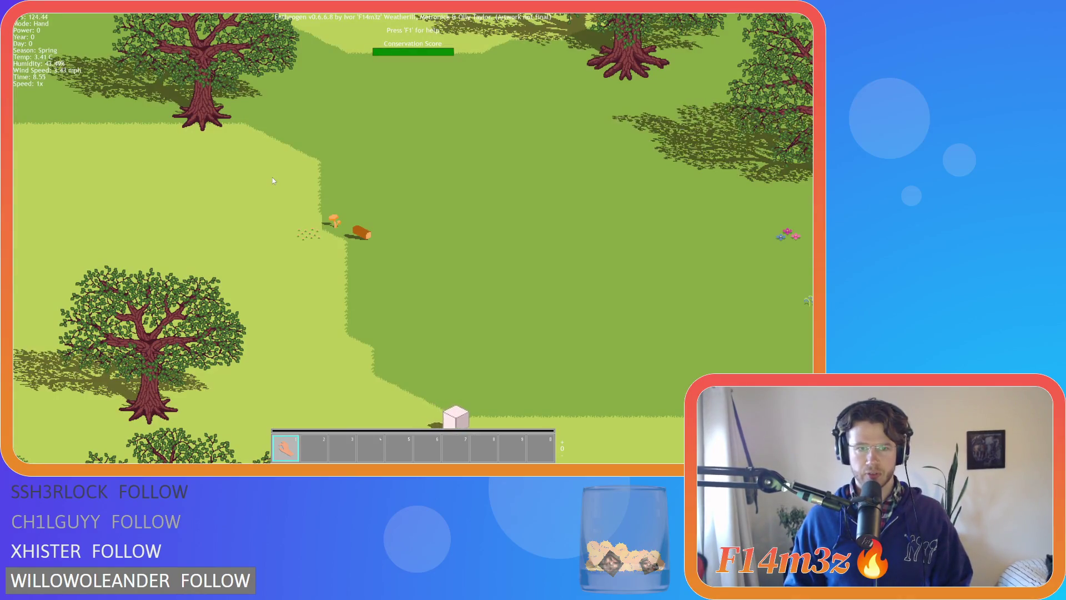
scroll(271, 183, up, 2)
key(d)
scroll(291, 258, up, 2)
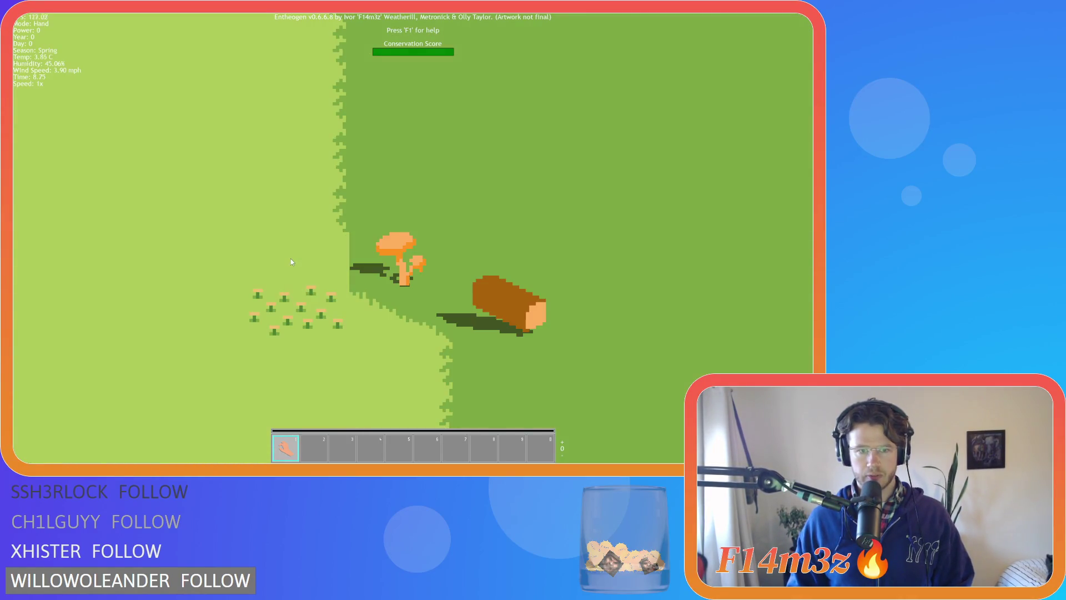
scroll(345, 271, down, 4)
scroll(344, 271, down, 2)
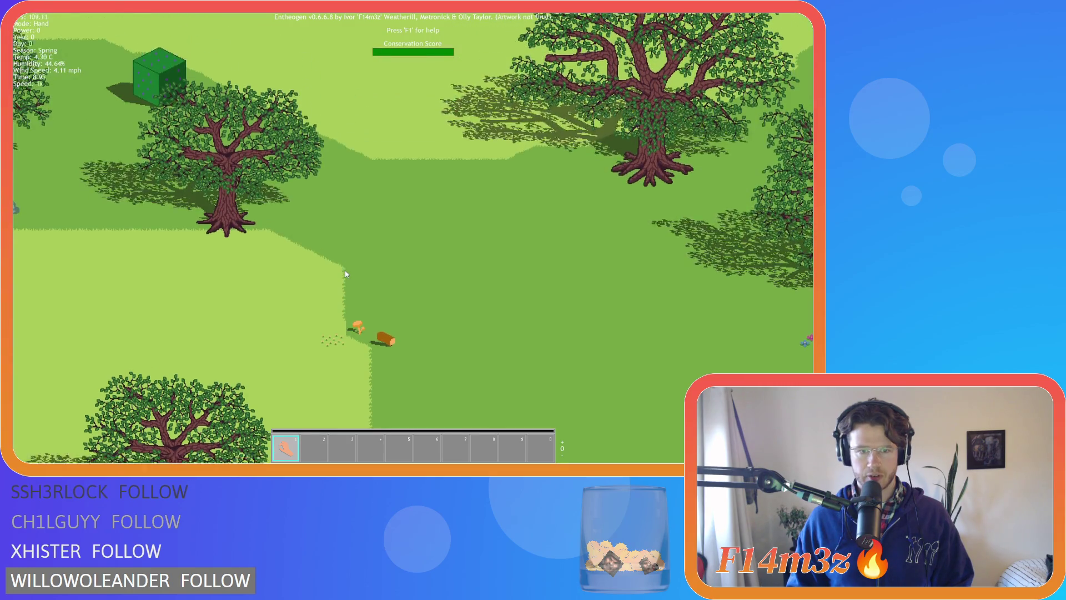
scroll(345, 271, up, 5)
scroll(345, 271, down, 3)
scroll(345, 271, down, 3)
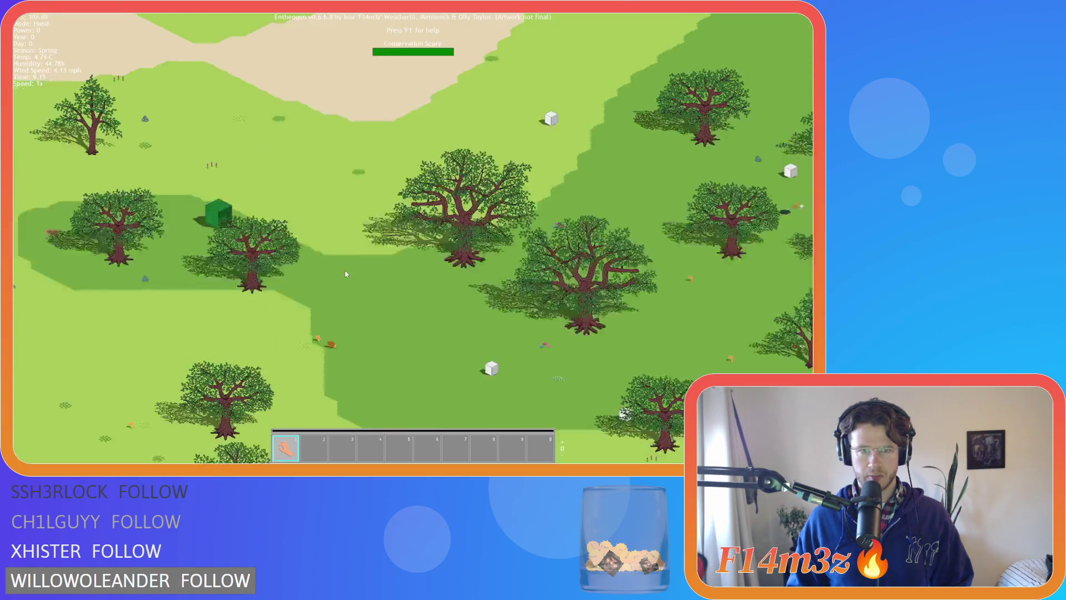
scroll(345, 271, up, 4)
- Inspect more forest edges toward the sand and water, then quit the game
key(w)
key(d)
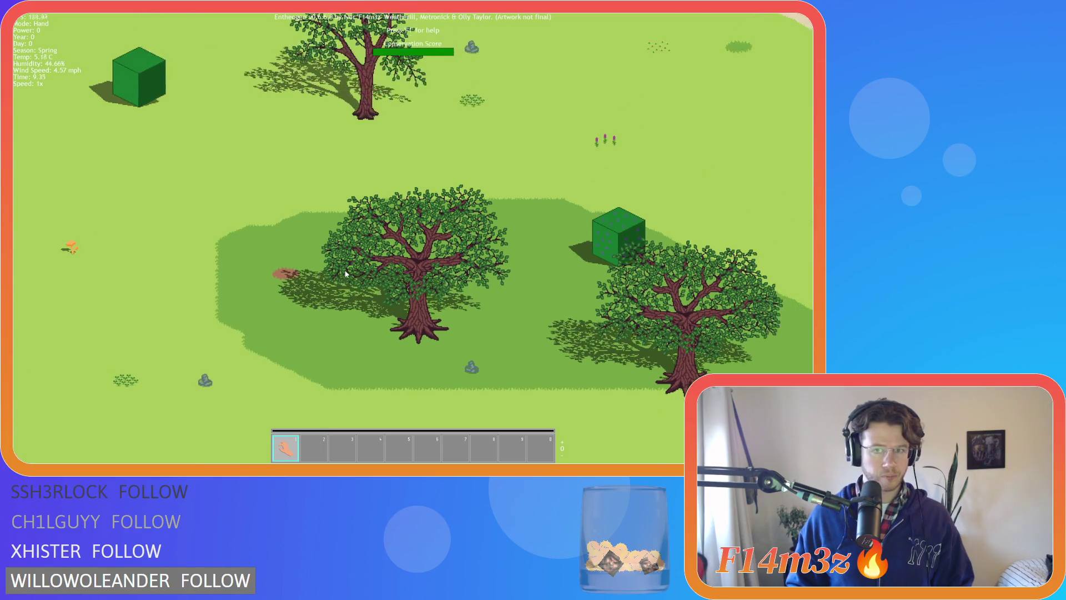
key(s)
key(d)
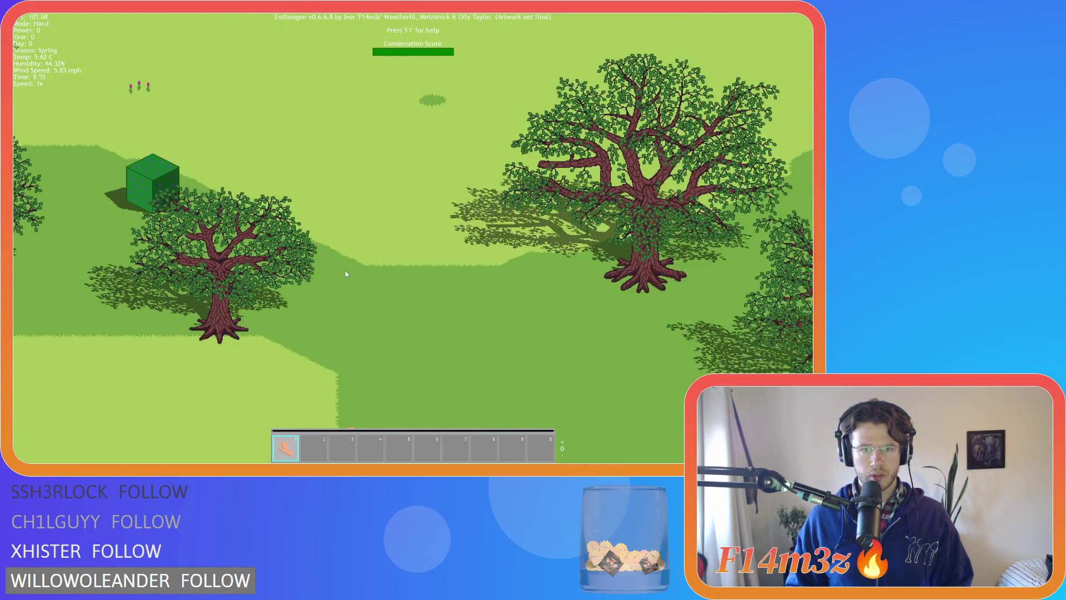
scroll(345, 272, down, 3)
key(w)
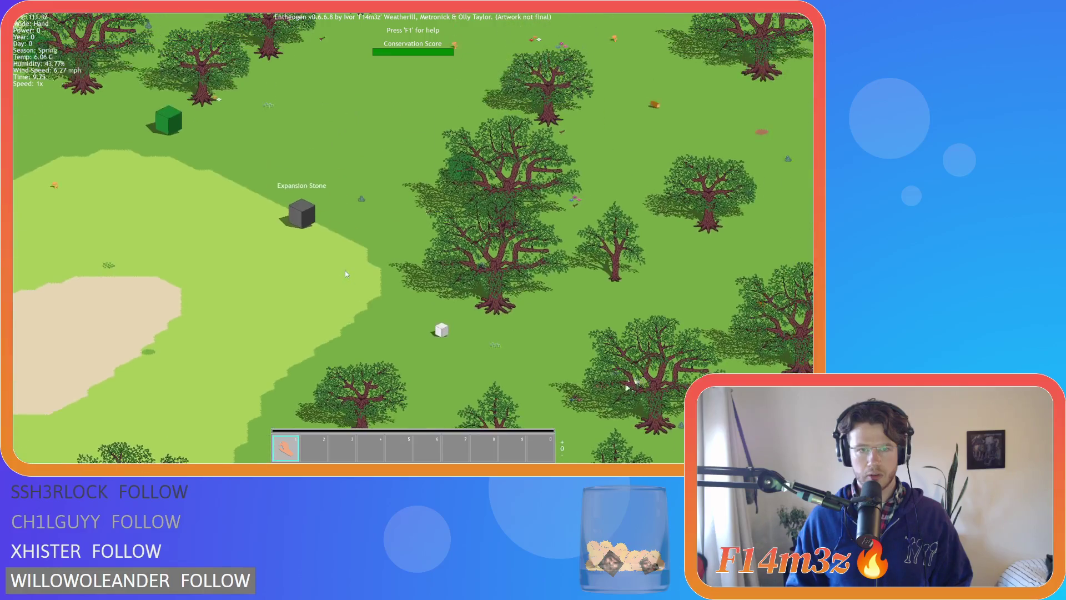
key(a)
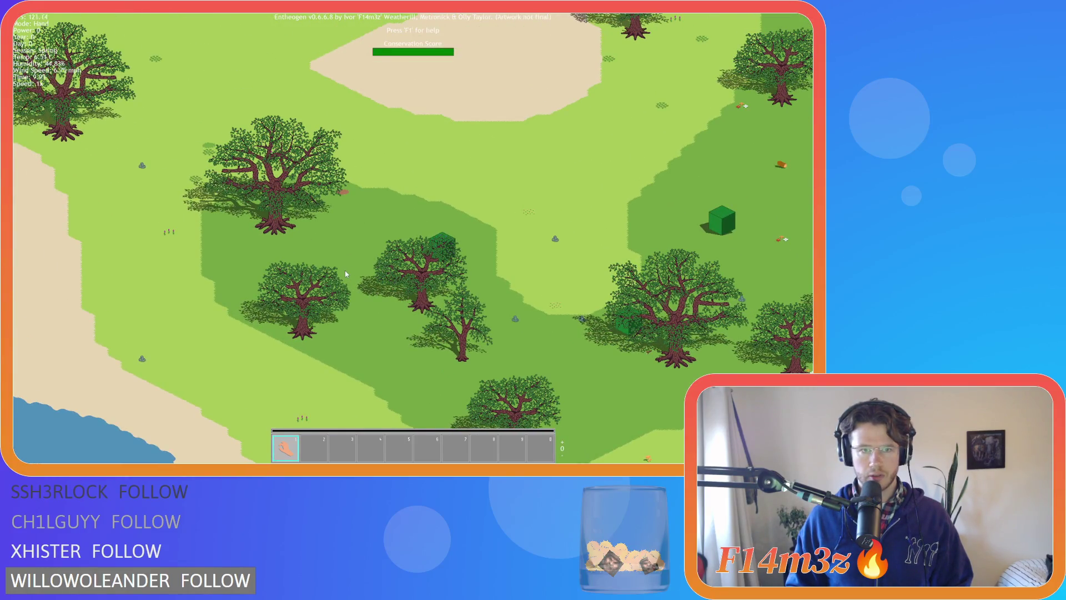
key(d)
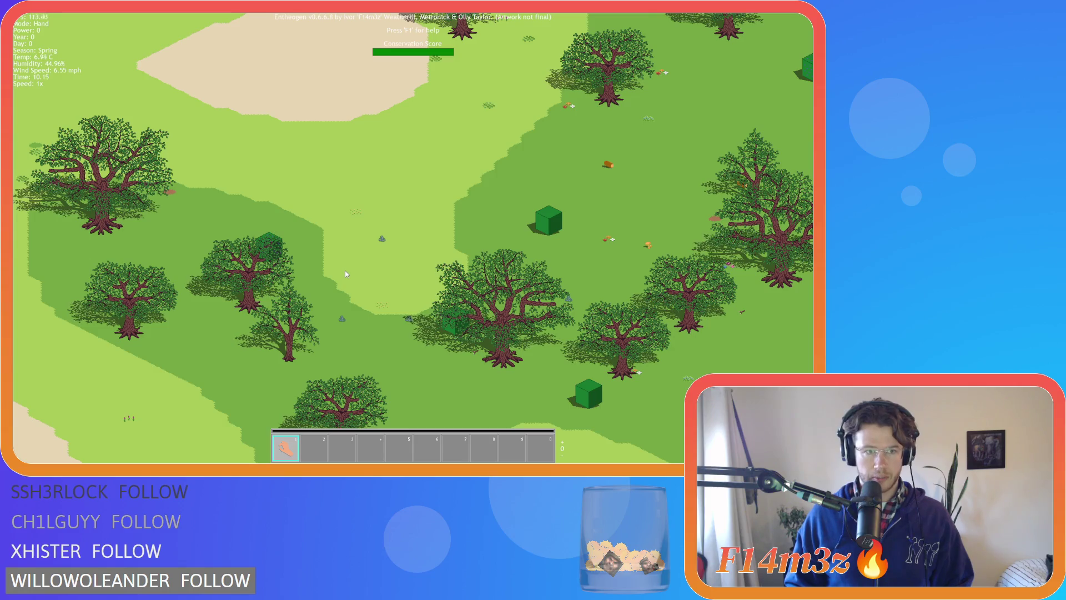
scroll(245, 238, up, 5)
scroll(243, 228, down, 5)
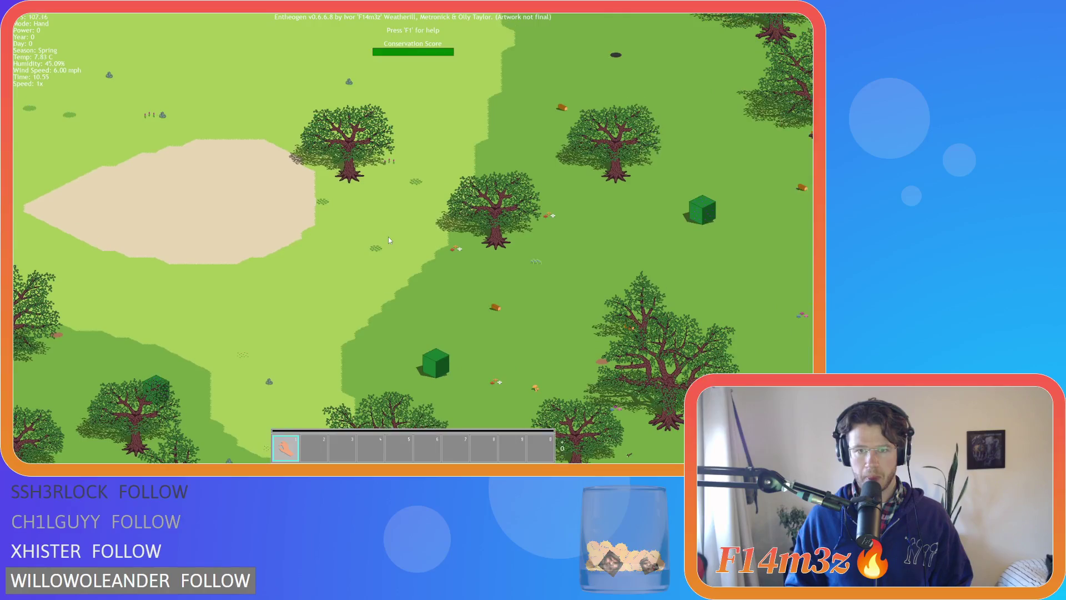
scroll(389, 239, up, 5)
scroll(402, 246, down, 5)
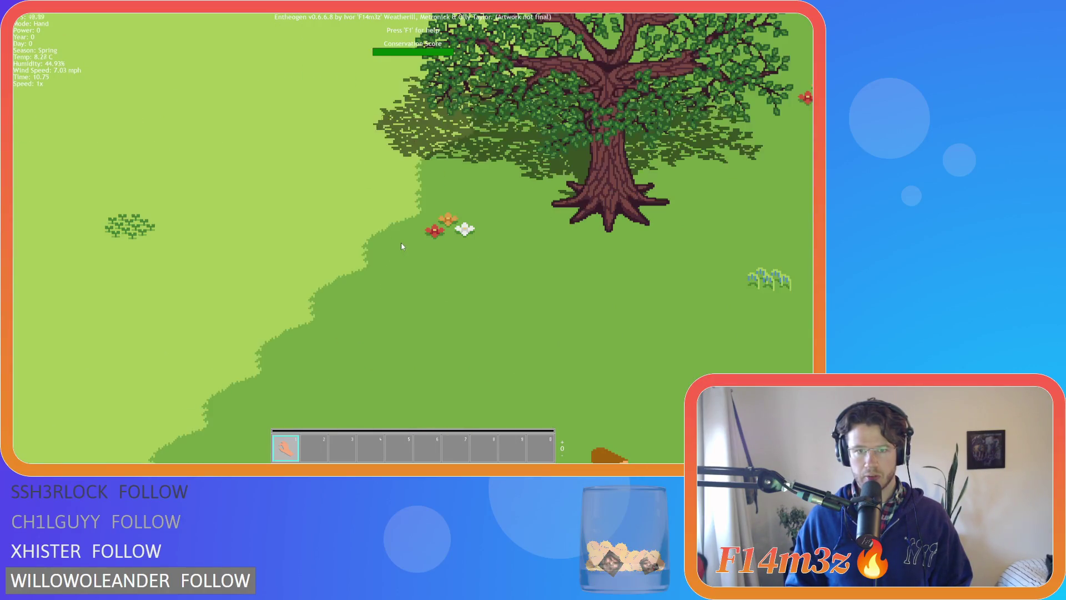
scroll(402, 246, down, 5)
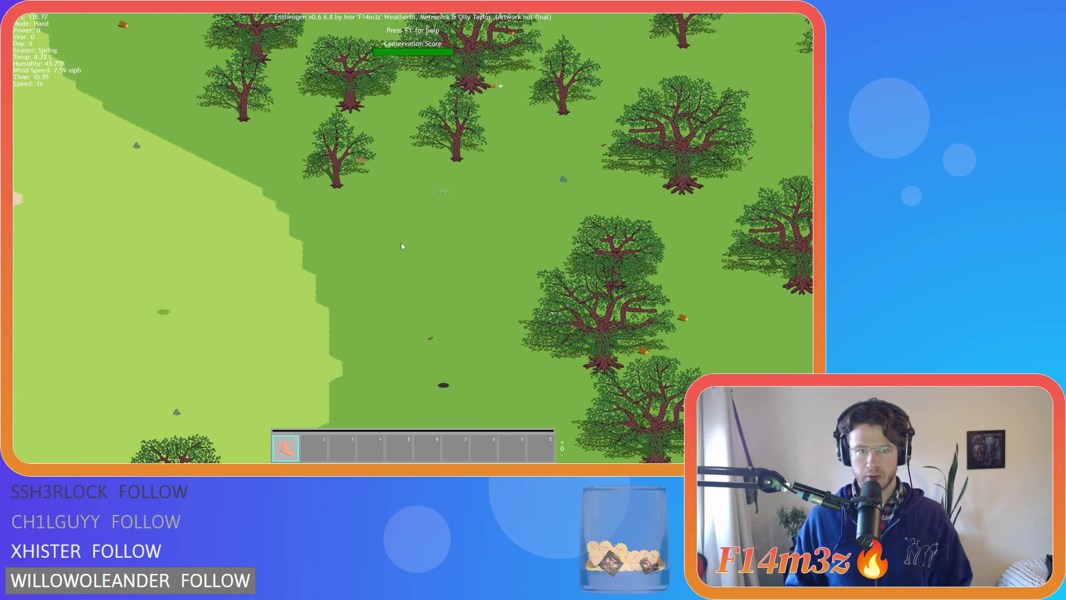
scroll(402, 246, up, 3)
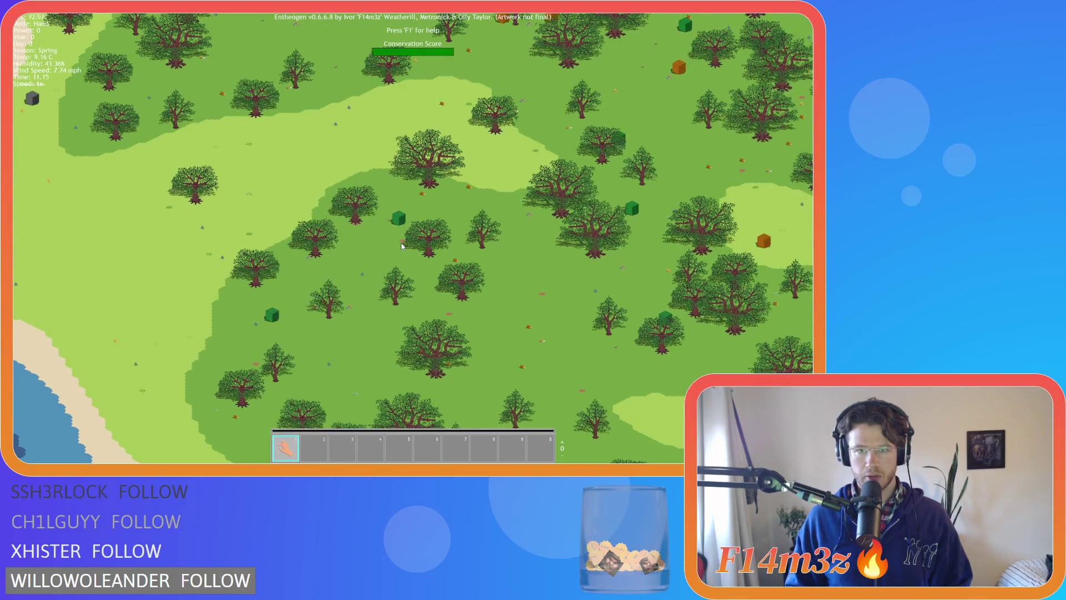
scroll(402, 246, up, 3)
key(Escape)
key(y)
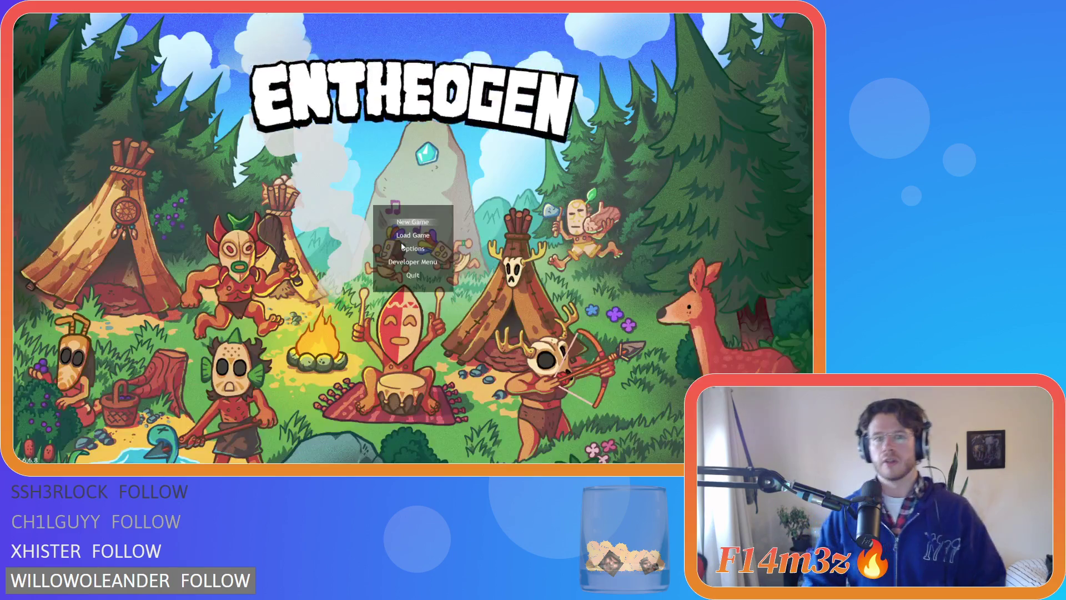
click(367, 238)
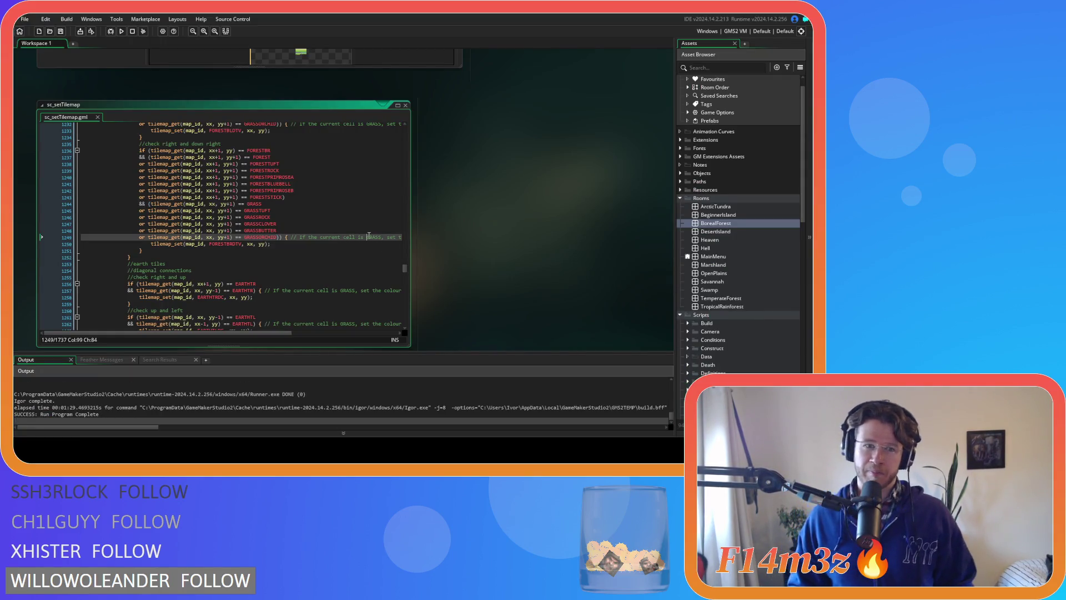
scroll(332, 240, down, 3)
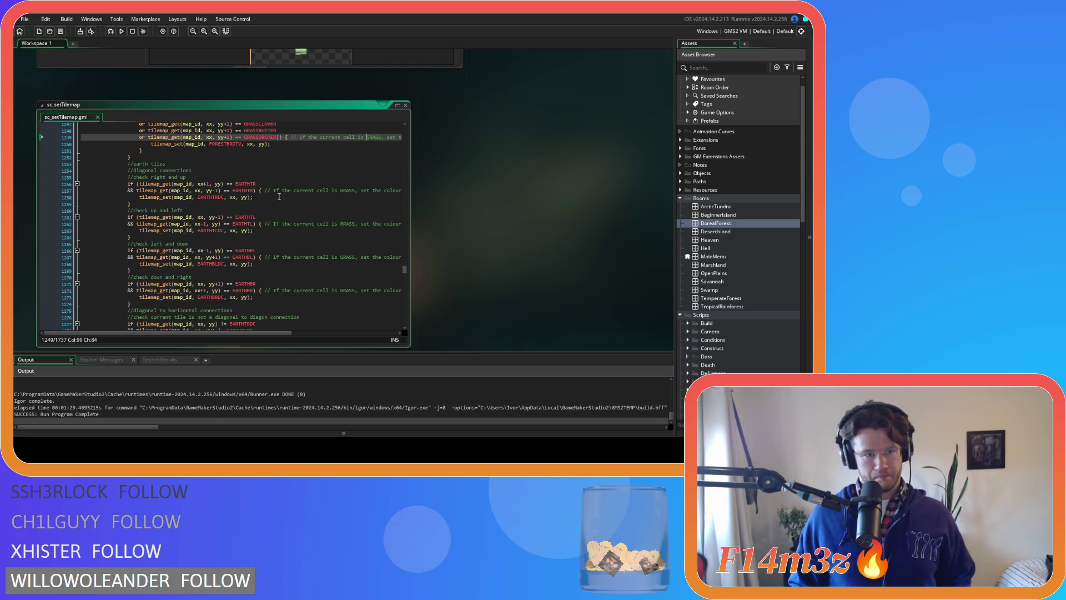
scroll(279, 197, down, 5)
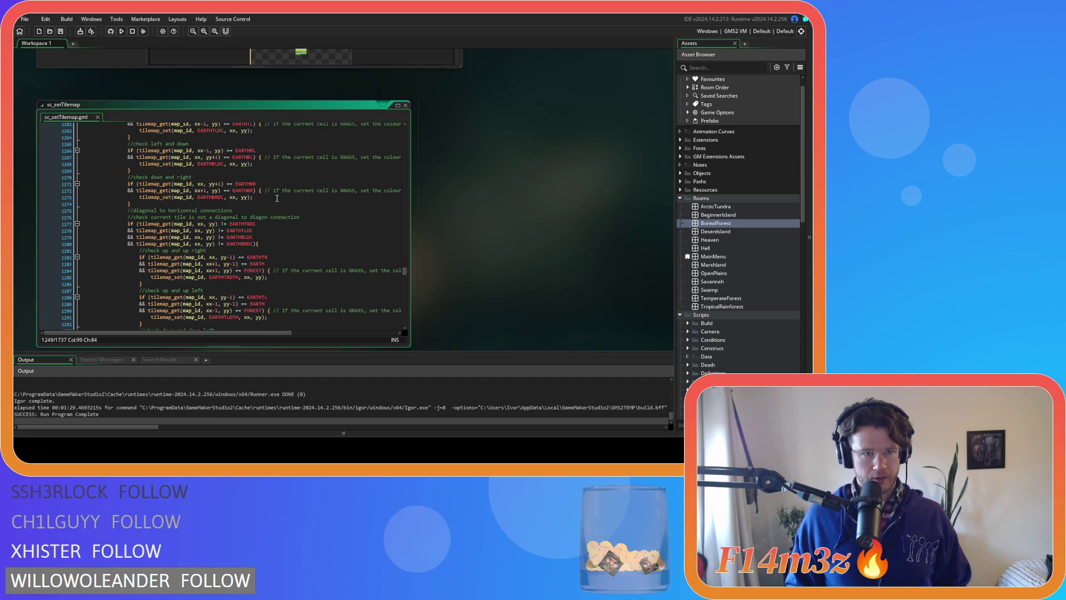
scroll(277, 198, down, 3)
scroll(277, 198, down, 3)
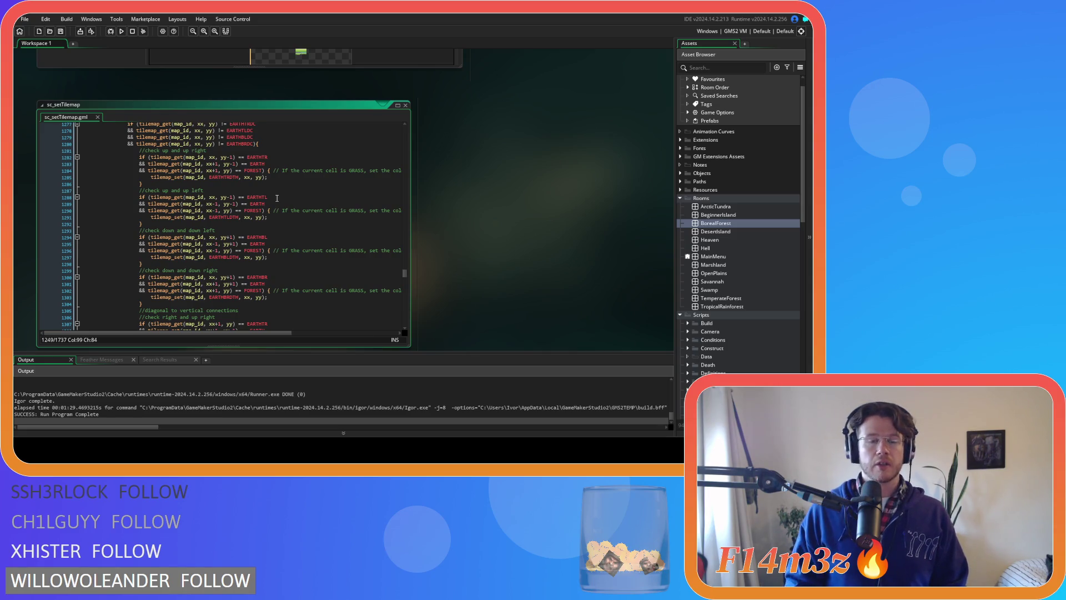
mouse_move(257, 199)
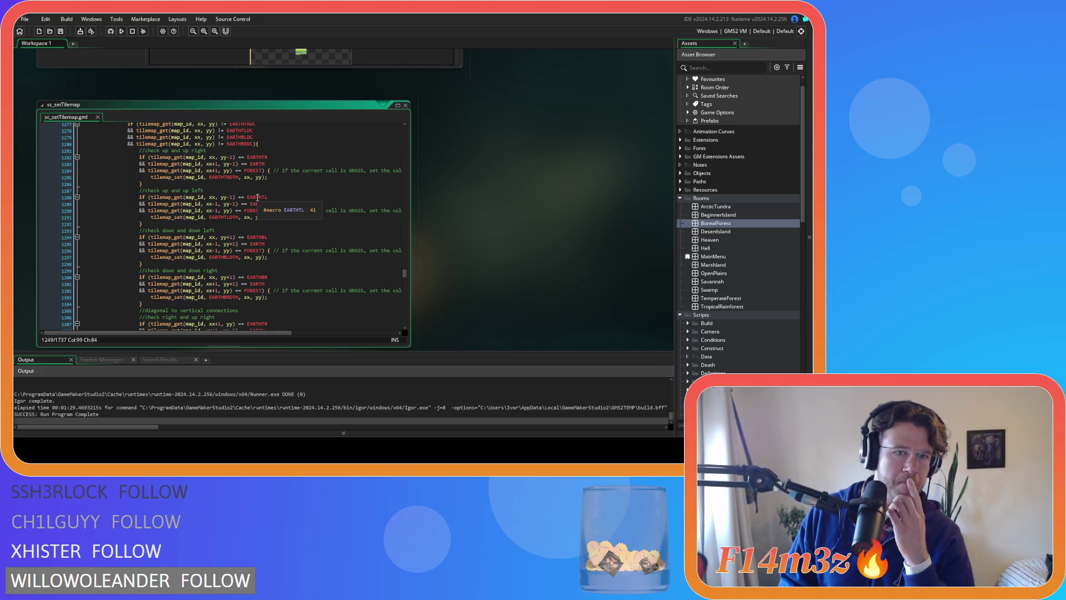
click(254, 170)
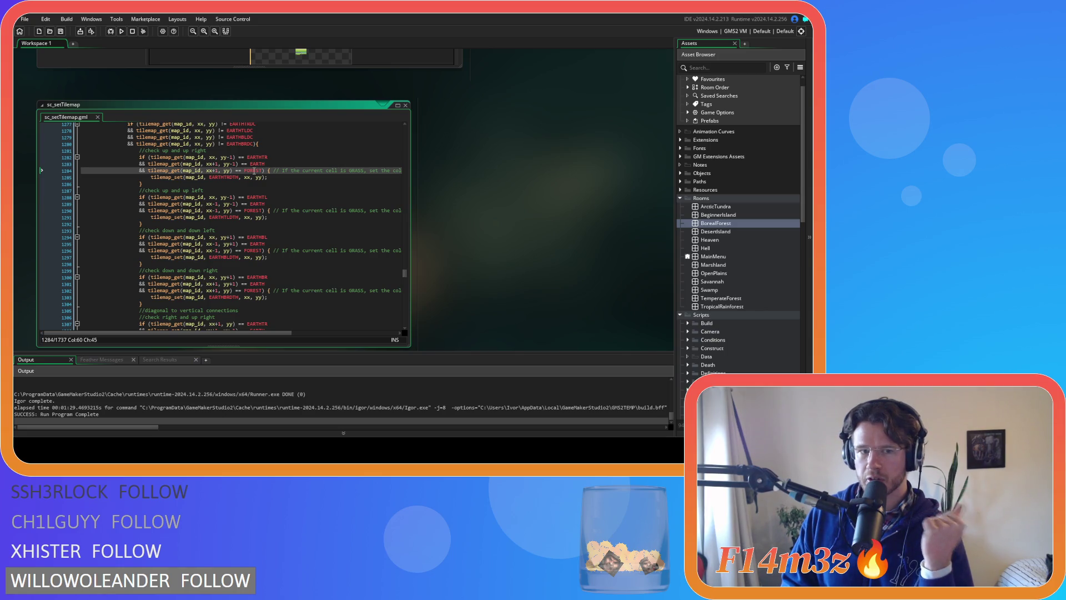
mouse_move(260, 172)
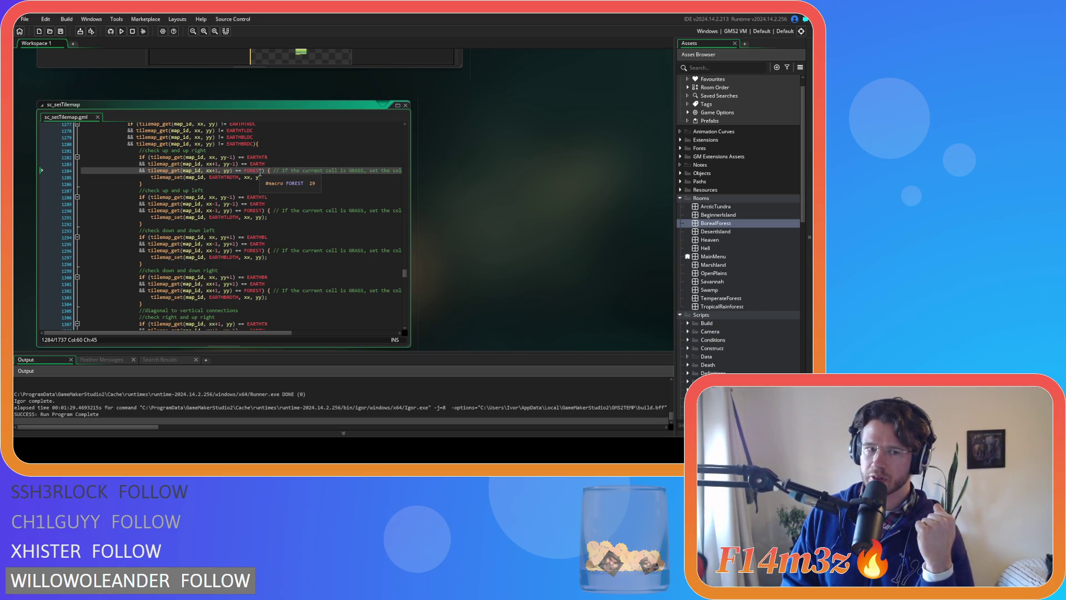
scroll(267, 174, down, 8)
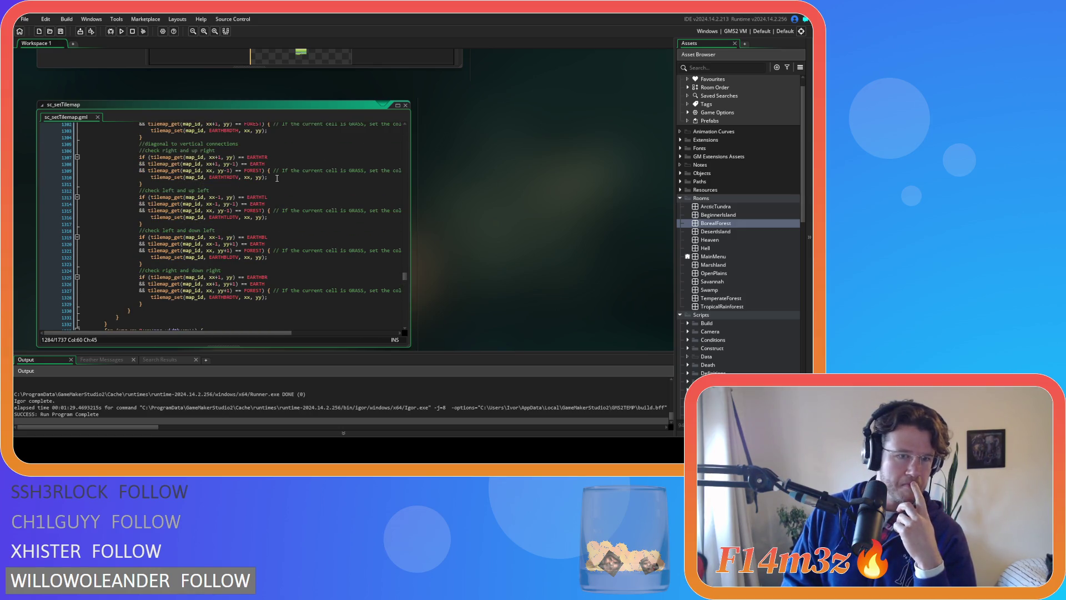
scroll(275, 181, up, 9)
scroll(274, 185, up, 3)
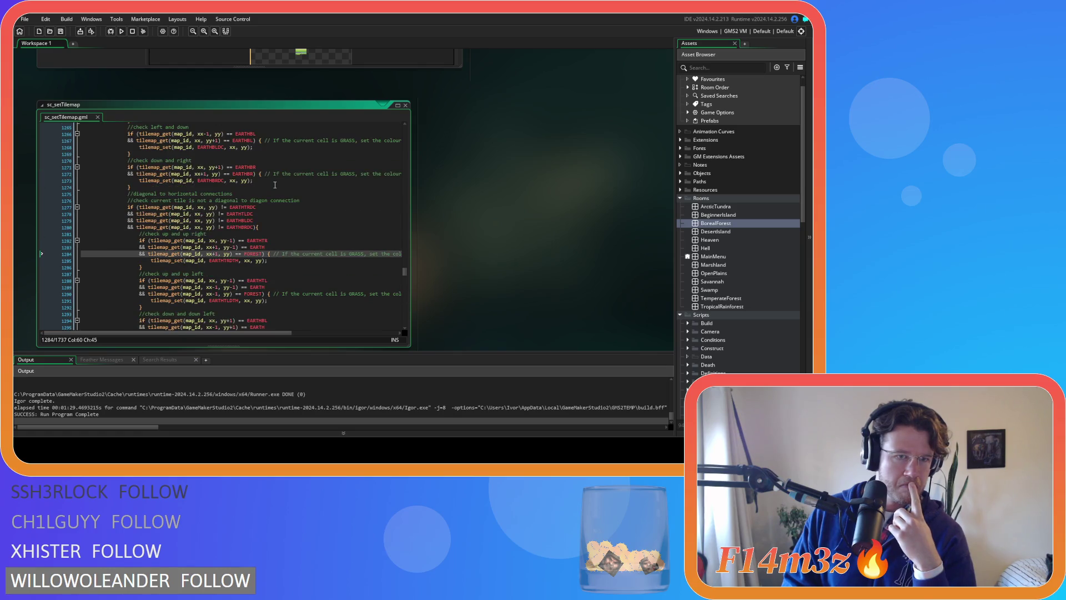
scroll(275, 184, up, 4)
scroll(274, 185, down, 5)
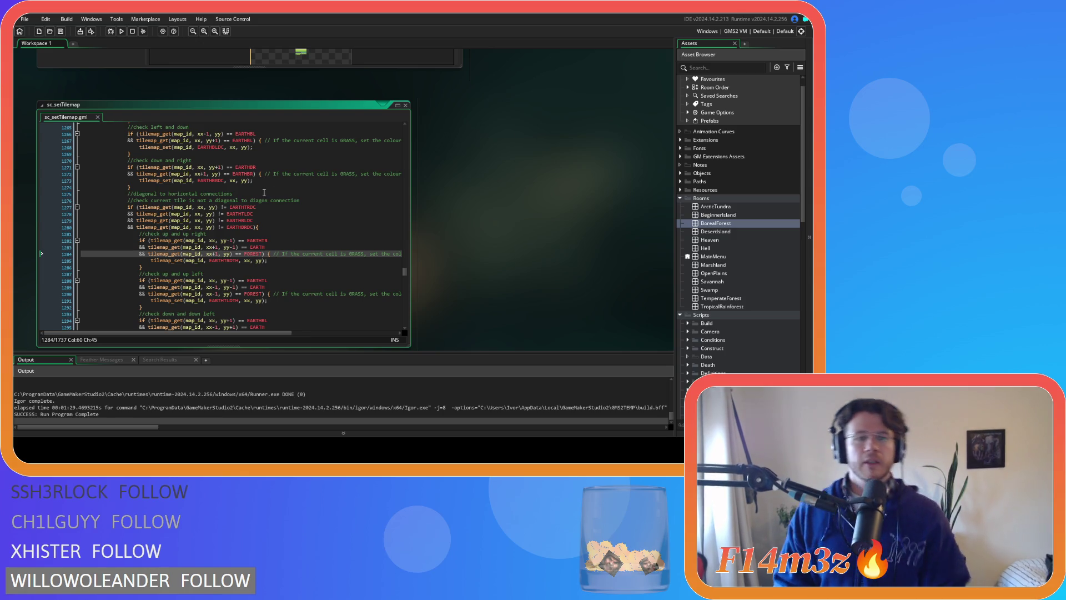
- Wrap the FOREST test on line 1284 in parentheses and break the line before the closing brackets
drag(263, 254, 139, 257)
key(ctrl+c)
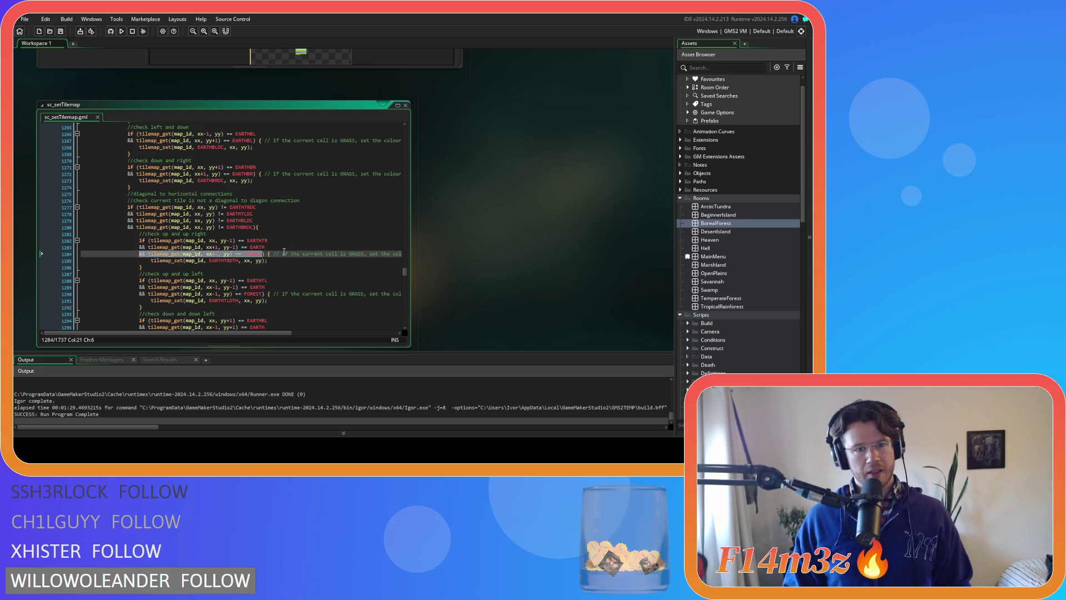
click(283, 254)
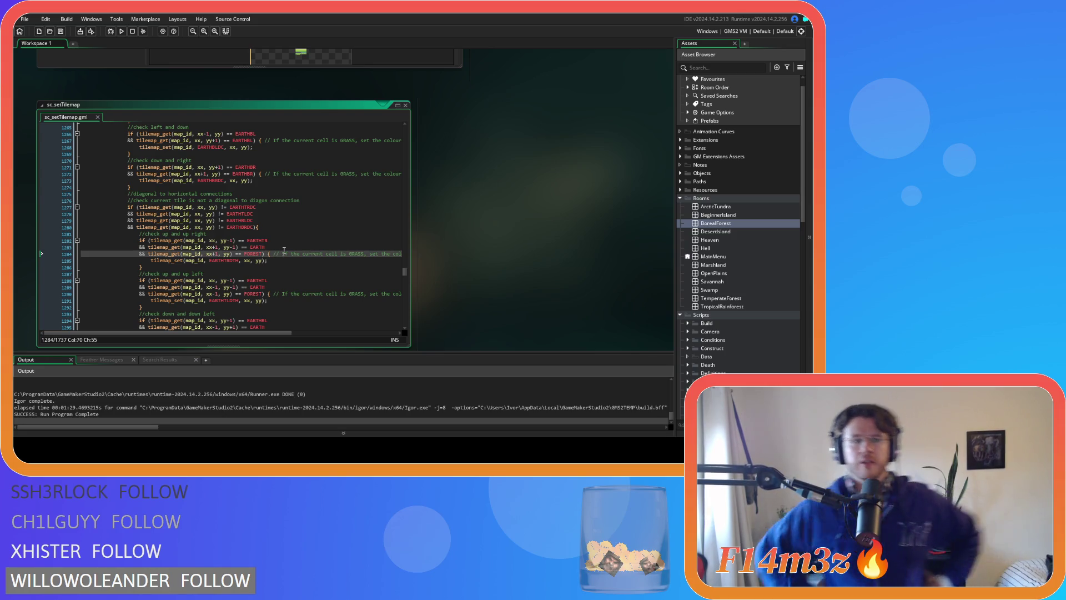
click(149, 254)
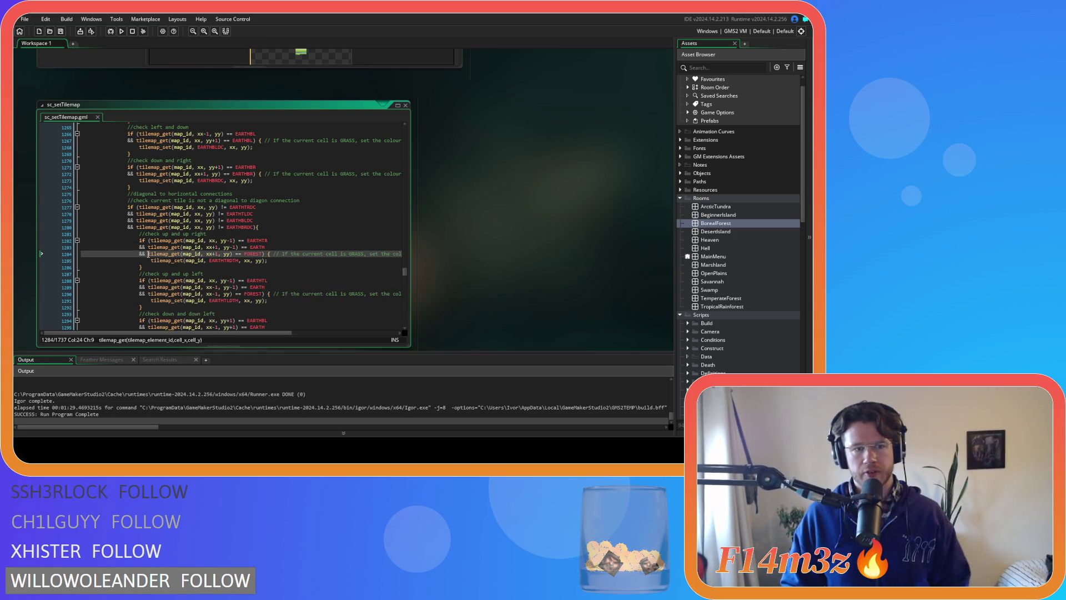
click(268, 254)
text())
key(Left)
key(Left)
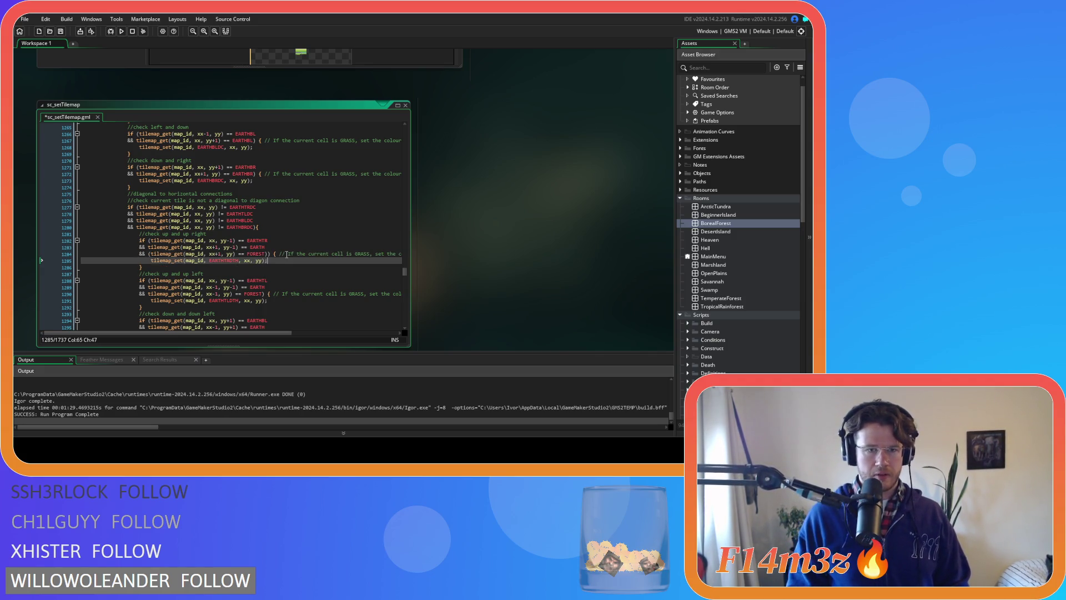
key(Return)
- Add the pasted FOREST comparison prefixed with 'or', remove the stray '&&', and duplicate that line
text(o)
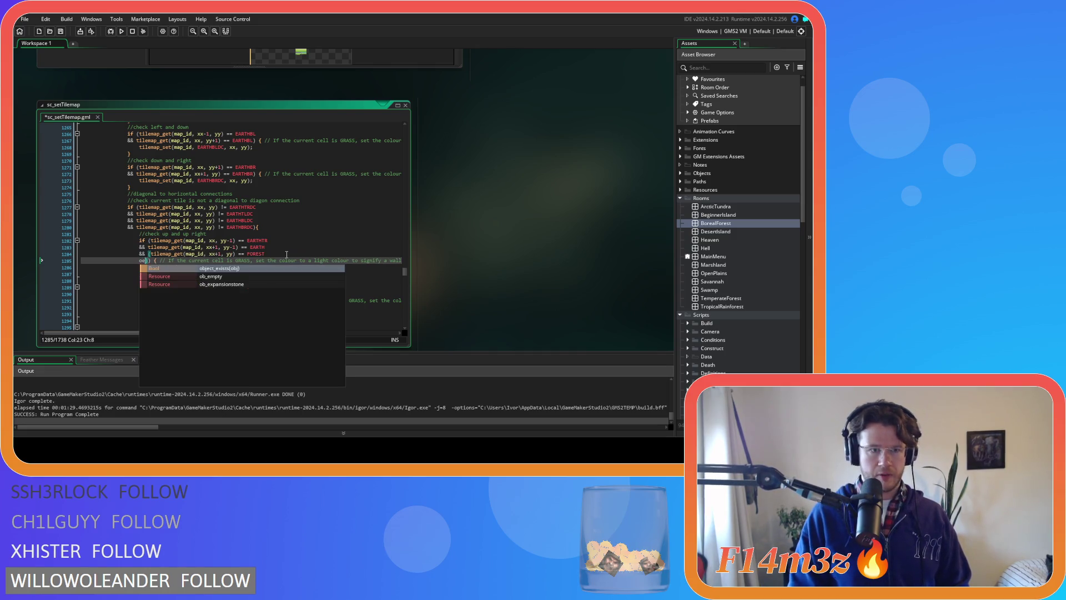
text(r)
key(ctrl+v)
click(156, 261)
key(BackSpace)
key(BackSpace)
key(BackSpace)
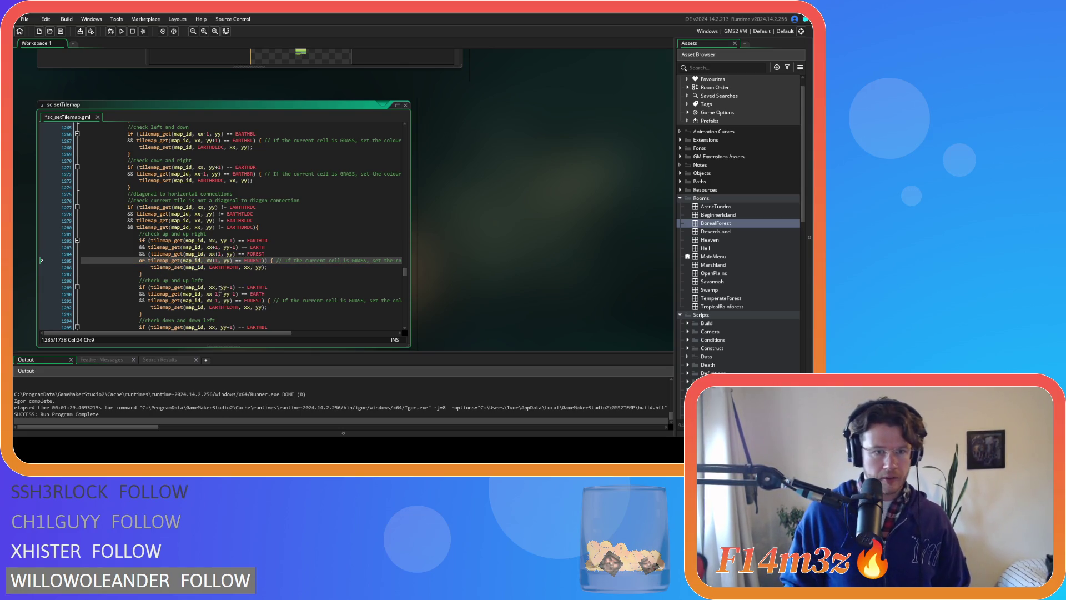
drag(263, 261, 139, 261)
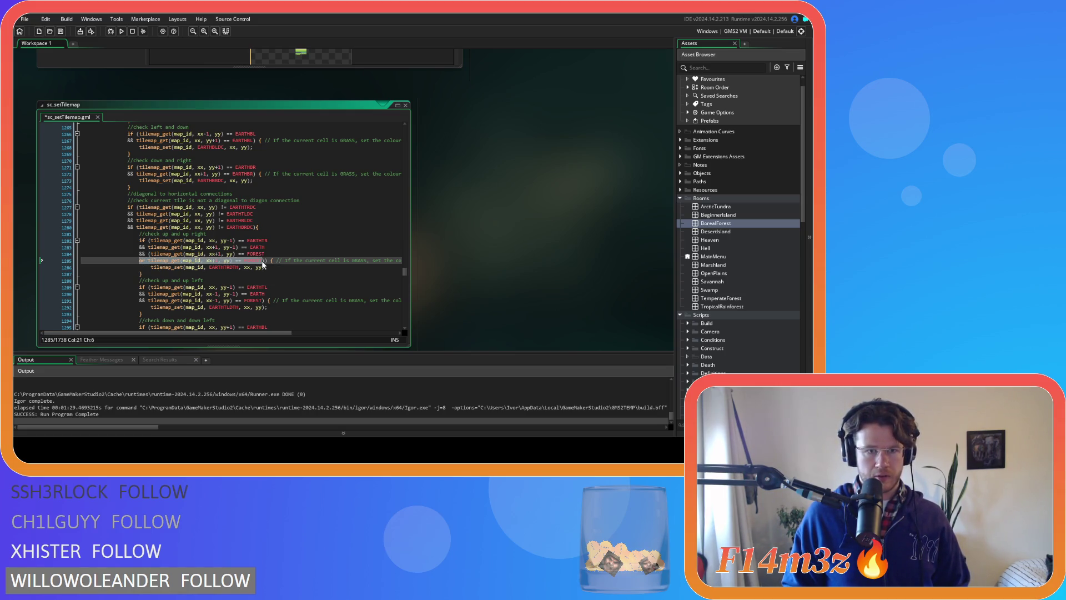
click(262, 261)
key(ctrl+d)
key(ctrl+d)
key(ctrl+d)
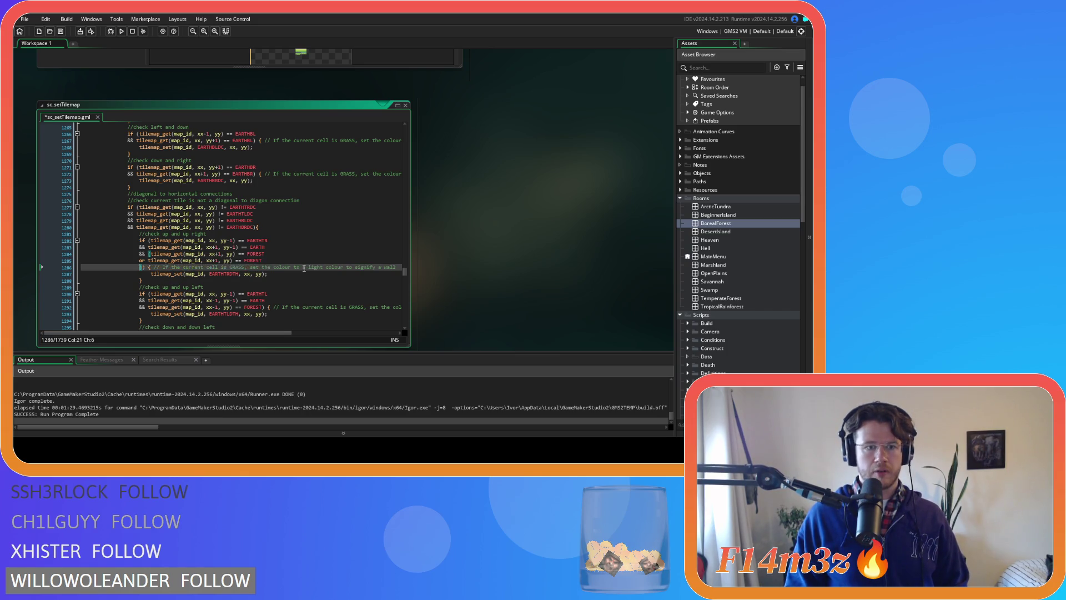
- Rename the first FOREST copies to FORESTTUFT, FORESTROCK, FORESTPRIMROSEA and FORESTBLUEBELL
key(ctrl+d)
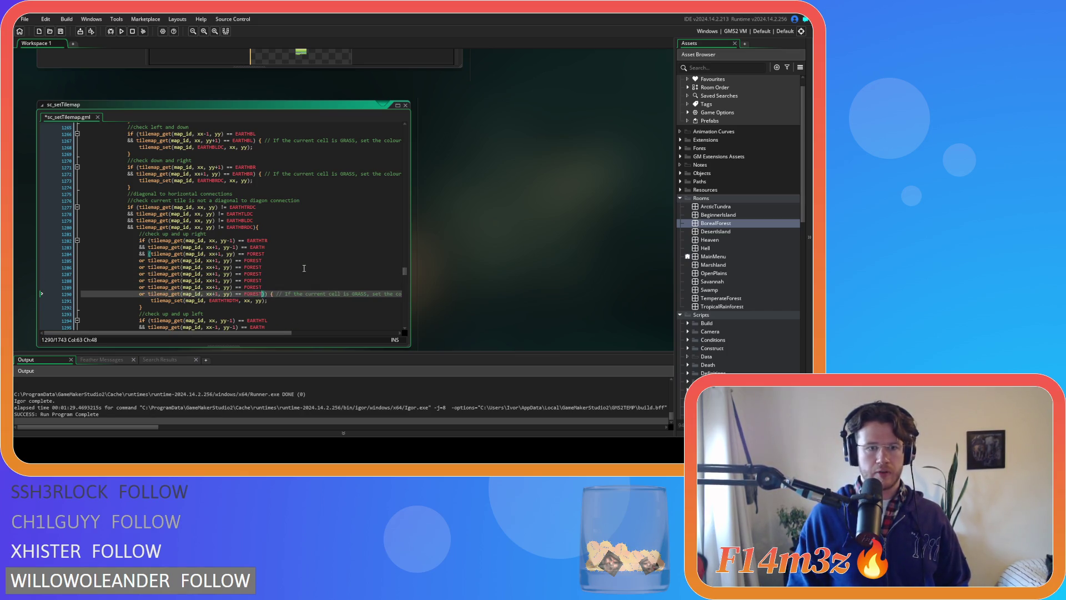
click(275, 260)
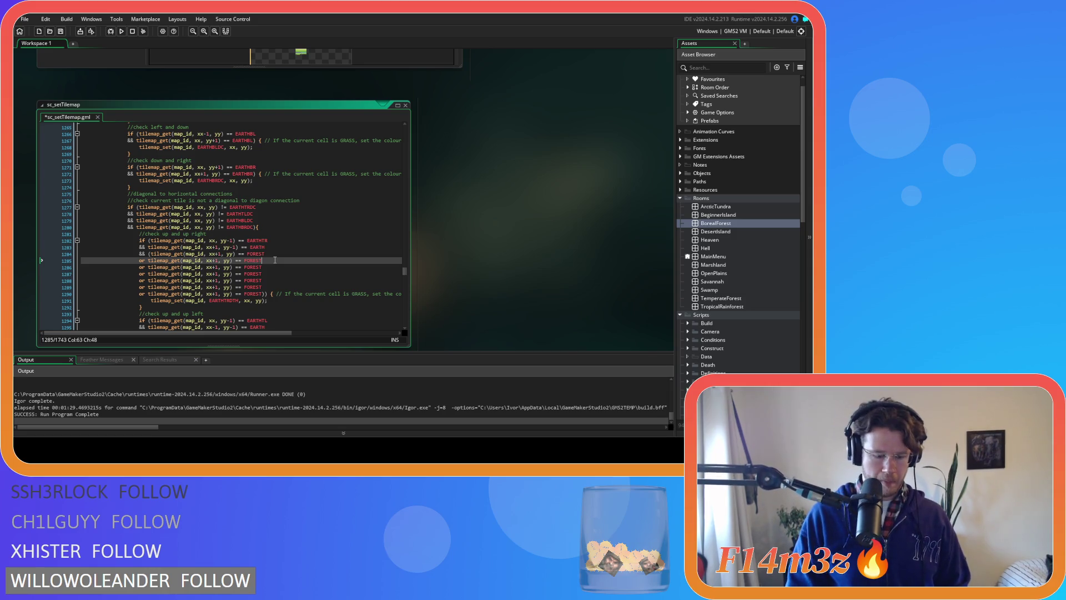
text(T)
key(Return)
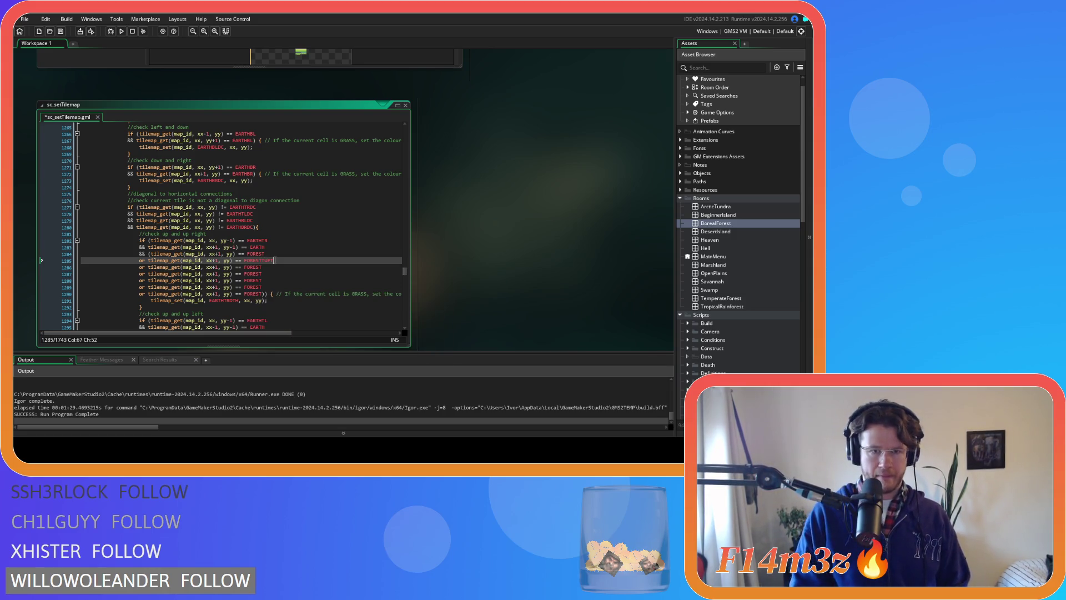
key(Down)
text(ROCK)
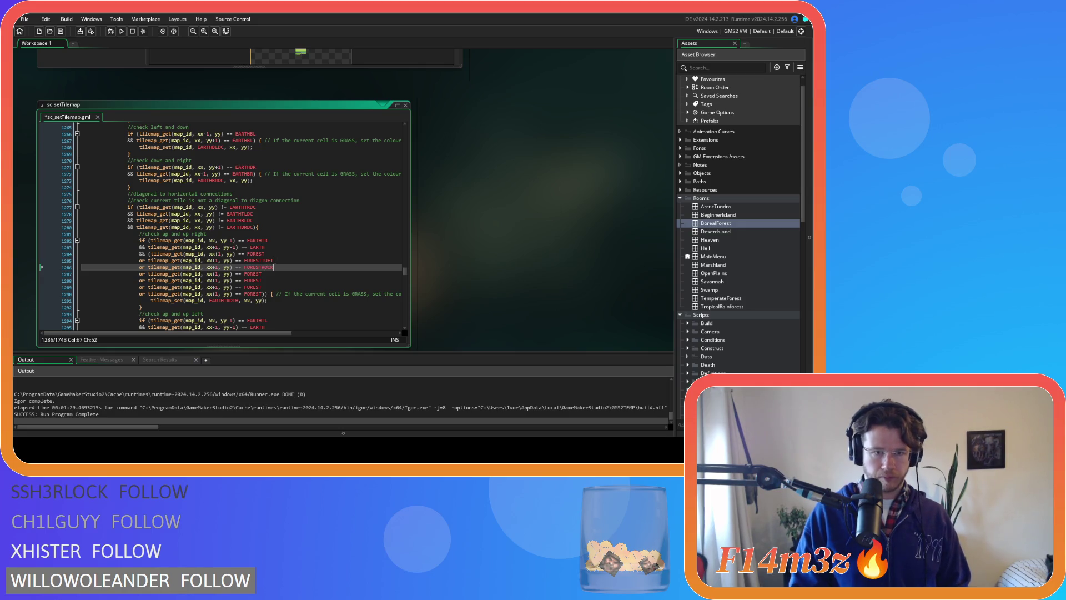
key(Down)
text(P)
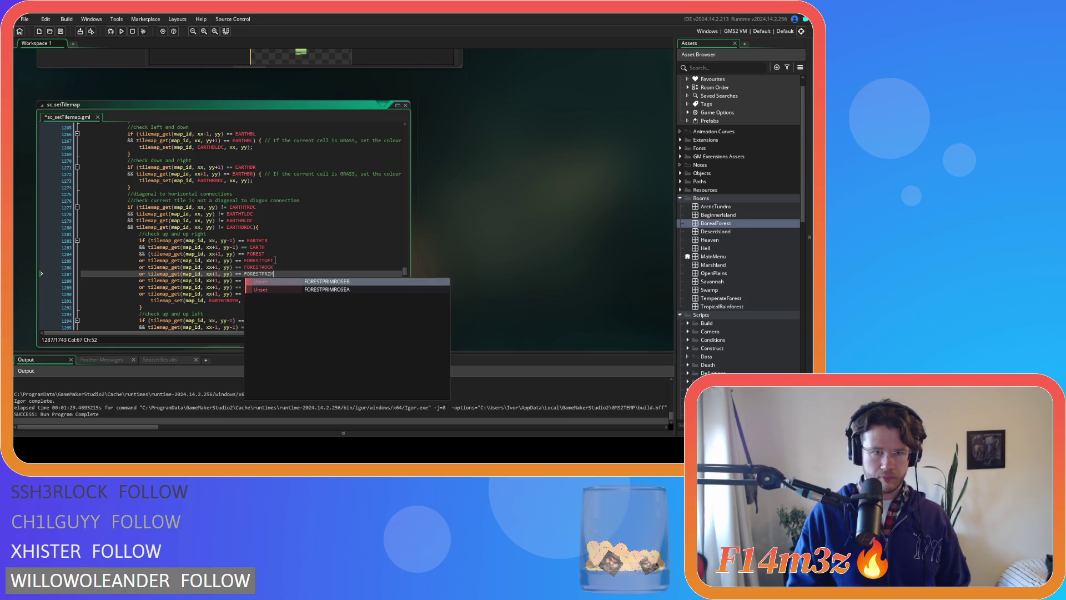
key(Return)
key(Down)
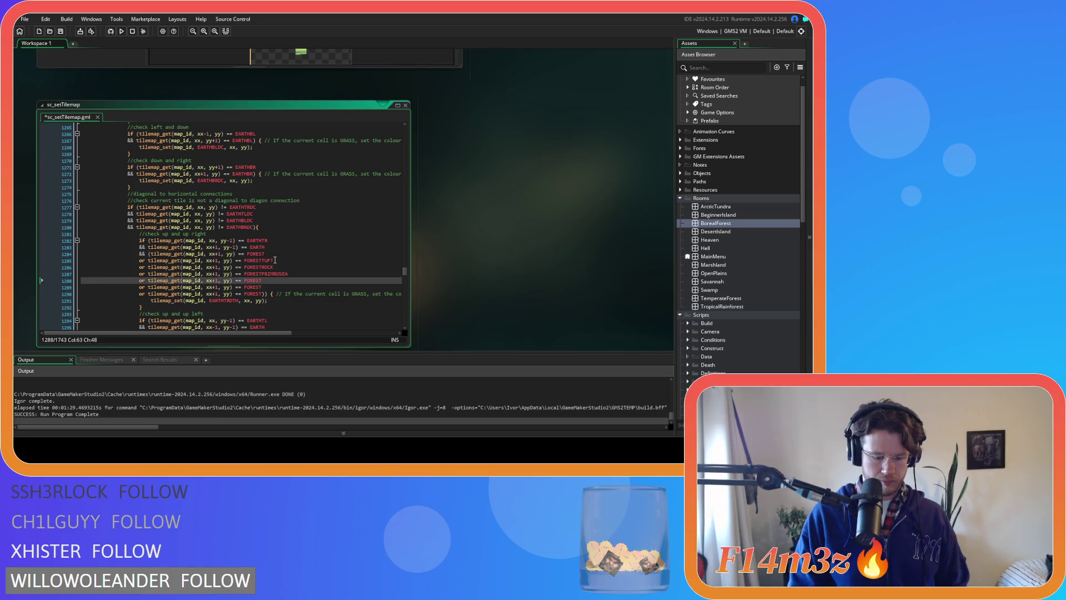
key(Return)
- Rename the last copies to FORESTPRIMROSEB and FORESTSTICK, then select the forest variant lines
key(Down)
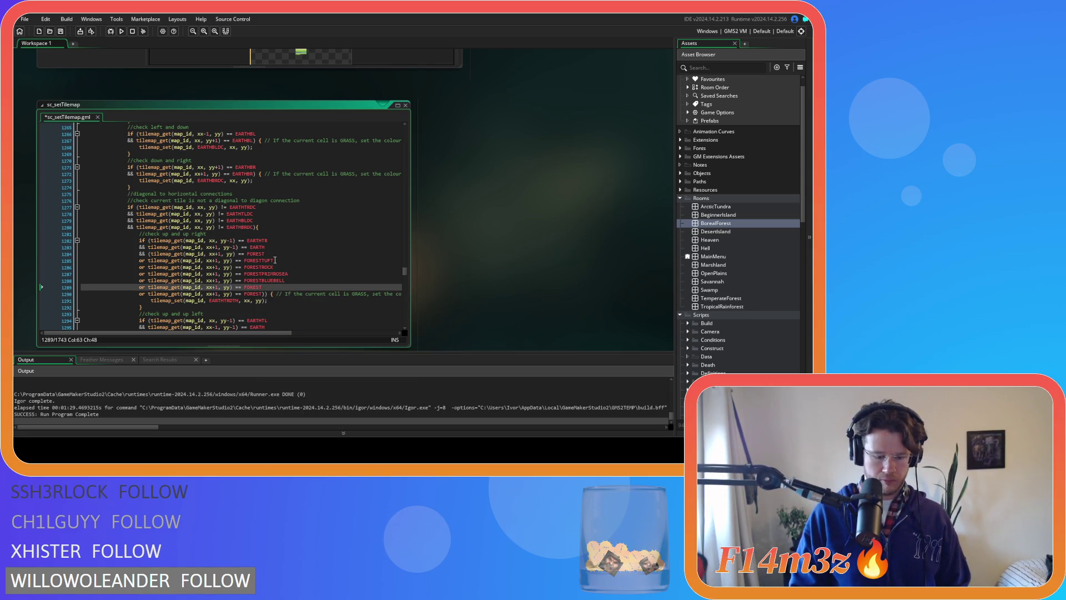
text(PRIM)
key(Escape)
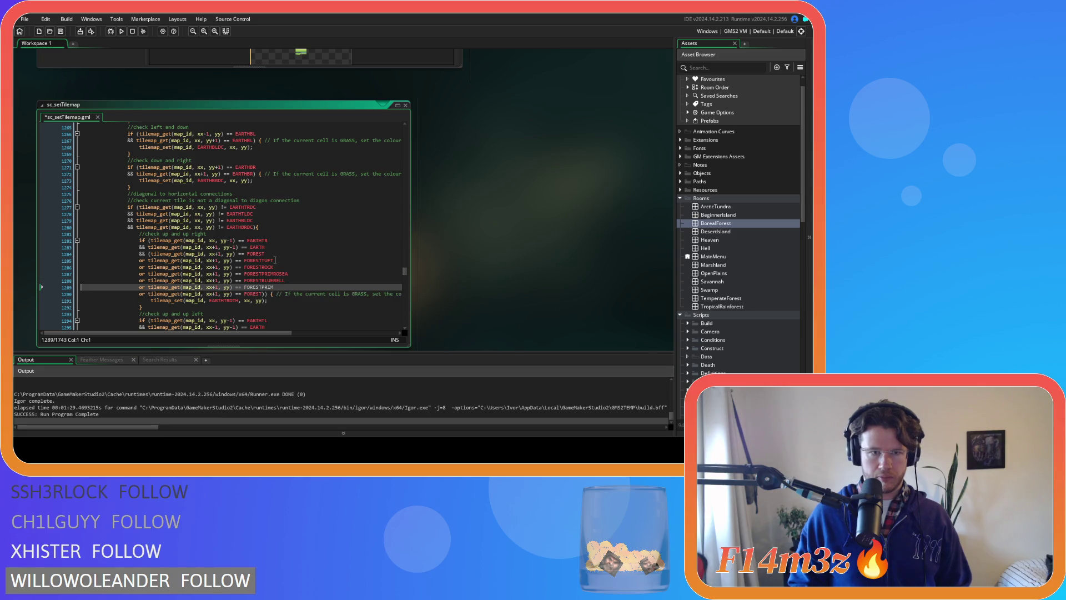
text(ROSEB)
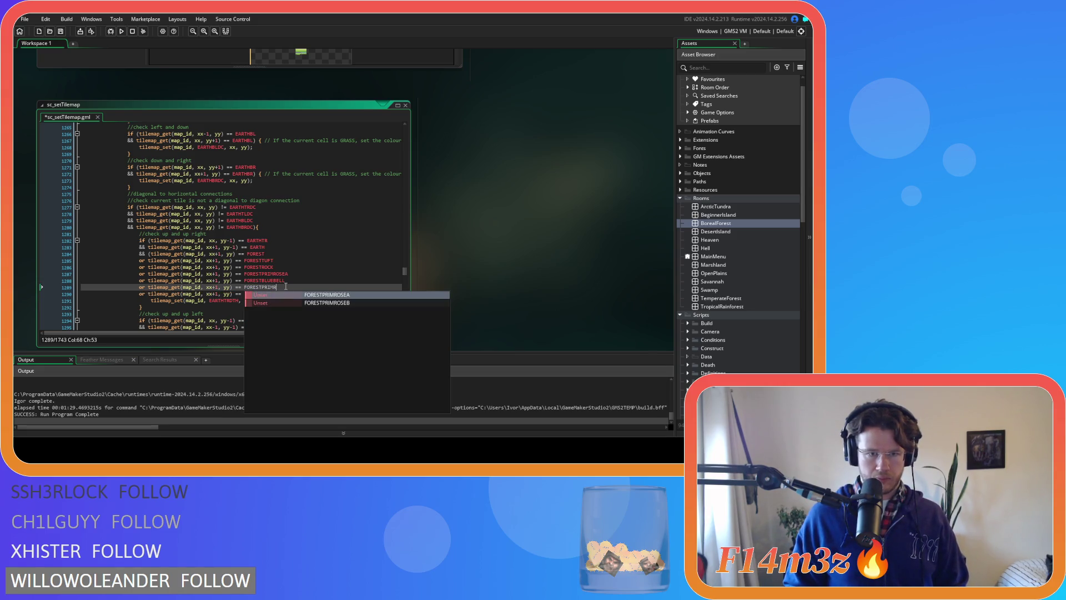
key(Escape)
click(260, 294)
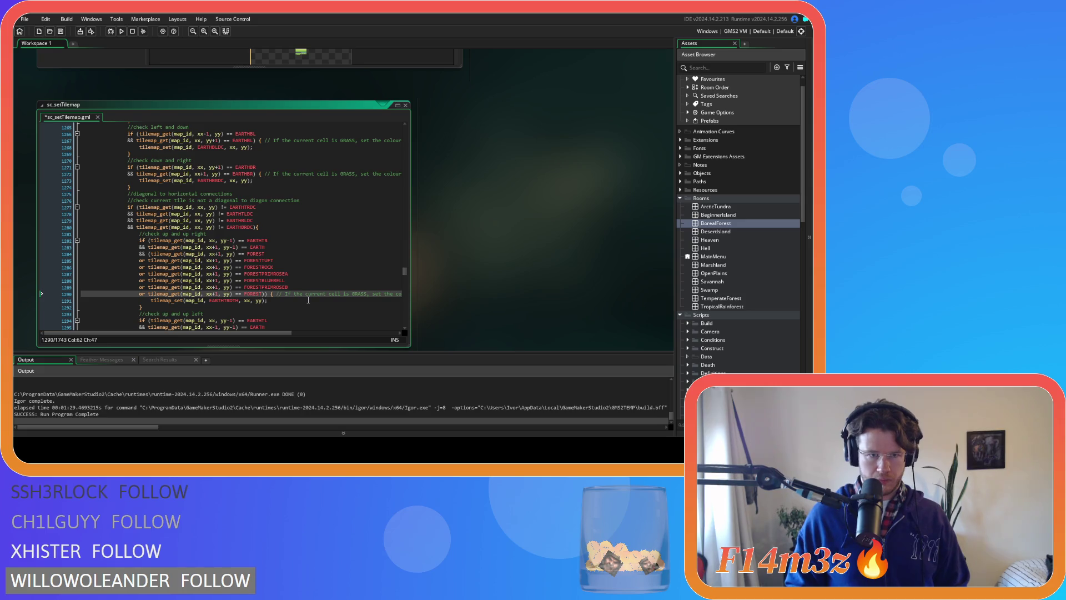
text(STICK)
key(Escape)
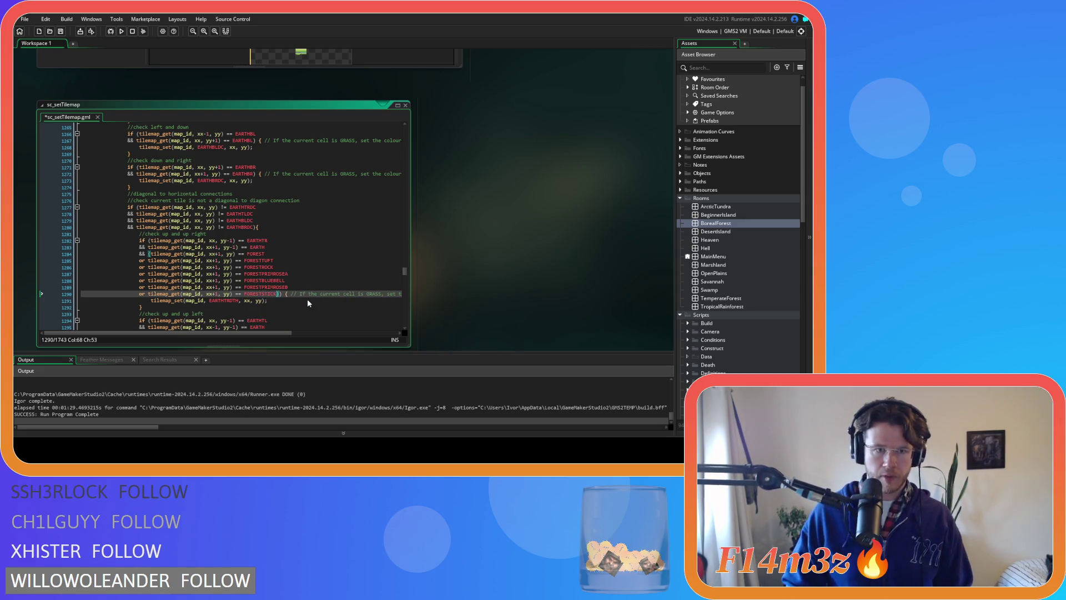
scroll(262, 284, down, 1)
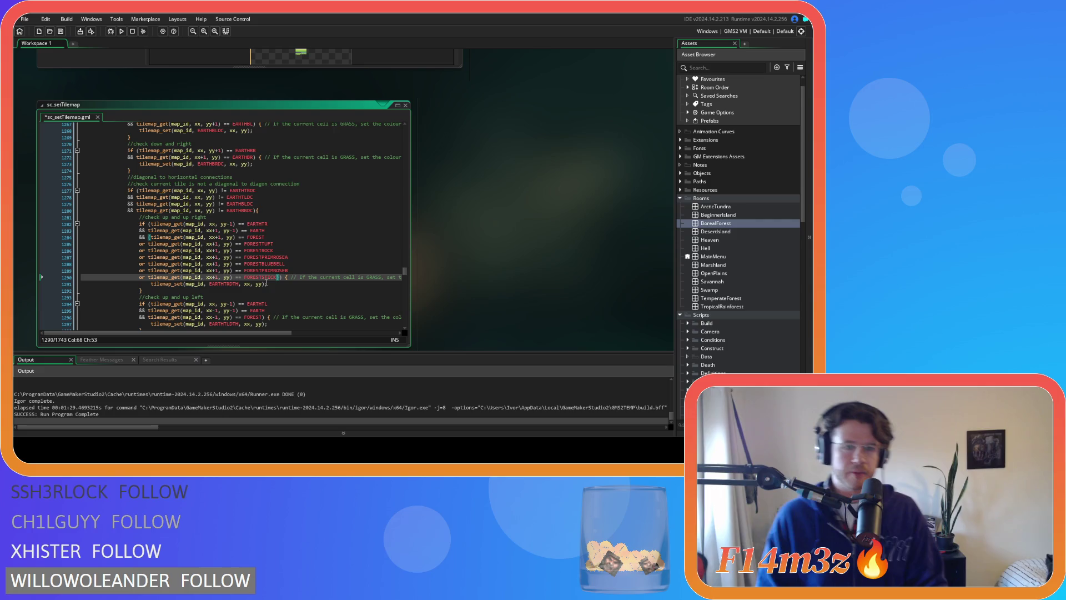
shift+click(263, 270)
drag(263, 271, 139, 244)
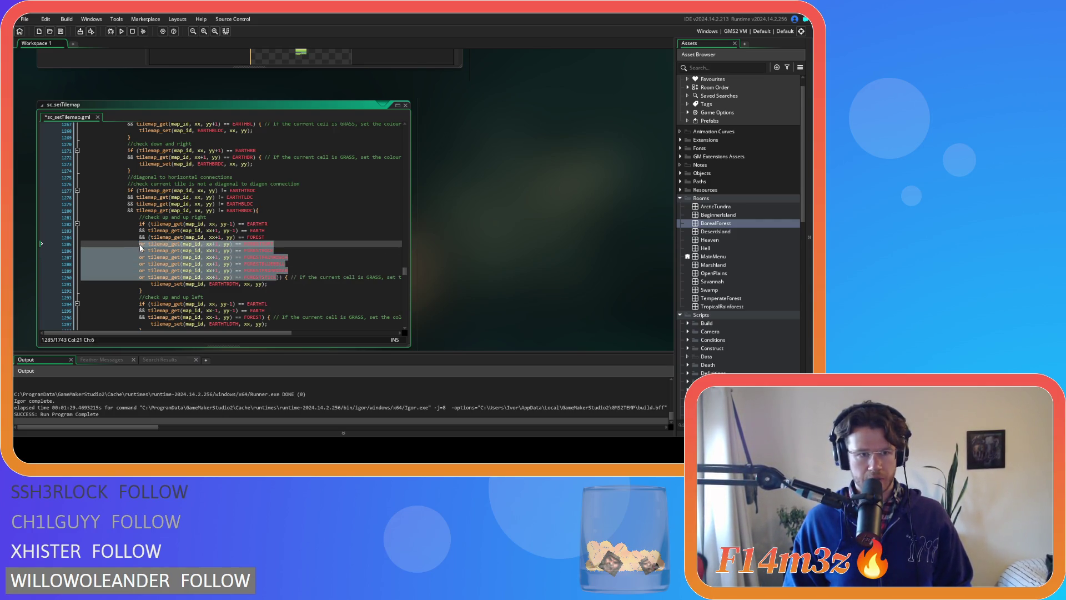
- Copy the forest variant conditions and paste them into the parenthesised up-and-left FOREST check
right_click(165, 259)
click(192, 273)
scroll(243, 281, down, 2)
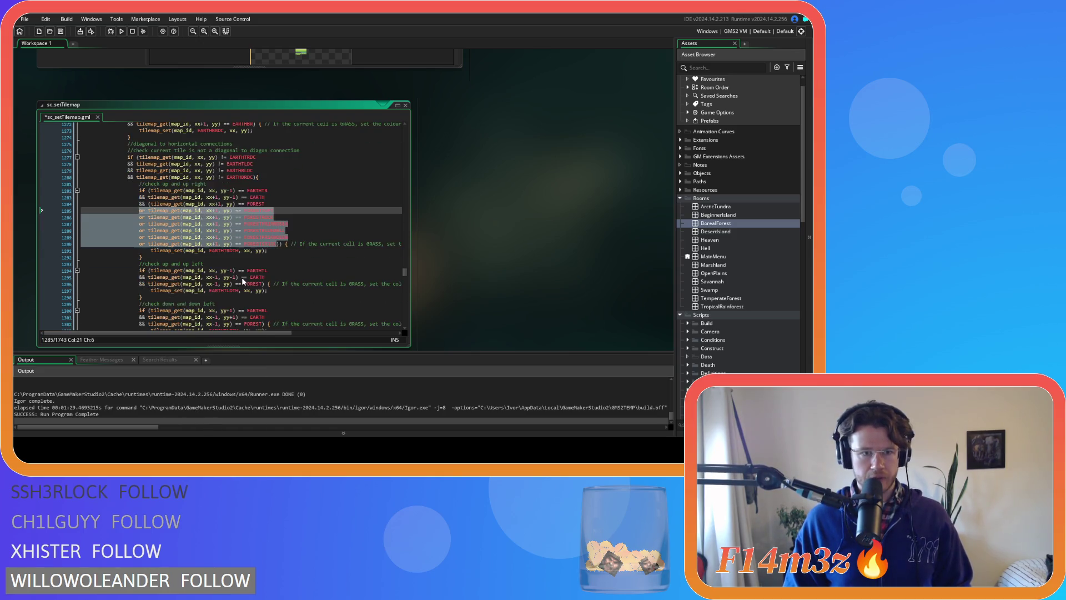
scroll(265, 282, down, 1)
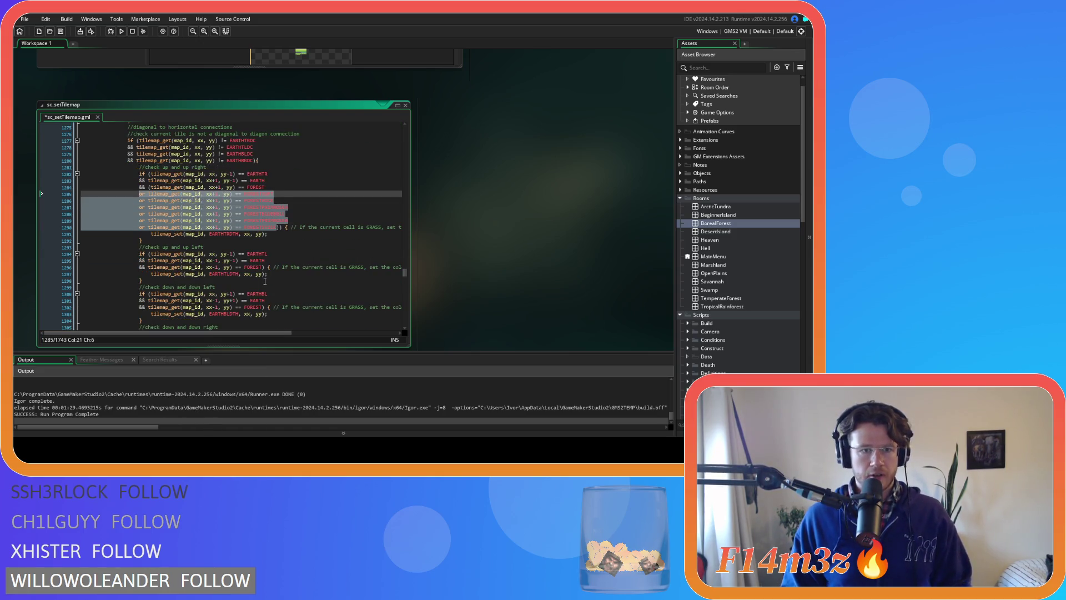
click(149, 267)
text(()
click(265, 267)
key(Return)
key(ctrl+v)
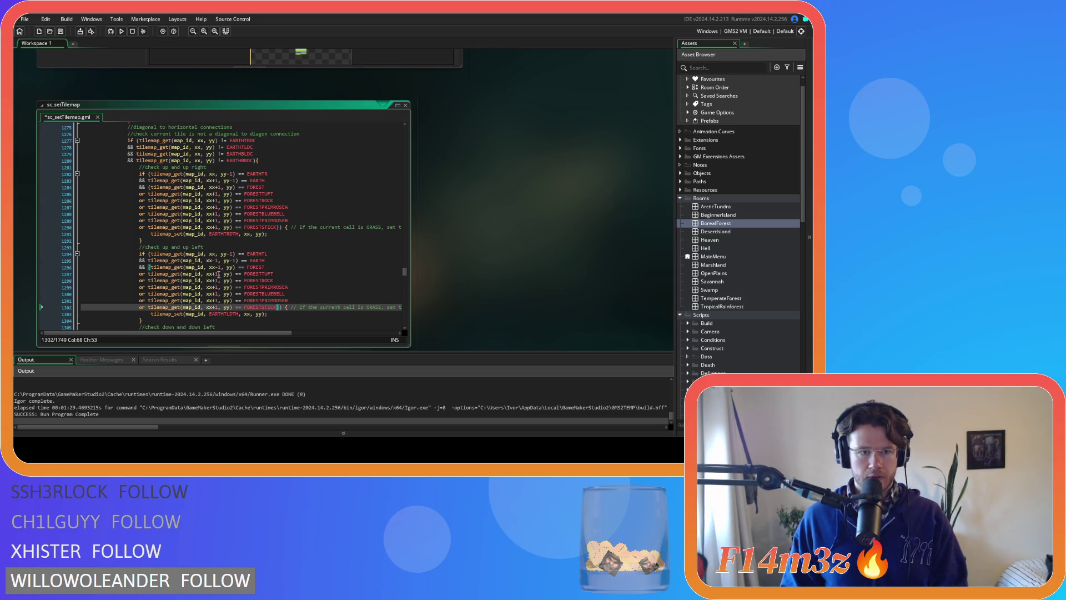
- Change xx+1 to xx-1 in each pasted forest variant line, then select those lines
click(216, 274)
text(-)
key(Down)
key(BackSpace)
text(-)
key(Down)
key(BackSpace)
text(-)
key(Down)
key(Down)
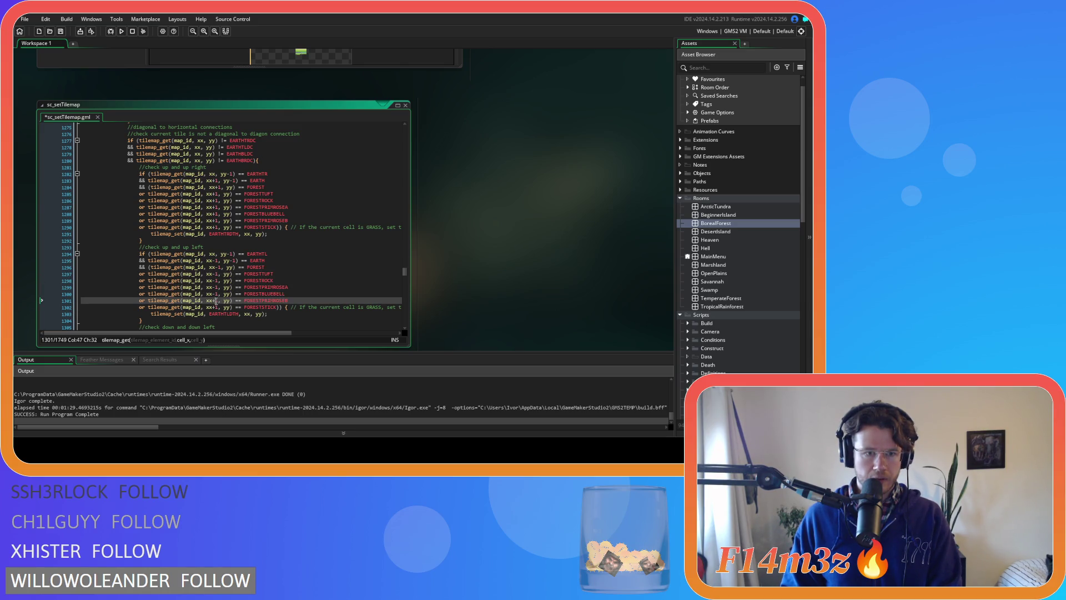
key(Down)
key(BackSpace)
text(-)
scroll(237, 250, down, 7)
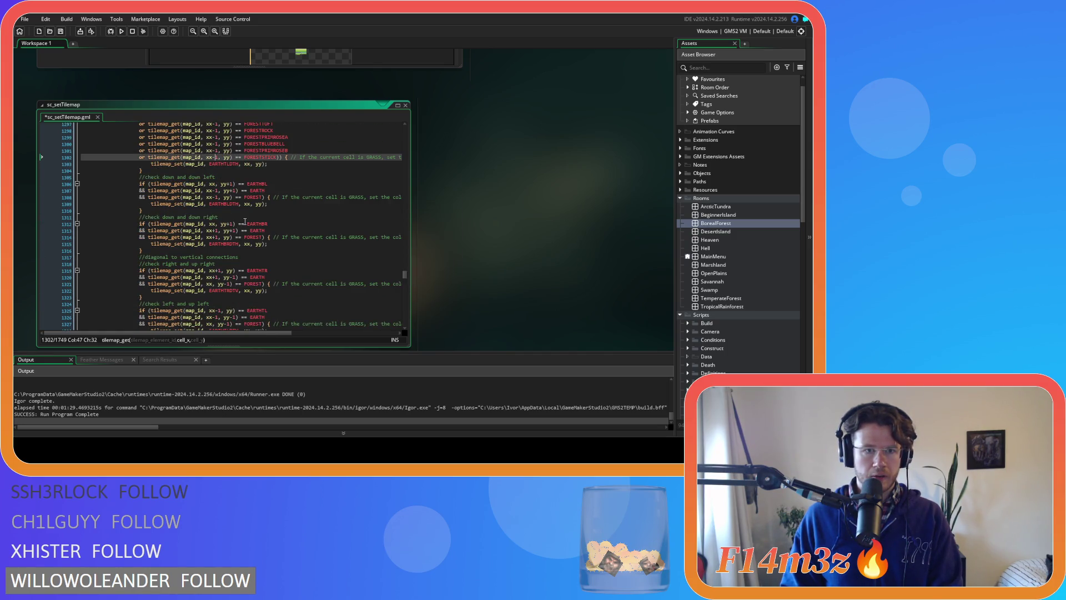
scroll(240, 221, up, 6)
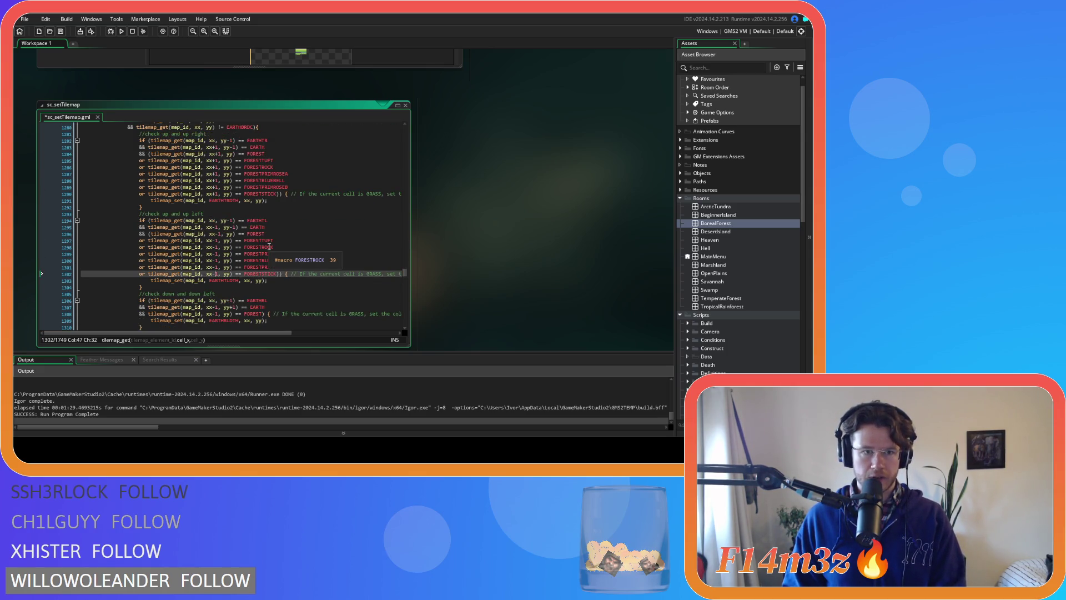
drag(278, 274, 145, 246)
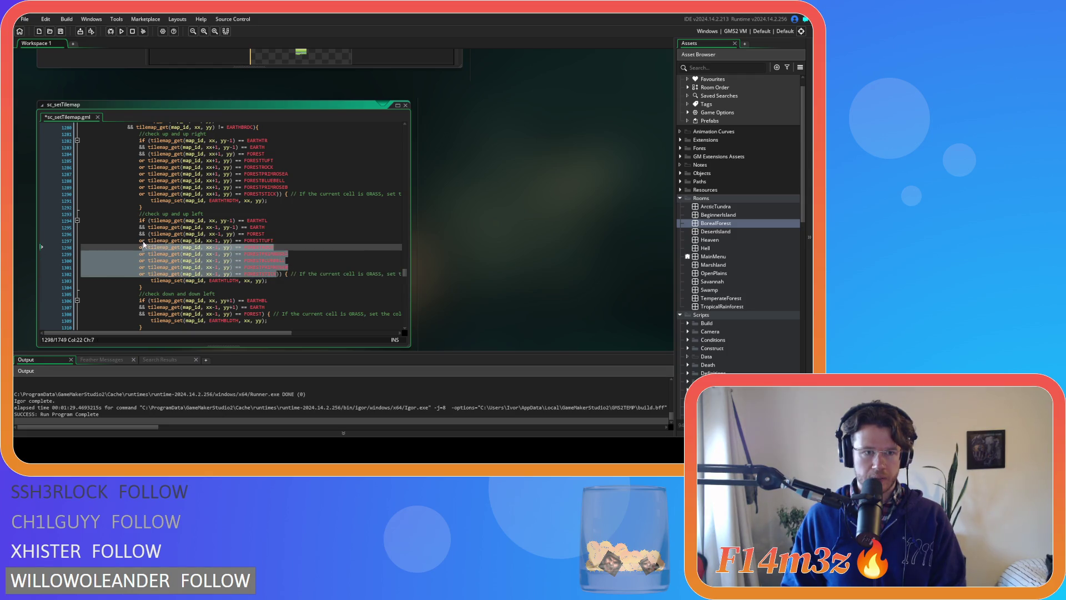
- Wrap the down-left FOREST check in parentheses and paste the forest variant conditions under it
right_click(150, 249)
key(Escape)
scroll(200, 254, down, 4)
click(202, 230)
text(()
click(265, 230)
key(Return)
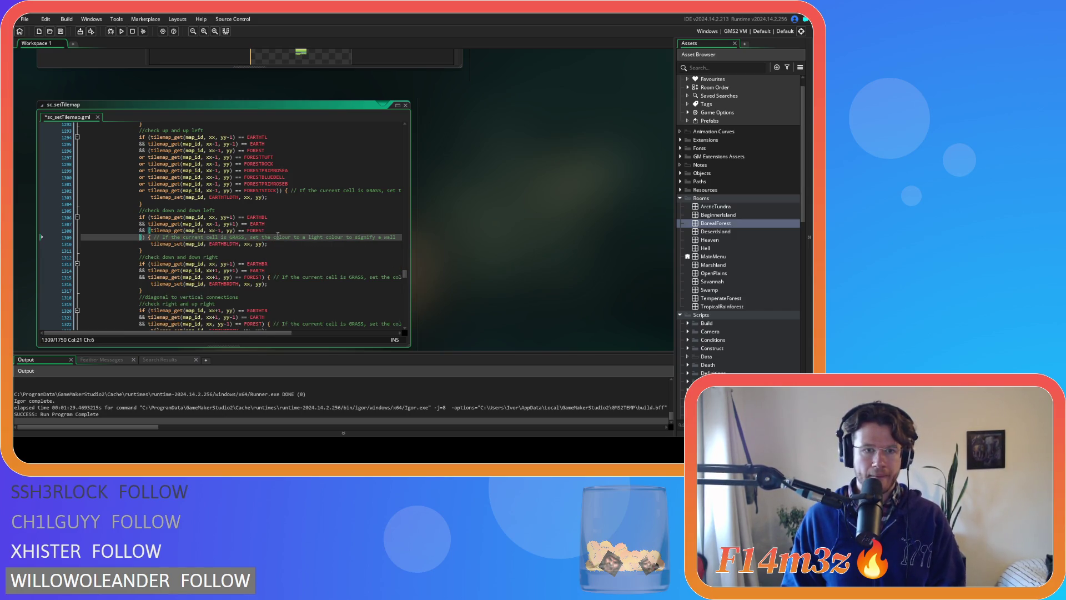
key(ctrl+v)
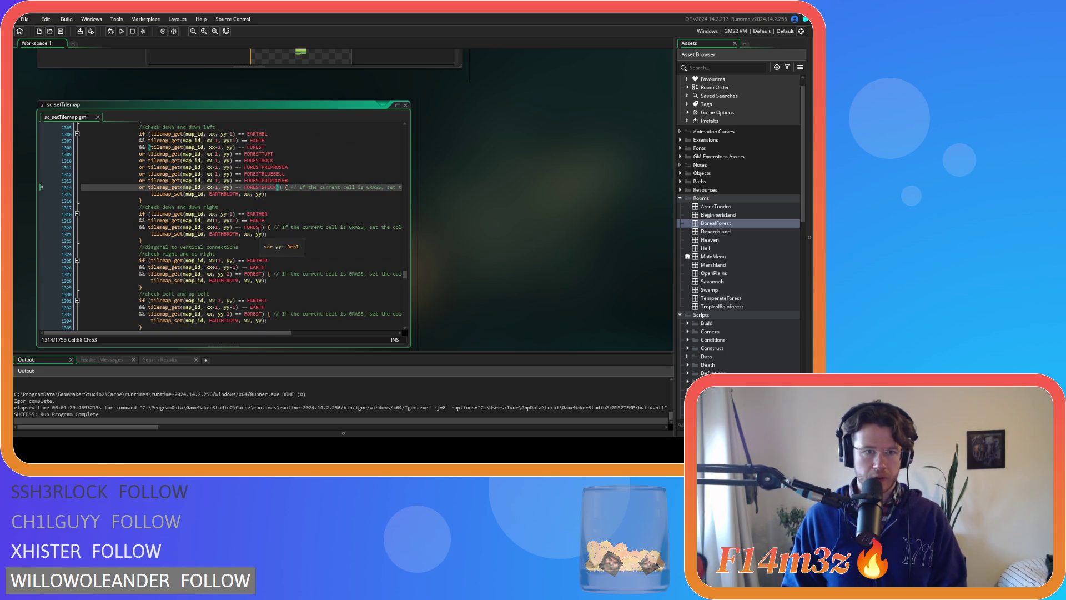
- Wrap the down-right FOREST check in parentheses and paste the forest variant conditions under it
click(148, 227)
text(()
click(269, 228)
key(Return)
key(ctrl+v)
- Switch the pasted down-right lines to check xx+1 and save the script
click(216, 234)
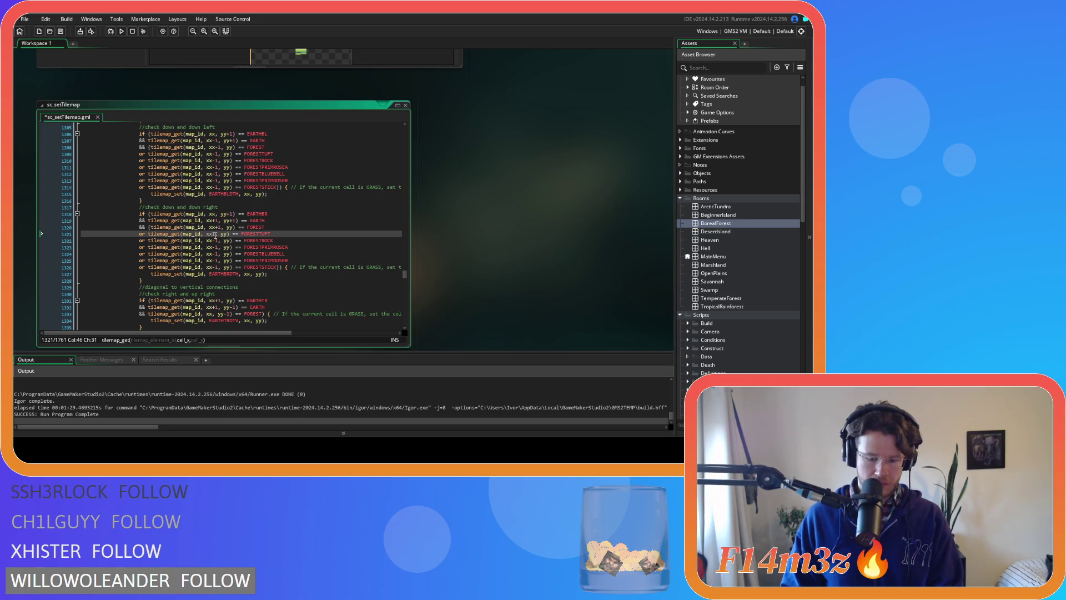
click(215, 241)
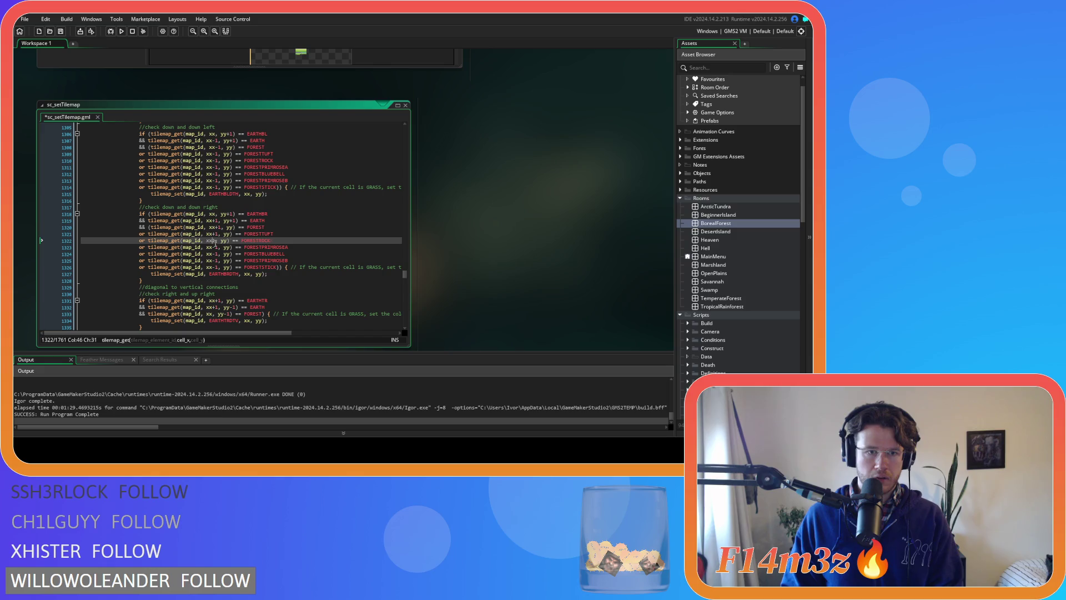
text(+)
click(213, 248)
click(213, 254)
key(BackSpace)
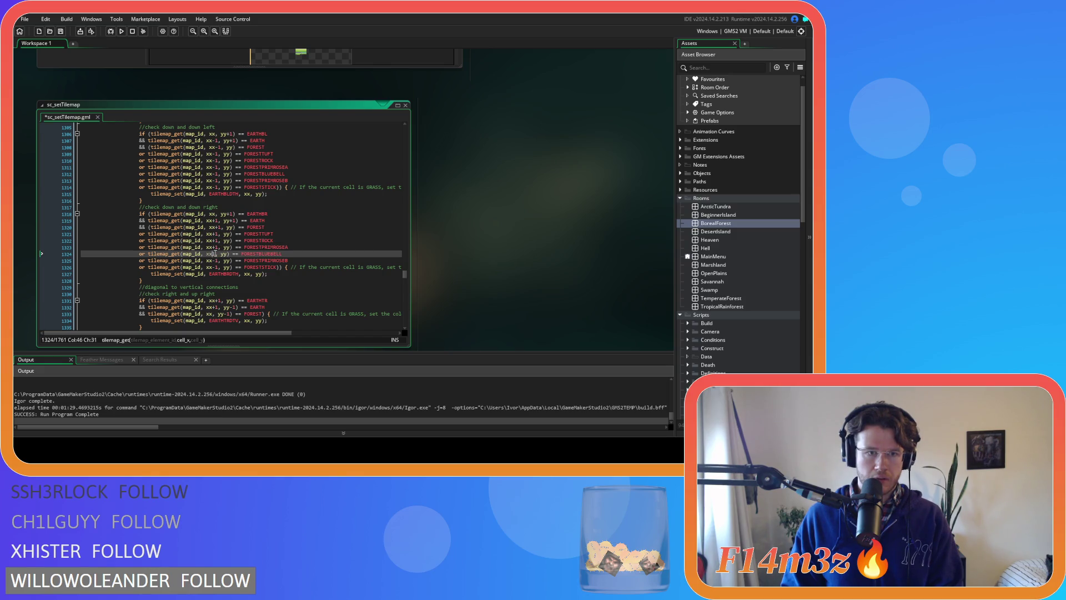
text(+)
click(216, 261)
click(215, 268)
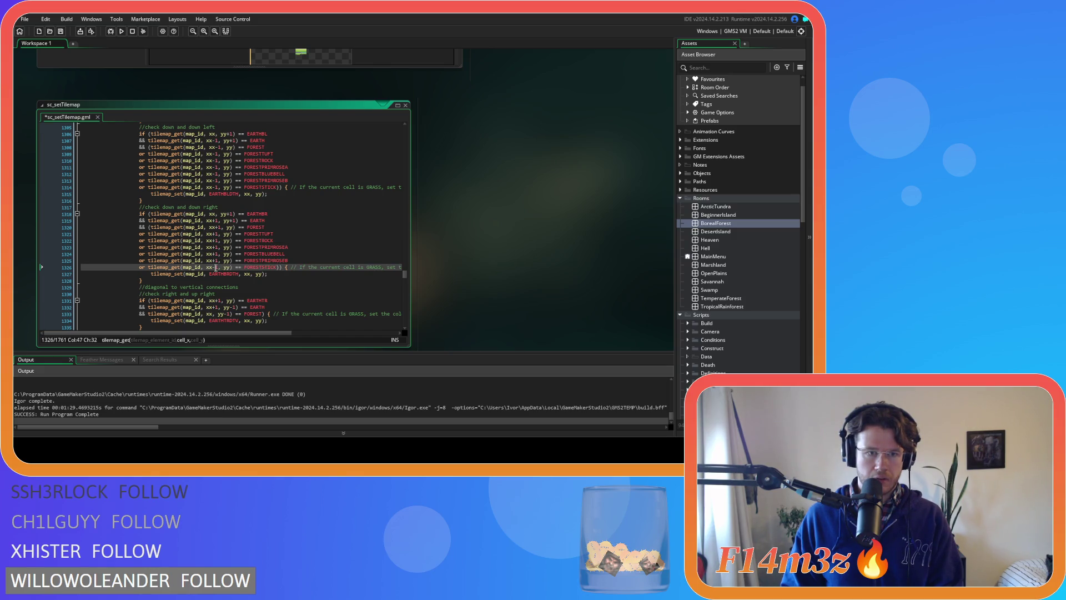
key(BackSpace)
text(+)
key(ctrl+s)
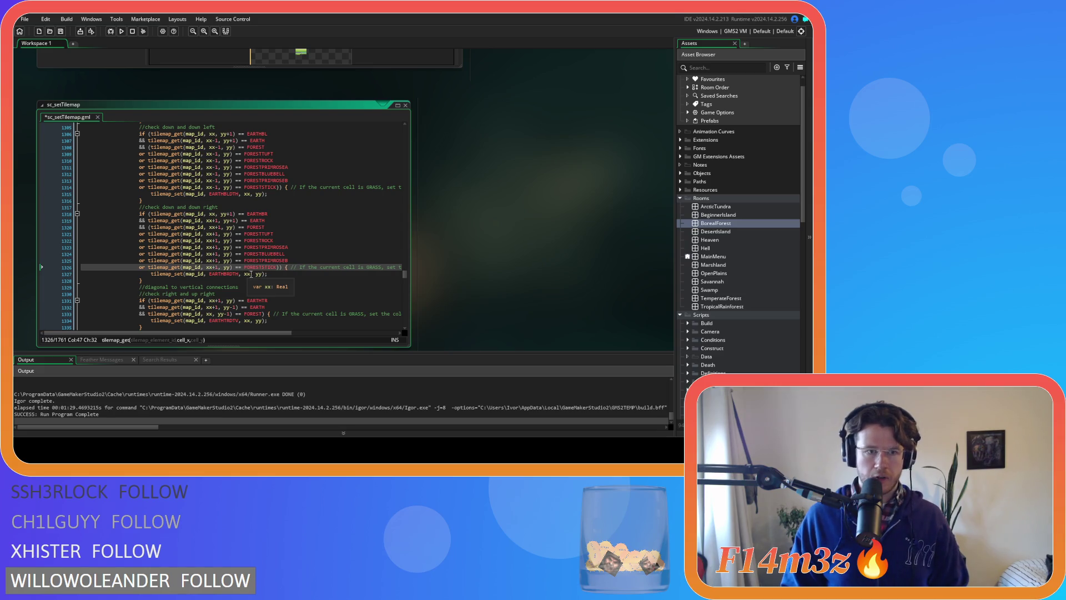
scroll(254, 272, down, 3)
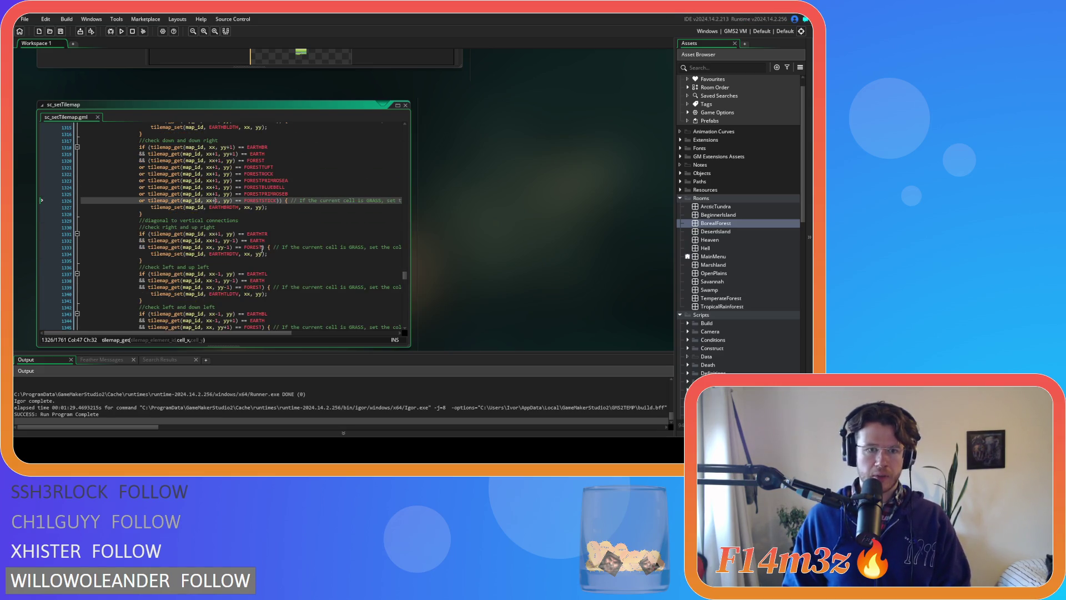
- Wrap the up-right FOREST check in parentheses and paste the forest variant or-conditions below it
click(148, 247)
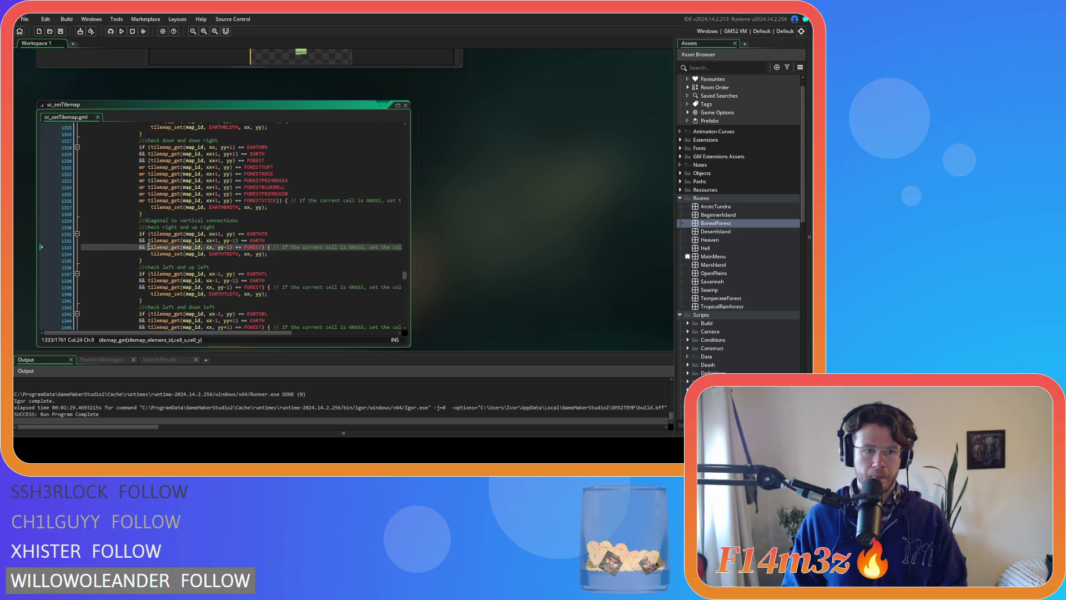
text(()
click(268, 247)
text())
key(BackSpace)
key(Return)
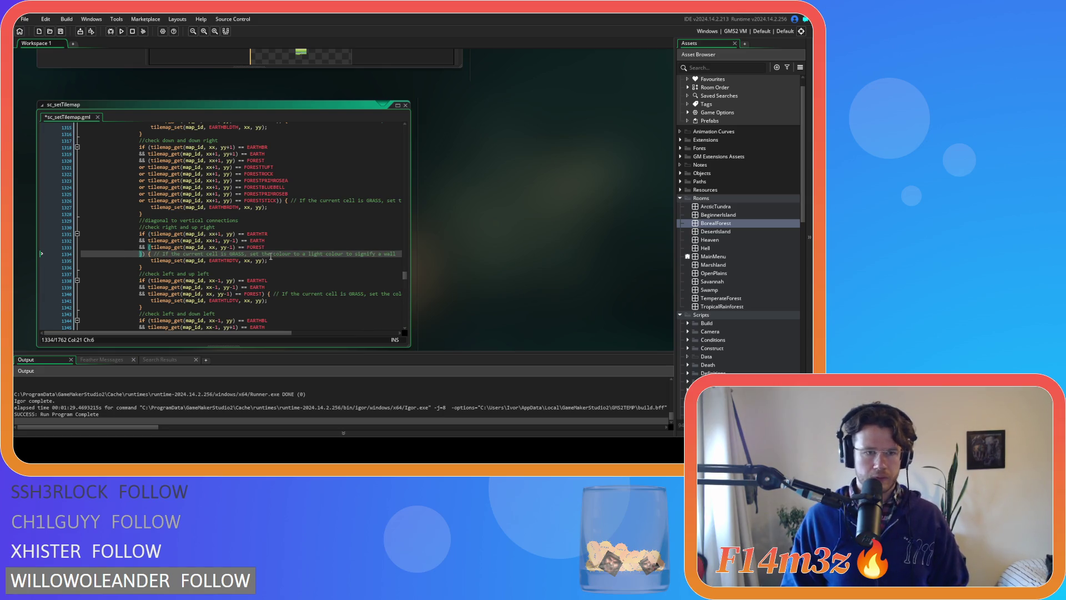
text(or tilemap_get(map_id, xx-1, yy) == FORESTTUFT 					or tilemap_get(map_id, xx-1, yy) == FORESTROCK 					or tilemap_get(map_id, xx-1, yy) == FORESTPRIMROSEA 					or tilemap_get(map_id, xx-1, yy) == FORESTBLUEBELL 					or tilemap_get(map_id, xx-1, yy) == FORESTPRIMROSEB 					or tilemap_get(map_id, xx-1, yy) == FORESTSTICK)
- Change the x offset from xx-1 to xx on all six pasted forest variant lines
click(219, 254)
key(BackSpace)
key(BackSpace)
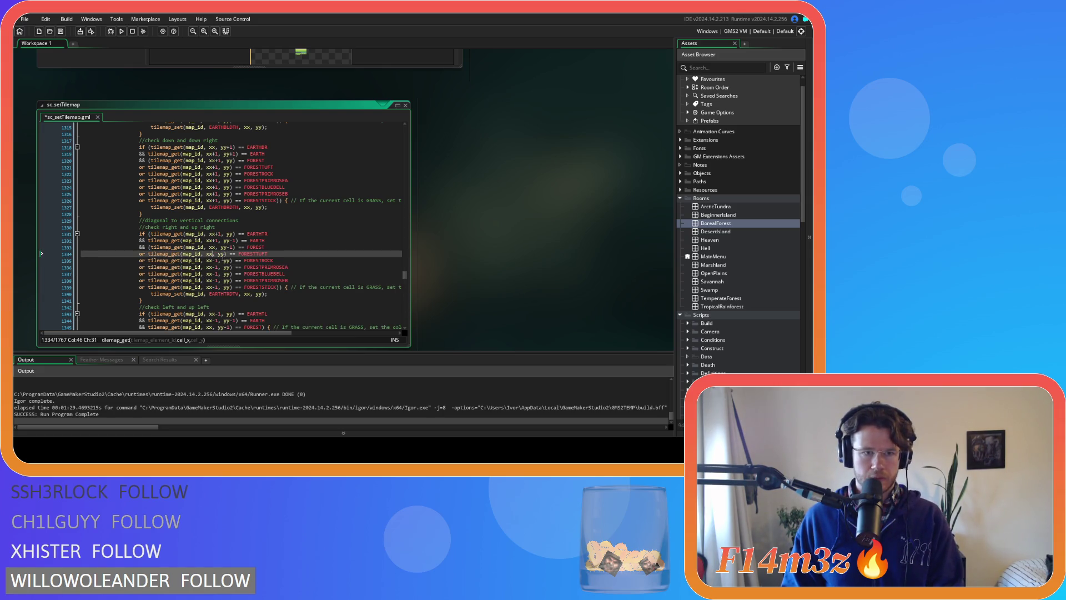
click(217, 260)
key(BackSpace)
key(BackSpace)
click(217, 267)
key(BackSpace)
key(BackSpace)
click(217, 274)
key(BackSpace)
key(BackSpace)
click(217, 280)
key(BackSpace)
key(BackSpace)
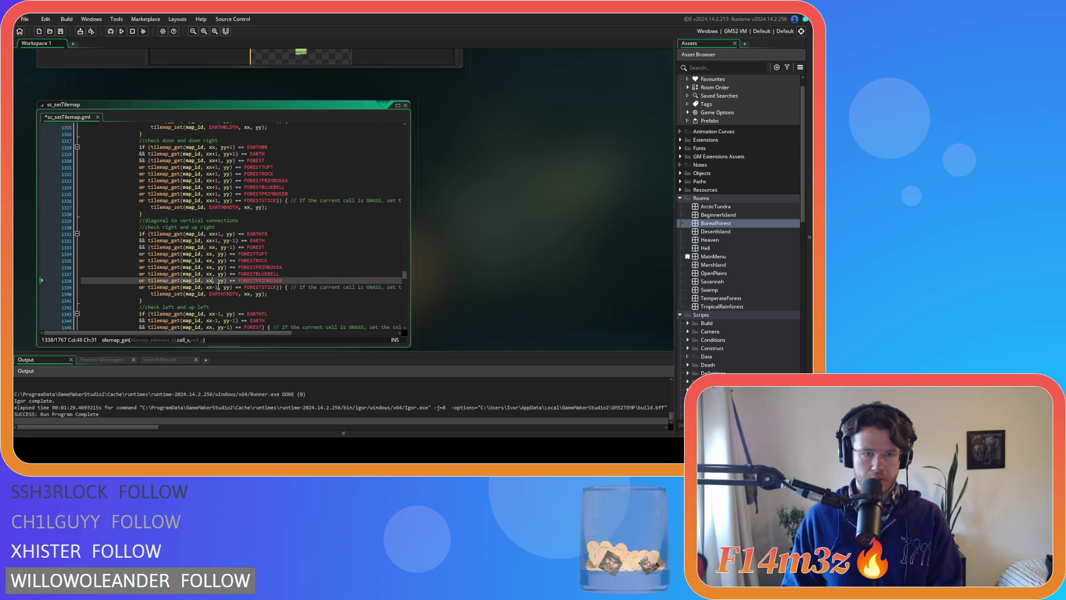
click(217, 287)
key(BackSpace)
key(BackSpace)
key(BackSpace)
key(BackSpace)
- Change the y offset from yy to yy-1 on all six forest variant lines
click(225, 254)
text(-1)
click(225, 260)
text(-1)
click(225, 267)
text(-1)
click(225, 274)
text(-1)
click(225, 280)
text(-1)
click(225, 287)
text(-1)
- Copy the corrected variant lines into the parenthesized up-left FOREST check and save the script
drag(275, 288, 139, 255)
key(ctrl+c)
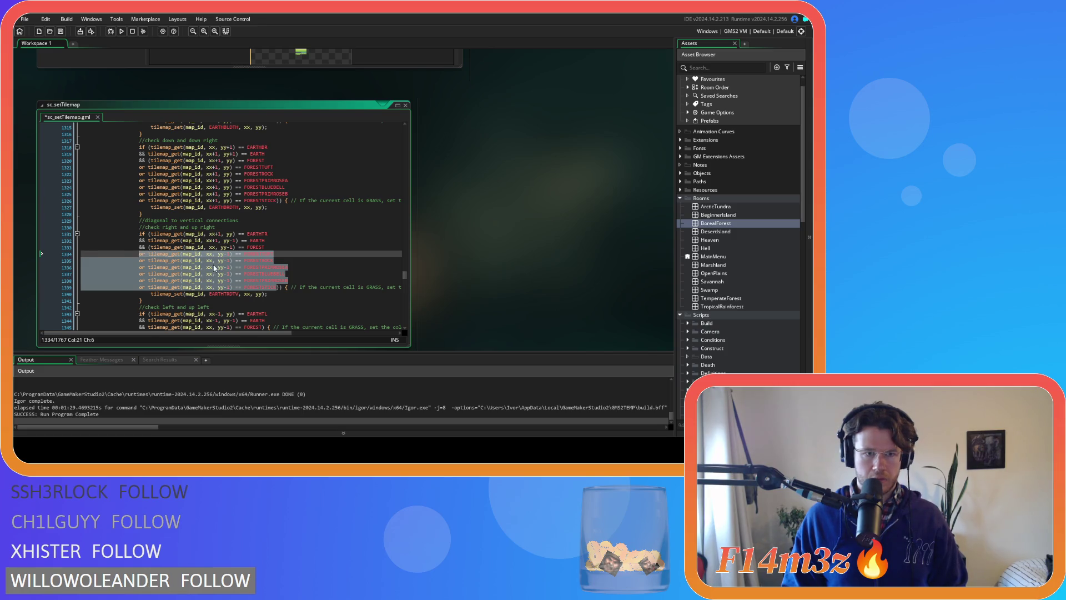
scroll(214, 269, down, 3)
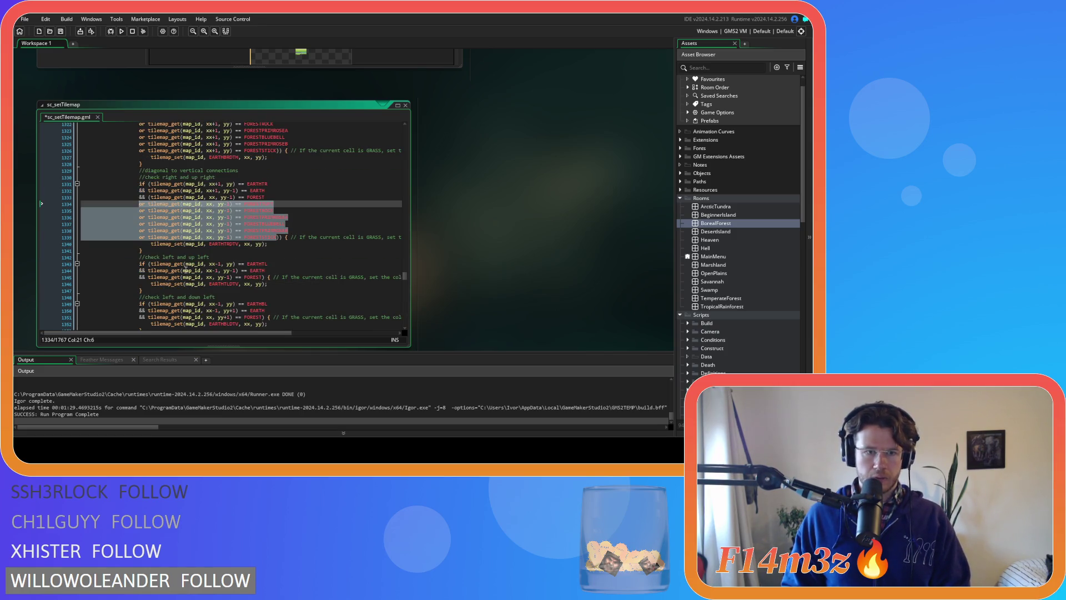
click(198, 277)
text(()
click(269, 278)
text())
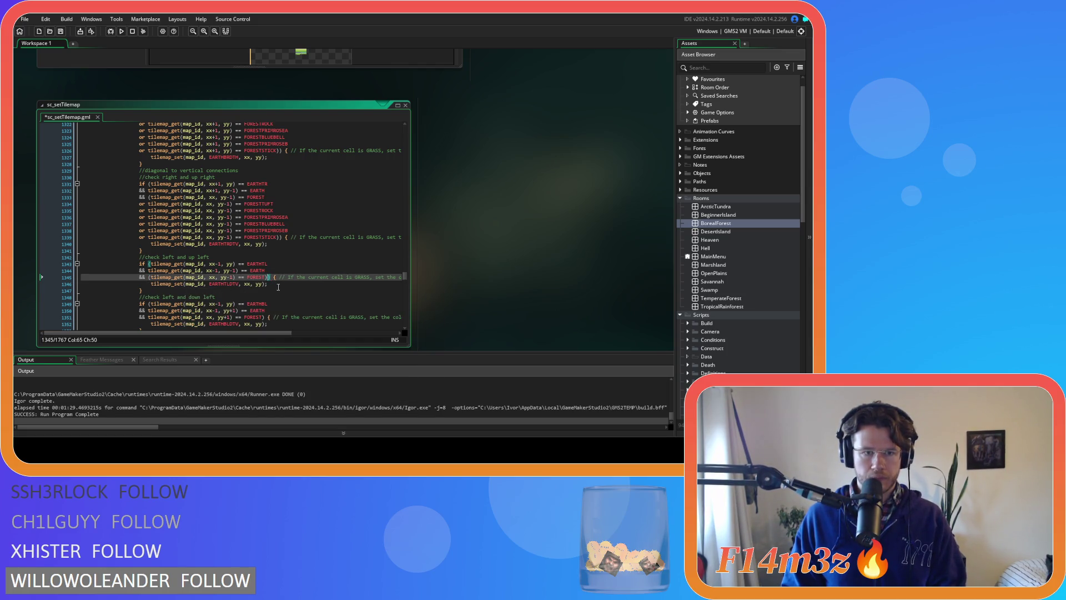
key(ctrl+v)
key(ctrl+s)
scroll(277, 285, down, 7)
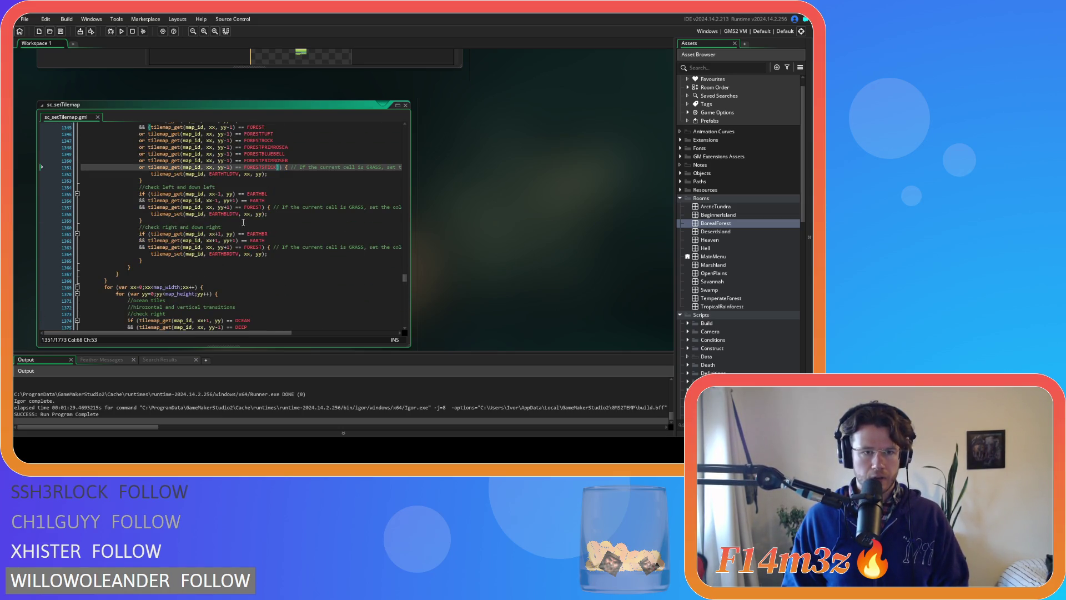
- Open a parenthesis before the down-left FOREST check and paste the forest variant lines after it
click(155, 208)
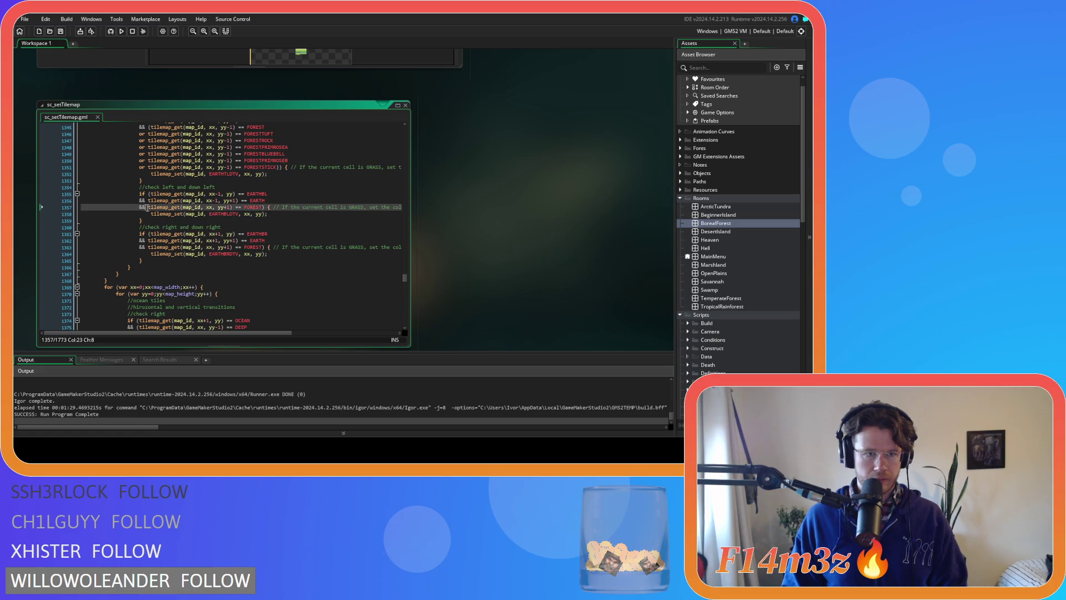
key(Right)
text(()
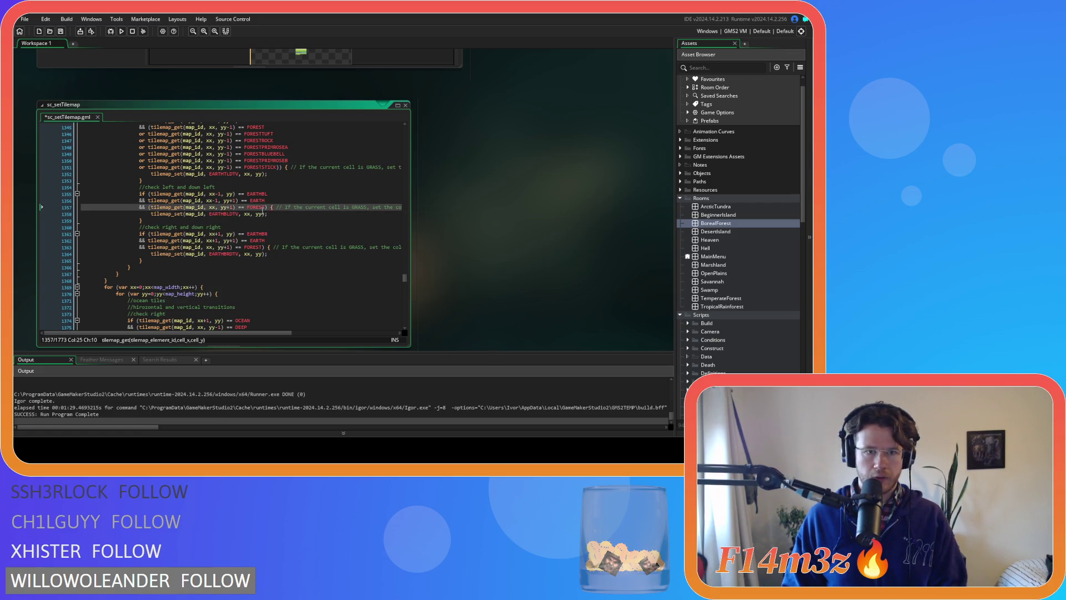
click(266, 208)
key(Return)
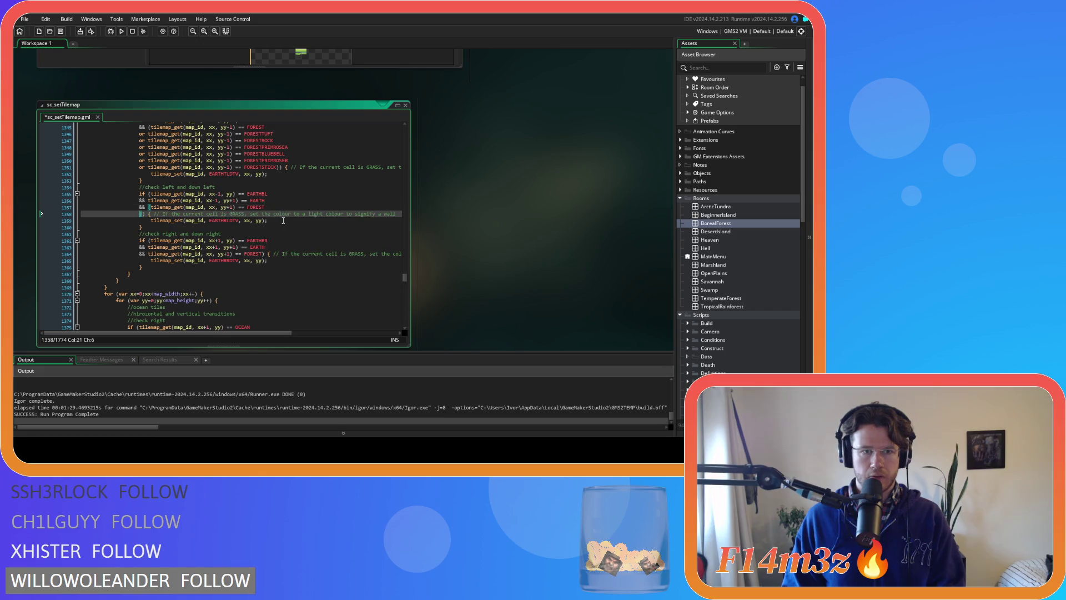
key(ctrl+v)
- Change yy-1 to yy+1 on the pasted down-left variant lines and save the script
click(225, 214)
text(+)
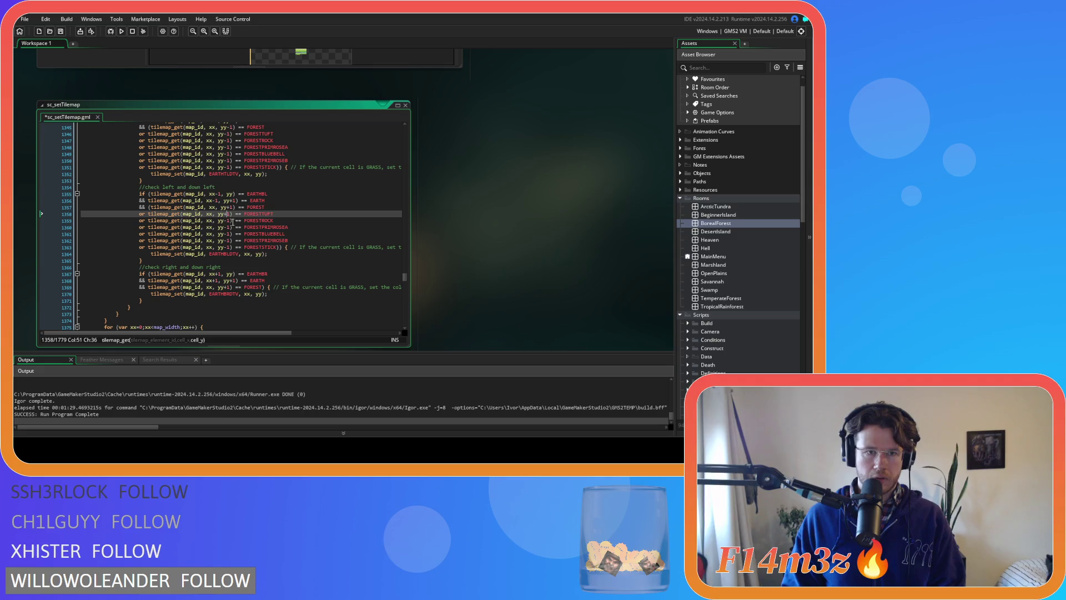
click(227, 221)
key(BackSpace)
text(+)
click(227, 227)
key(BackSpace)
text(+)
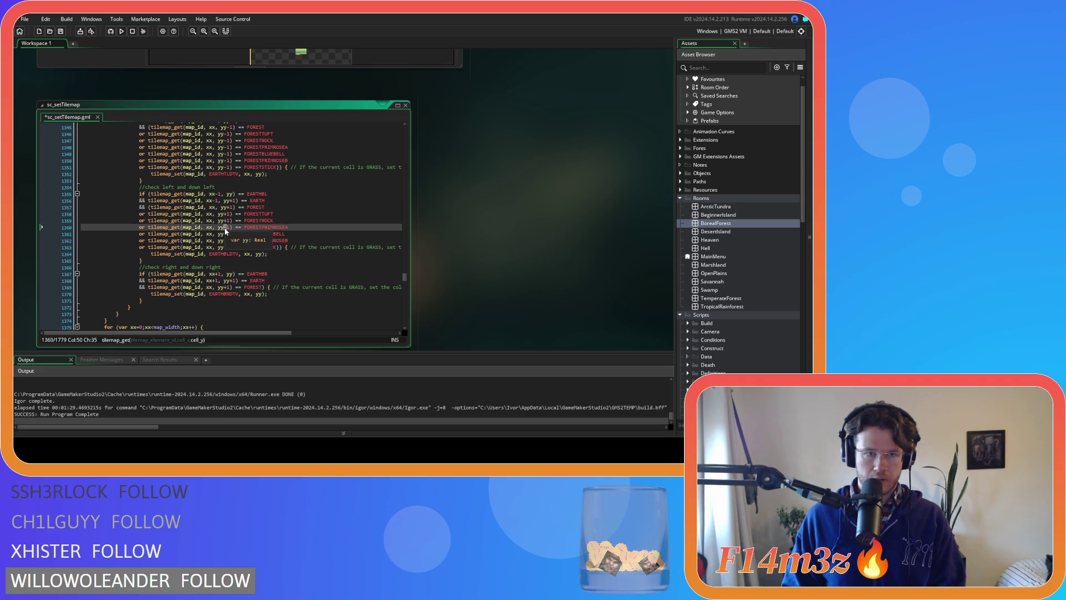
click(226, 233)
key(BackSpace)
text(+)
click(227, 241)
key(BackSpace)
text(+)
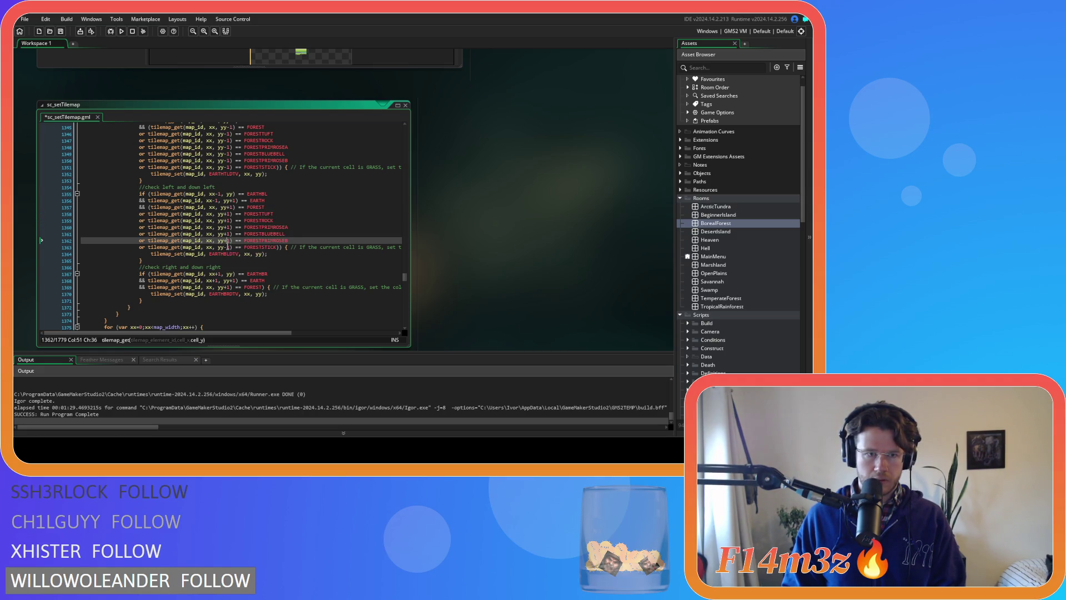
click(226, 248)
key(ctrl+s)
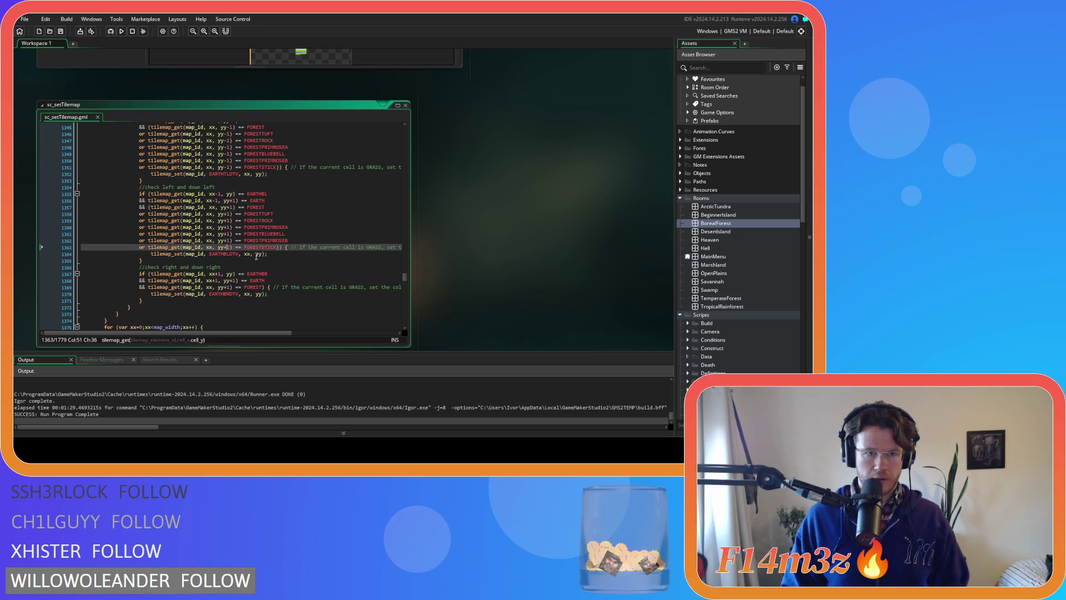
- Add the variant lines to the parenthesized down-right FOREST check, save, and build and run with F5
scroll(265, 267, down, 2)
drag(275, 215, 141, 181)
key(ctrl+c)
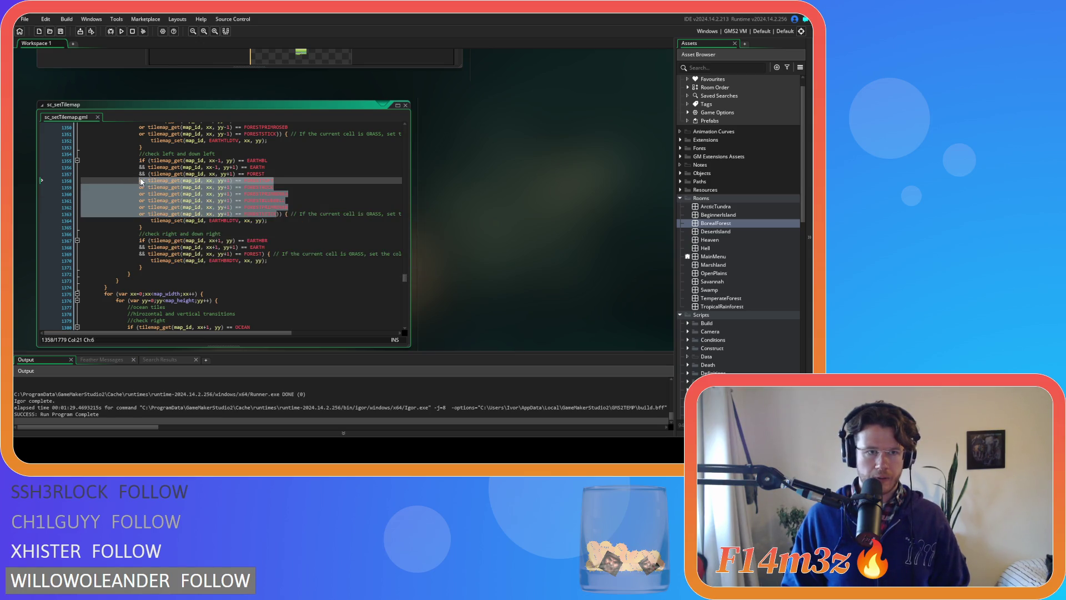
click(148, 254)
text(()
click(265, 254)
text())
key(Return)
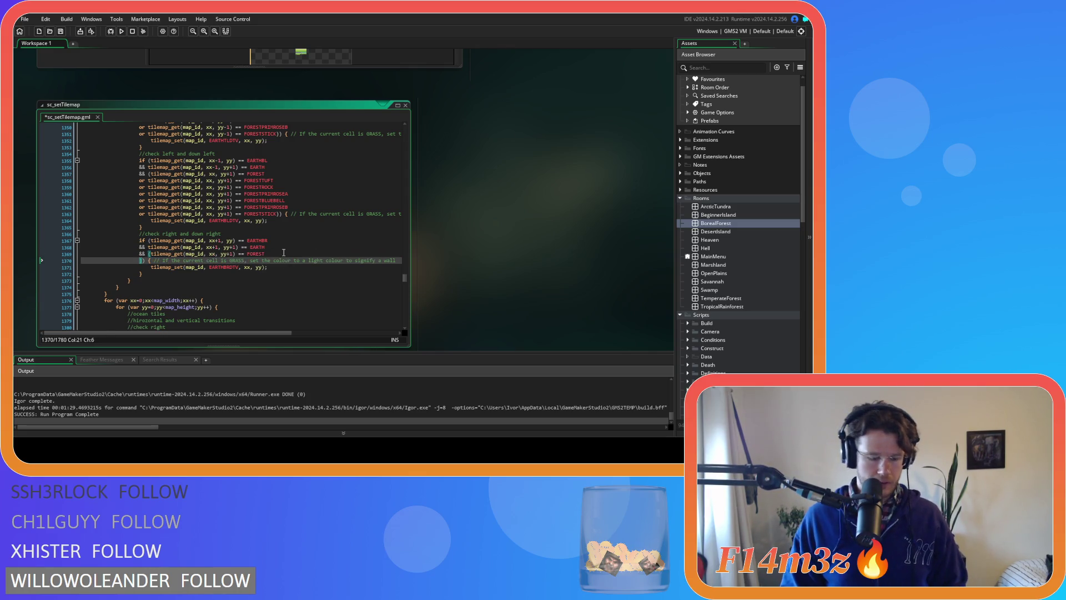
key(ctrl+v)
key(ctrl+s)
scroll(284, 256, up, 3)
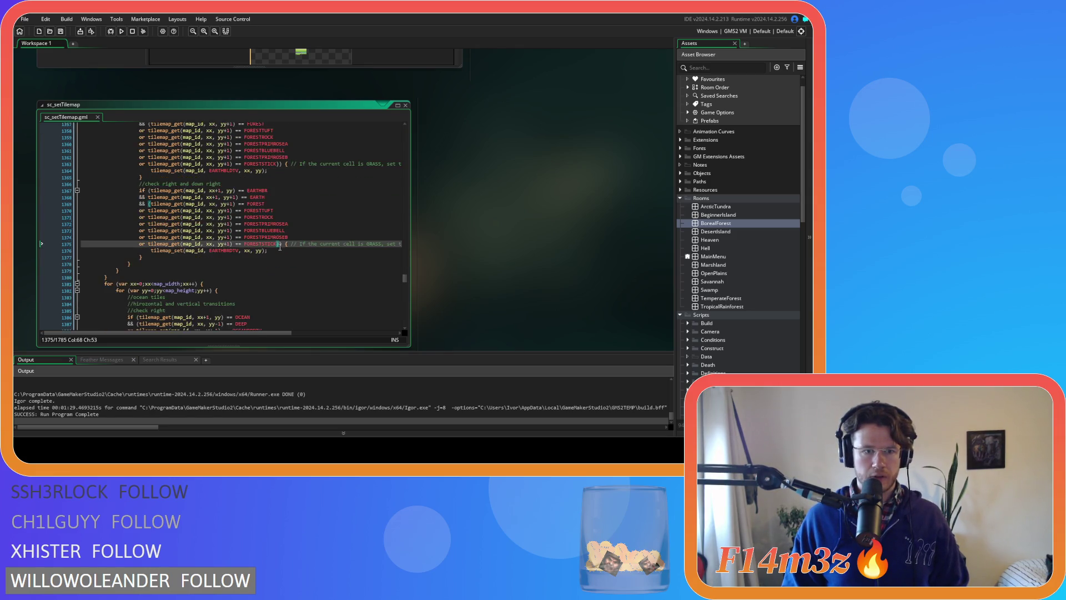
key(F5)
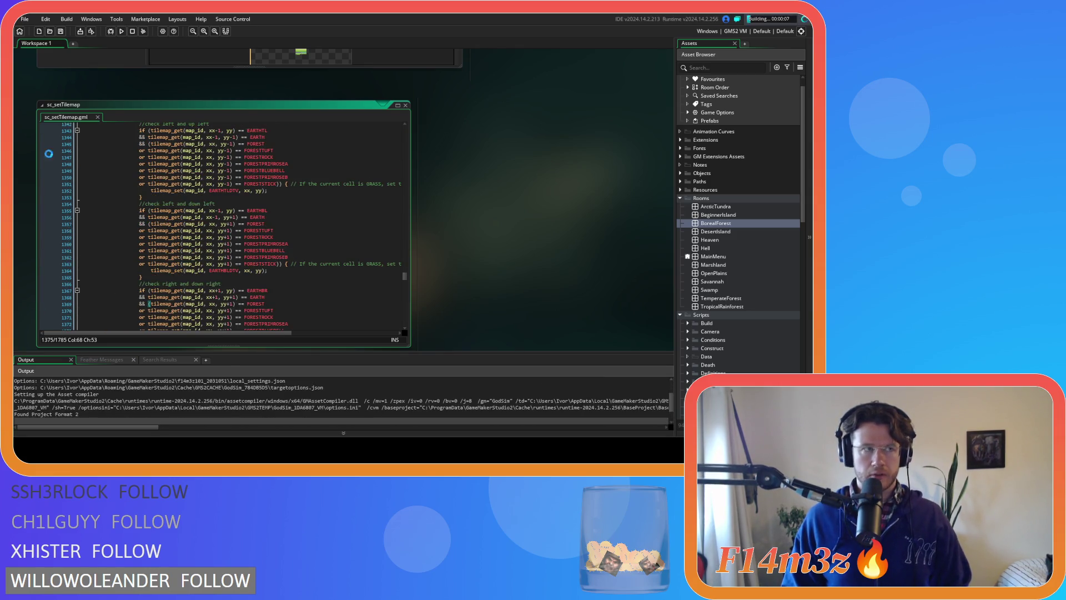
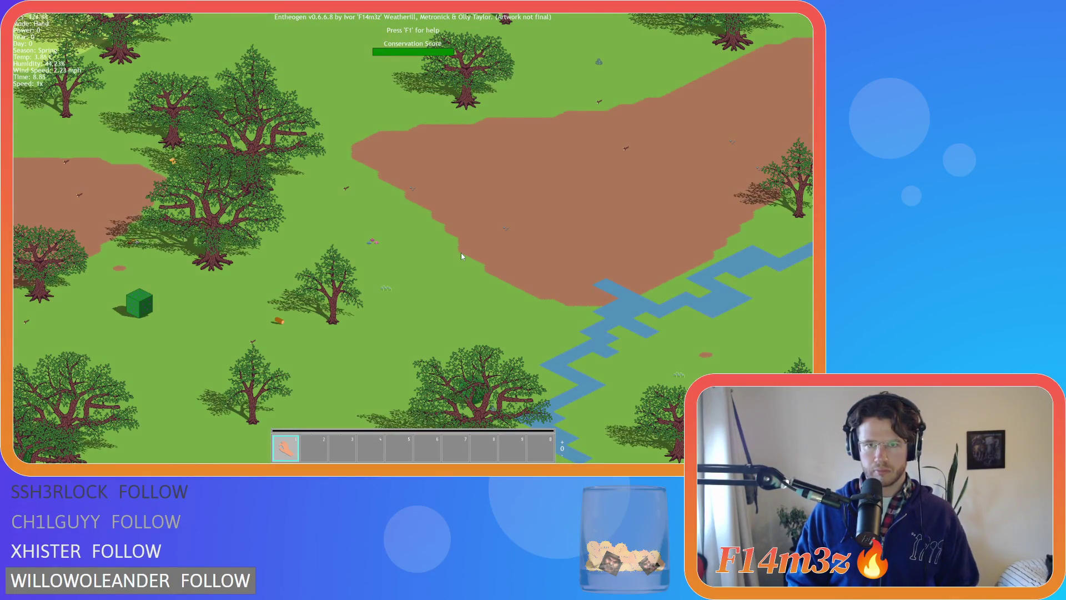
- Quit the running Entheogen test build and confirm with Y to return to GameMaker
key(Escape)
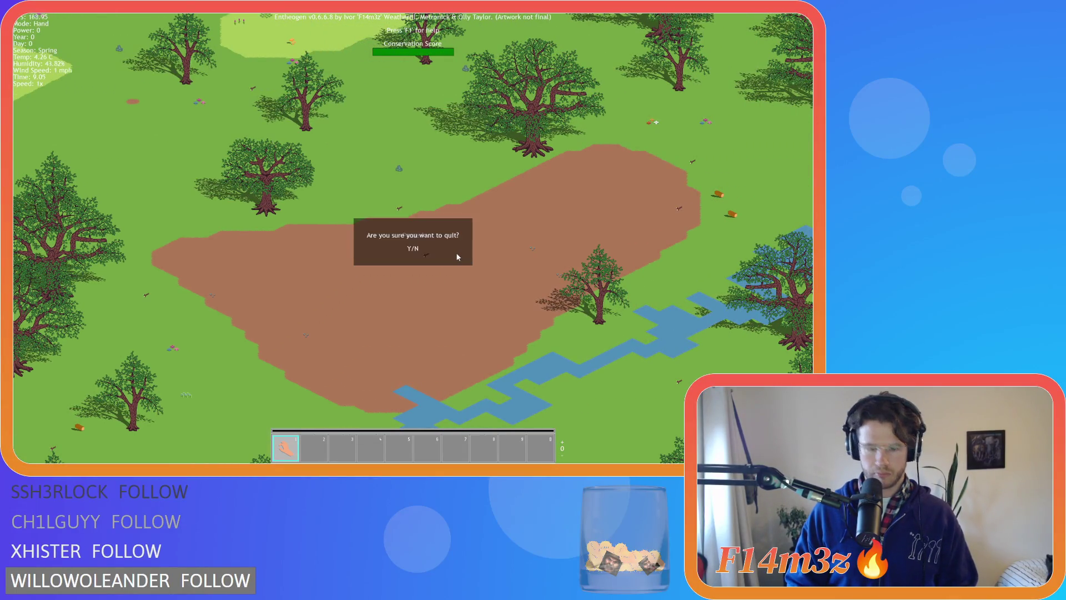
key(y)
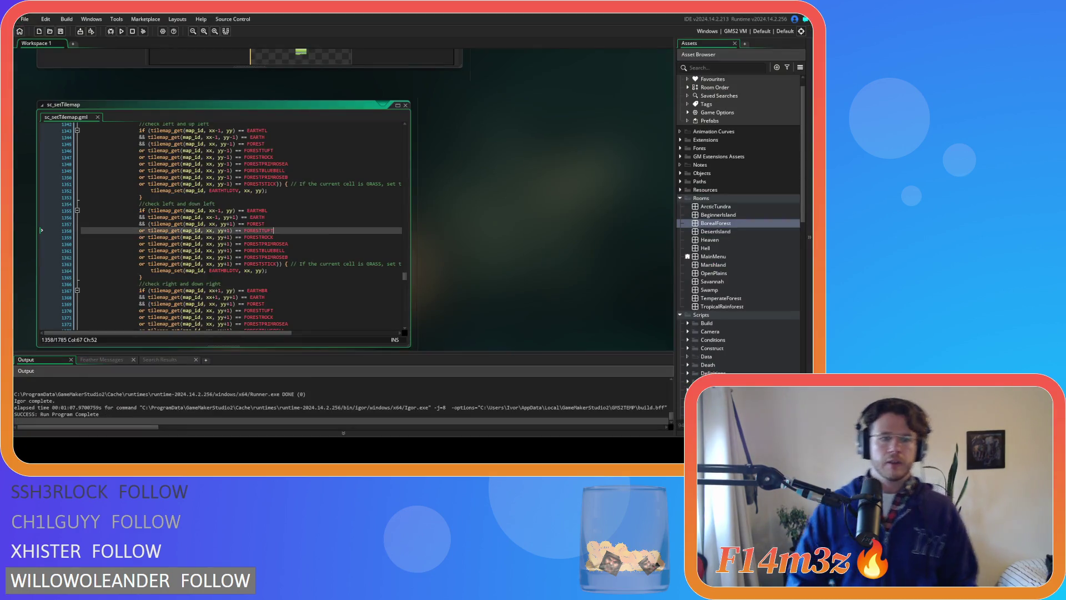
scroll(333, 230, down, 10)
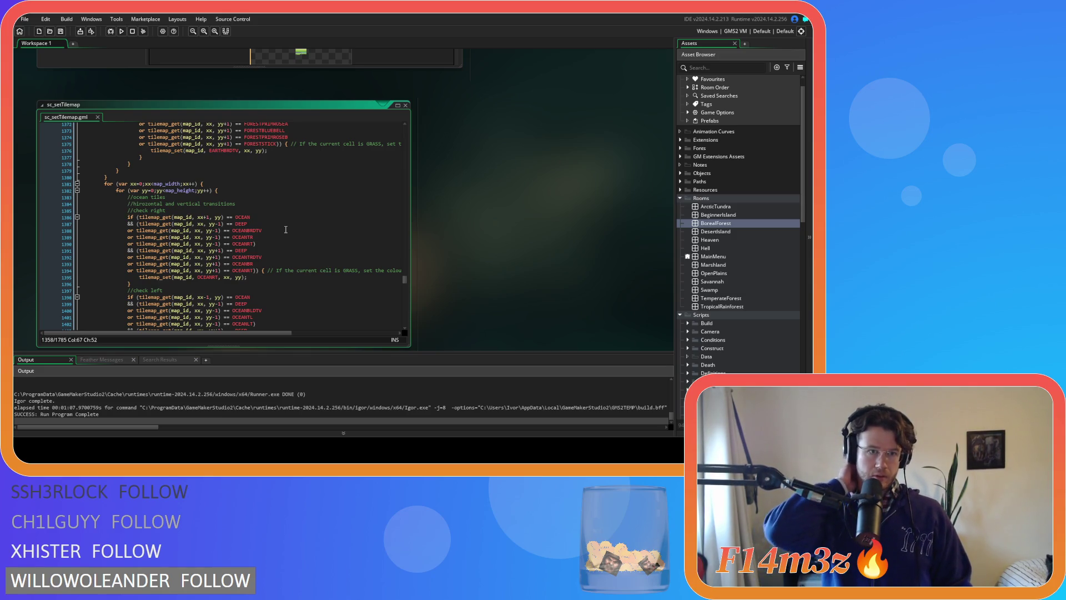
scroll(286, 230, down, 3)
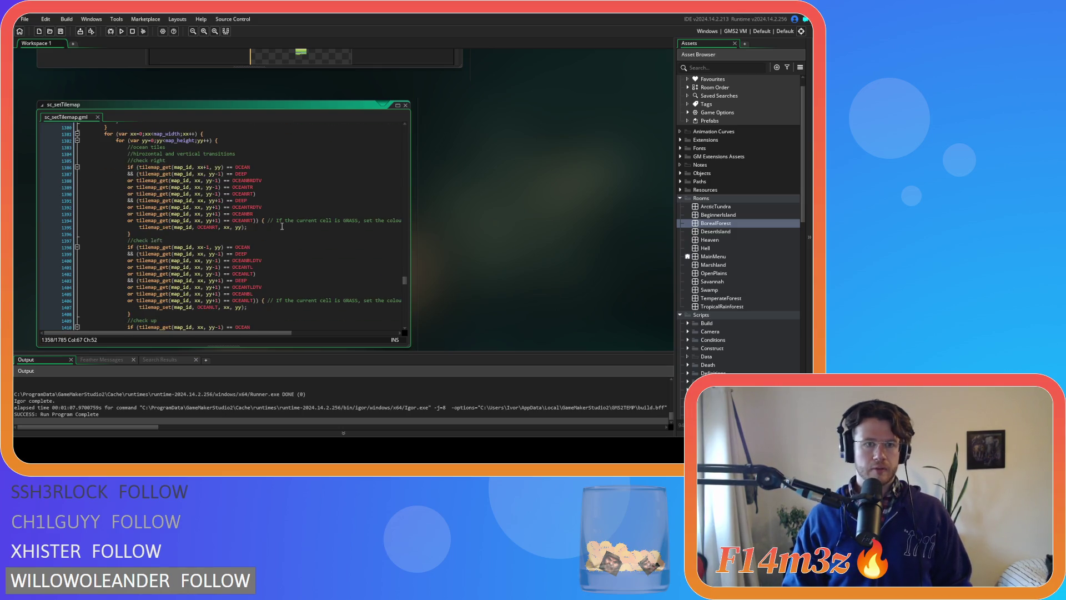
scroll(282, 226, up, 1)
scroll(282, 226, up, 4)
scroll(280, 224, down, 3)
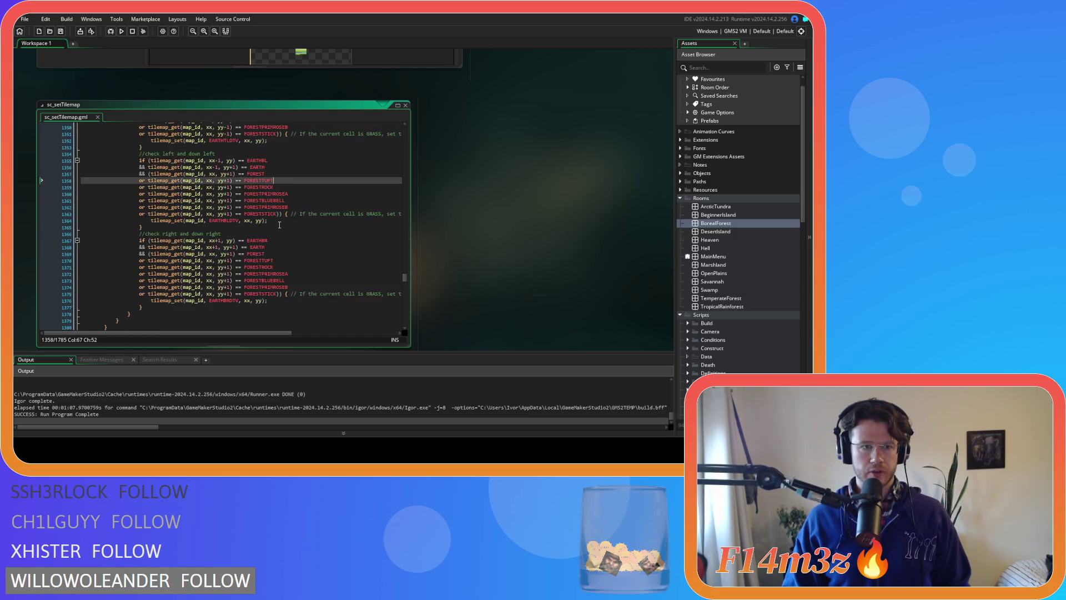
click(279, 224)
scroll(279, 224, down, 18)
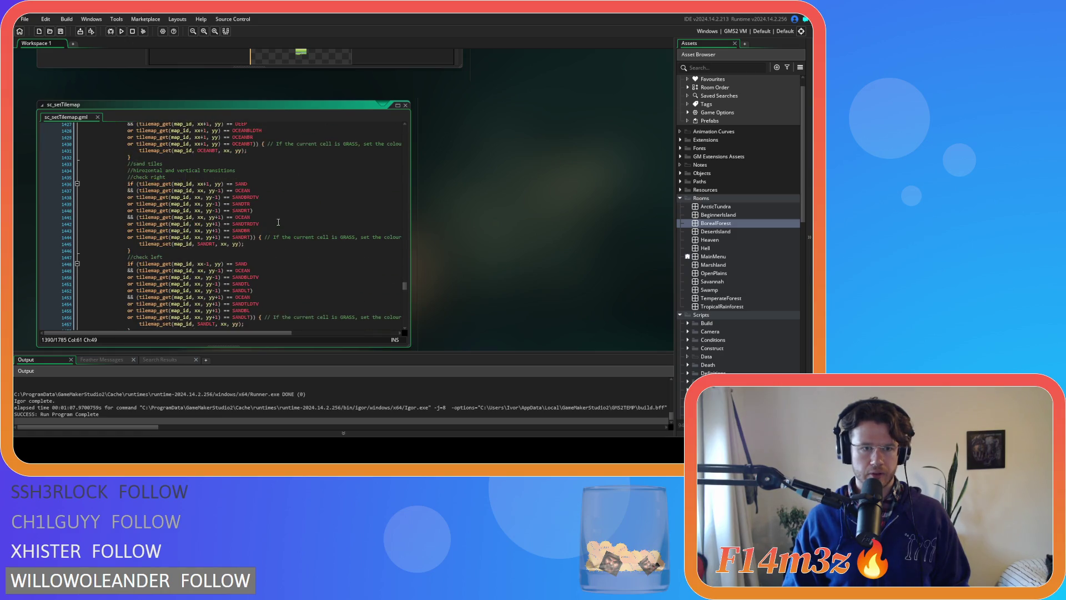
scroll(278, 223, down, 17)
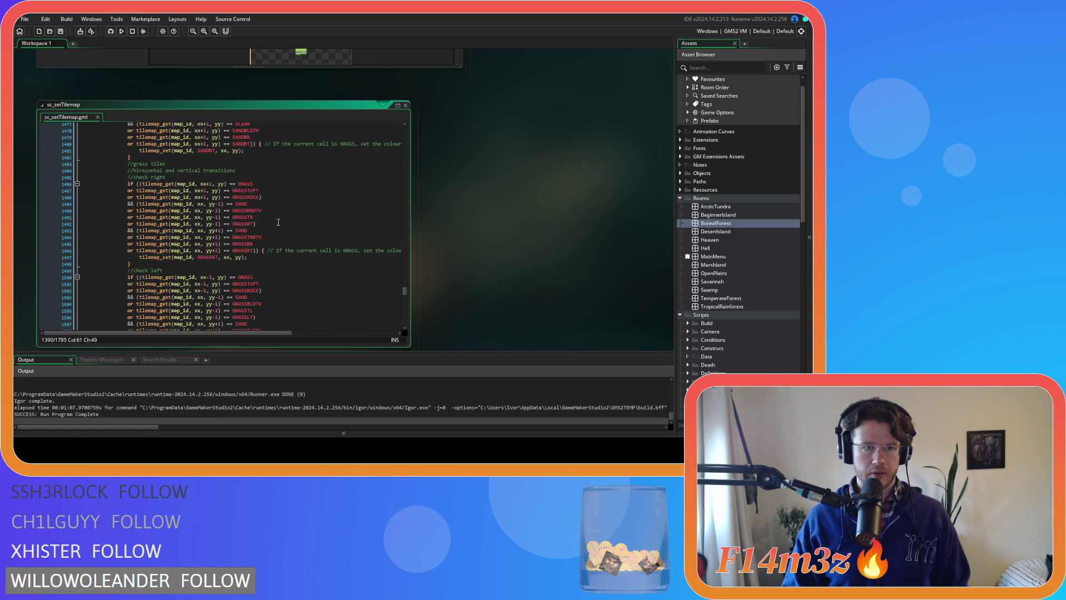
click(286, 203)
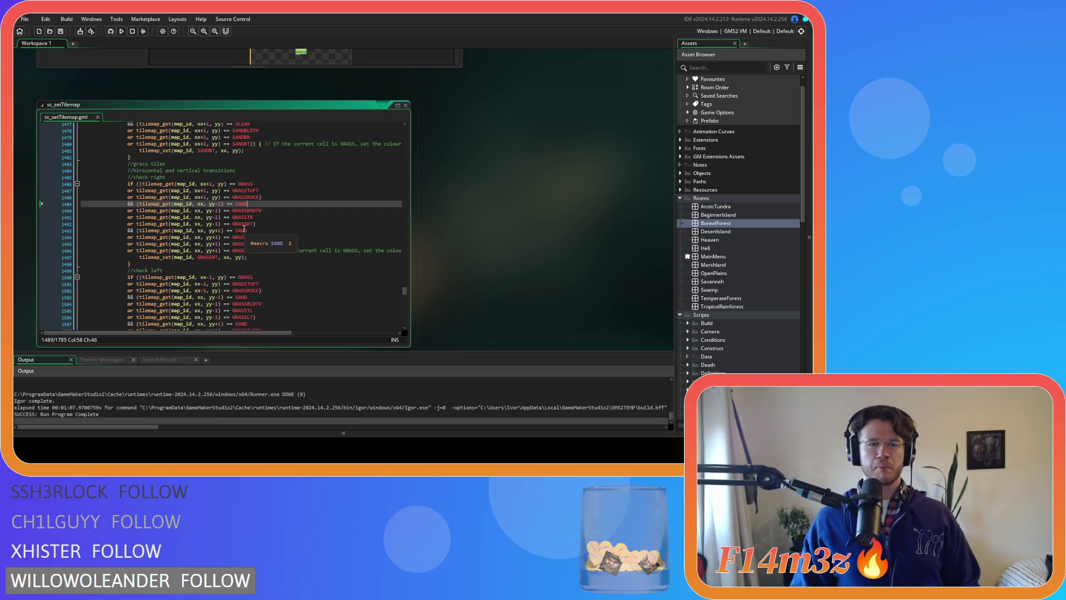
click(250, 250)
click(261, 198)
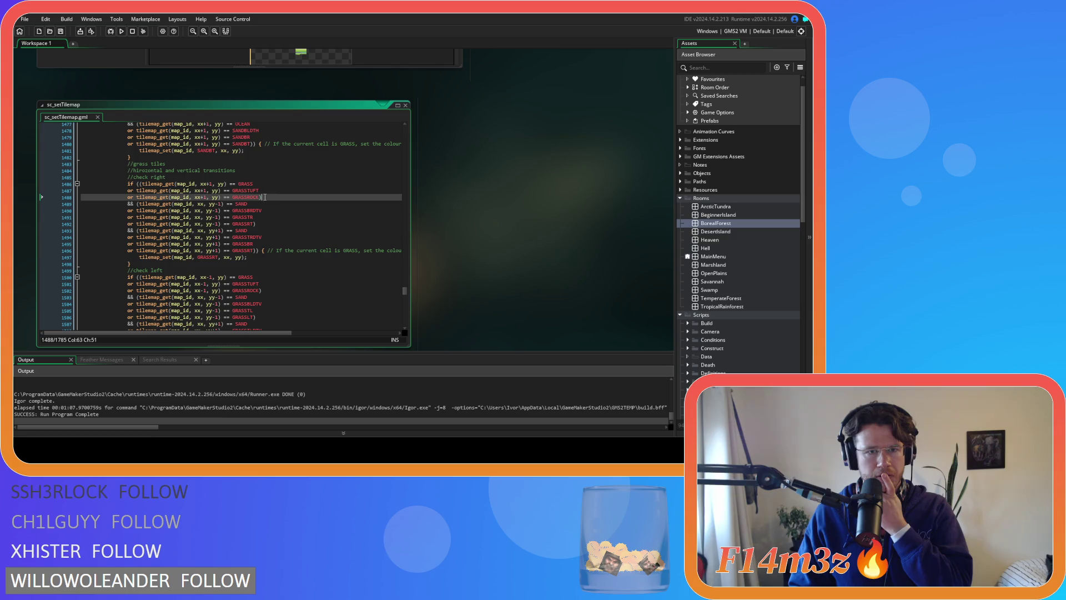
click(259, 197)
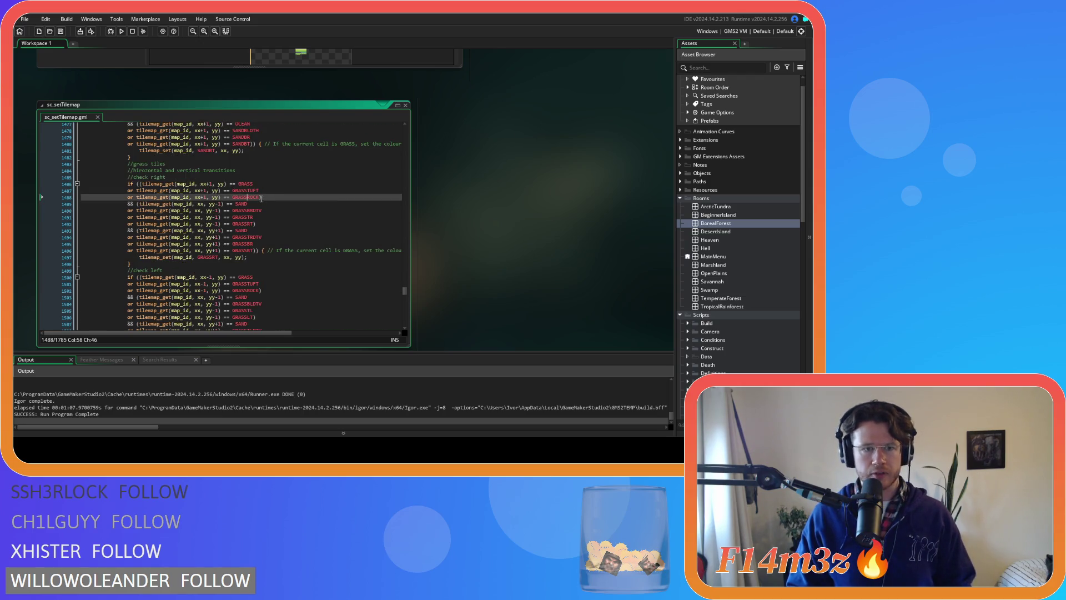
drag(261, 197, 133, 202)
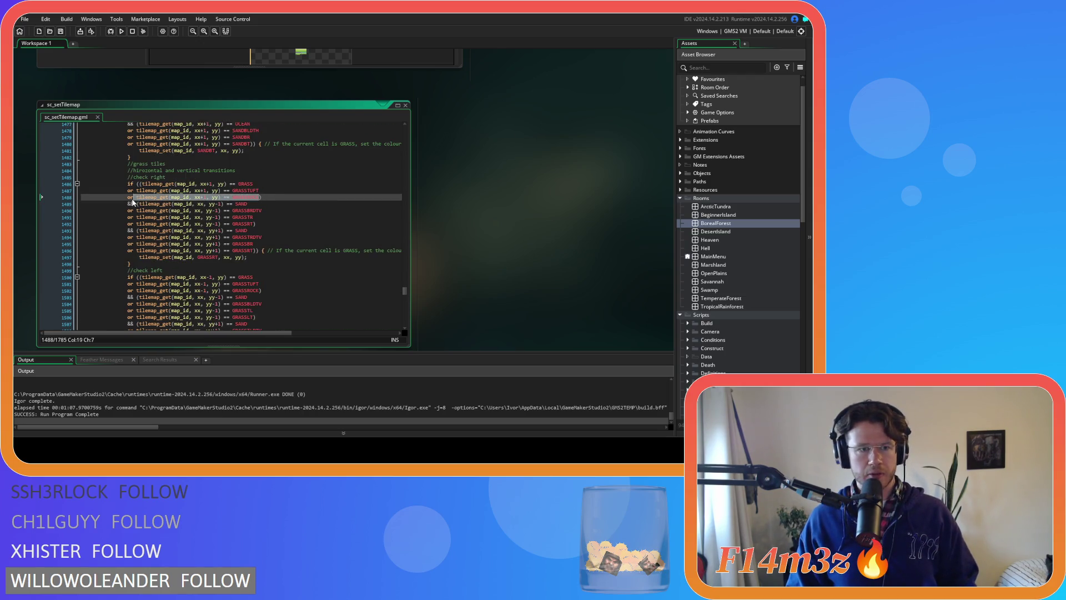
- Duplicate the GRASSROCK condition in the right-transition check onto new lines below it
key(ctrl+c)
click(259, 198)
key(Return)
key(ctrl+v)
key(Return)
key(ctrl+v)
key(Return)
key(ctrl+v)
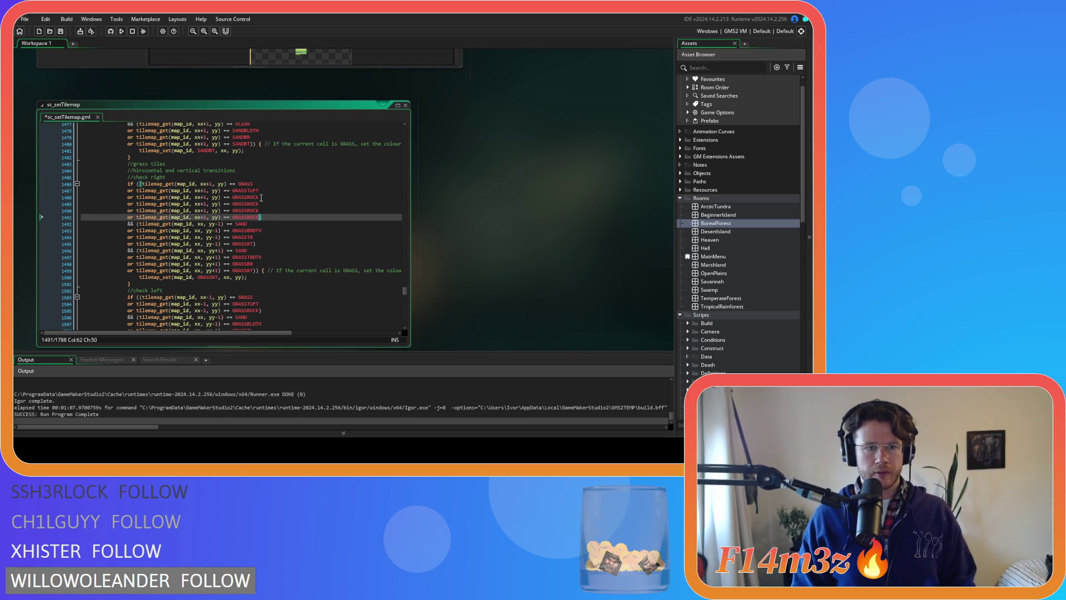
- Rename the right-check copies to GRASSCLOVER, GRASSBUTTER and GRASSORCHID
double_click(257, 204)
text(GRASS)
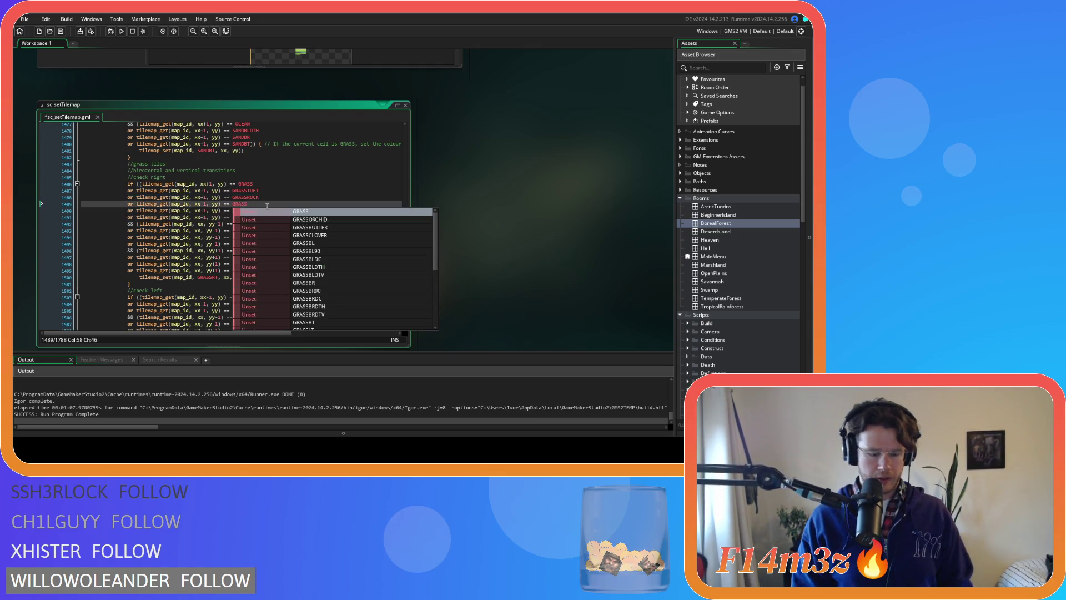
text(C)
key(Return)
key(Down)
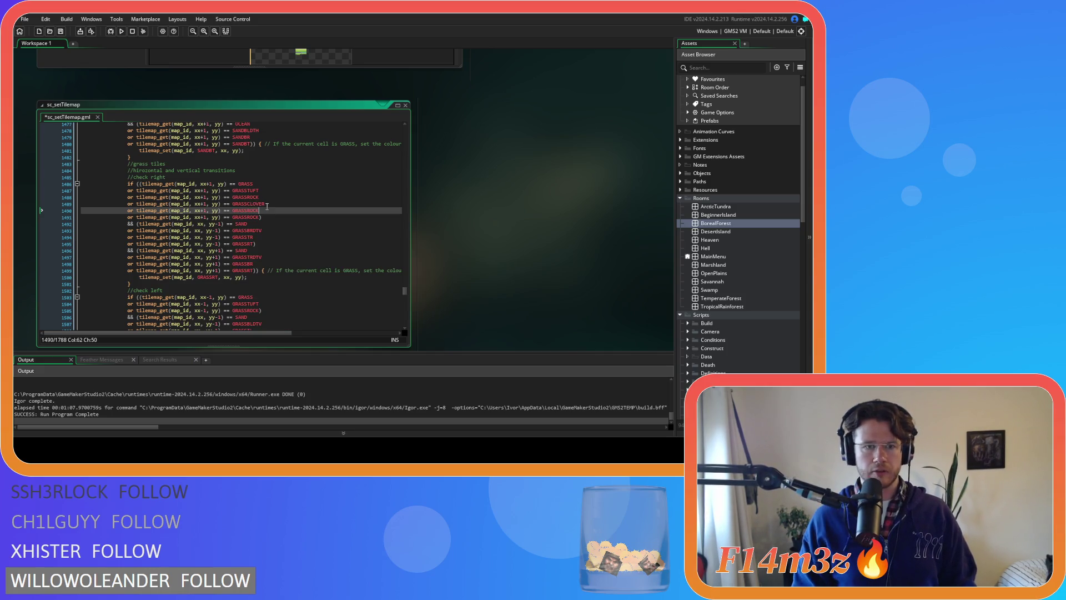
key(BackSpace)
key(BackSpace)
key(BackSpace)
key(BackSpace)
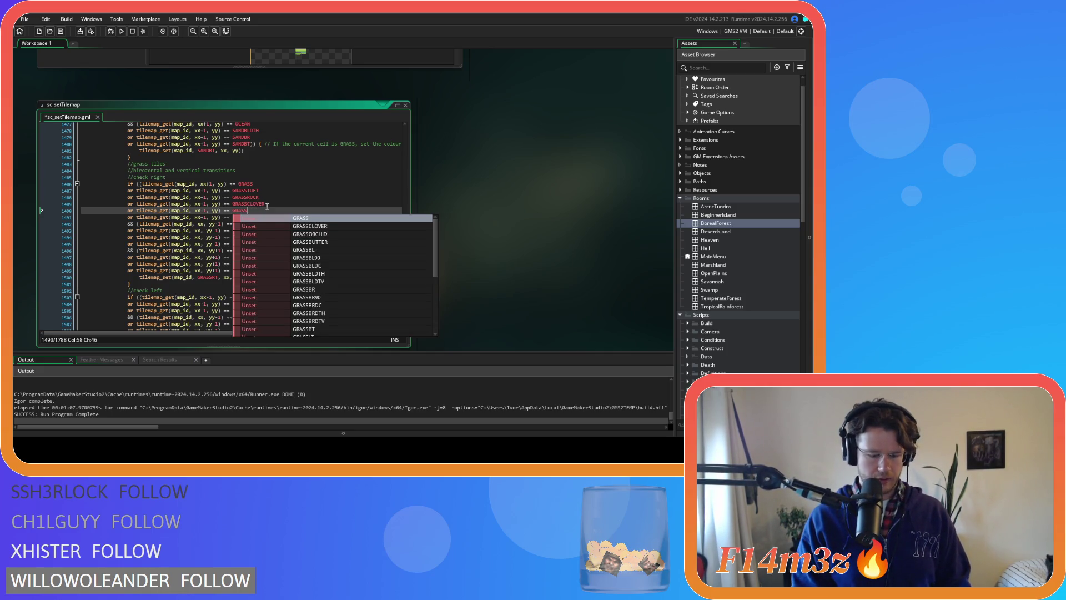
text(BU)
key(Return)
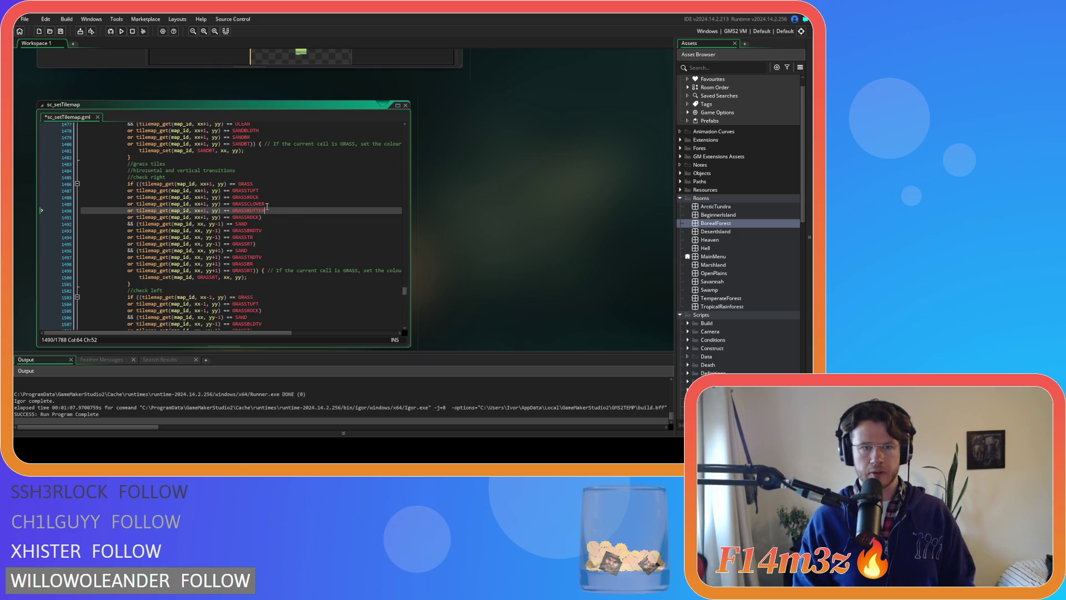
key(Down)
key(Left)
key(BackSpace)
key(BackSpace)
key(BackSpace)
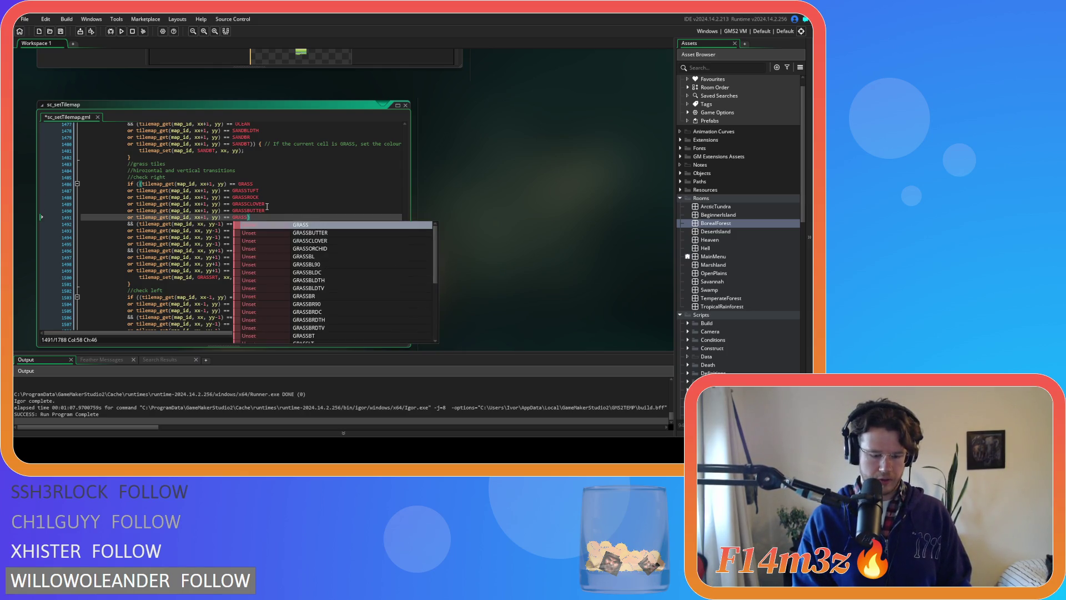
text(O)
key(Return)
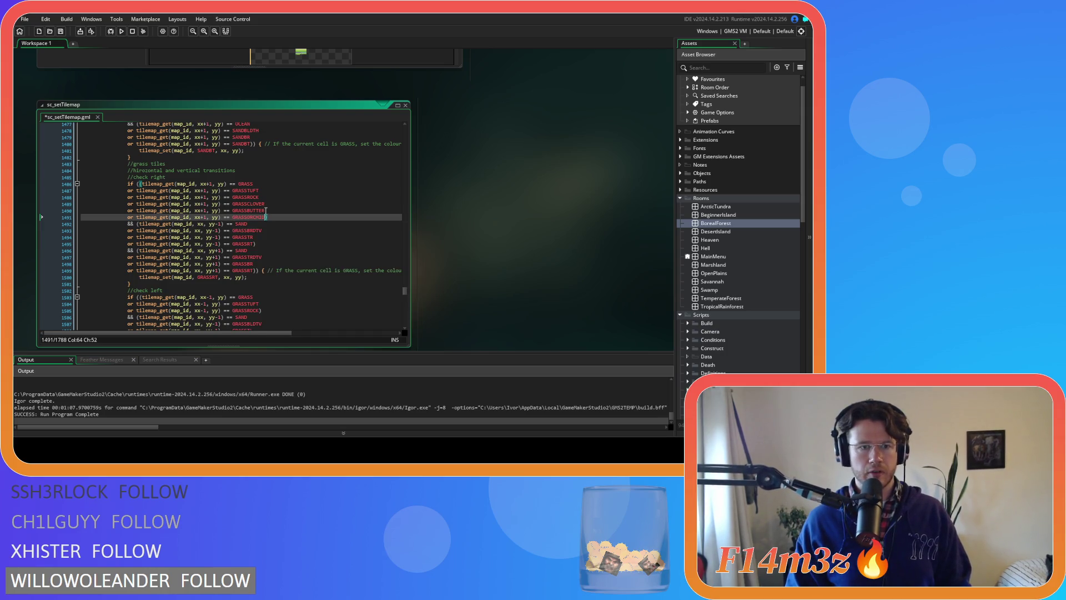
- Make three copies of the GRASSROCK condition in the left-transition check
scroll(265, 210, down, 6)
drag(260, 194, 133, 194)
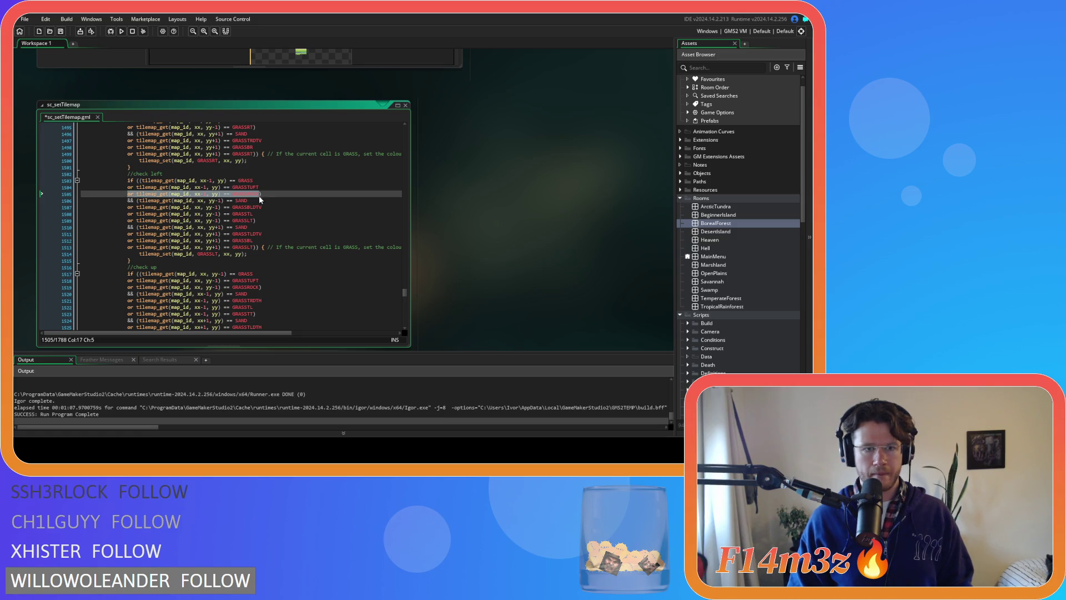
key(ctrl+c)
key(Right)
key(Return)
key(ctrl+v)
key(Return)
key(ctrl+v)
key(Return)
key(ctrl+v)
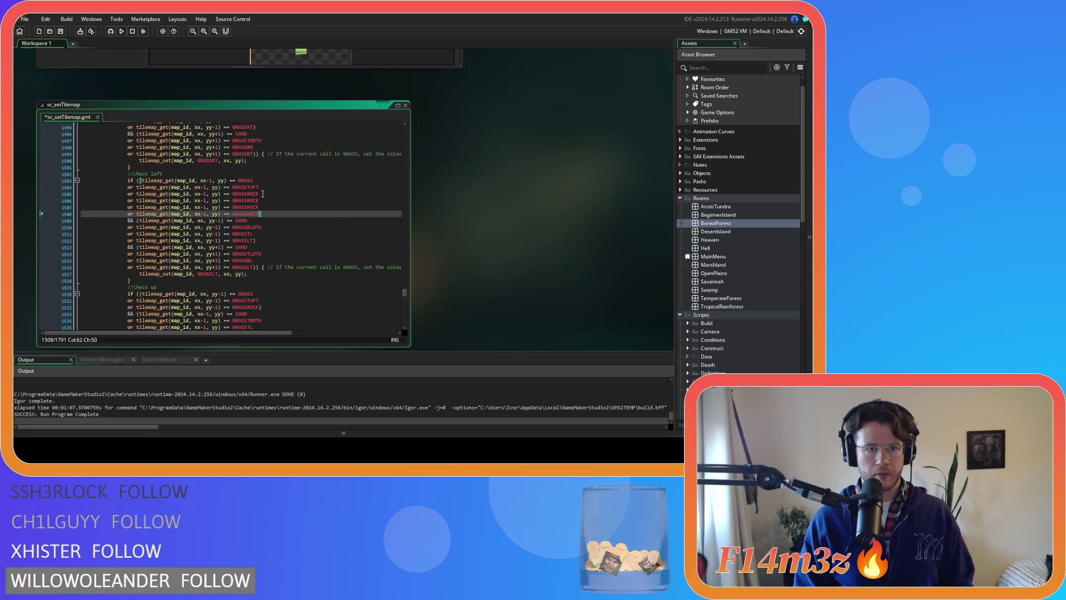
- Rename the left-check copies to GRASSCLOVER, GRASSBUTTER and GRASSORCHID and save the script
click(271, 200)
key(BackSpace)
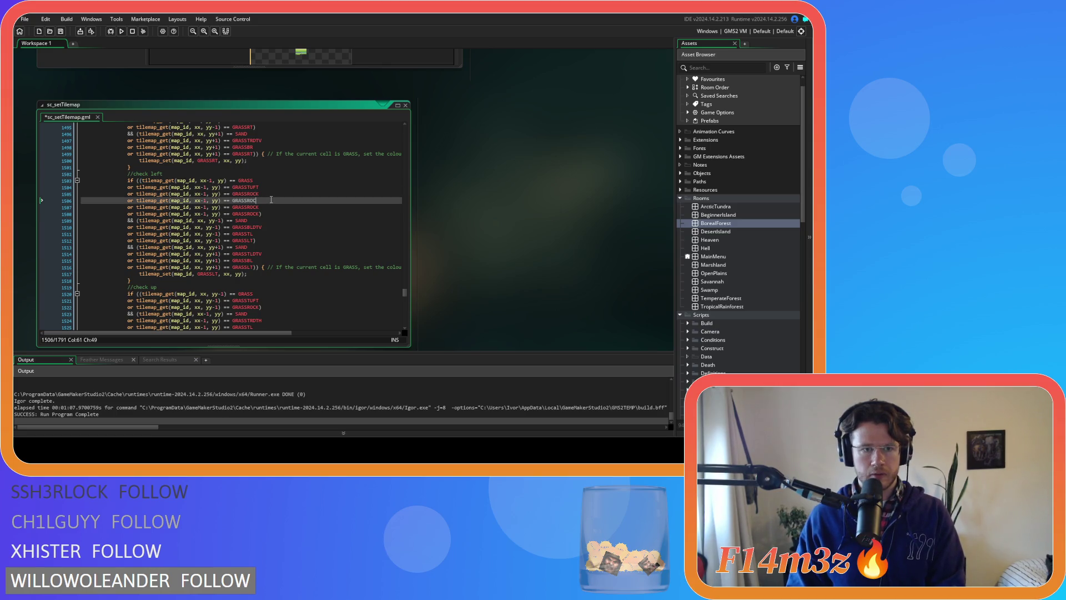
key(BackSpace)
key(BackSpace)
key(BackSpace)
text(CLOVER)
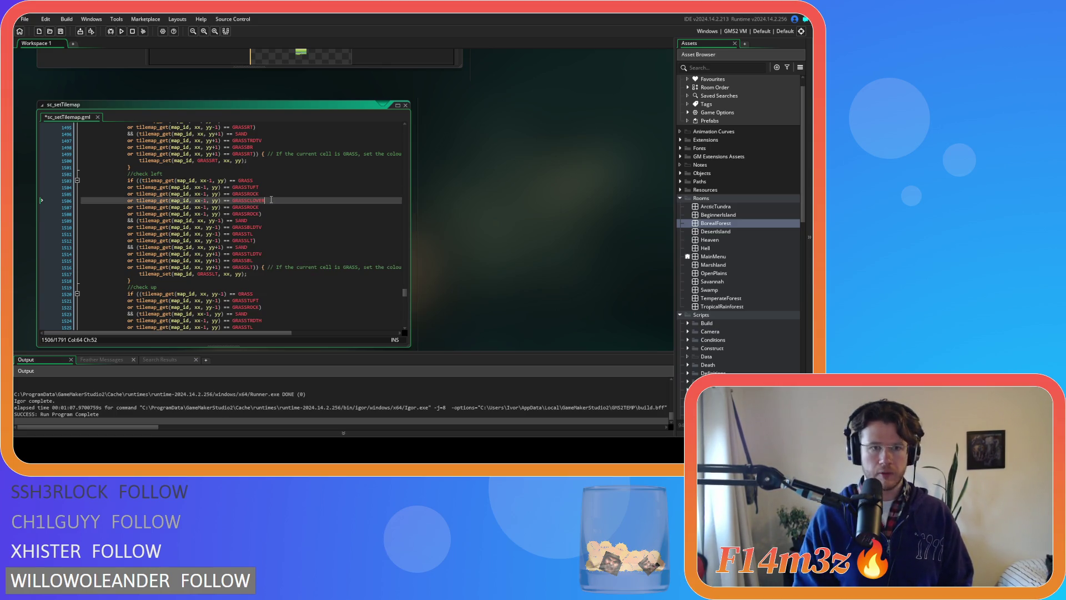
key(Down)
key(BackSpace)
key(BackSpace)
key(BackSpace)
key(BackSpace)
text(BU)
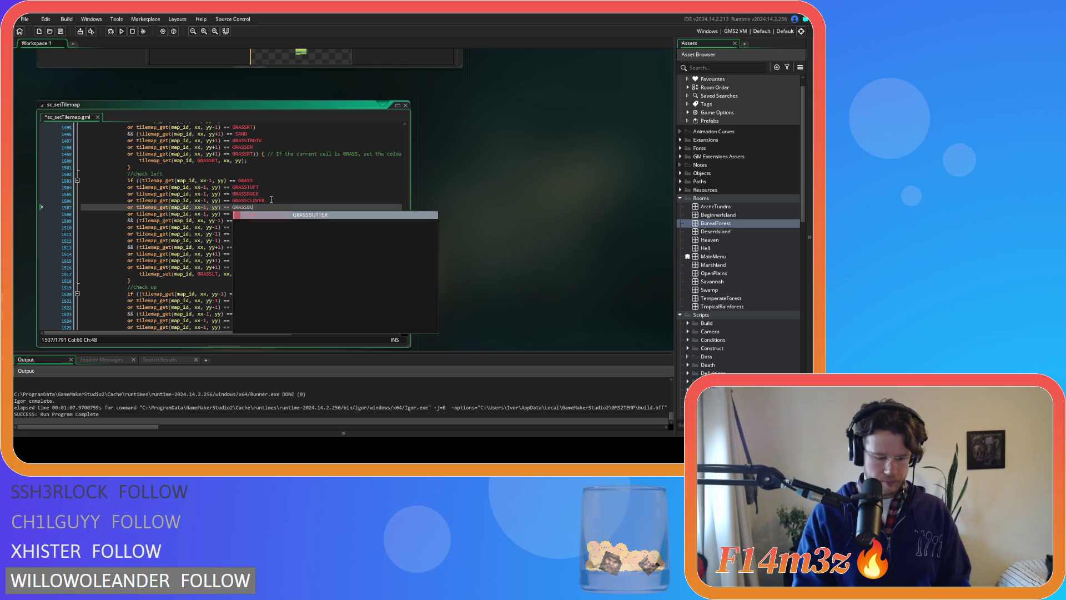
text(TTER)
key(Down)
key(Left)
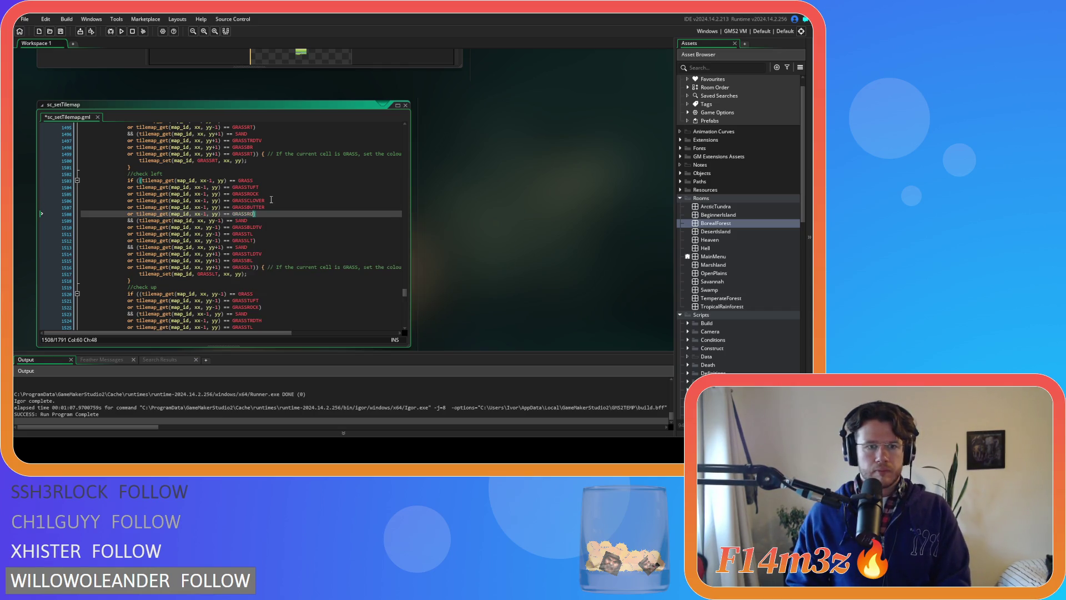
key(BackSpace)
key(BackSpace)
key(BackSpace)
text(ORCHID)
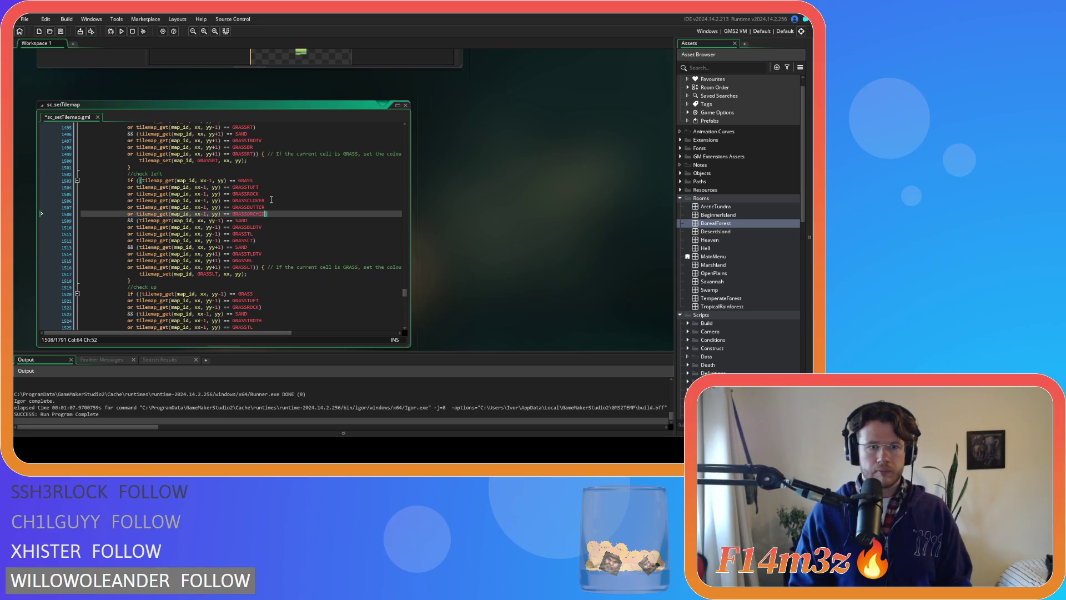
key(Down)
key(Down)
key(Down)
key(ctrl+s)
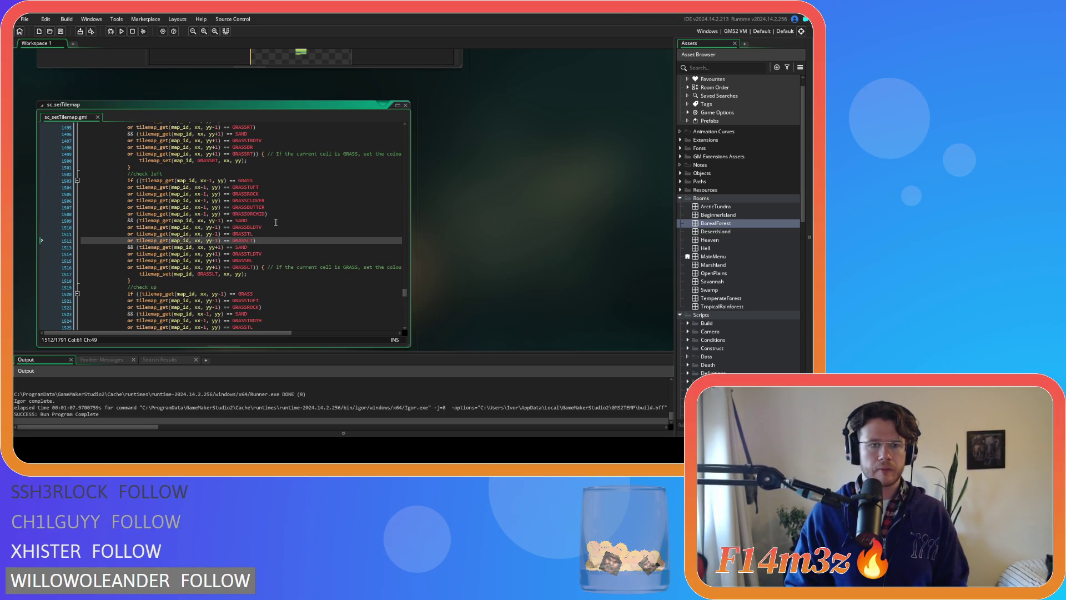
scroll(264, 216, down, 5)
drag(263, 208, 130, 208)
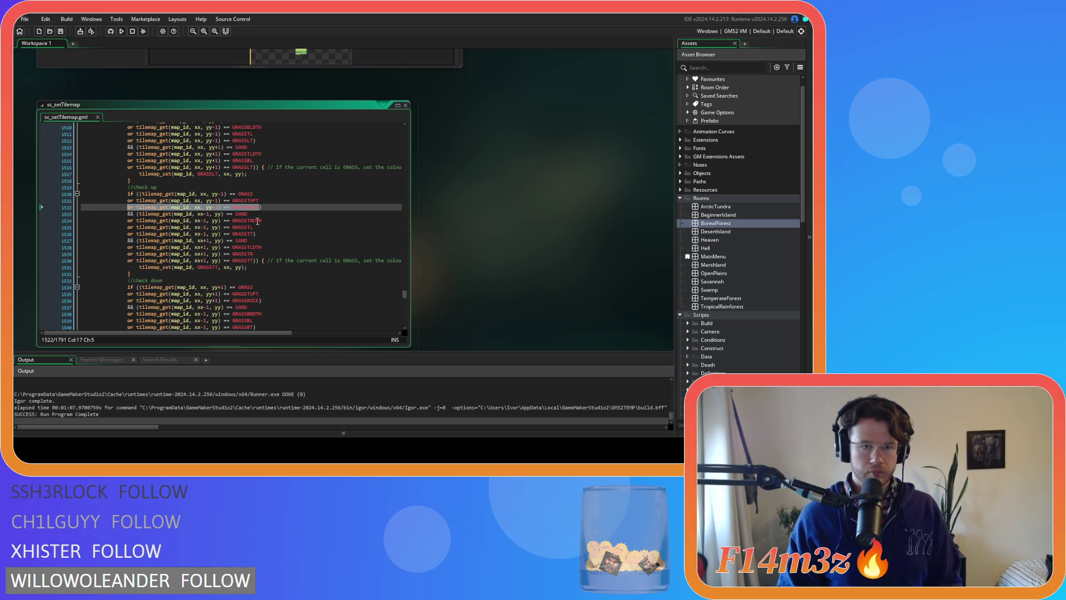
- Duplicate the GRASSROCK condition in the up-transition check into extra copies
key(ctrl+c)
key(Right)
key(Return)
key(ctrl+v)
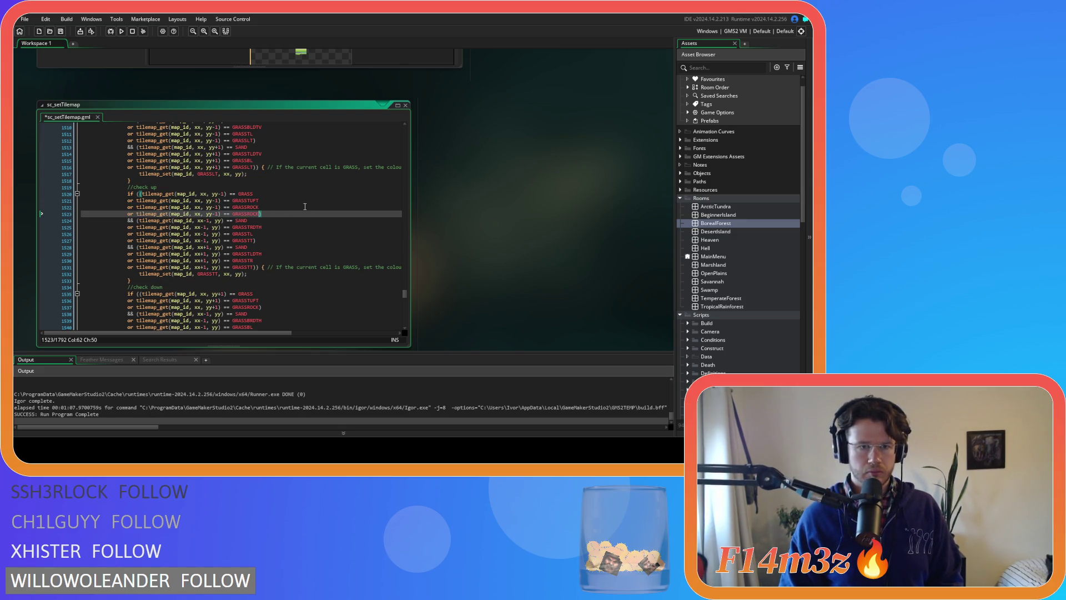
key(Return)
key(ctrl+v)
key(Return)
key(ctrl+v)
- Rename the up-check copies to GRASSCLOVER, GRASSBUTTER and GRASSORCHID on lines 1523-1525
key(Up)
key(Up)
key(BackSpace)
key(BackSpace)
key(BackSpace)
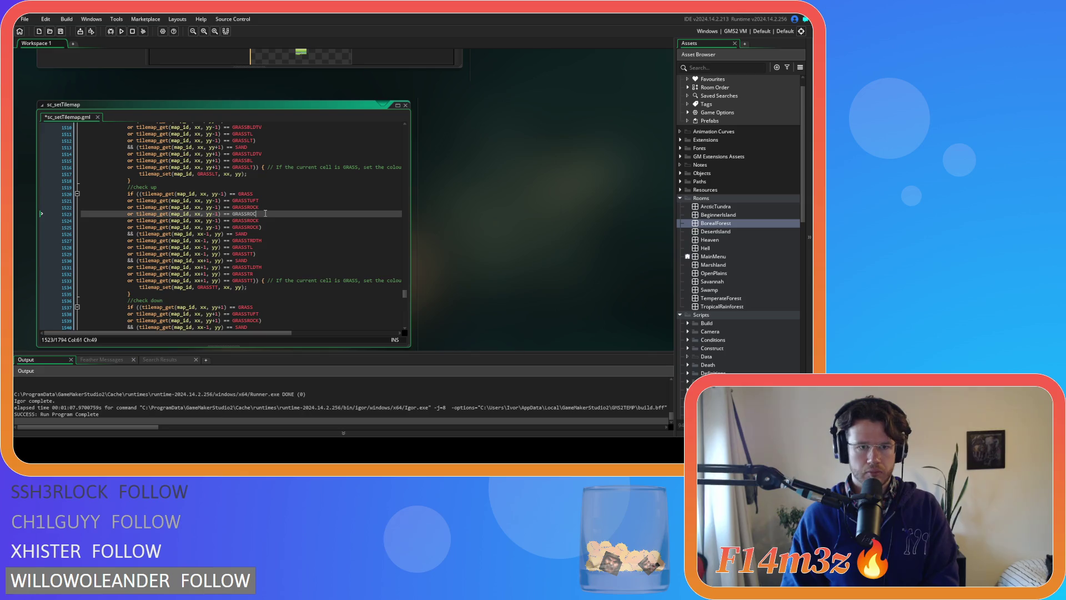
text(CLOV)
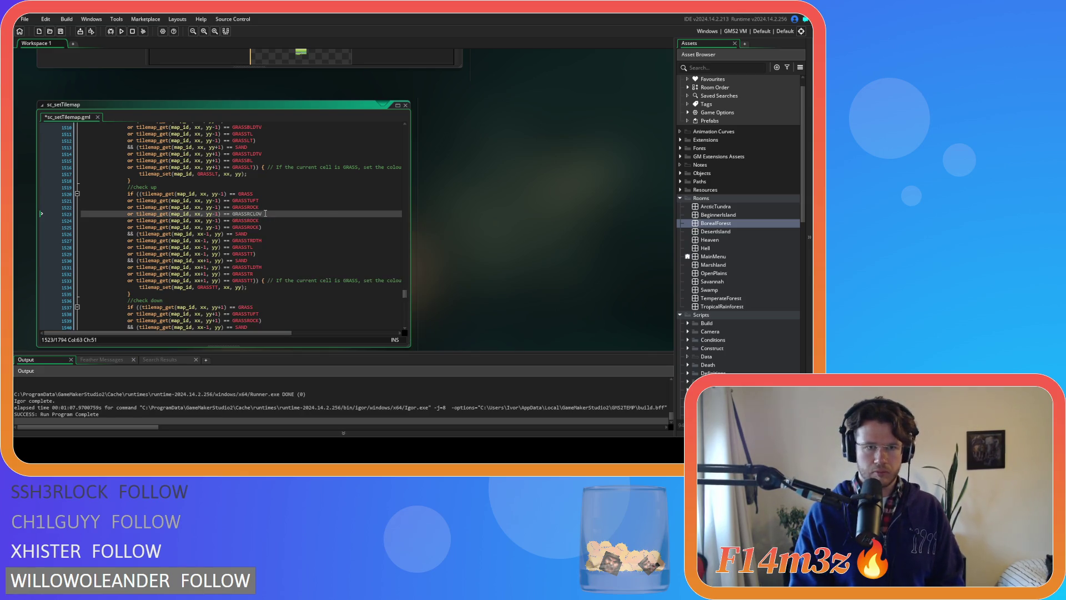
key(BackSpace)
key(BackSpace)
key(BackSpace)
text(C)
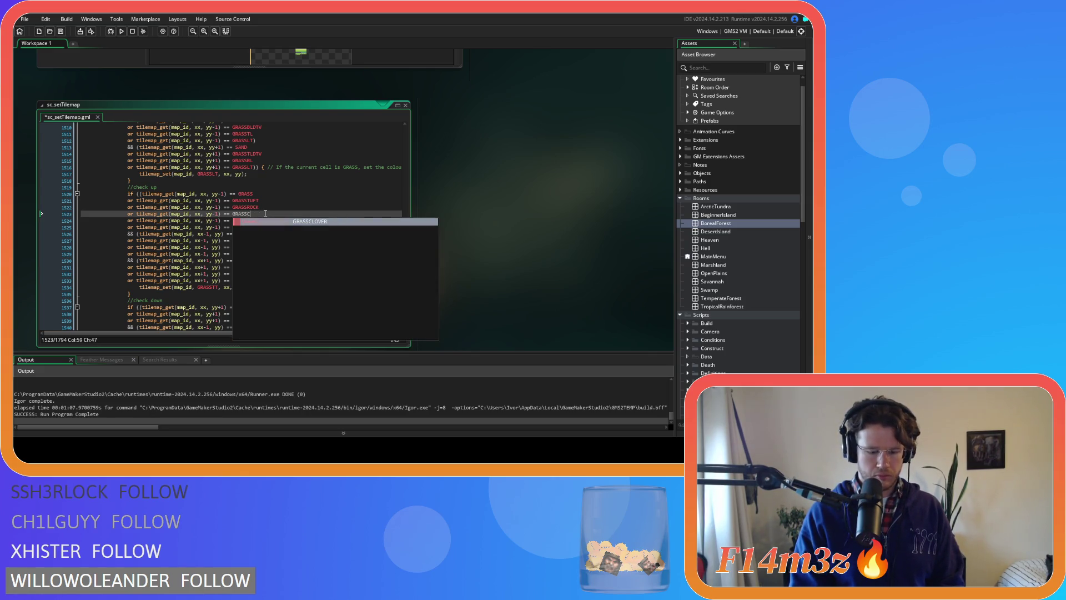
key(Return)
key(Down)
key(BackSpace)
key(BackSpace)
key(BackSpace)
text(BUTT)
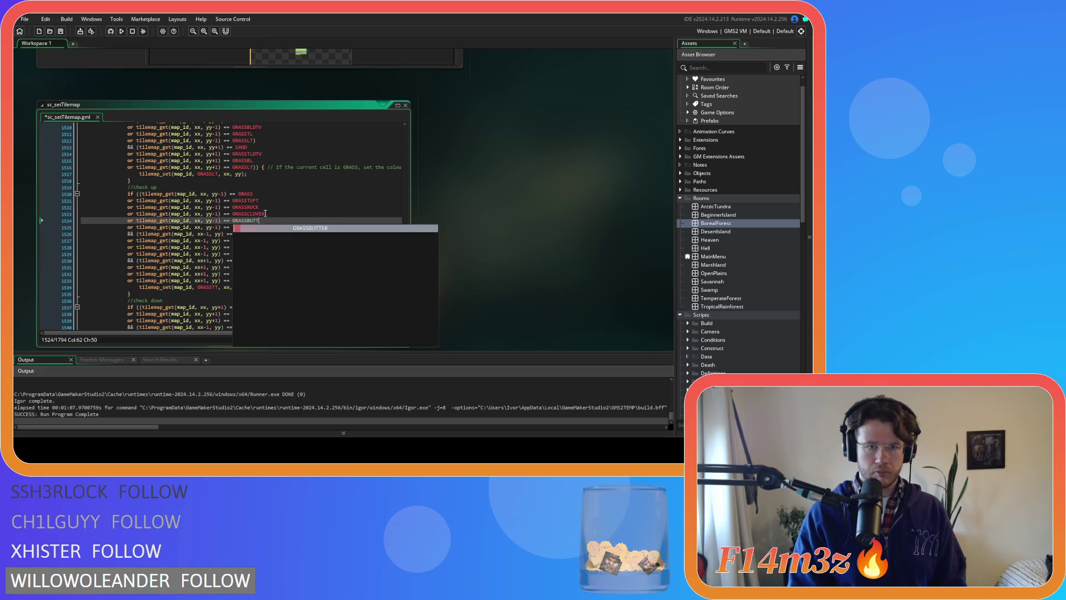
key(Return)
key(Down)
key(BackSpace)
key(BackSpace)
text(ORCH)
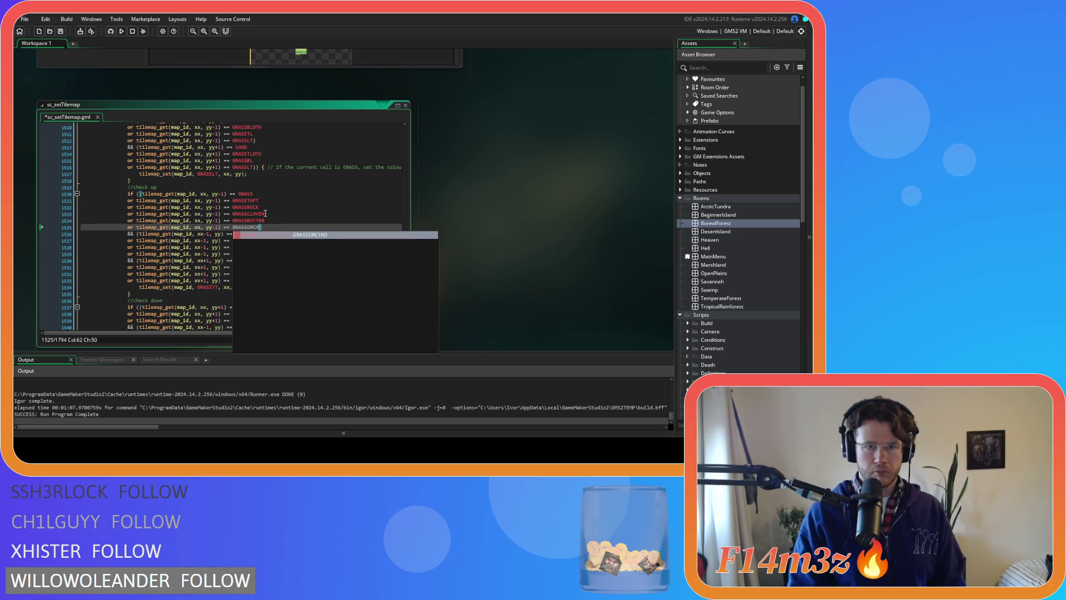
key(Return)
- Paste three copies of the GRASSROCK condition in the down-transition check
scroll(272, 214, down, 6)
drag(262, 205, 133, 205)
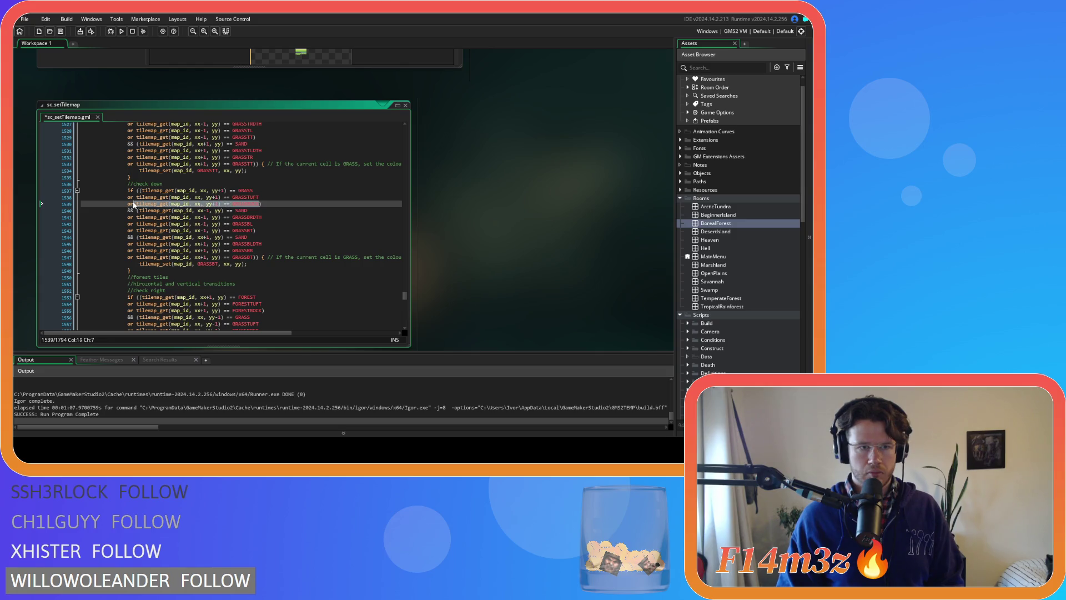
click(261, 205)
key(ctrl+v)
key(ctrl+v)
key(ctrl+v)
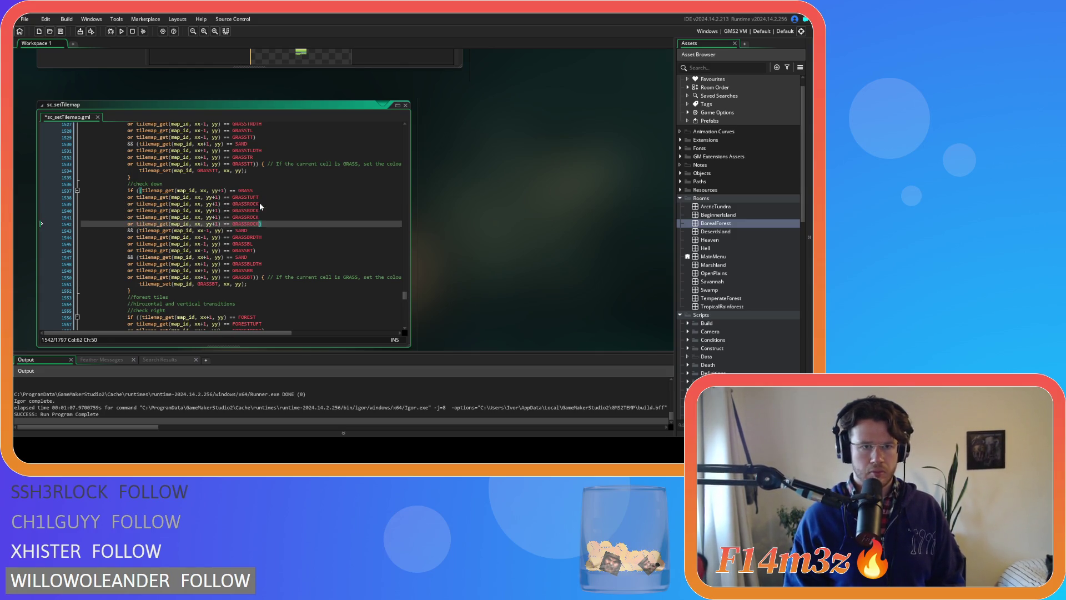
- Rename the down-check copies to GRASSCLOVER, GRASSBUTTER and GRASSORCHID and save sc_setTilemap
click(262, 210)
key(BackSpace)
key(BackSpace)
key(BackSpace)
text(CLOVER)
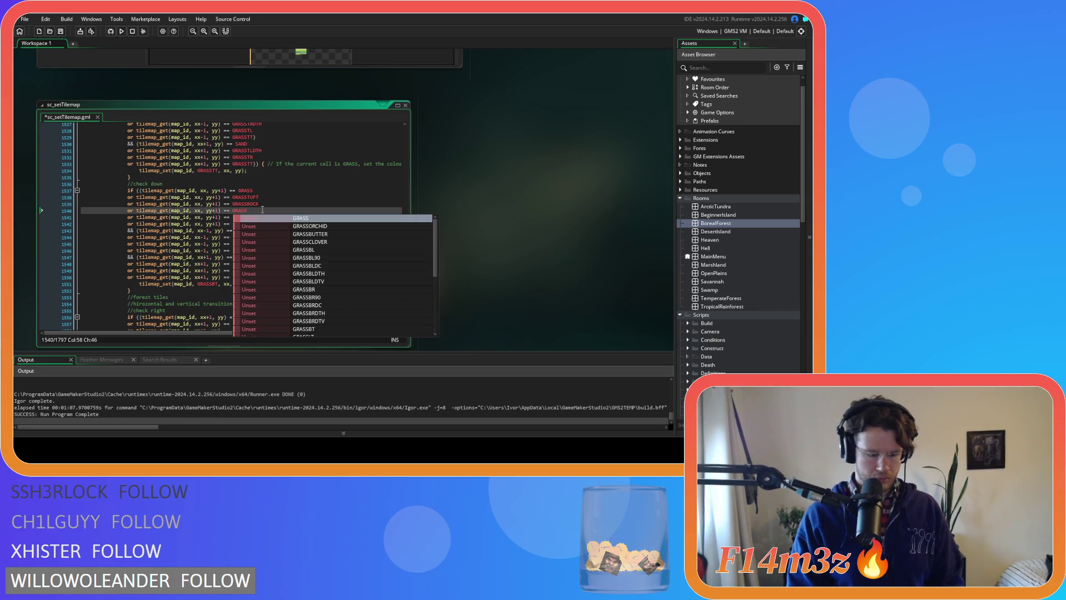
key(Down)
key(BackSpace)
key(BackSpace)
key(BackSpace)
text(BUTTER)
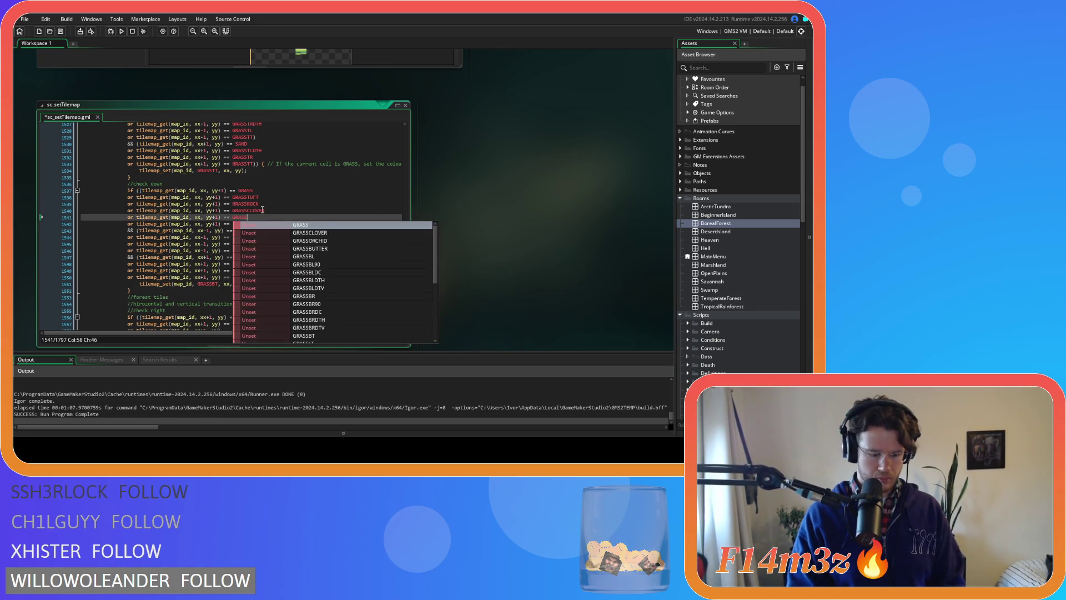
key(Down)
key(BackSpace)
key(BackSpace)
key(BackSpace)
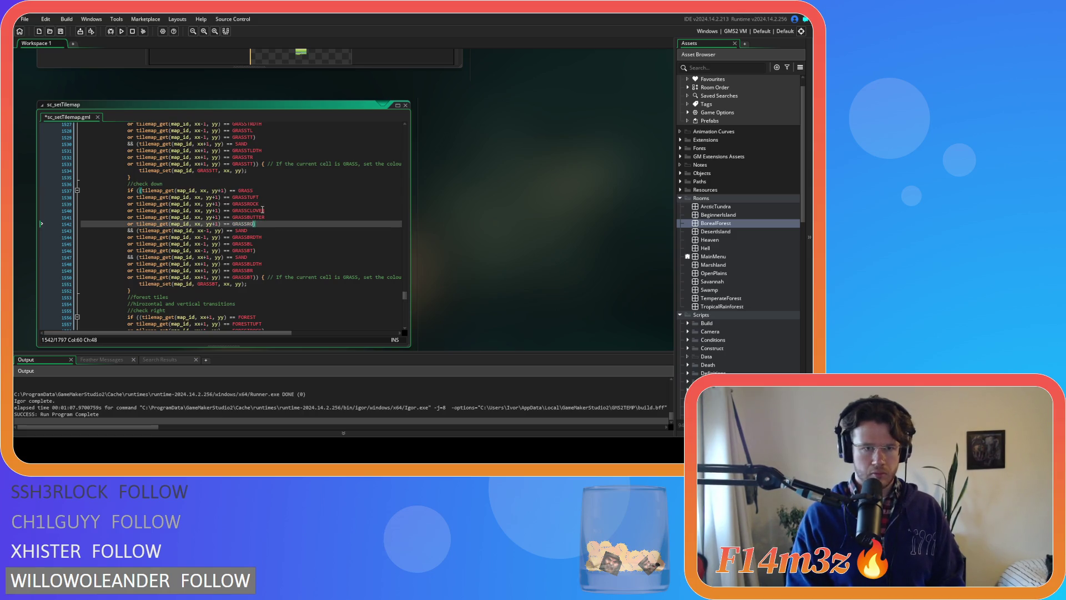
text(ORCHID)
key(ctrl+s)
scroll(263, 210, down, 4)
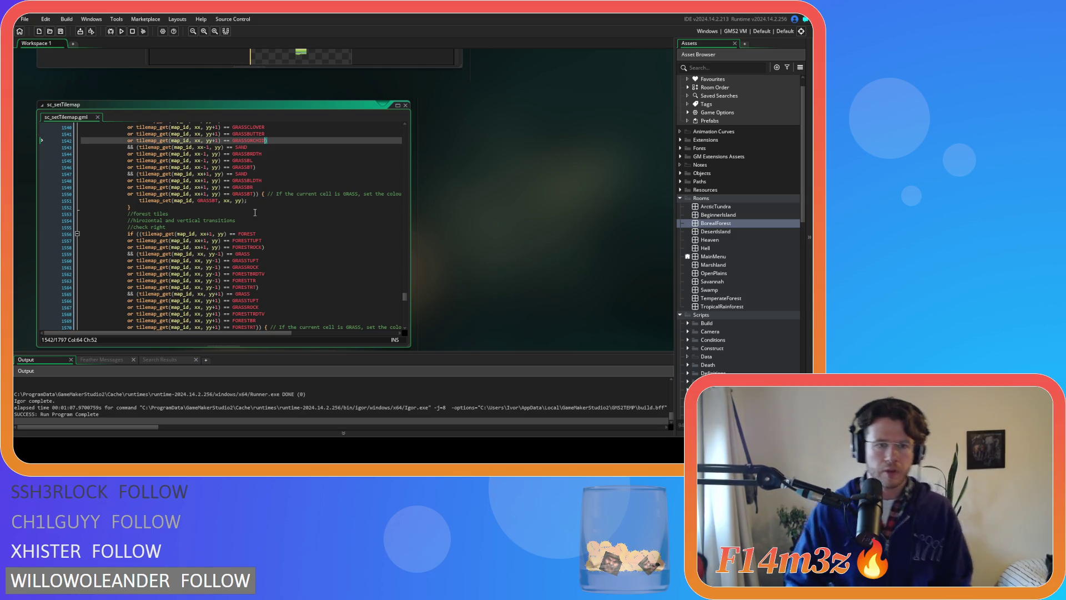
- Duplicate the check-right FORESTROCK condition and rename copies to FORESTPRIMROSEA and FORESTBLUEBELL
scroll(253, 214, down, 2)
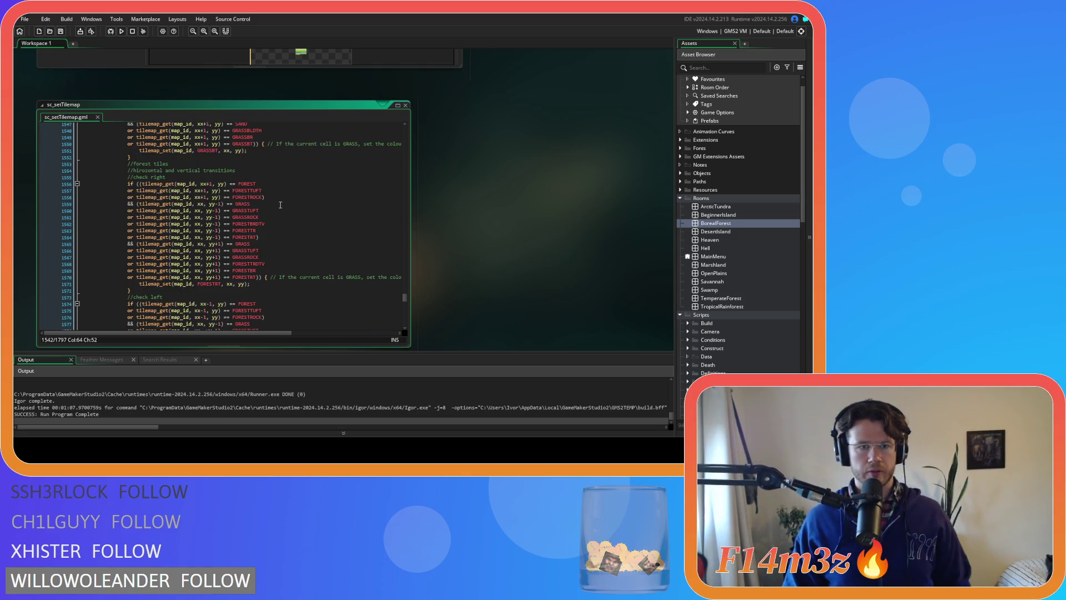
click(260, 198)
click(252, 217)
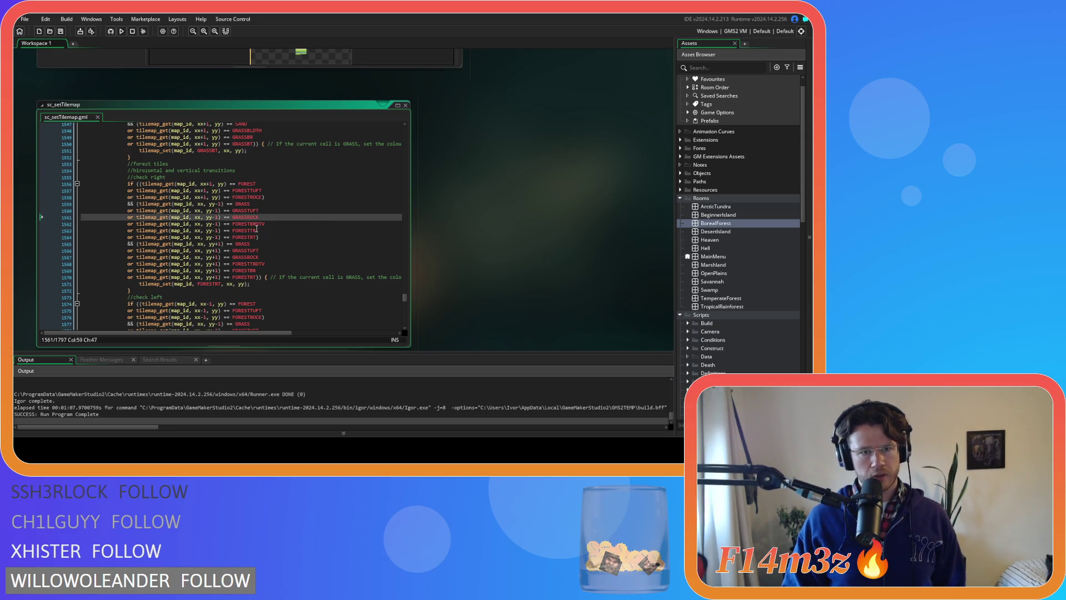
click(251, 257)
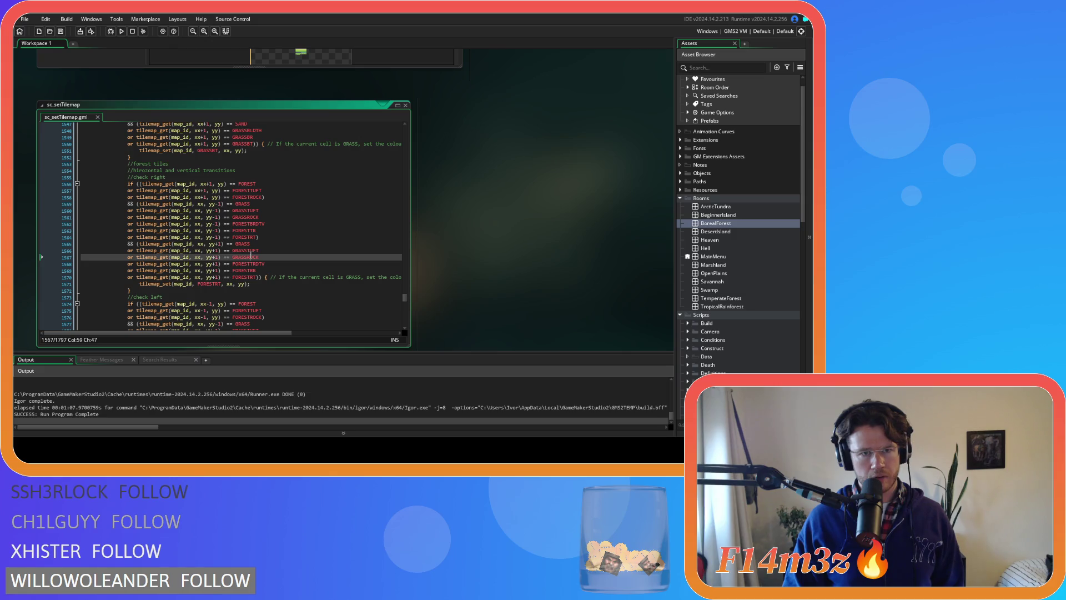
click(262, 198)
key(Return)
key(ctrl+v)
key(ctrl+v)
key(ctrl+v)
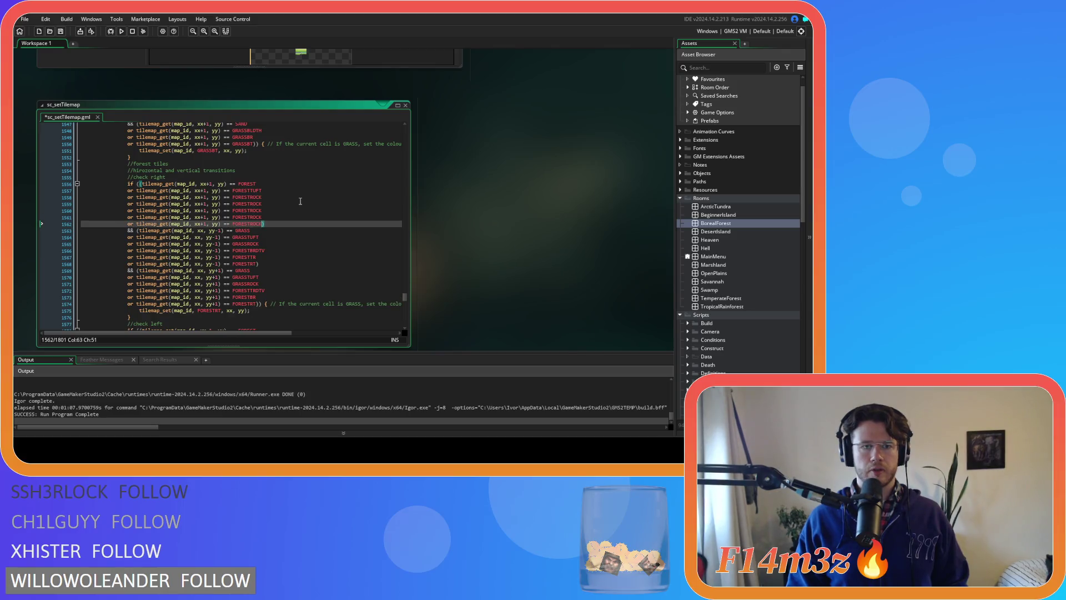
click(270, 204)
key(BackSpace)
key(BackSpace)
key(BackSpace)
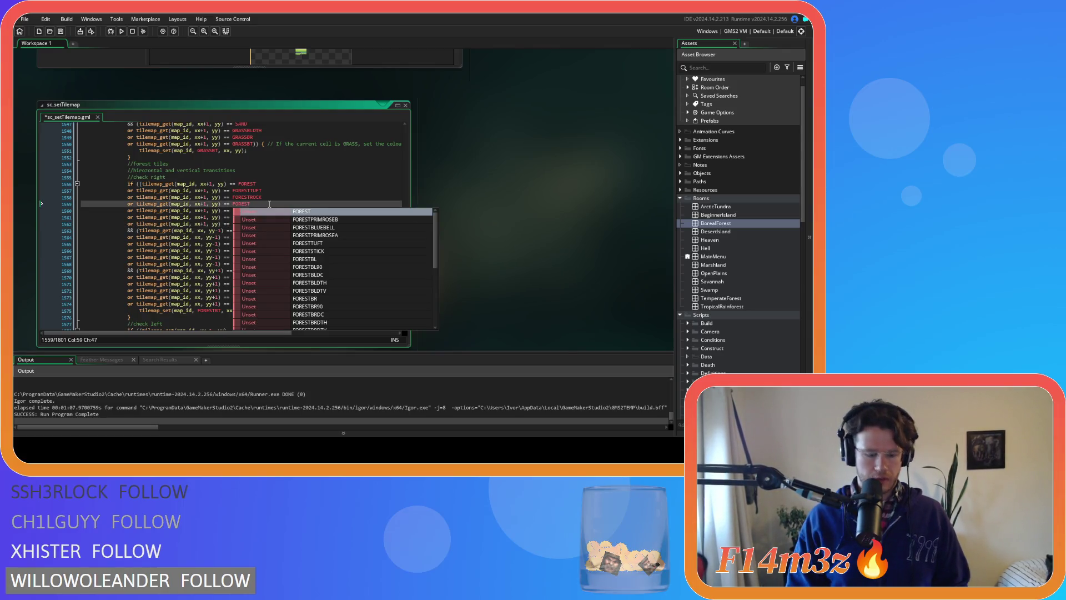
text(P)
key(Down)
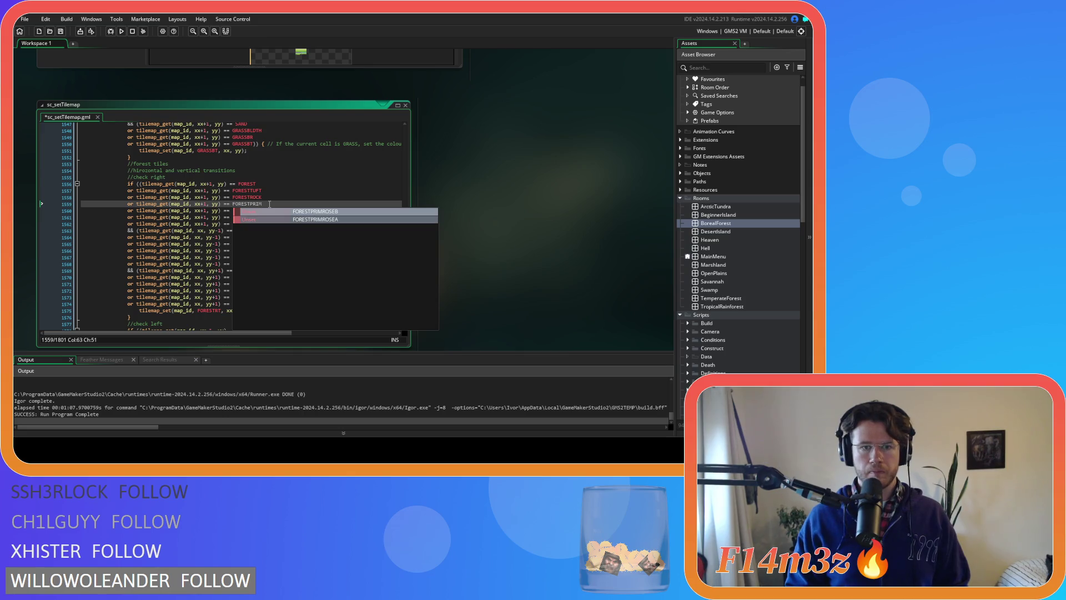
key(Return)
key(Down)
key(BackSpace)
text(BL)
key(Return)
- Rename the remaining FORESTROCK copies to FORESTPRIMROSEB and FORESTSTICK
key(Down)
key(BackSpace)
key(BackSpace)
key(BackSpace)
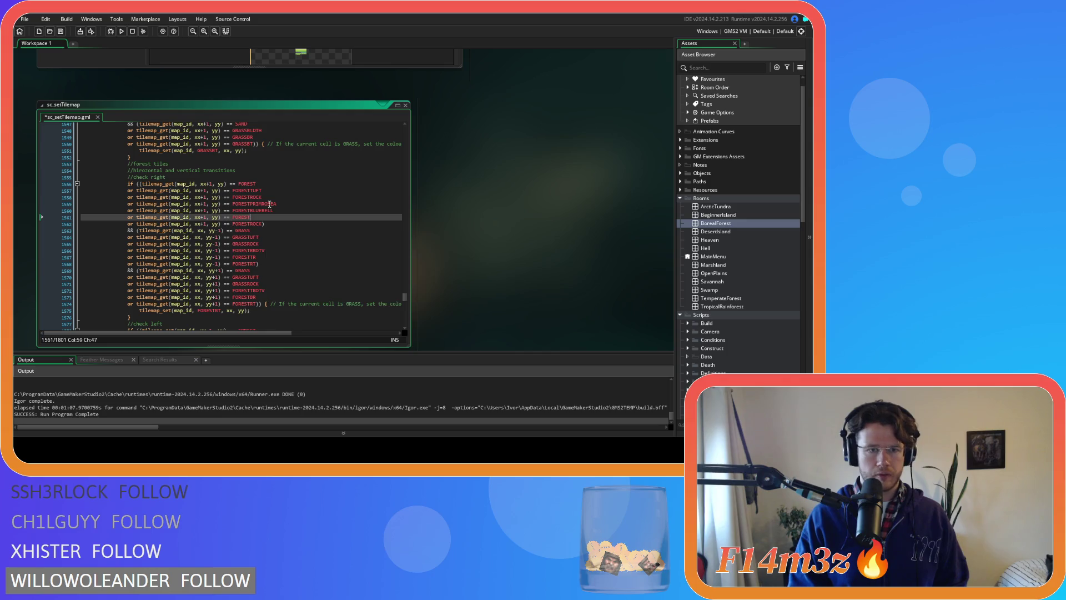
text(PRIM)
key(Down)
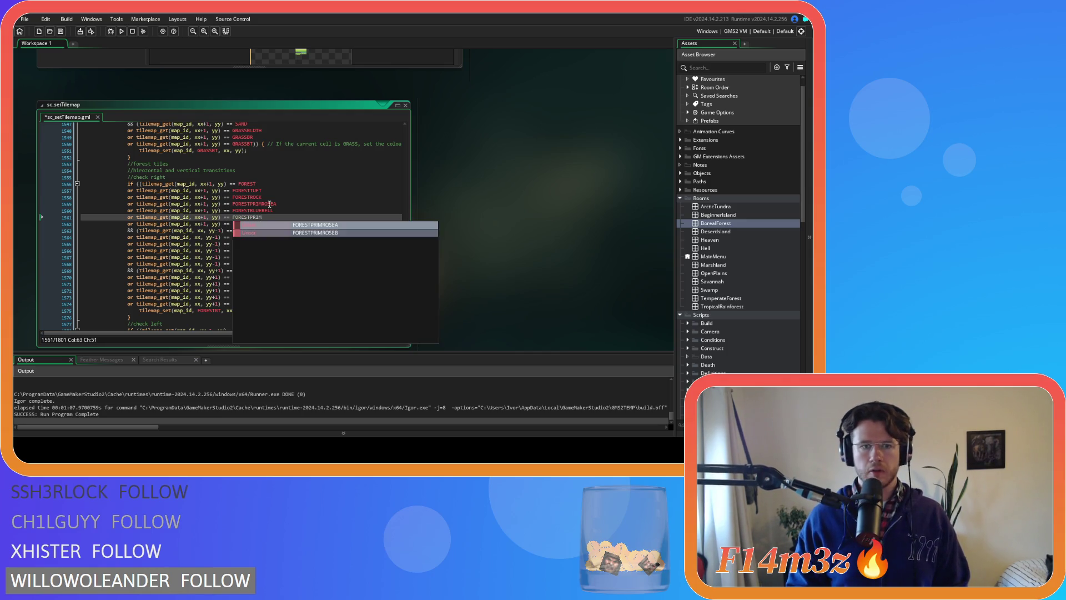
key(Return)
key(Down)
key(BackSpace)
key(BackSpace)
key(BackSpace)
text(STI)
key(Return)
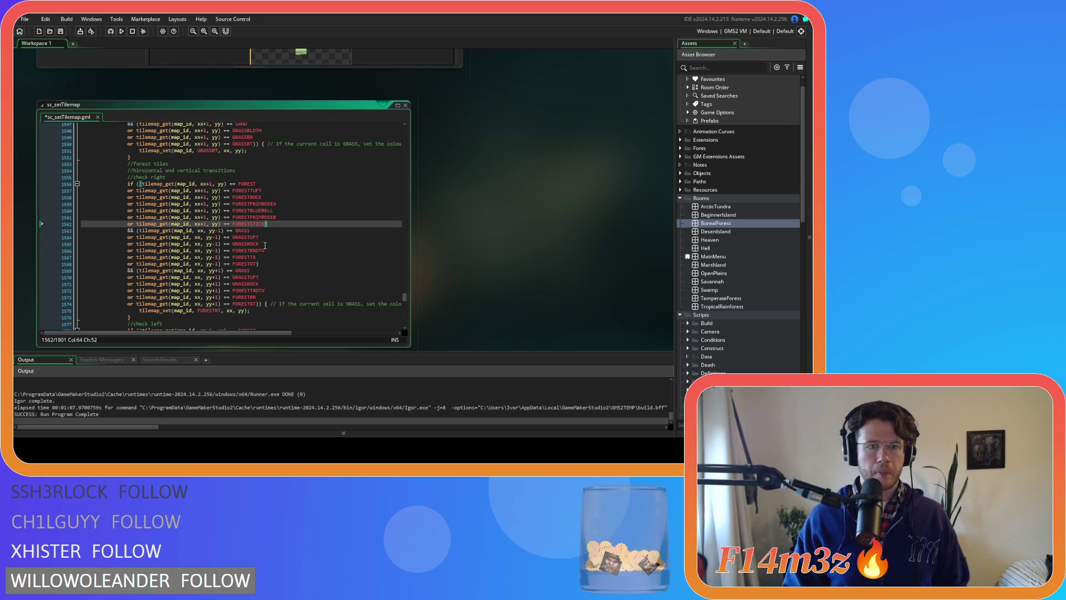
- Copy the upper GRASSROCK condition three times below itself
drag(267, 244, 117, 244)
drag(258, 245, 131, 251)
key(ctrl+c)
key(End)
key(Return)
key(ctrl+v)
key(Return)
key(ctrl+v)
key(Return)
key(ctrl+v)
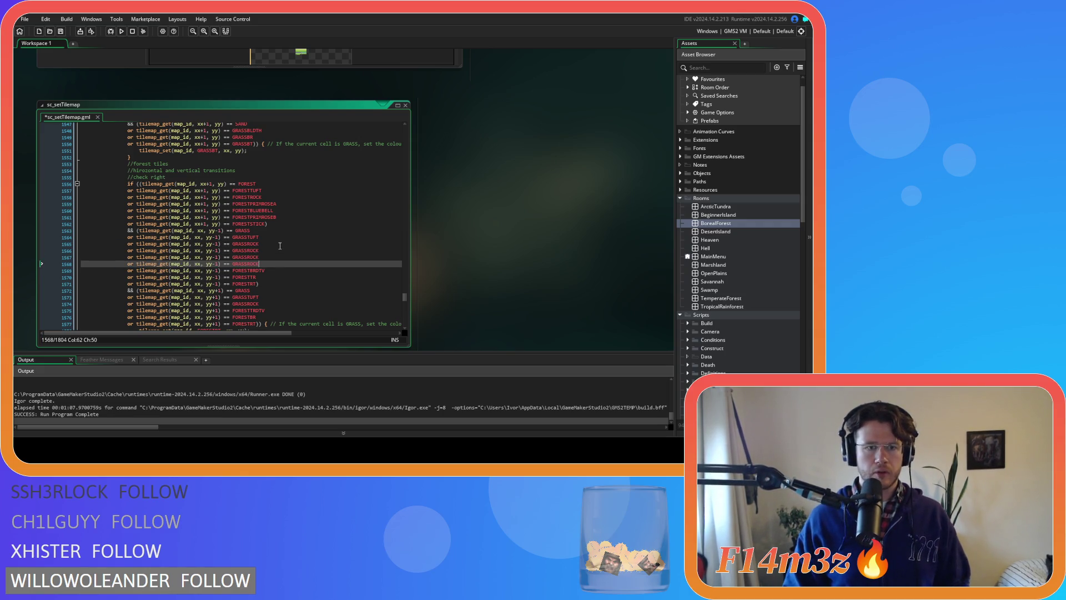
- Rename the three GRASSROCK copies to GRASSCLOVER, GRASSBUTTER and GRASSORCHID
click(276, 247)
key(BackSpace)
key(BackSpace)
key(BackSpace)
text(CL)
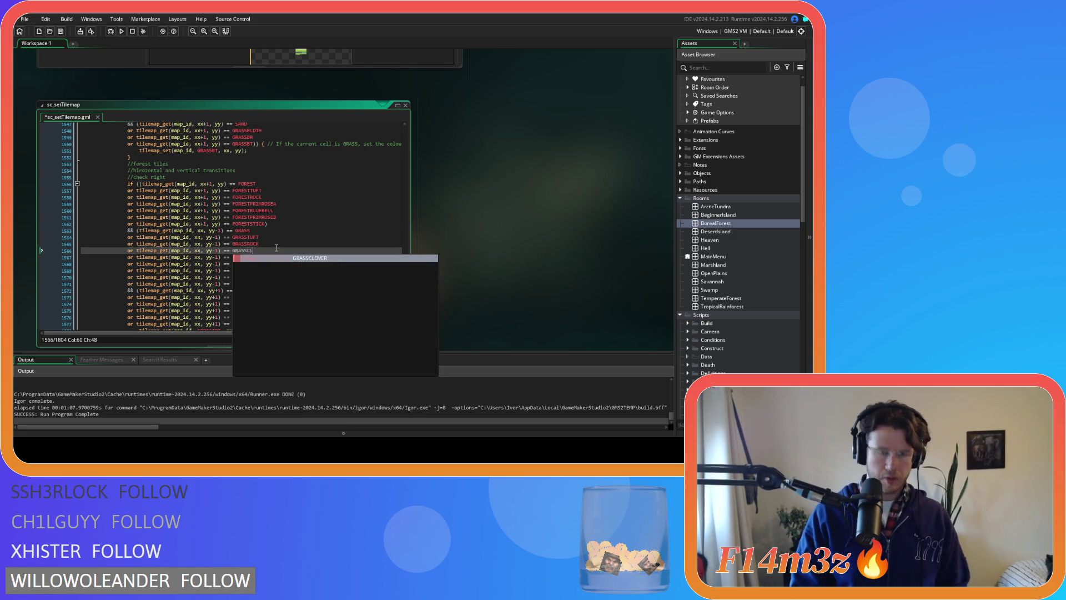
key(Return)
key(Down)
key(BackSpace)
text(BU)
key(Return)
key(Down)
key(BackSpace)
key(BackSpace)
key(BackSpace)
key(BackSpace)
text(OR)
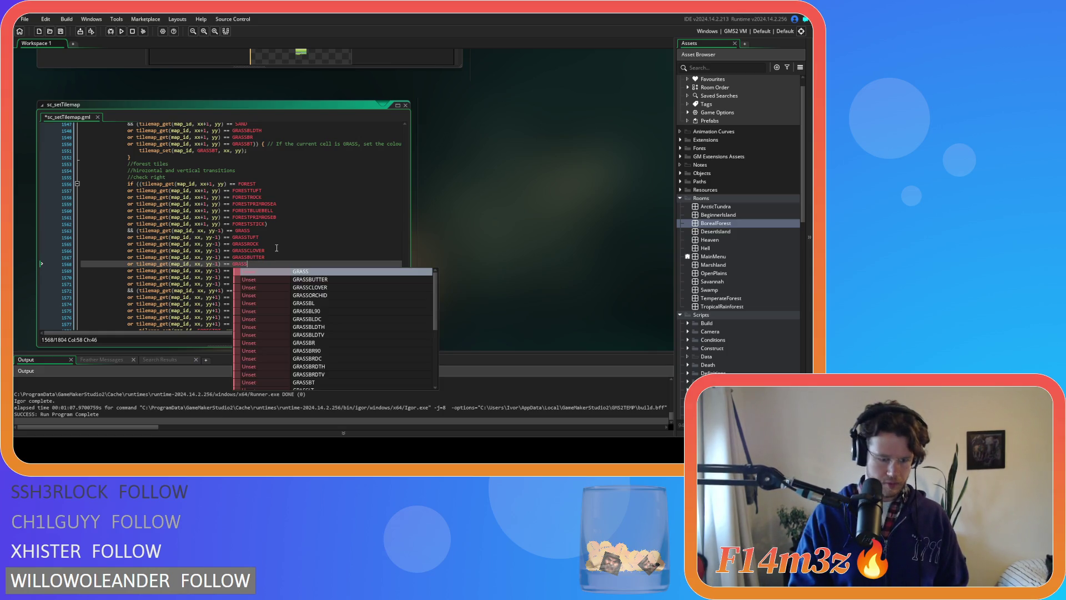
key(Return)
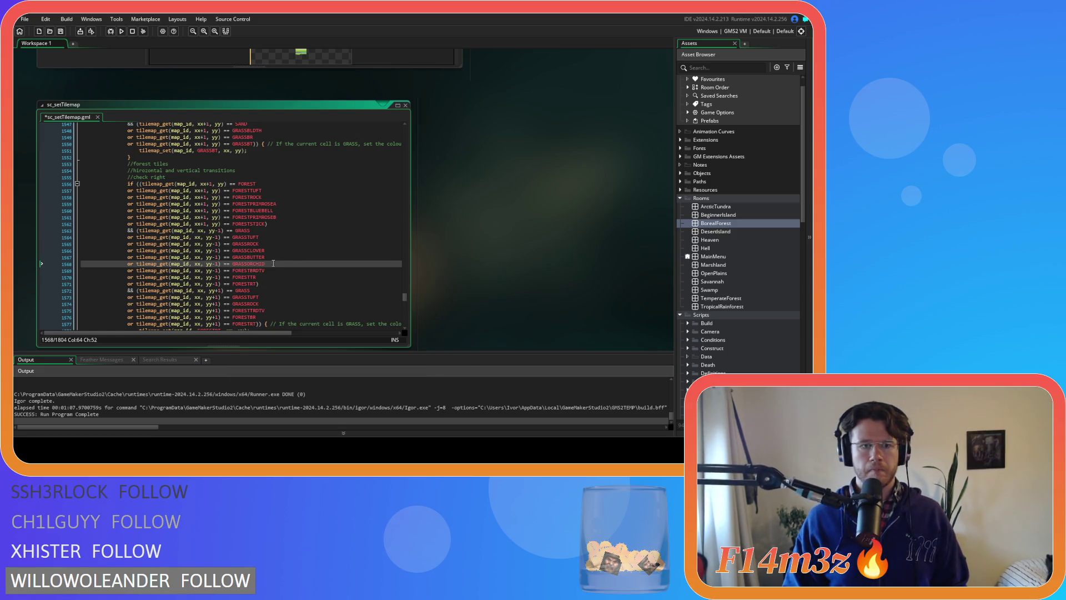
- Duplicate the GRASSROCK line in the lower grass check and paste grass names over the copies
scroll(271, 272, down, 3)
drag(269, 254, 125, 254)
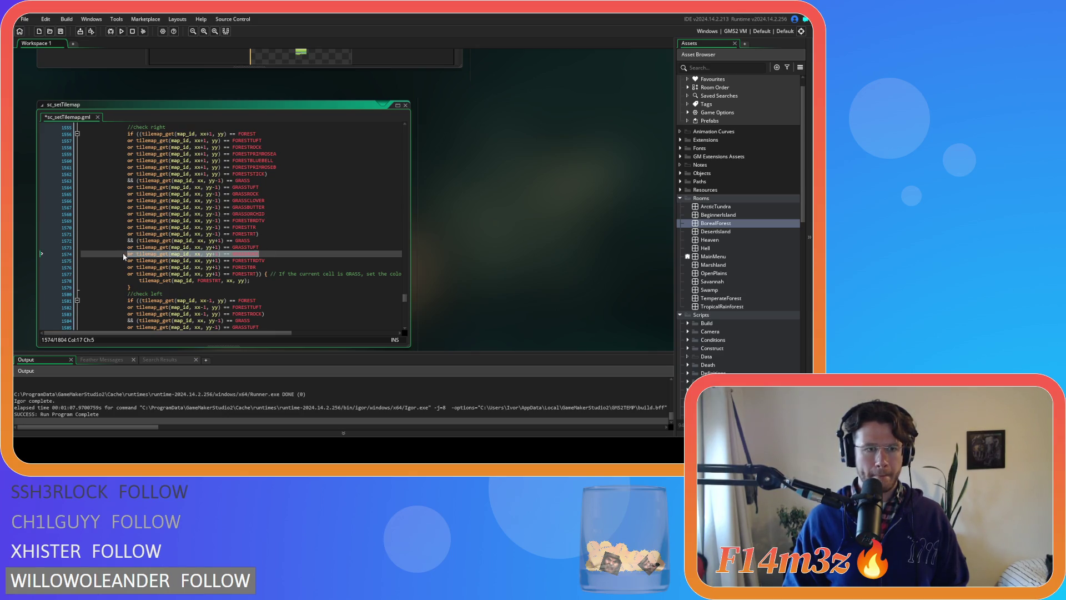
click(281, 252)
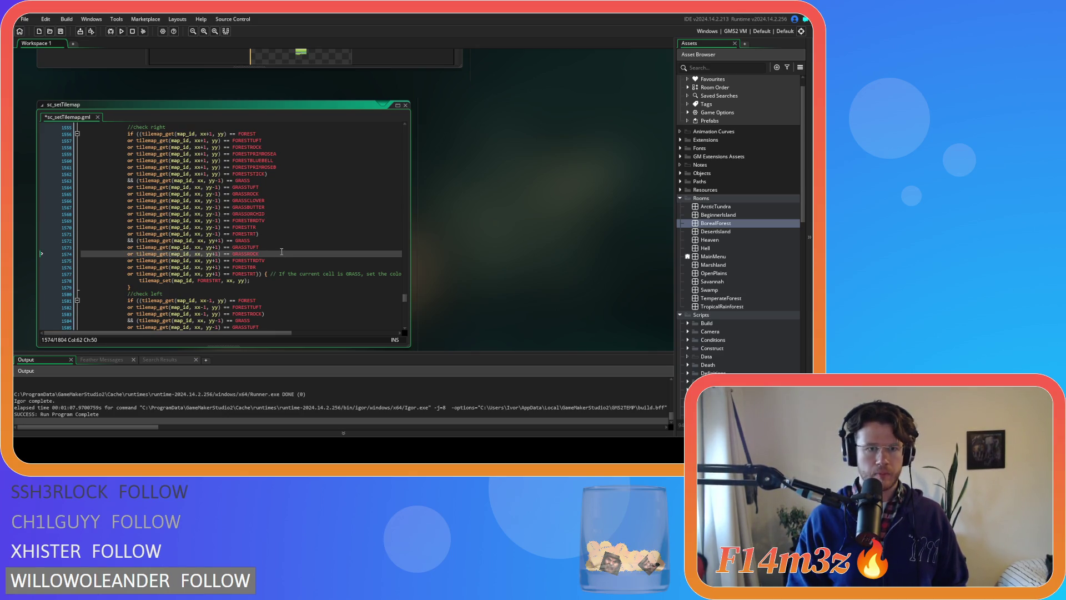
key(ctrl+d)
key(ctrl+d)
key(ctrl+d)
key(Up)
key(Up)
key(BackSpace)
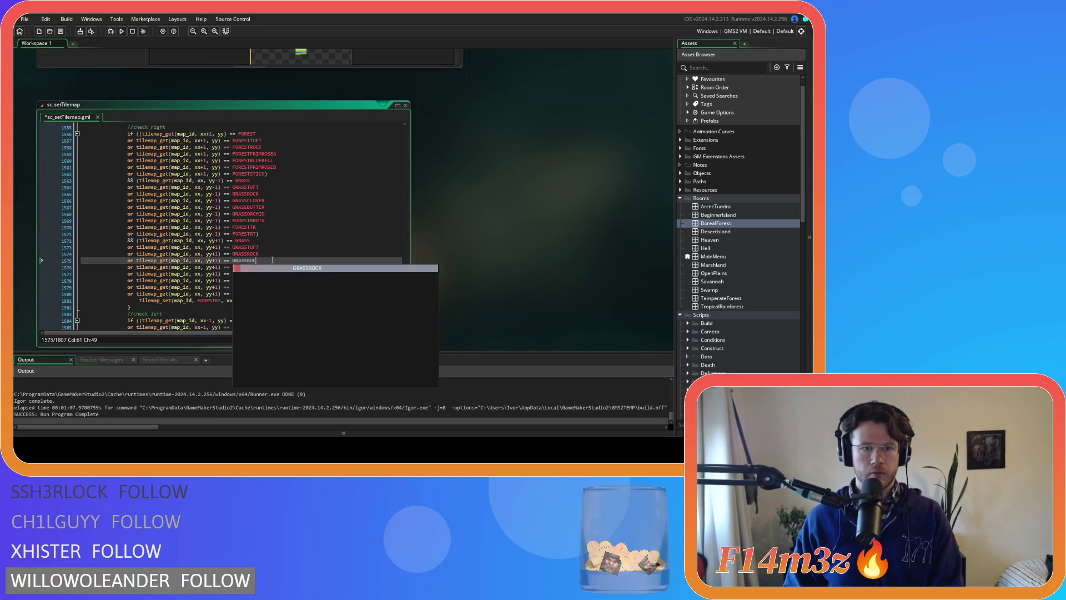
key(Return)
double_click(248, 200)
key(ctrl+c)
double_click(251, 253)
key(ctrl+v)
double_click(255, 208)
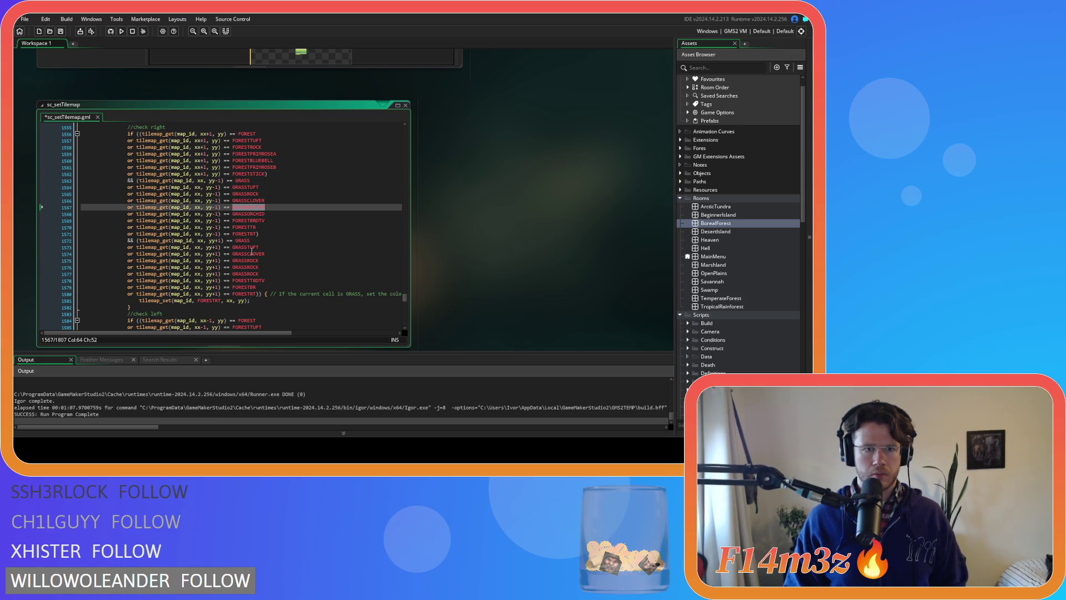
key(ctrl+c)
double_click(248, 261)
key(ctrl+v)
double_click(254, 214)
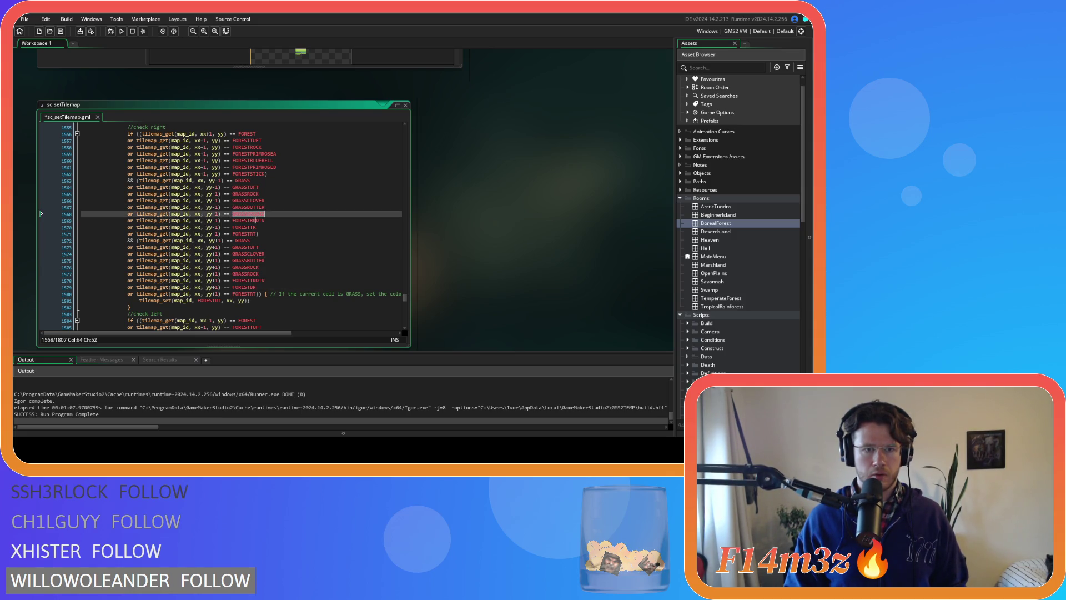
- Undo the mistaken pastes, set the lower copies to GRASSCLOVER and GRASSBUTTER, and save
key(ctrl+z)
key(ctrl+z)
key(ctrl+z)
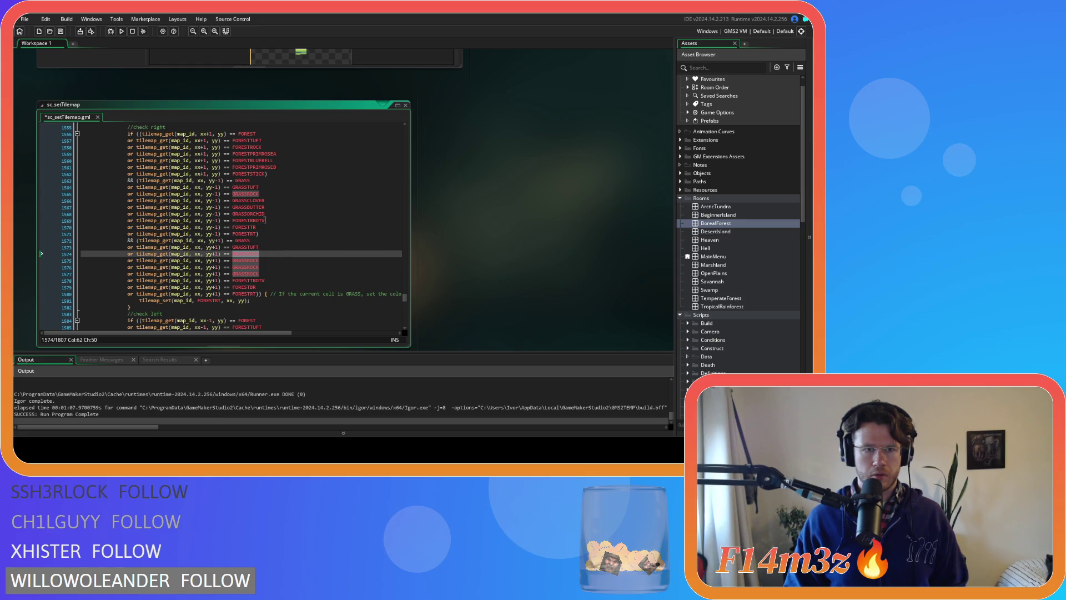
key(ctrl+c)
double_click(245, 254)
key(ctrl+v)
click(254, 207)
key(ctrl+c)
double_click(246, 267)
key(ctrl+v)
double_click(248, 214)
key(ctrl+c)
double_click(246, 273)
key(ctrl+v)
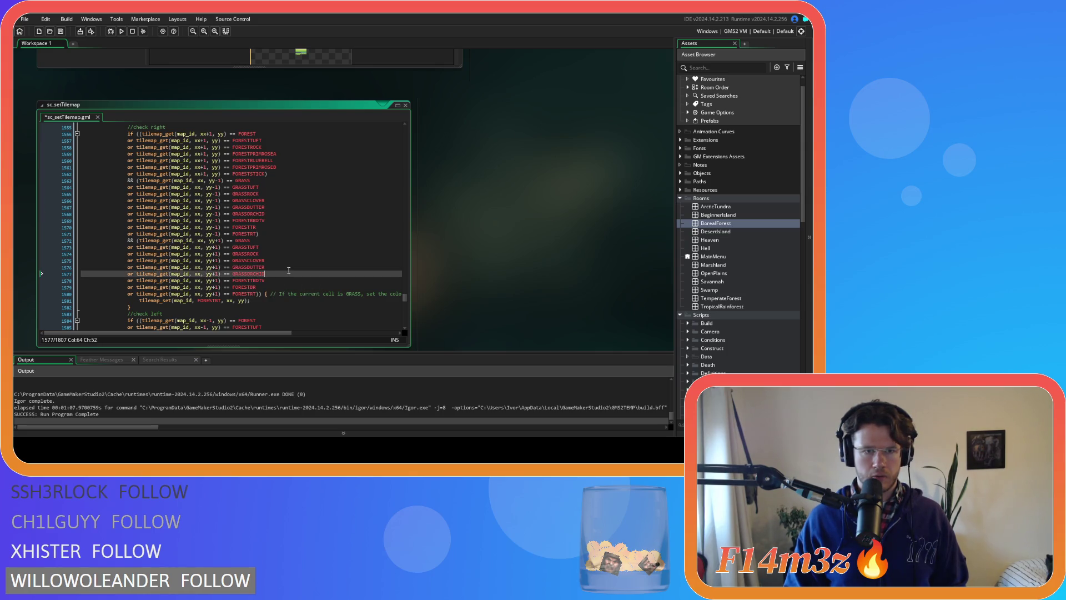
click(288, 268)
key(ctrl+s)
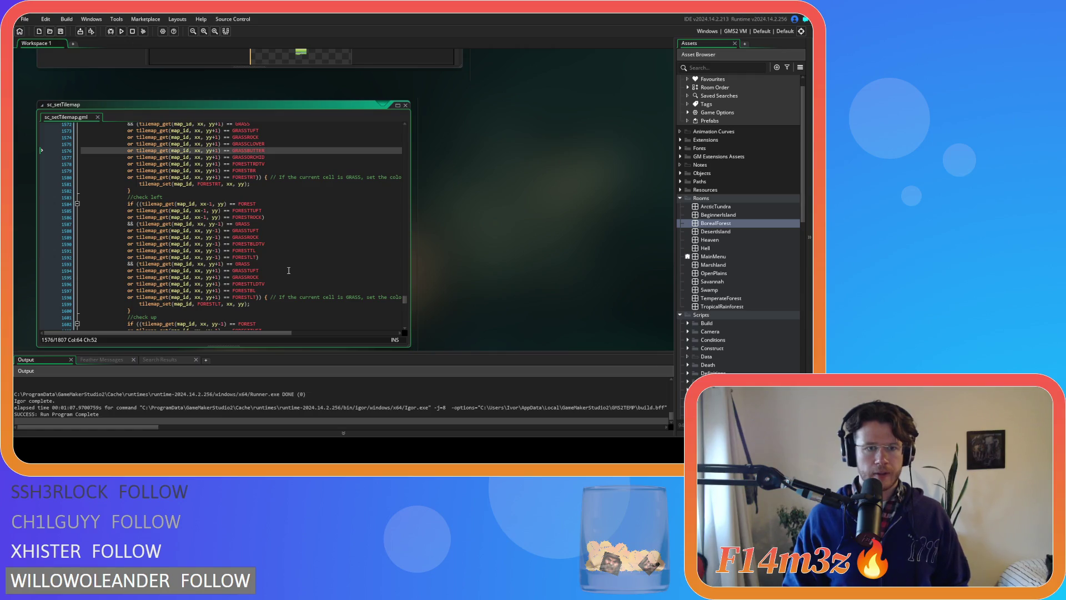
- Duplicate the check-left FORESTROCK condition and compare it with the check-right forest variants
click(263, 218)
drag(262, 218, 128, 218)
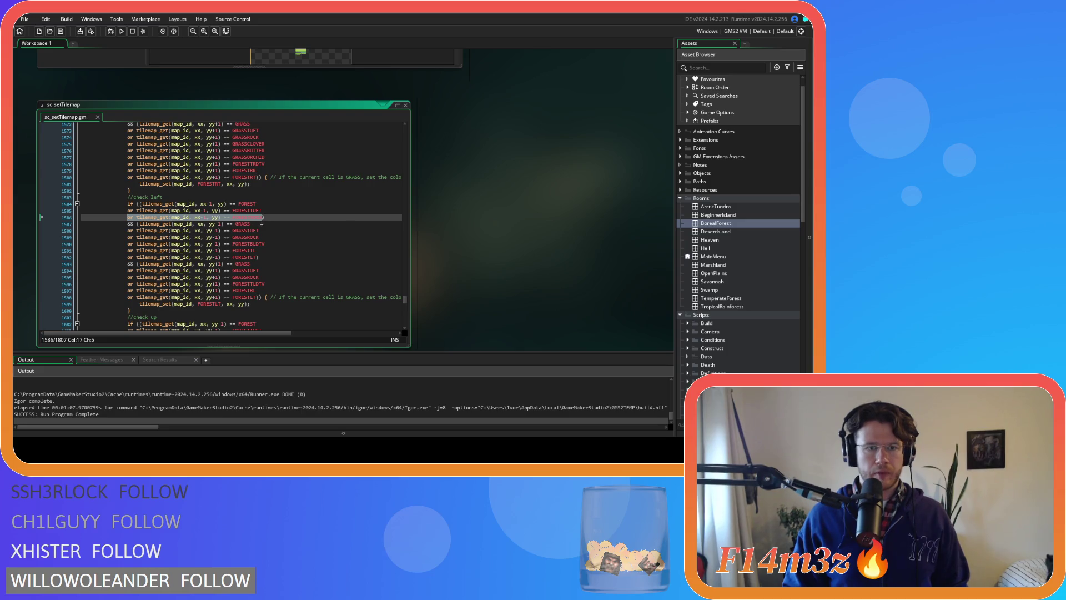
click(272, 217)
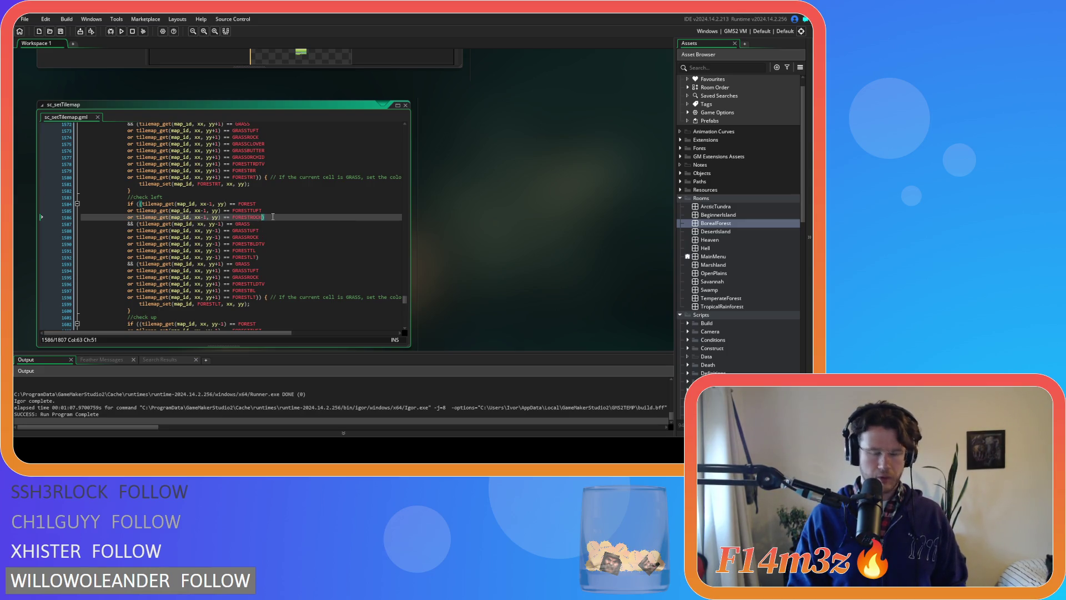
key(ctrl+d)
key(ctrl+d)
key(ctrl+d)
scroll(273, 216, up, 2)
scroll(273, 216, up, 2)
scroll(273, 217, up, 1)
click(244, 130)
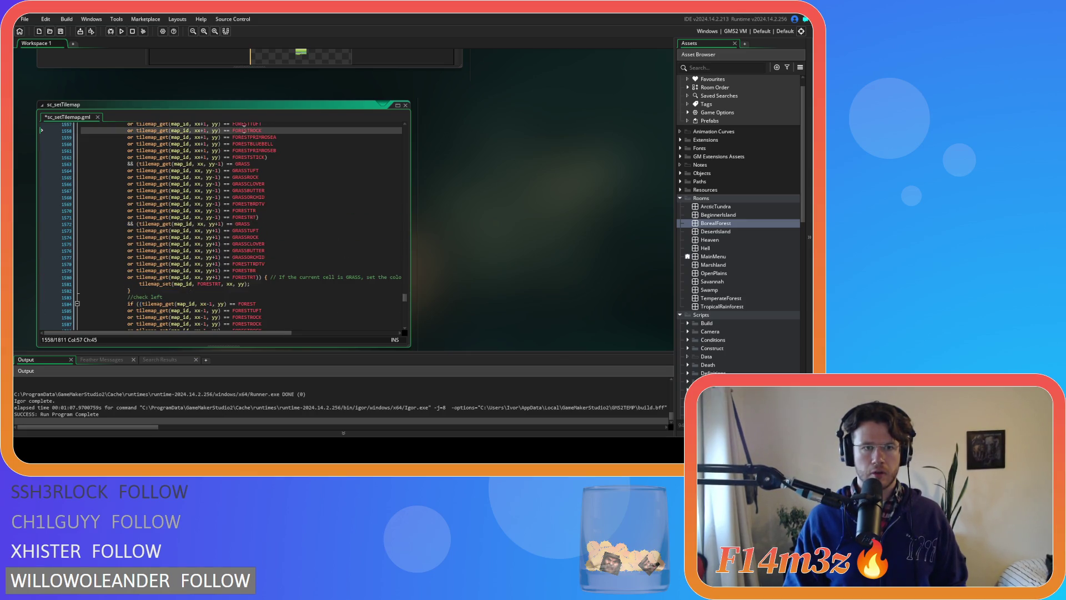
click(277, 137)
scroll(290, 197, down, 4)
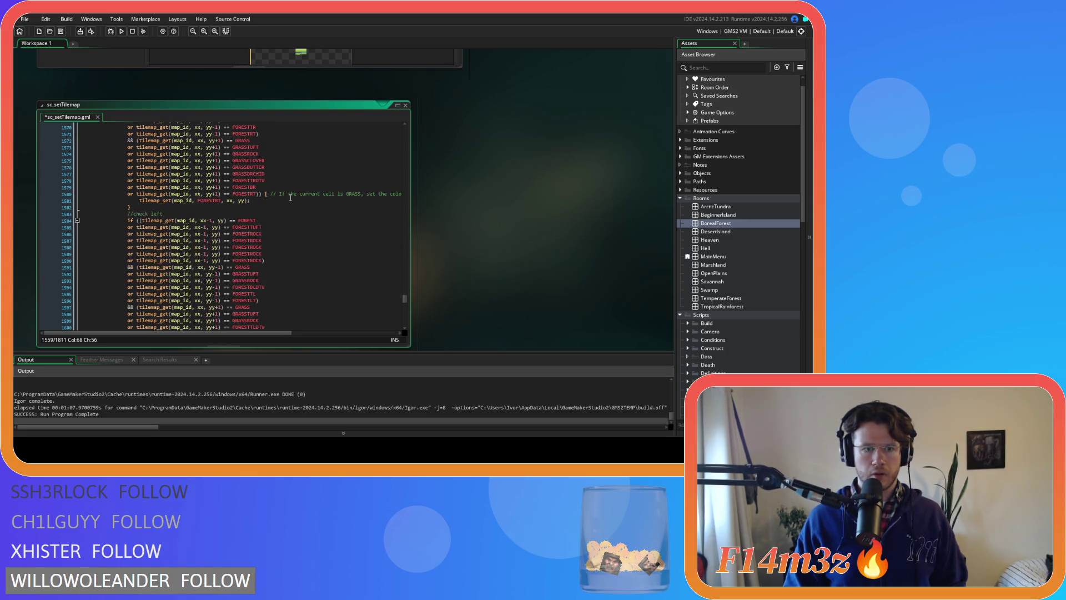
click(249, 240)
scroll(283, 237, up, 7)
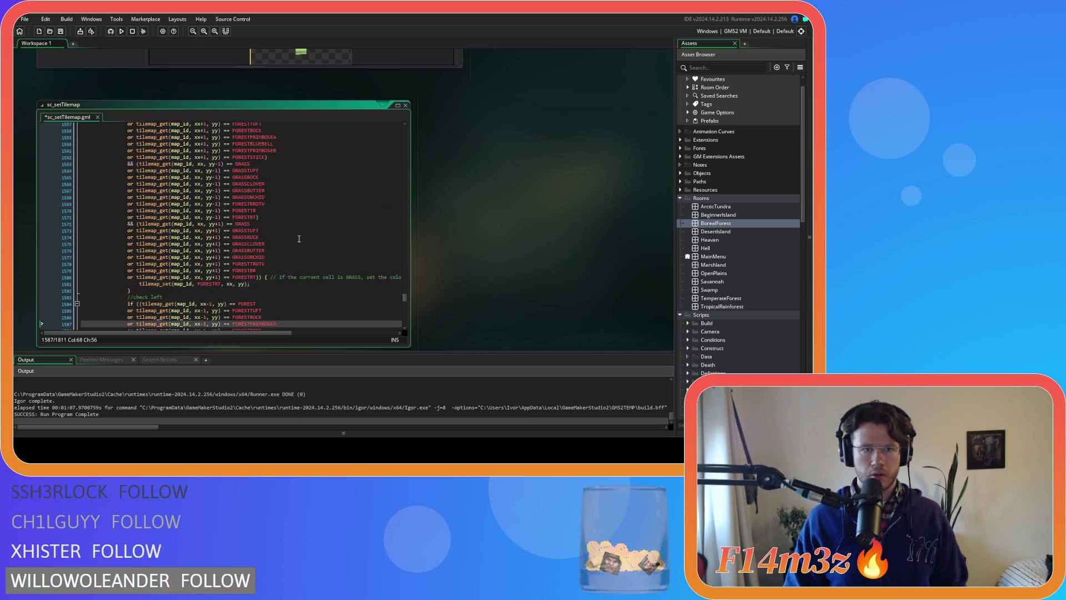
double_click(252, 193)
scroll(300, 234, down, 7)
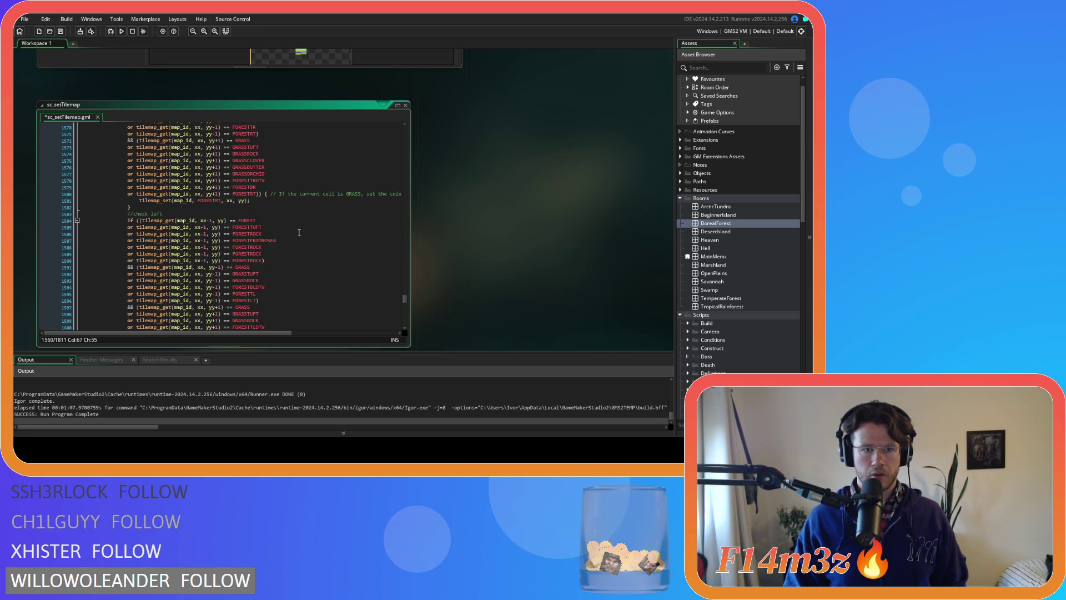
click(254, 248)
scroll(261, 239, up, 8)
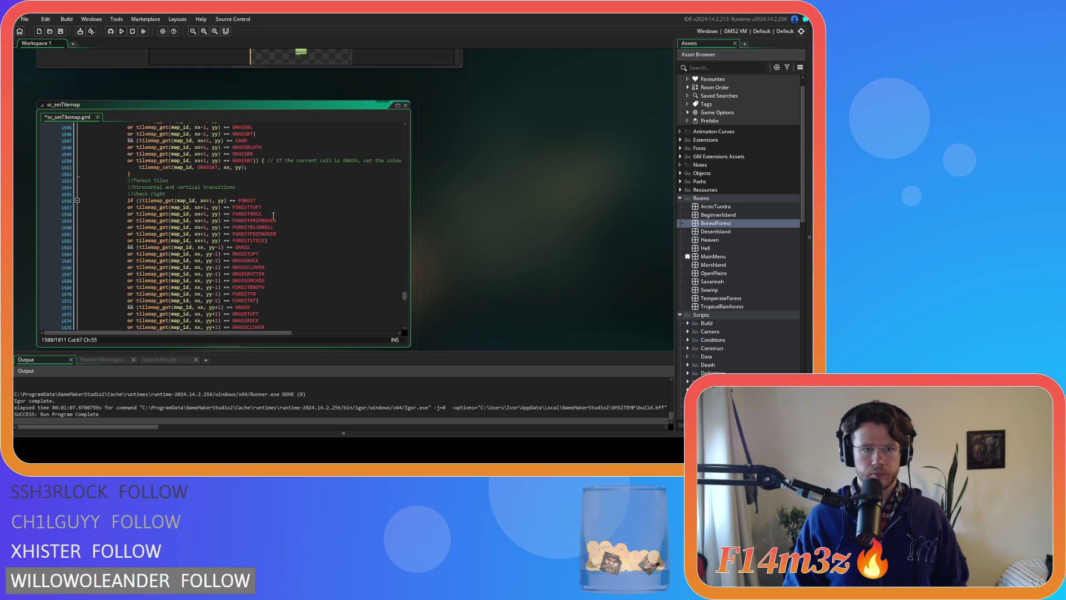
click(266, 233)
scroll(272, 244, down, 8)
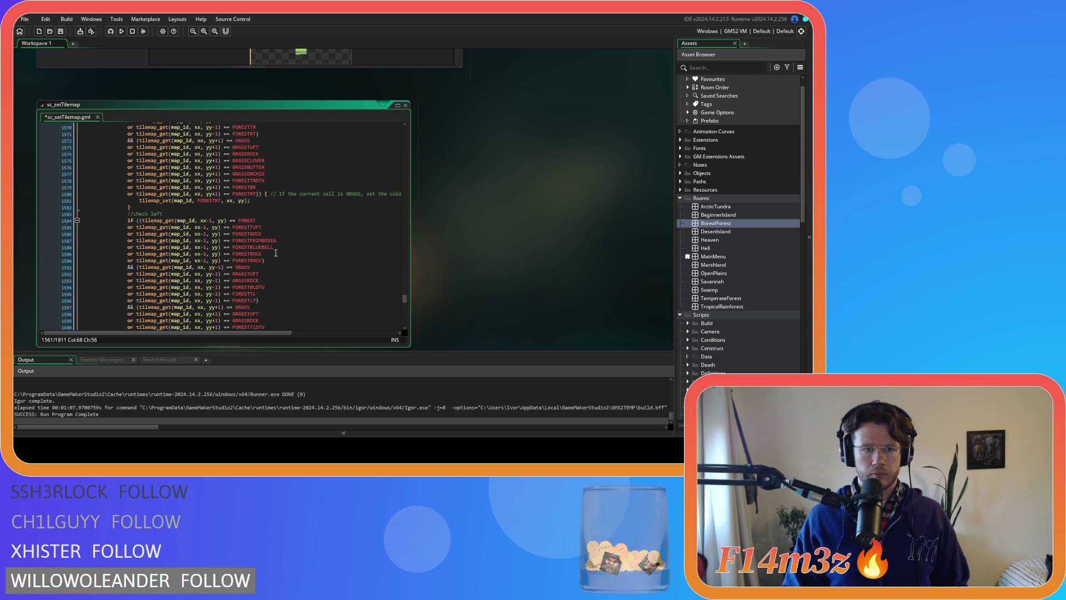
scroll(257, 252, up, 8)
- Replace the last FORESTROCK entry in check left with FORESTSTICK
double_click(254, 225)
scroll(304, 256, down, 8)
double_click(248, 260)
key(ctrl+v)
click(296, 257)
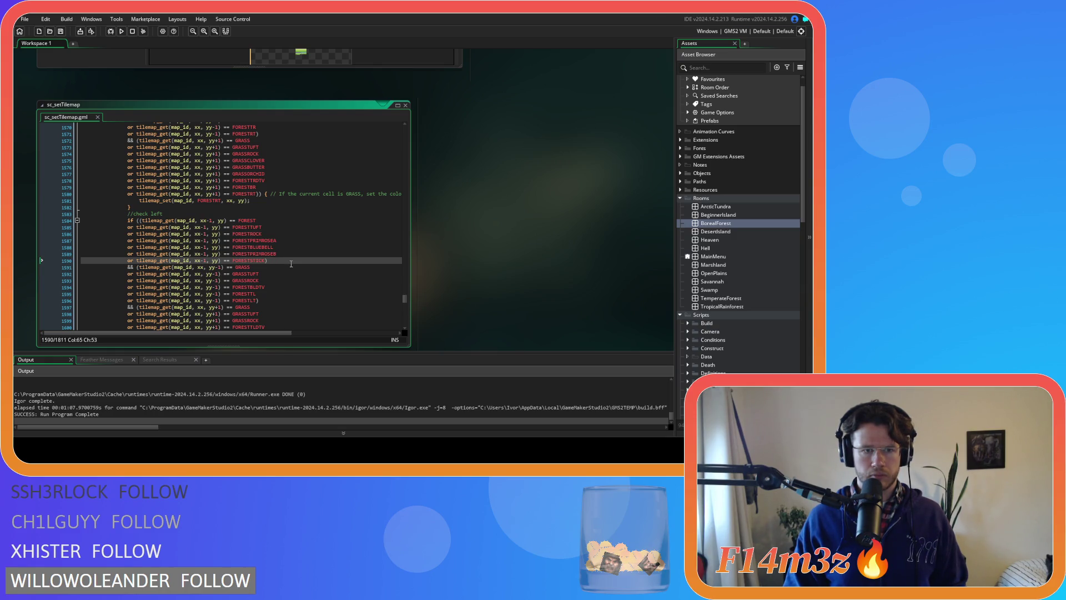
- Copy the upward-check GRASSROCK line three times, renaming copies GRASSCLOVER, GRASSBUTTER and GRASSORCHID
scroll(291, 264, down, 2)
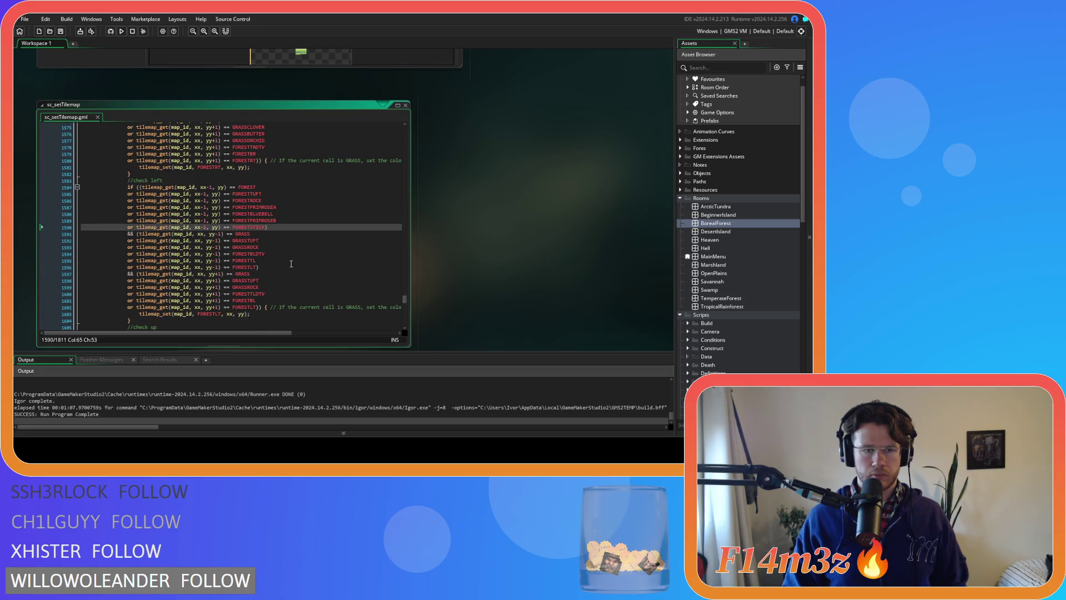
click(265, 246)
key(ctrl+d)
key(ctrl+d)
key(ctrl+d)
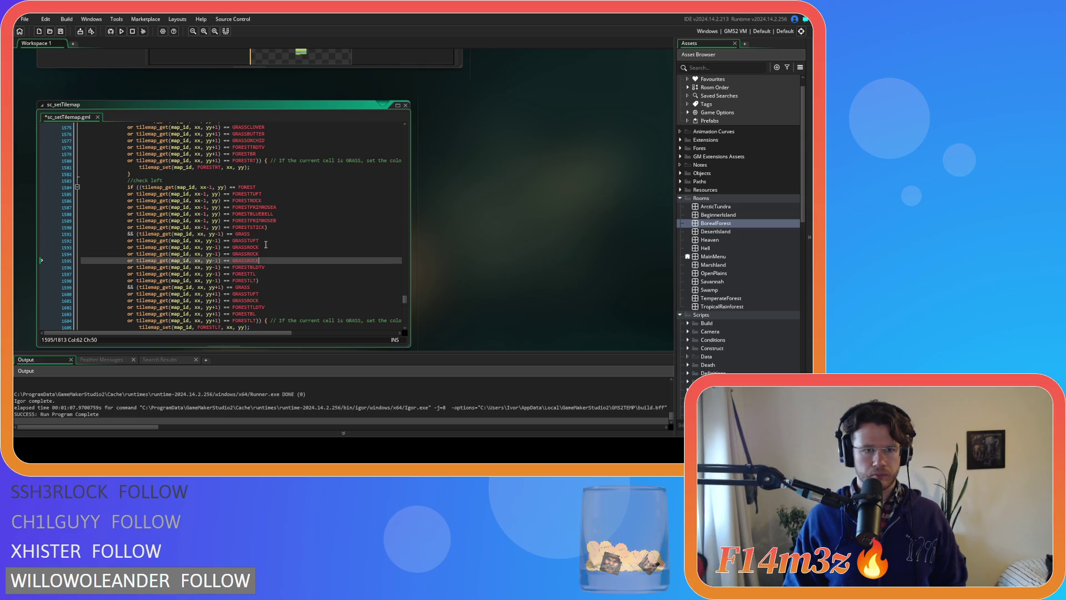
scroll(276, 255, up, 3)
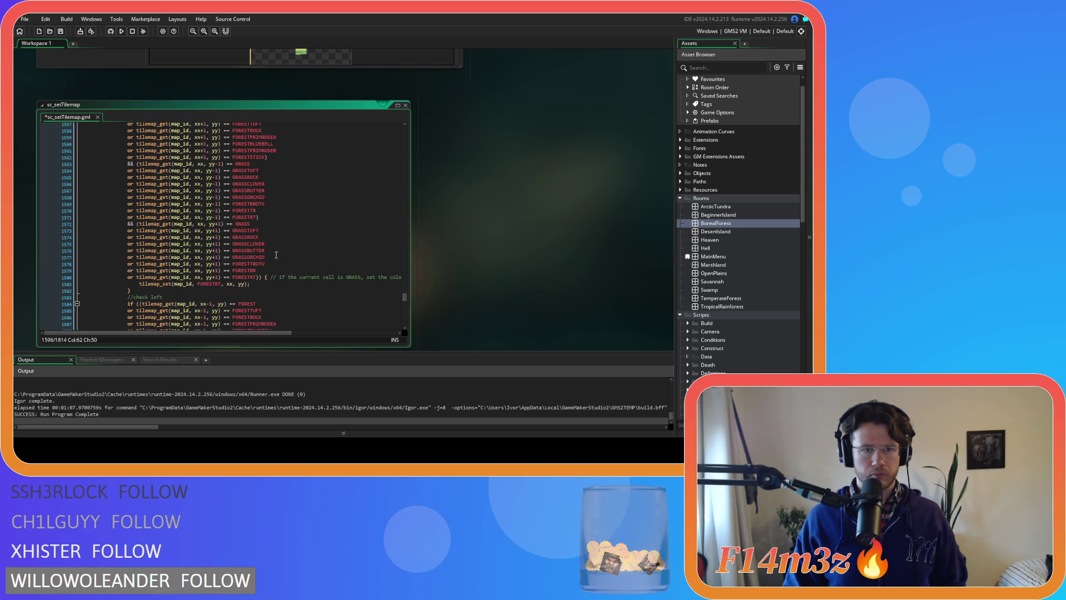
scroll(260, 205, down, 2)
double_click(258, 162)
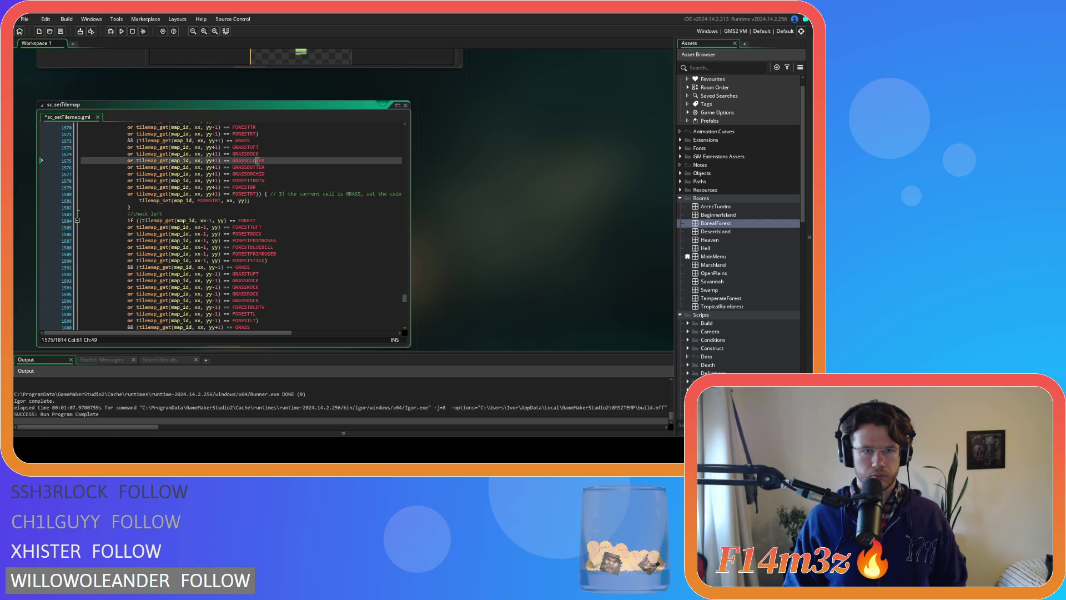
double_click(244, 286)
key(ctrl+v)
double_click(248, 167)
double_click(245, 294)
key(ctrl+v)
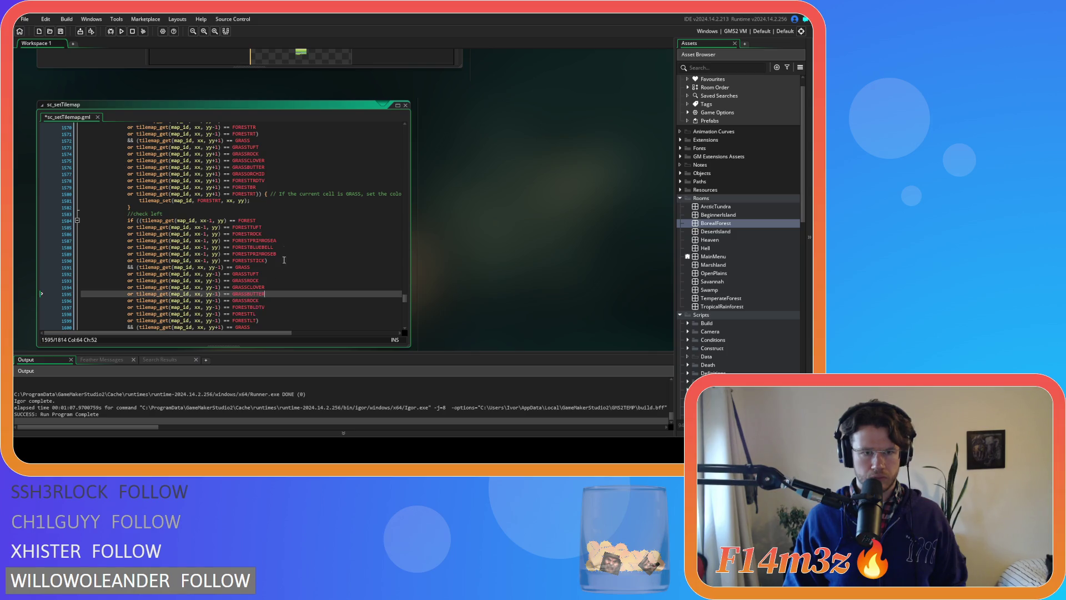
double_click(254, 174)
double_click(245, 300)
key(ctrl+v)
- Copy the downward-check GRASSROCK line and change the first copy to GRASSCLOVER
scroll(298, 297, down, 5)
click(283, 243)
key(ctrl+v)
scroll(280, 247, up, 4)
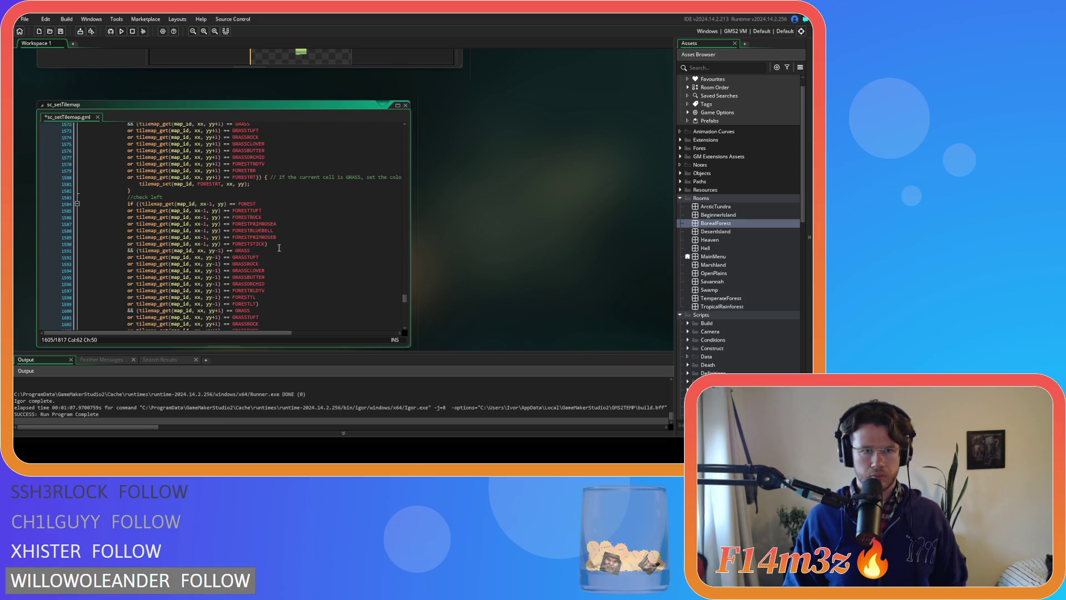
scroll(275, 211, down, 3)
double_click(248, 204)
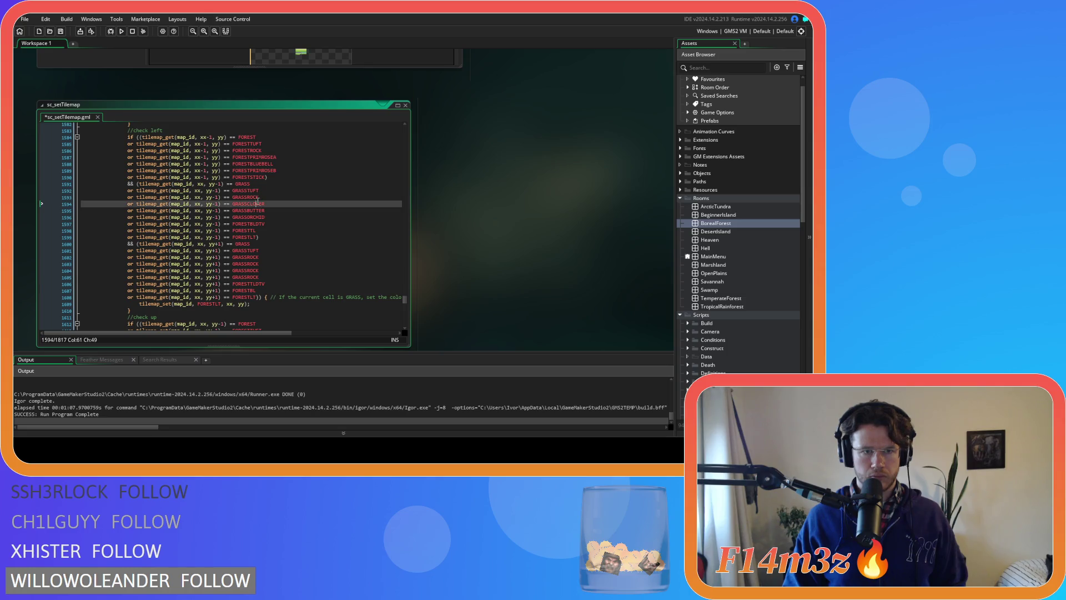
key(ctrl+c)
double_click(245, 264)
key(ctrl+v)
- Change the remaining downward copies to GRASSBUTTER and GRASSORCHID
double_click(248, 210)
key(ctrl+c)
double_click(245, 270)
key(ctrl+v)
double_click(248, 218)
key(ctrl+c)
double_click(245, 277)
key(ctrl+v)
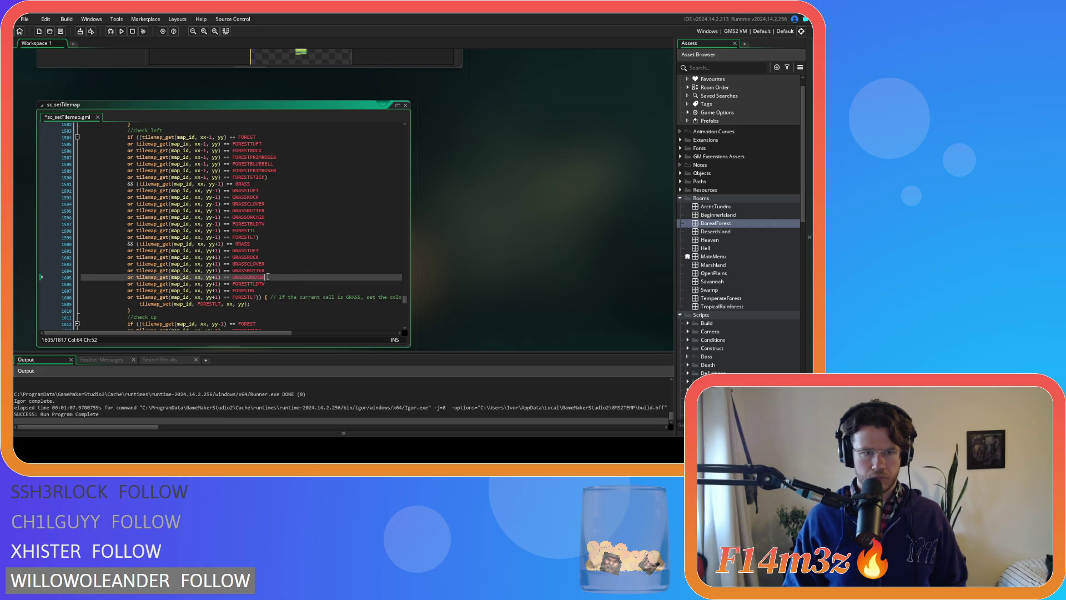
scroll(277, 276, down, 6)
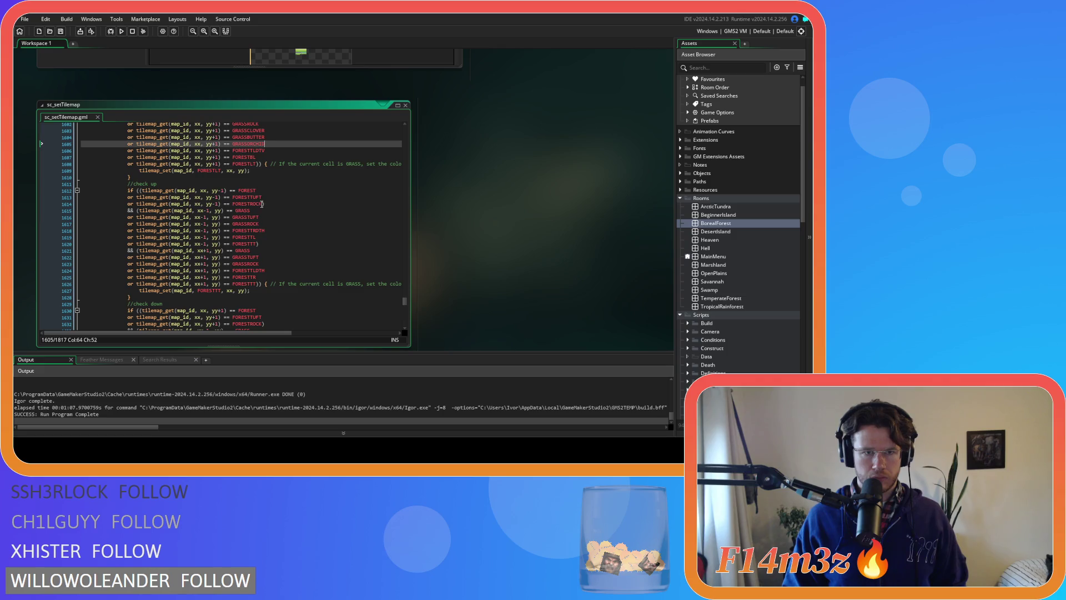
- Copy the FORESTROCK entry in the check-up block and paste three copies below it
drag(260, 203, 127, 206)
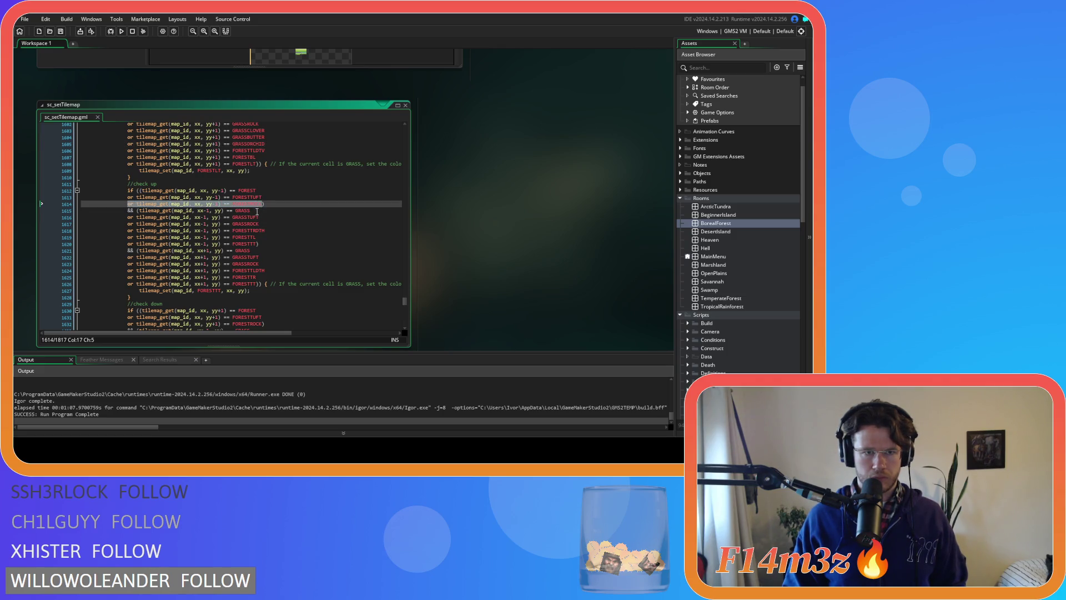
key(ctrl+c)
key(ctrl+v)
key(Return)
key(ctrl+v)
key(Return)
key(ctrl+v)
key(Return)
key(ctrl+v)
key(Return)
- Rename the FORESTROCK copies to the primrose, bluebell and FORESTSTICK forest variants
scroll(263, 200, up, 8)
click(265, 191)
double_click(265, 191)
scroll(294, 248, down, 6)
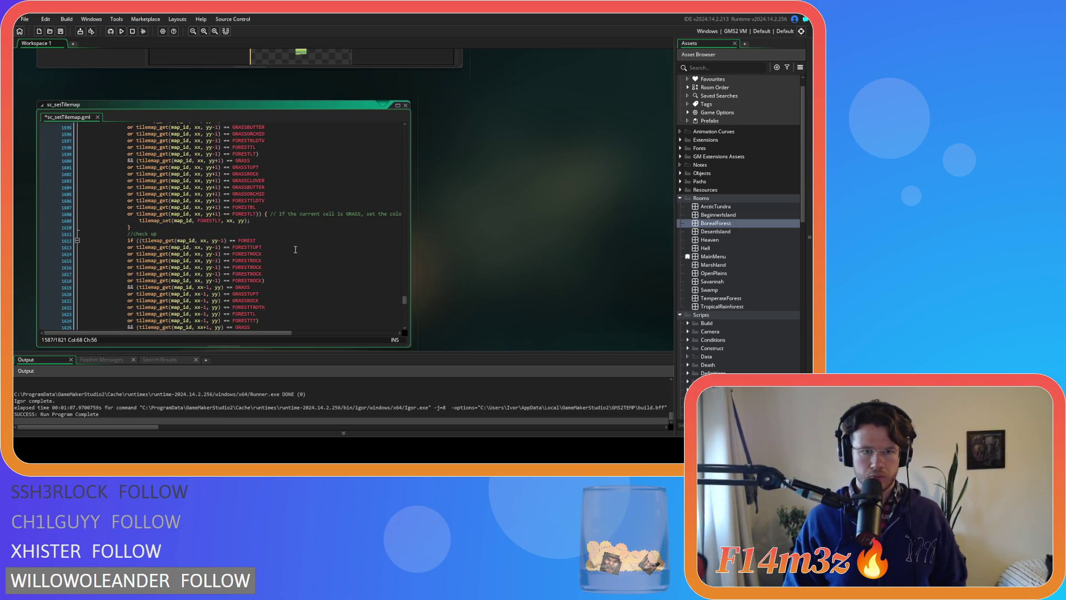
click(251, 260)
scroll(277, 244, up, 6)
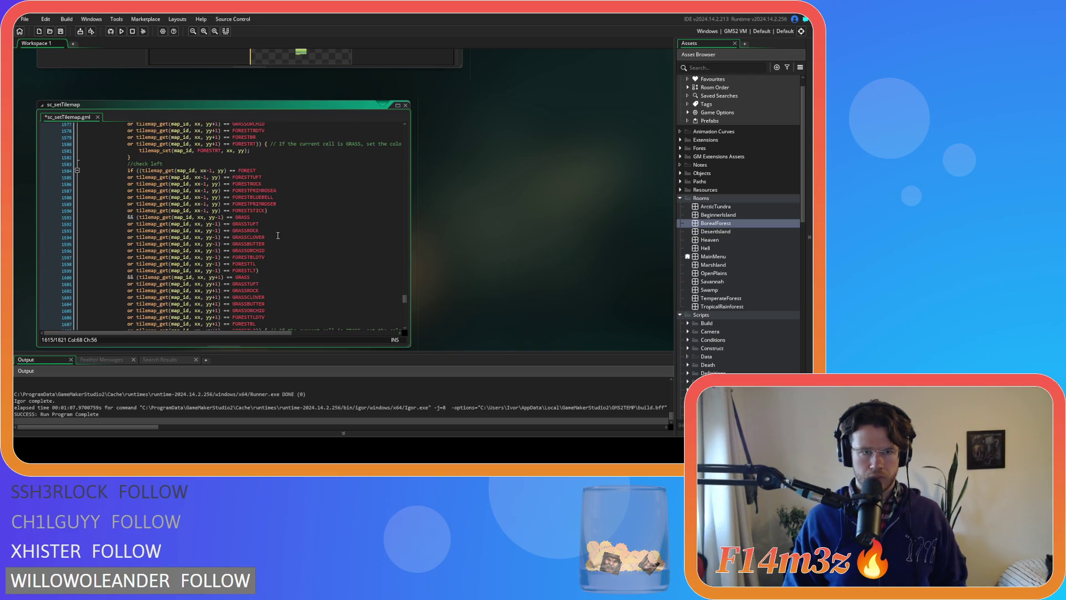
click(262, 195)
scroll(262, 195, down, 9)
click(249, 200)
scroll(248, 200, up, 8)
double_click(254, 188)
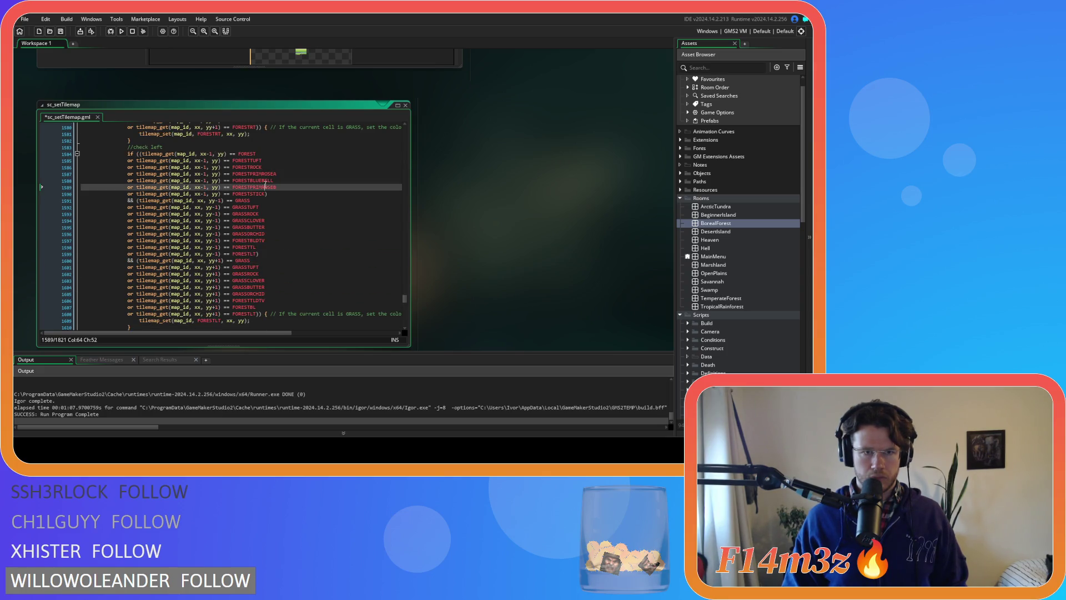
scroll(305, 267, down, 7)
double_click(255, 240)
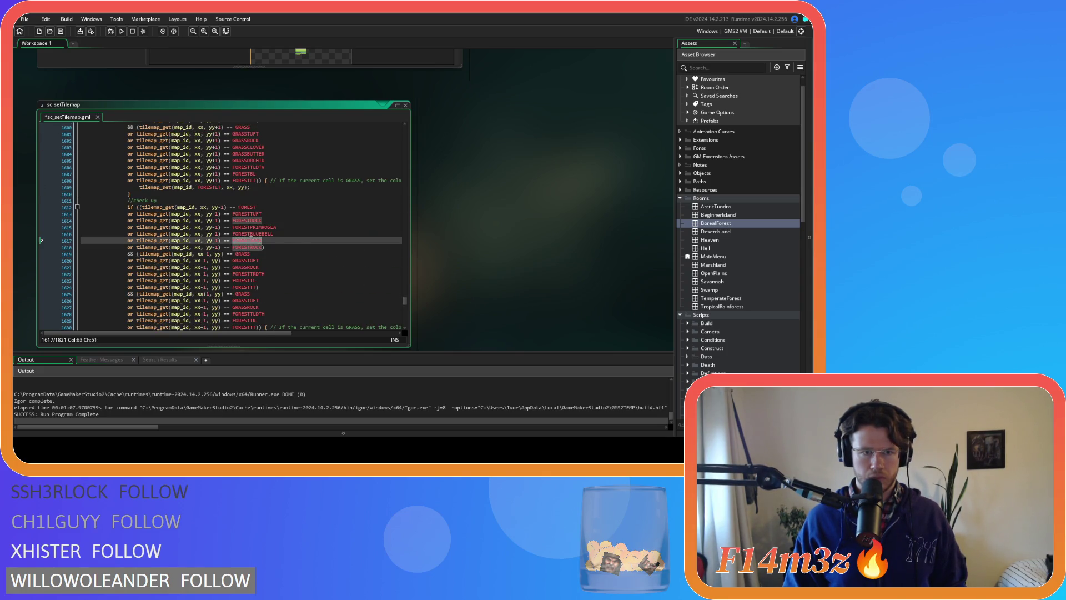
scroll(255, 238, up, 8)
double_click(256, 211)
scroll(257, 217, down, 7)
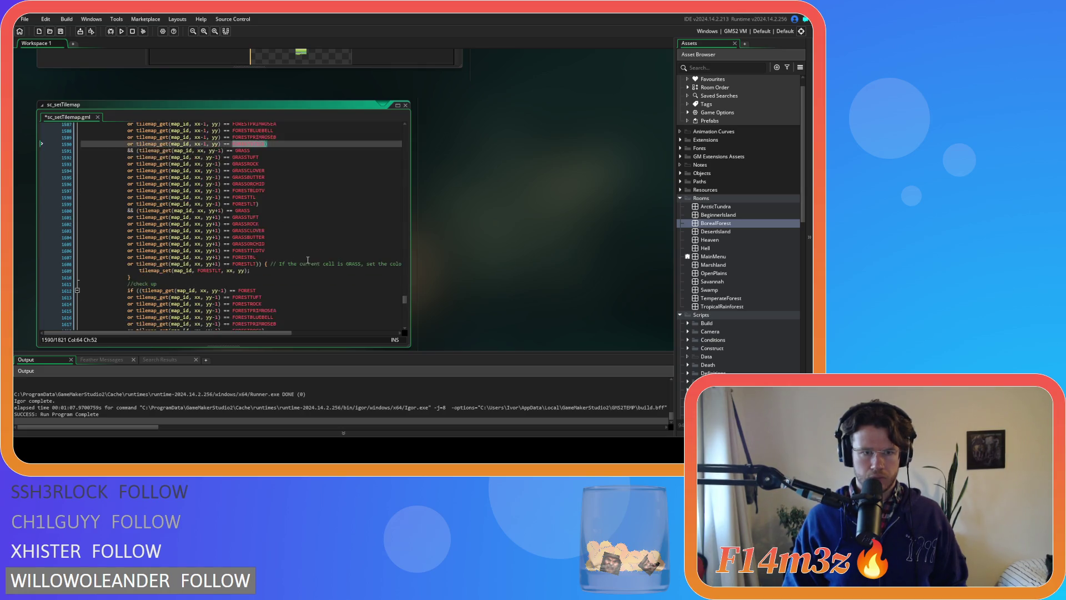
click(248, 264)
- Duplicate the left- and right-neighbour GRASSROCK lines in the check-up block
scroll(296, 267, down, 3)
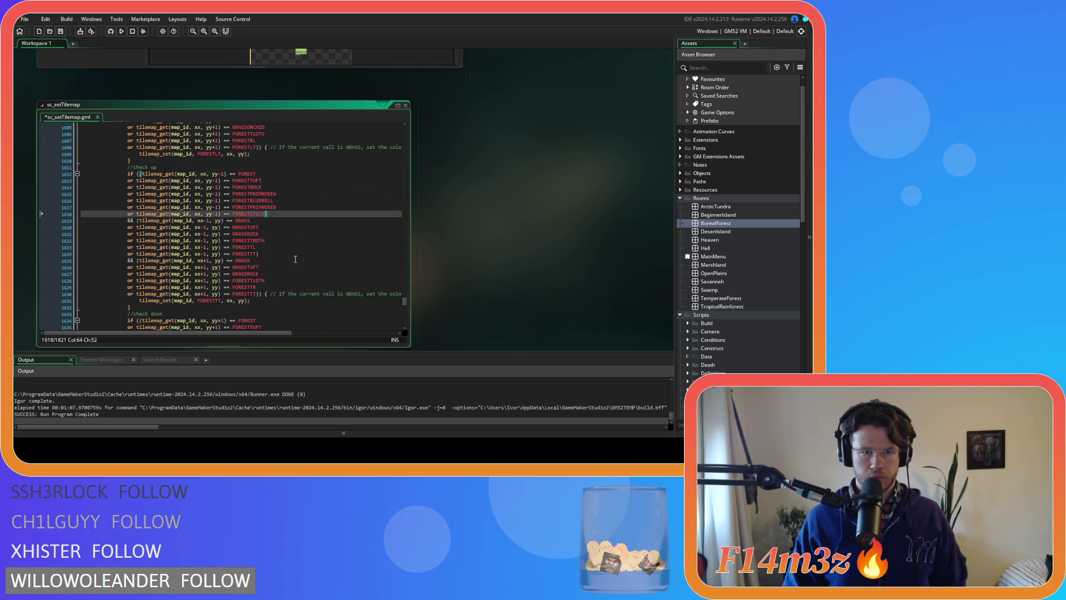
click(270, 233)
key(ctrl+d)
key(ctrl+d)
key(ctrl+d)
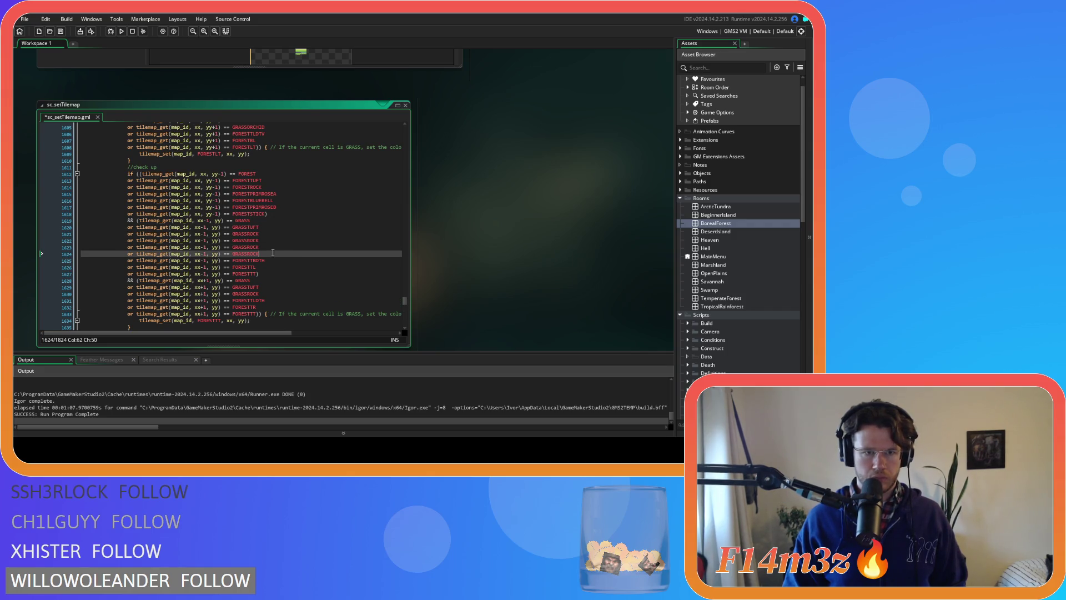
key(ctrl+d)
key(ctrl+d)
key(ctrl+d)
key(Down)
key(Down)
key(Down)
- Rename the left-neighbour GRASSROCK copies to GRASSCLOVER, GRASSBUTTER and GRASSORCHID
scroll(274, 289, up, 5)
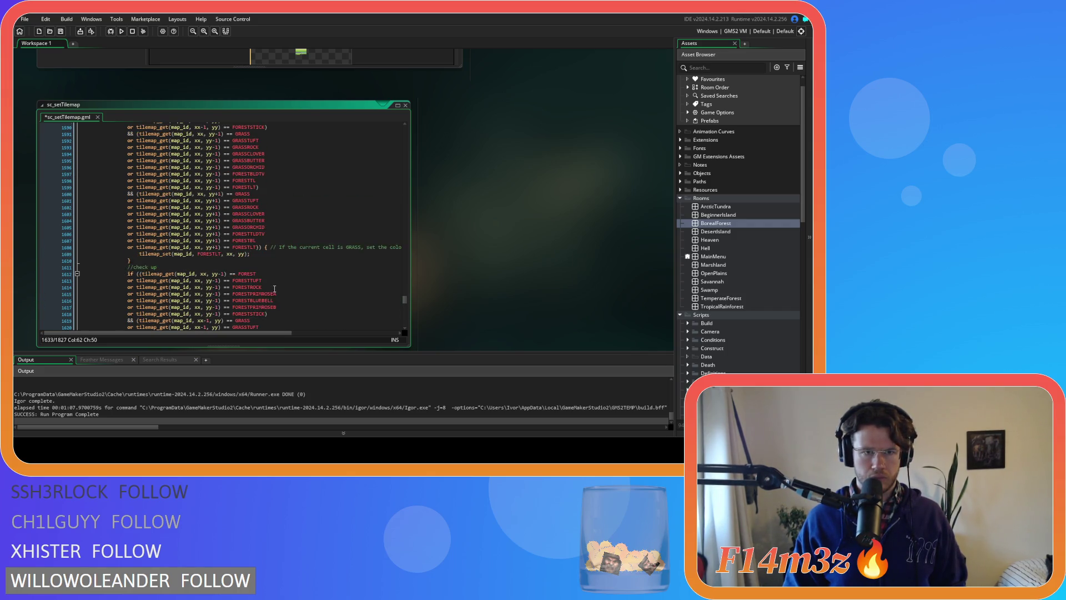
click(261, 215)
scroll(272, 244, down, 5)
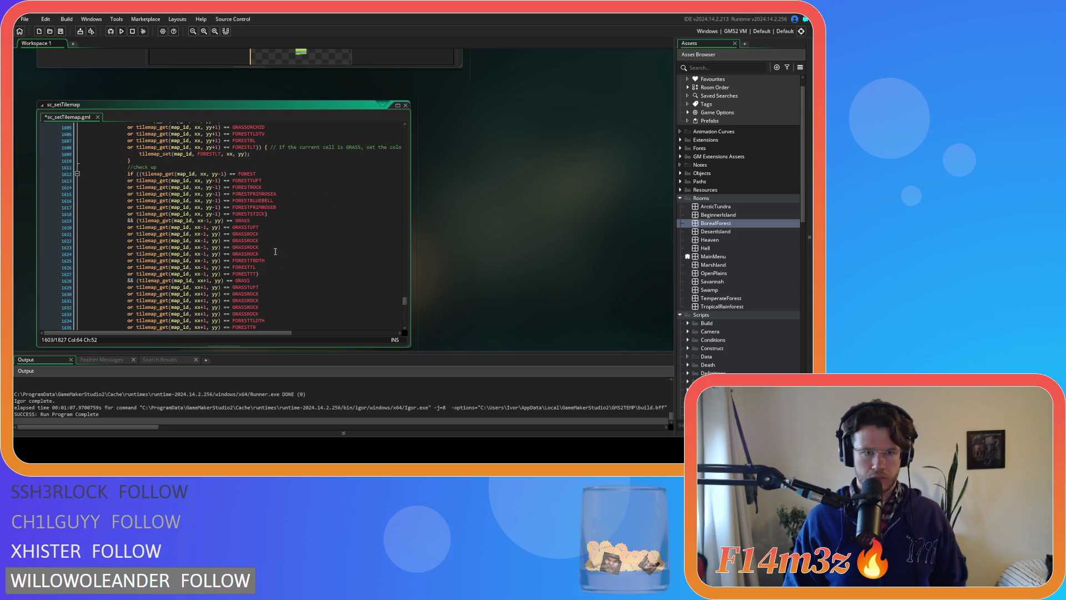
double_click(246, 240)
text(GRASSCLOVER)
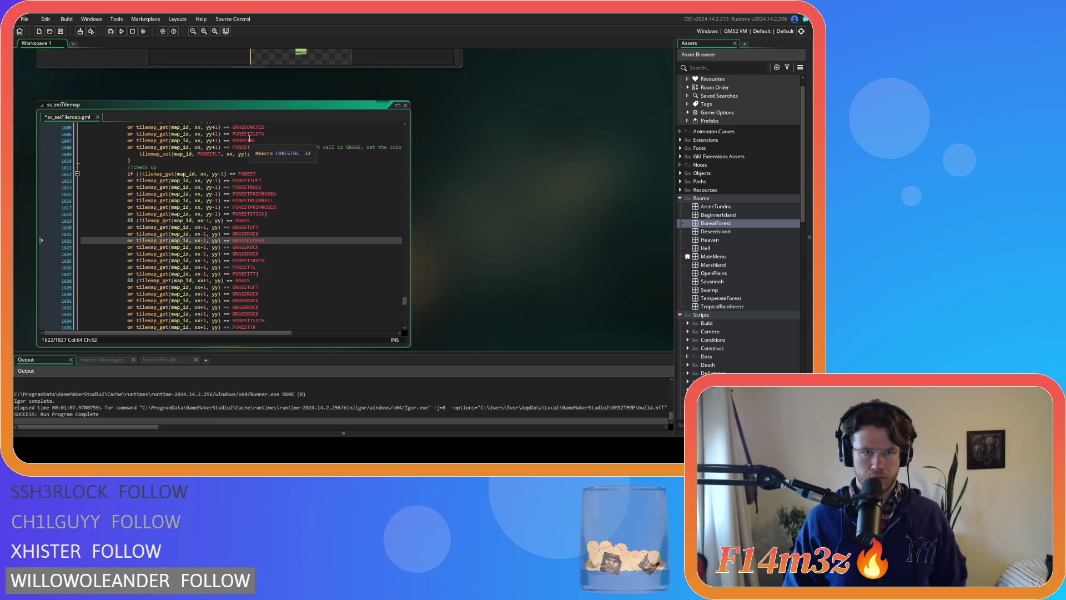
scroll(254, 136, up, 1)
double_click(254, 137)
key(ctrl+c)
double_click(246, 263)
key(ctrl+v)
double_click(254, 143)
key(ctrl+c)
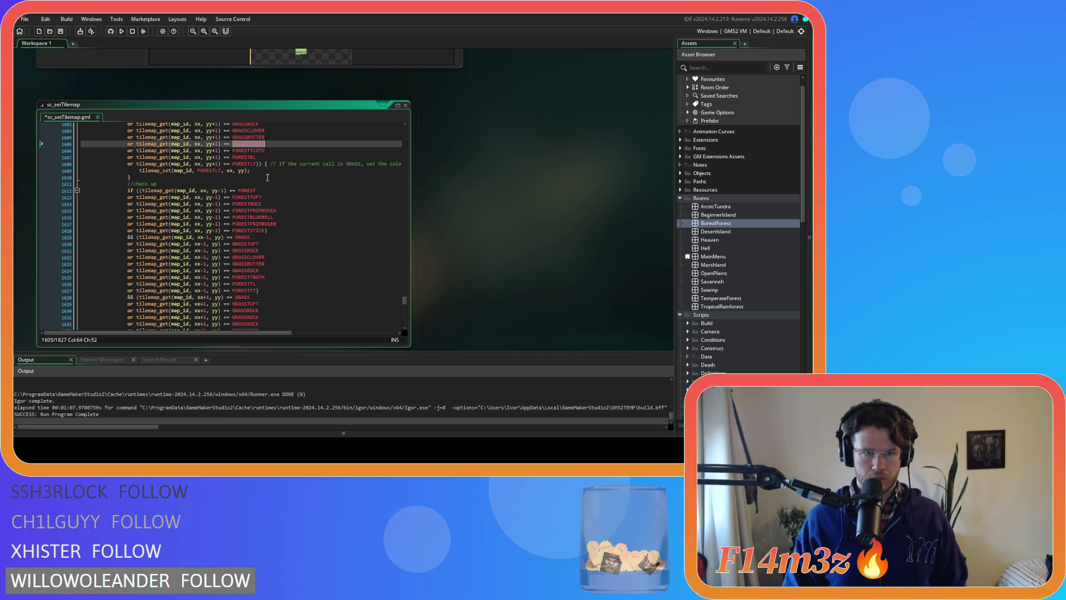
double_click(246, 271)
key(ctrl+v)
- Rename the right-neighbour GRASSROCK copies to GRASSCLOVER, GRASSBUTTER and GRASSORCHID, then save
scroll(288, 269, down, 3)
double_click(248, 191)
key(ctrl+c)
double_click(247, 250)
key(ctrl+v)
double_click(248, 198)
key(ctrl+c)
double_click(245, 257)
key(ctrl+v)
double_click(248, 203)
key(ctrl+c)
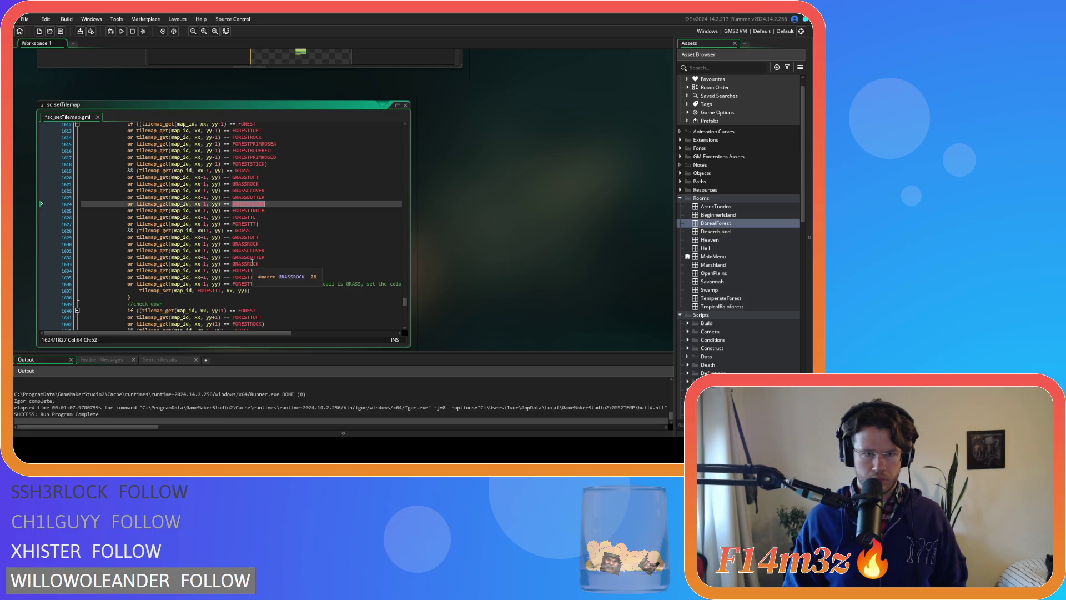
double_click(247, 263)
key(ctrl+v)
click(275, 258)
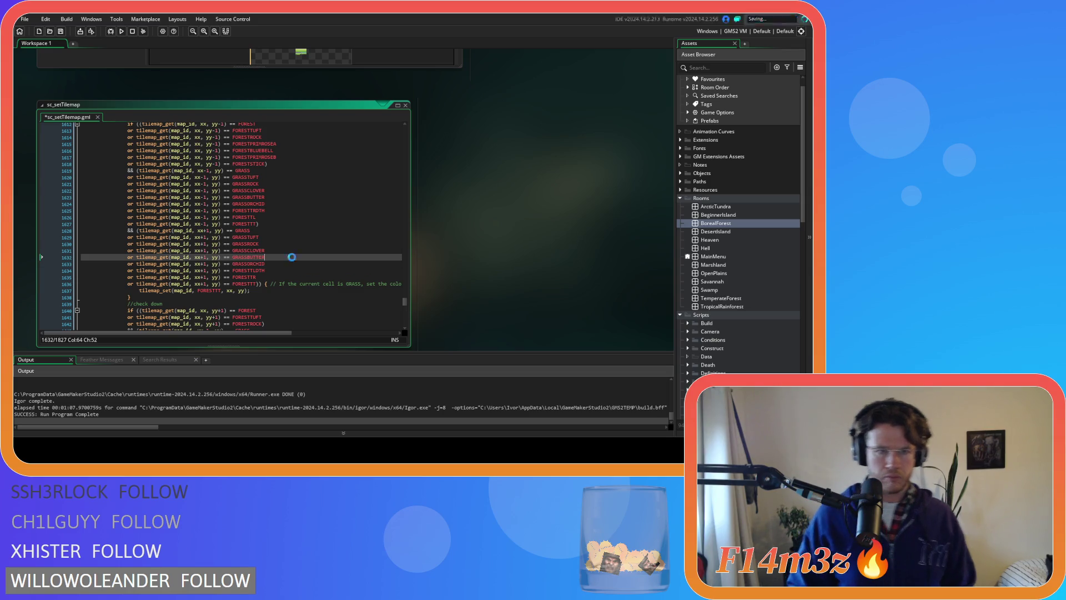
key(ctrl+s)
- Copy the FORESTROCK entry in the check-down block and start pasting copies
scroll(276, 247, down, 4)
drag(265, 240, 129, 242)
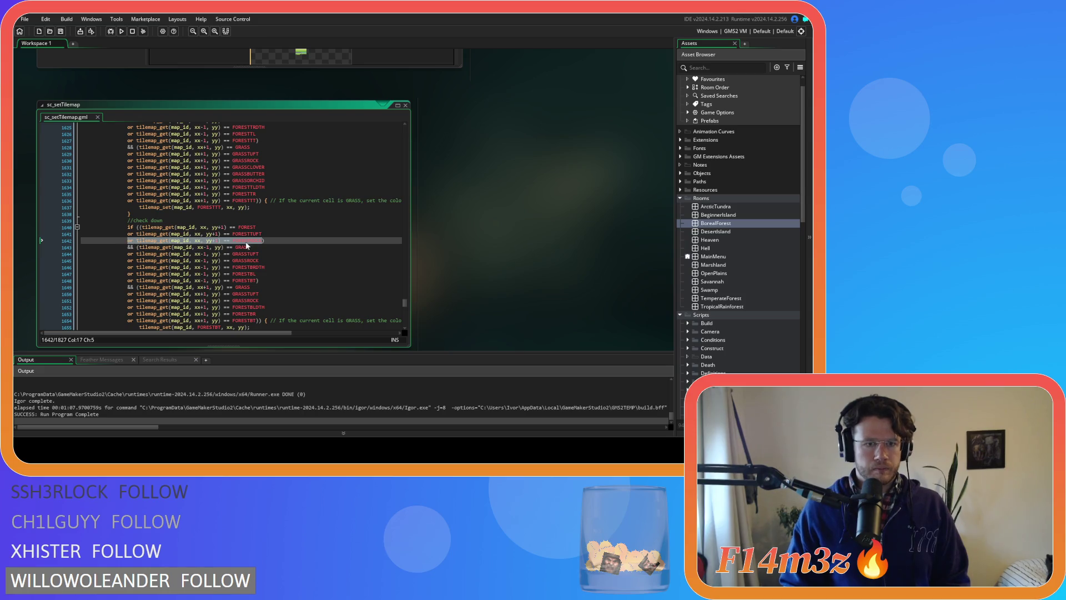
click(269, 240)
key(Return)
key(ctrl+v)
- Add more FORESTROCK copies in check down and rename the first to FORESTPRIMROSEA
key(Return)
key(ctrl+v)
key(Return)
key(ctrl+v)
key(Return)
key(ctrl+v)
scroll(279, 239, up, 4)
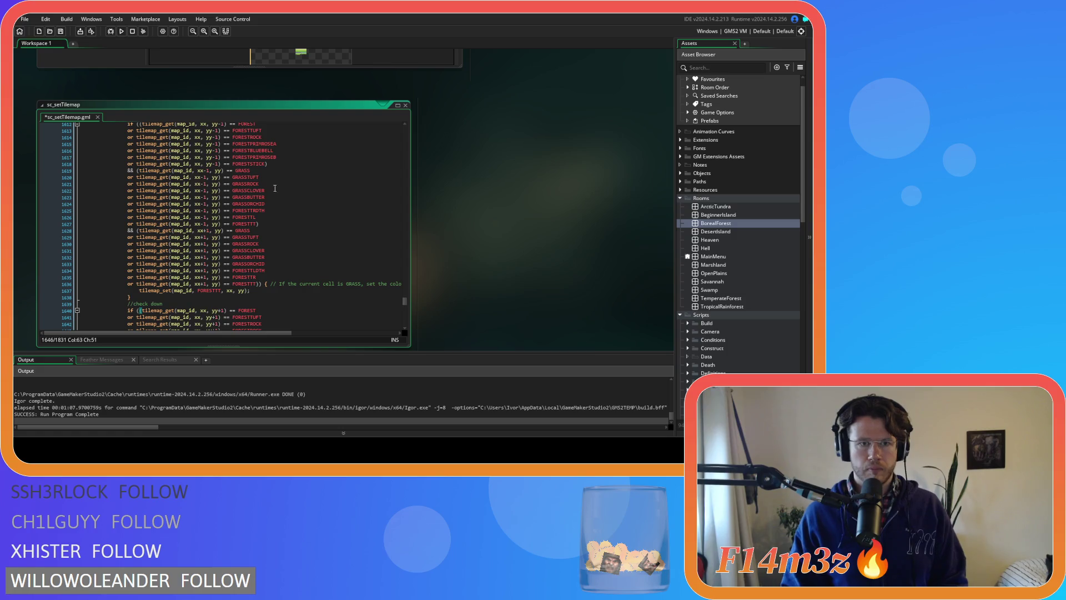
double_click(267, 143)
scroll(283, 185, down, 4)
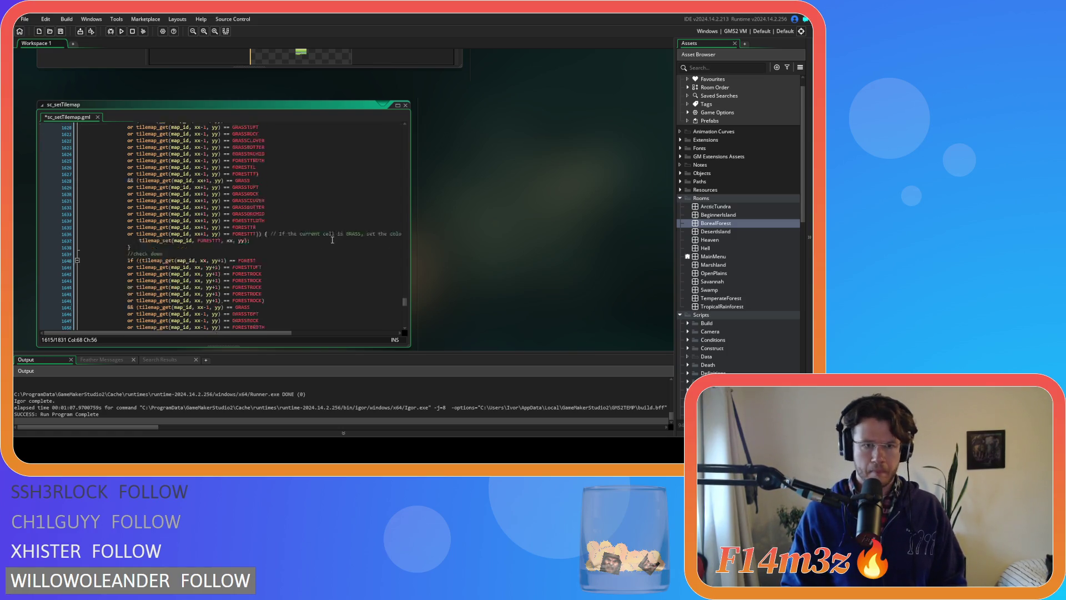
double_click(255, 250)
- Rename the next check-down copies to FORESTBLUEBELL and FORESTPRIMROSEB
scroll(291, 250, up, 4)
scroll(291, 250, up, 2)
double_click(265, 184)
scroll(300, 229, down, 5)
double_click(250, 270)
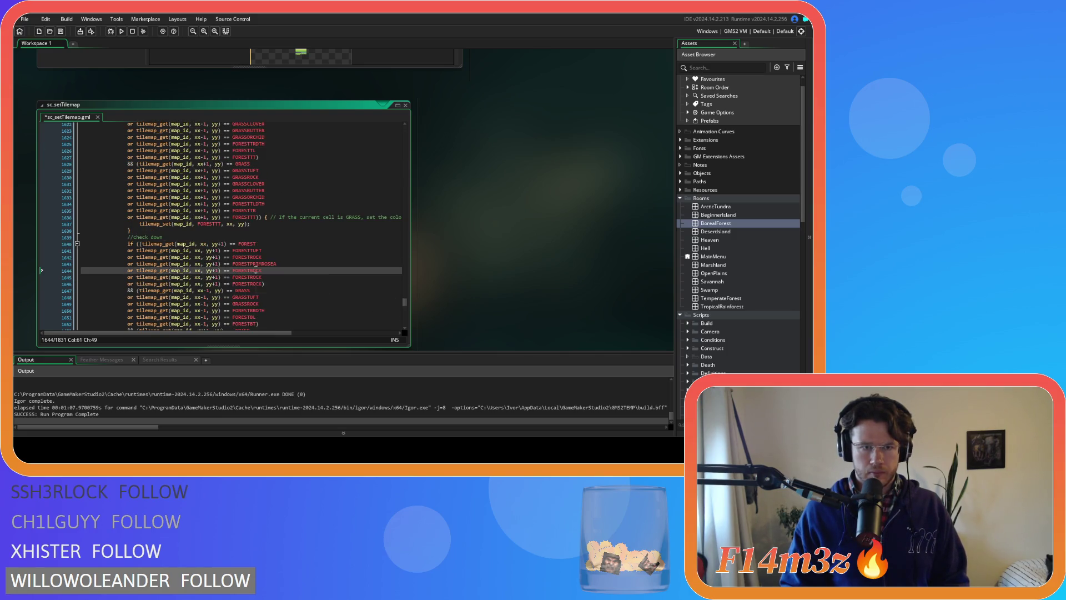
scroll(281, 254, up, 4)
double_click(266, 174)
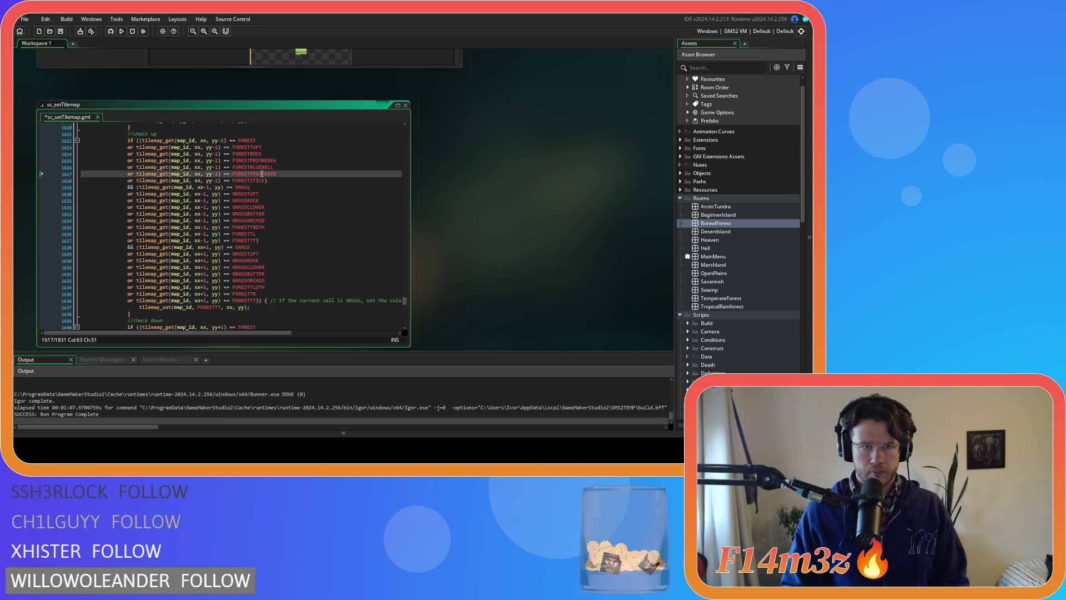
scroll(328, 213, down, 5)
- Replace the remaining FORESTROCK copy with FORESTSTICK and save the script
double_click(247, 260)
scroll(300, 255, up, 5)
scroll(301, 255, up, 2)
double_click(259, 214)
scroll(296, 228, down, 7)
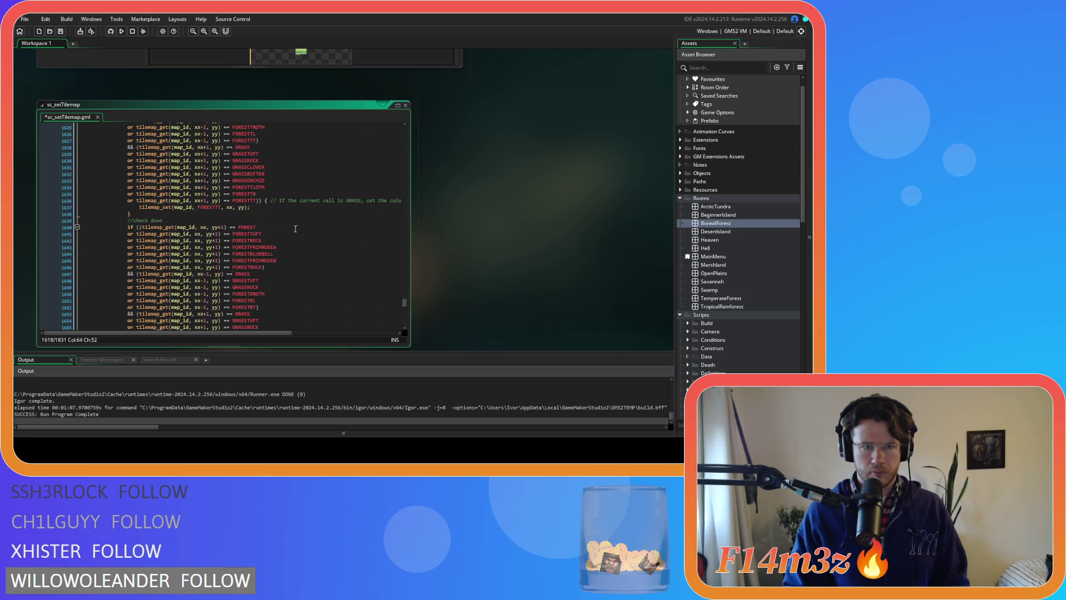
double_click(248, 267)
key(ctrl+v)
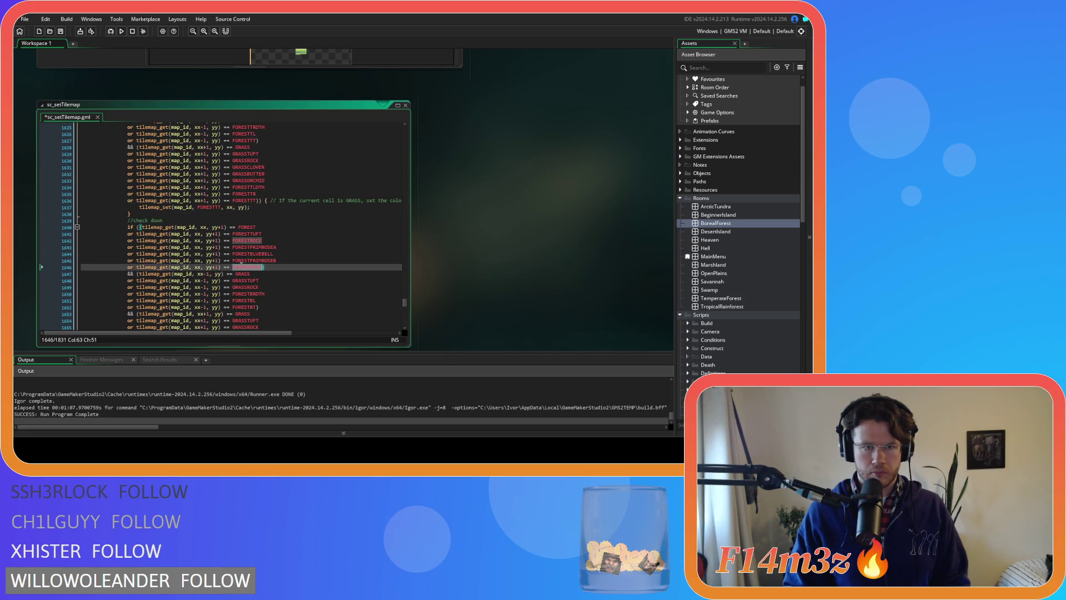
key(ctrl+s)
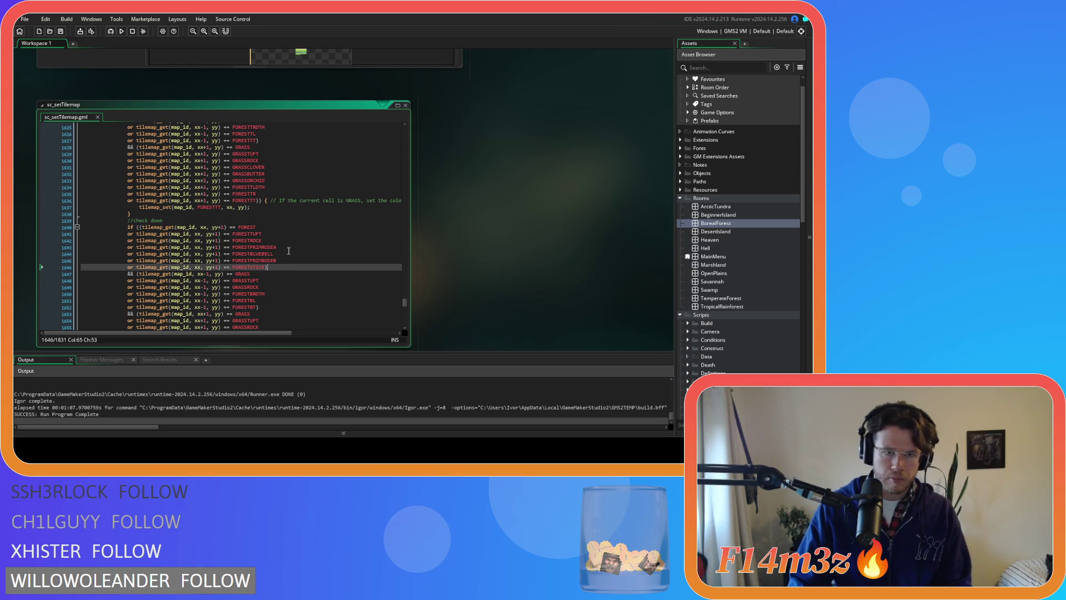
- Duplicate the left- and right-side GRASSROCK condition lines in check down
scroll(288, 265, down, 2)
click(275, 237)
key(ctrl+d)
key(ctrl+d)
key(ctrl+d)
click(265, 297)
key(ctrl+d)
key(ctrl+d)
key(ctrl+d)
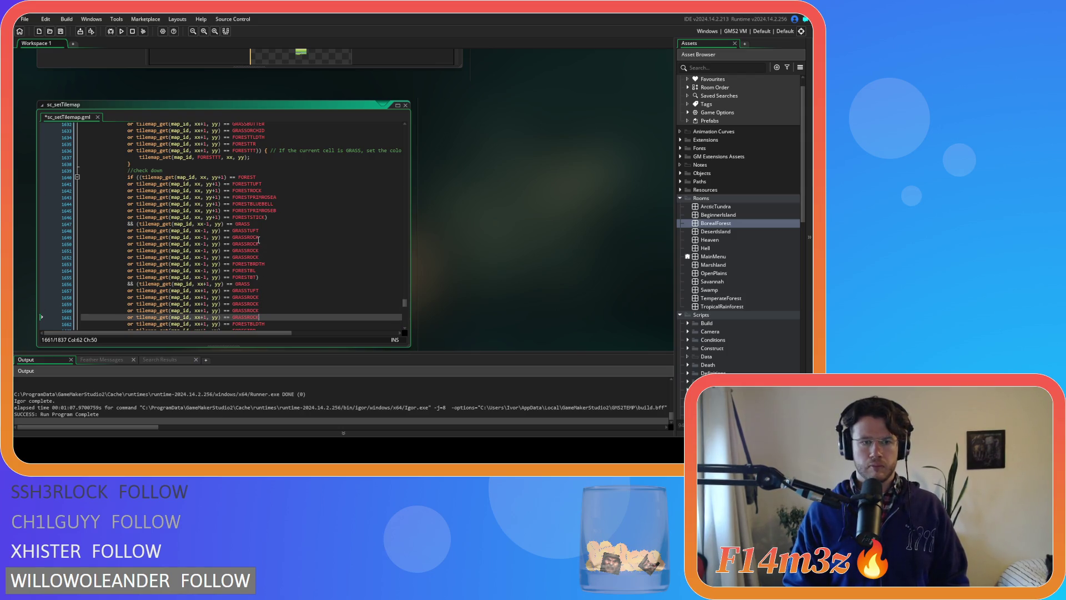
- Rename the left-side GRASSROCK copies to GRASSCLOVER, GRASSBUTTER and GRASSORCHID
scroll(256, 233, up, 2)
double_click(248, 150)
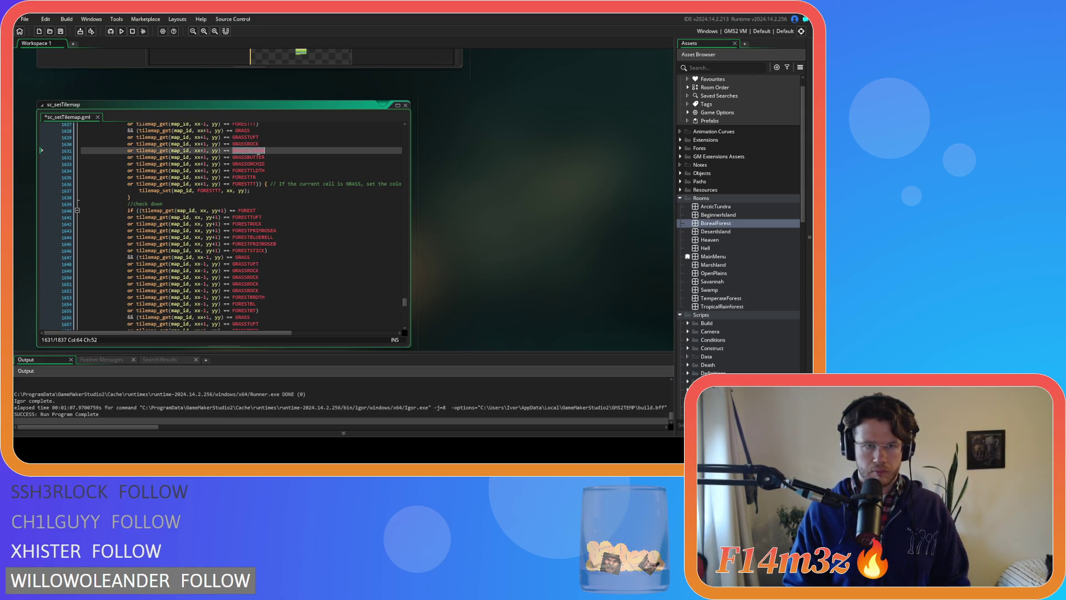
key(ctrl+c)
double_click(249, 277)
key(ctrl+v)
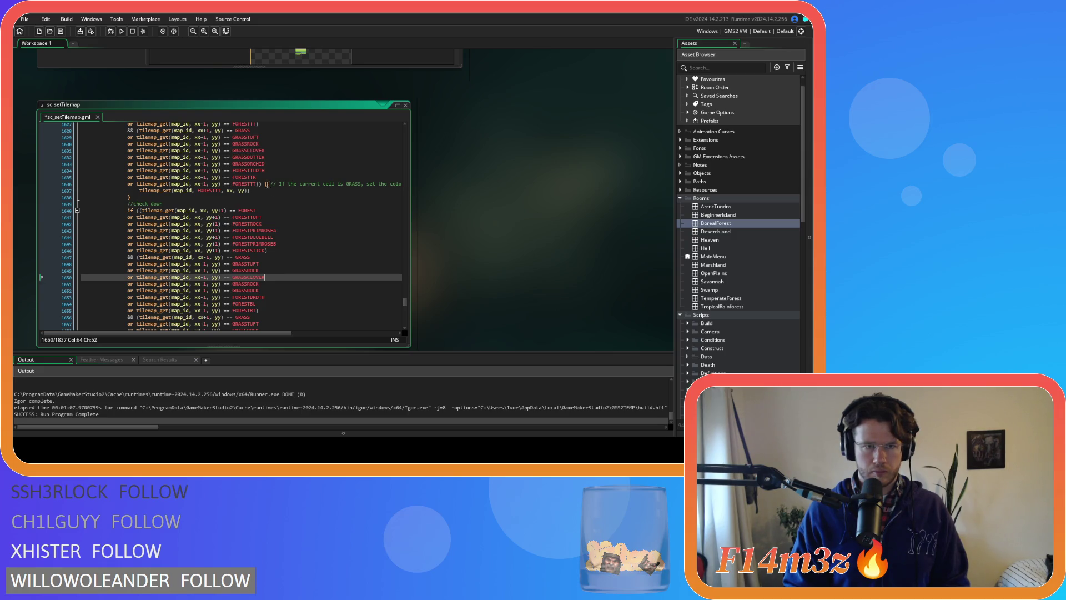
double_click(251, 157)
key(ctrl+c)
double_click(257, 285)
key(ctrl+v)
double_click(260, 163)
key(ctrl+c)
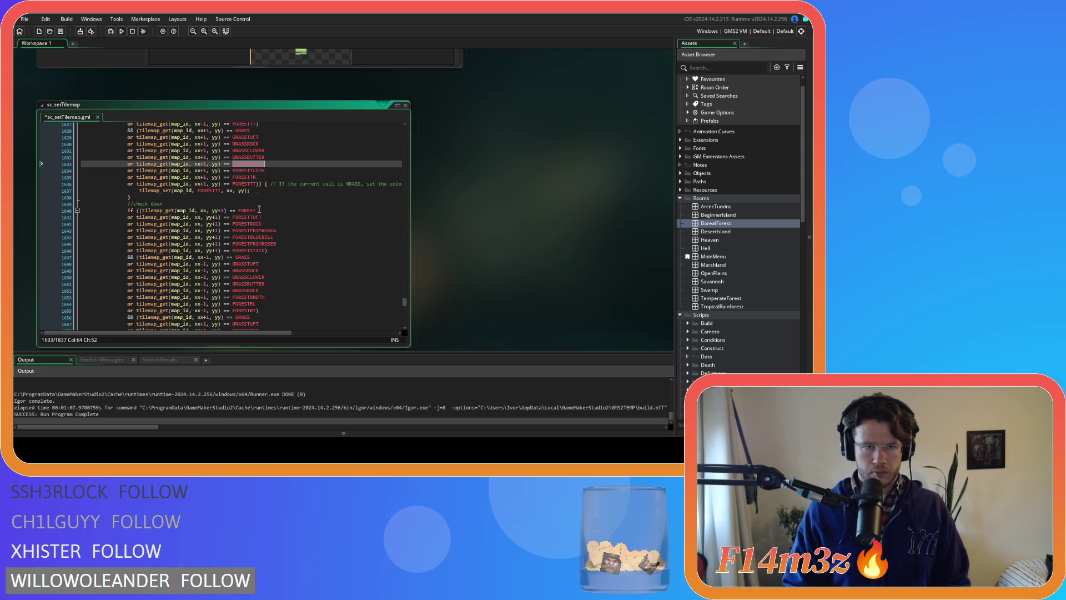
double_click(249, 291)
key(ctrl+v)
- Rename the right-side GRASSROCK copies to GRASSCLOVER, GRASSBUTTER and GRASSORCHID
scroll(275, 289, down, 4)
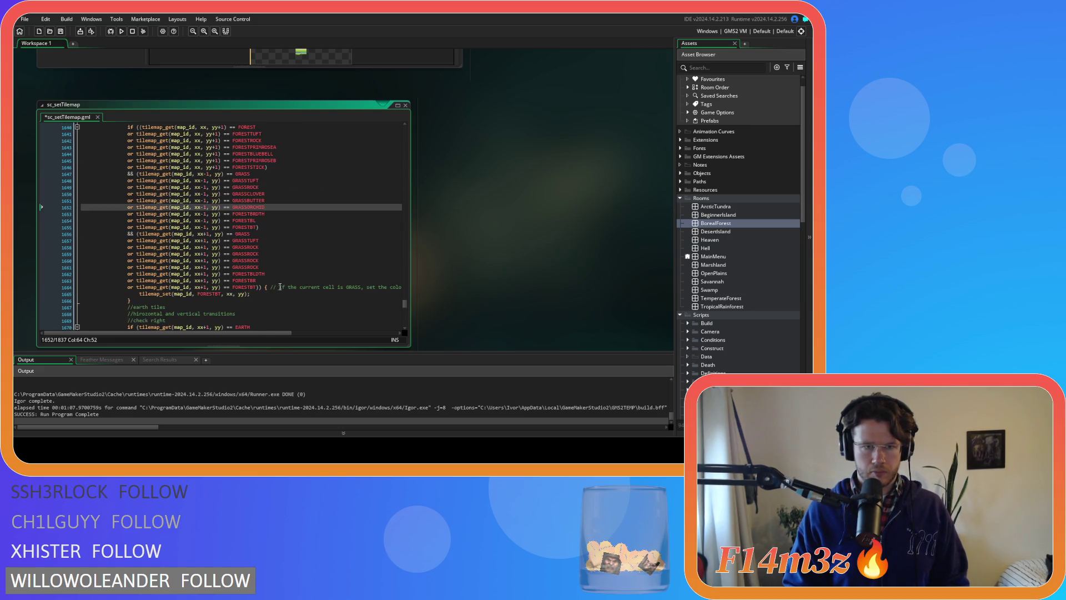
double_click(258, 194)
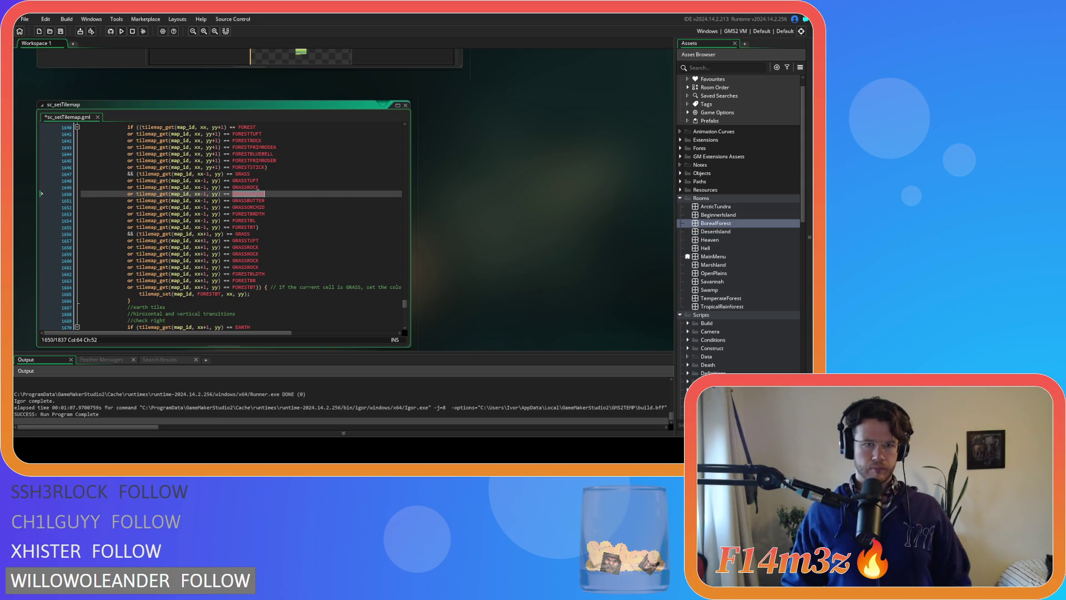
key(ctrl+c)
double_click(245, 254)
key(ctrl+v)
double_click(250, 201)
key(ctrl+c)
double_click(251, 260)
key(ctrl+v)
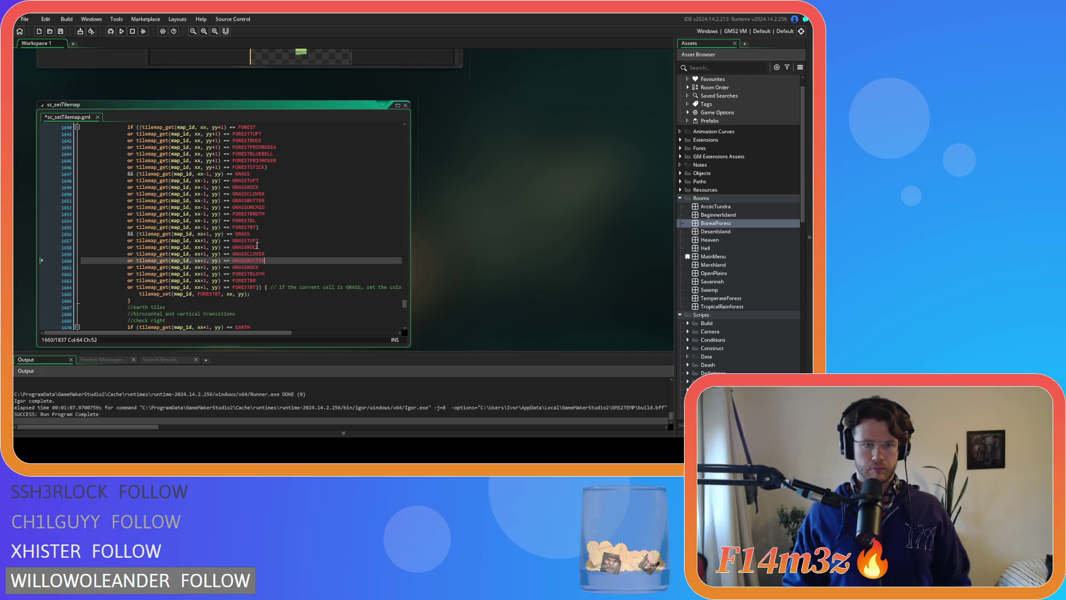
double_click(255, 208)
key(ctrl+c)
double_click(253, 267)
key(ctrl+v)
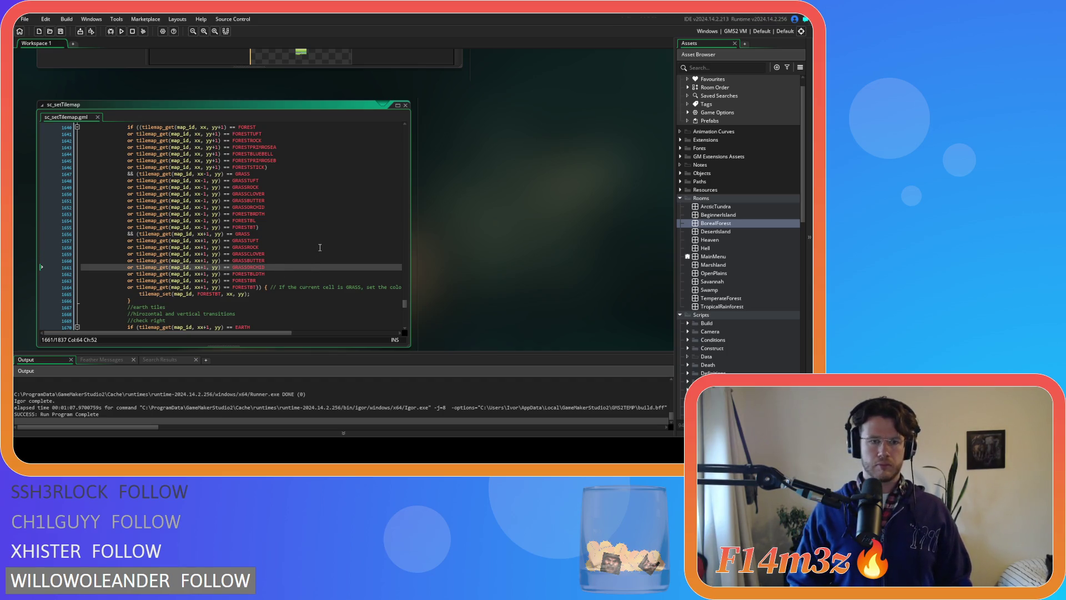
scroll(315, 256, down, 3)
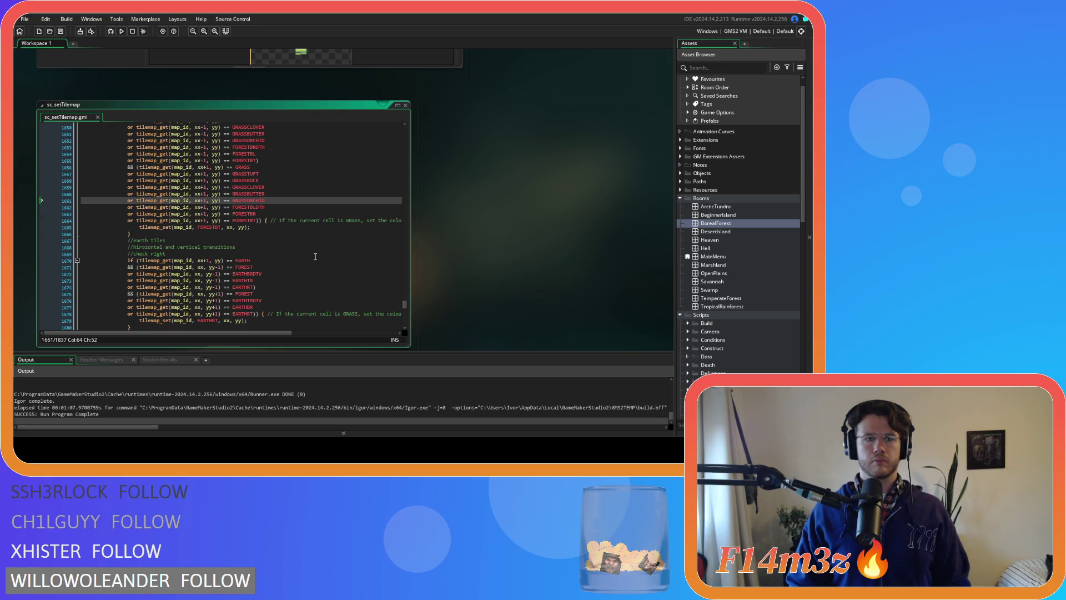
- Run the game with F5 and browse sc_setTilemap while it compiles
key(F5)
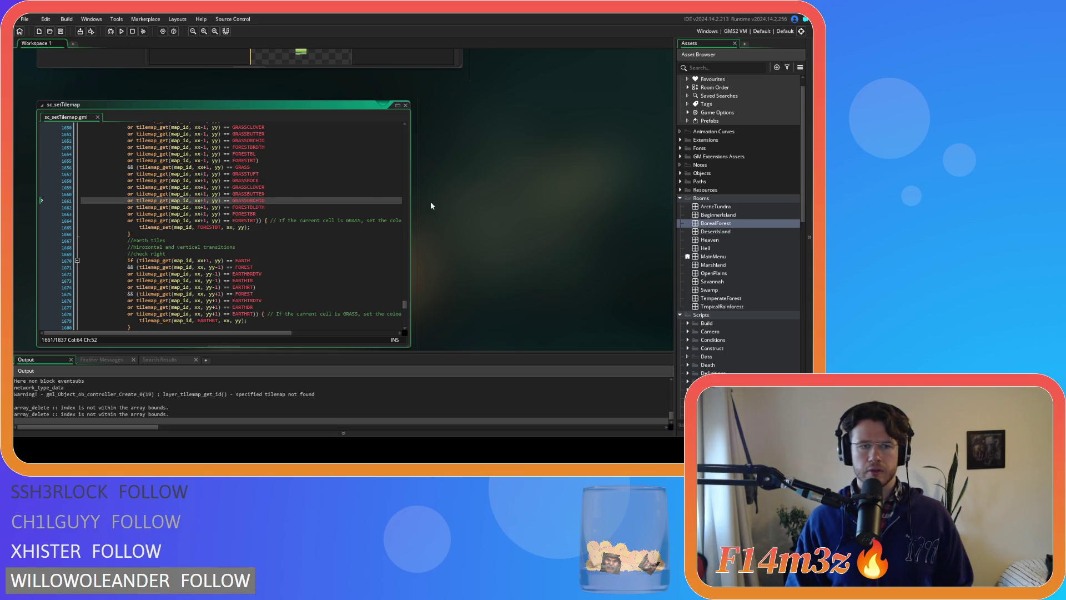
scroll(288, 194, up, 20)
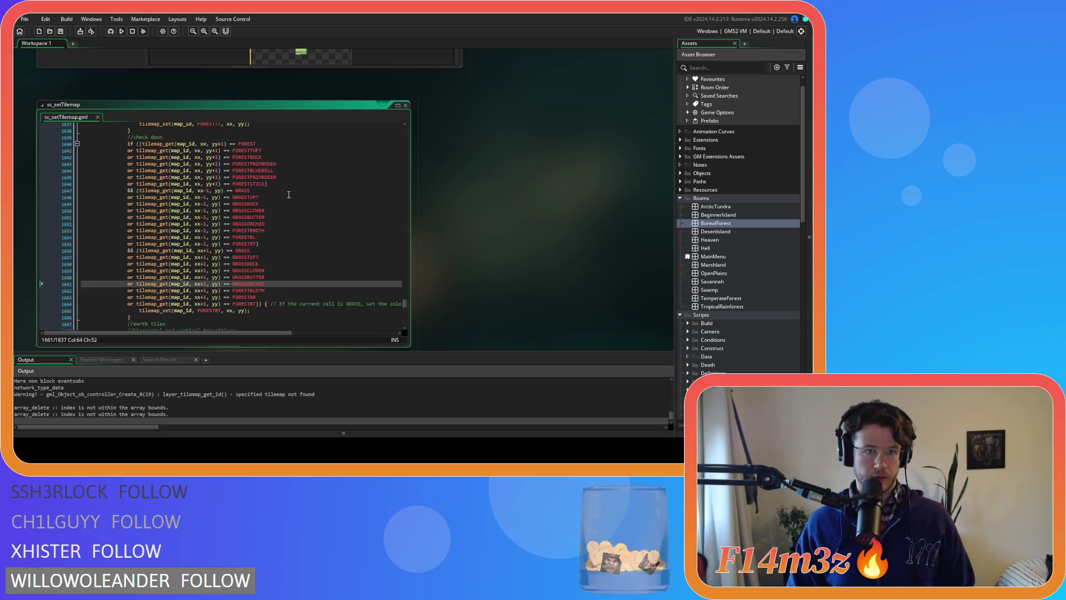
scroll(266, 199, up, 10)
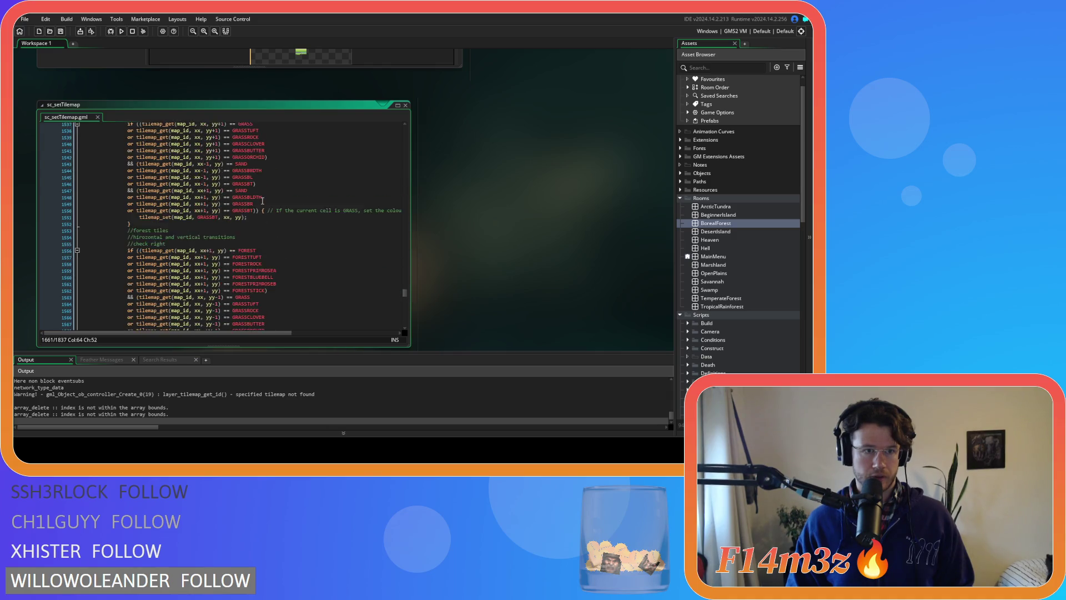
scroll(262, 201, down, 19)
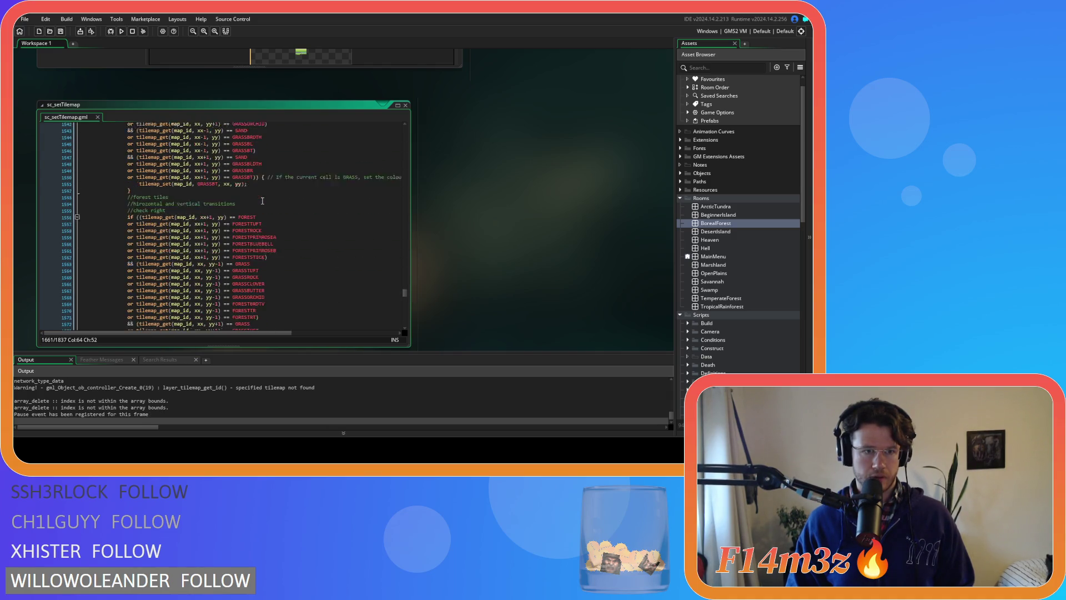
scroll(263, 200, down, 8)
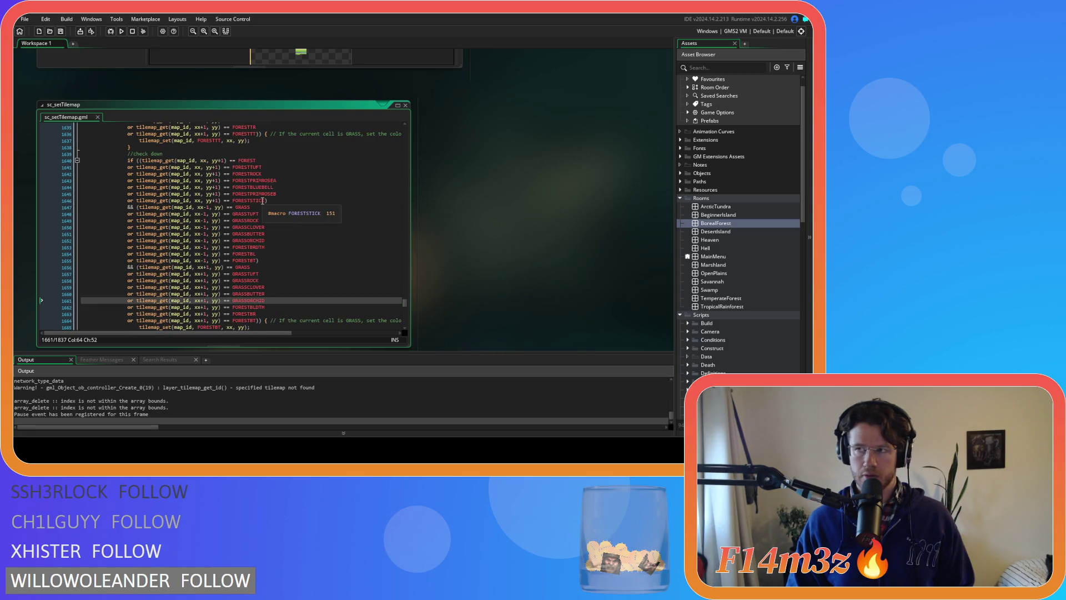
scroll(263, 200, down, 6)
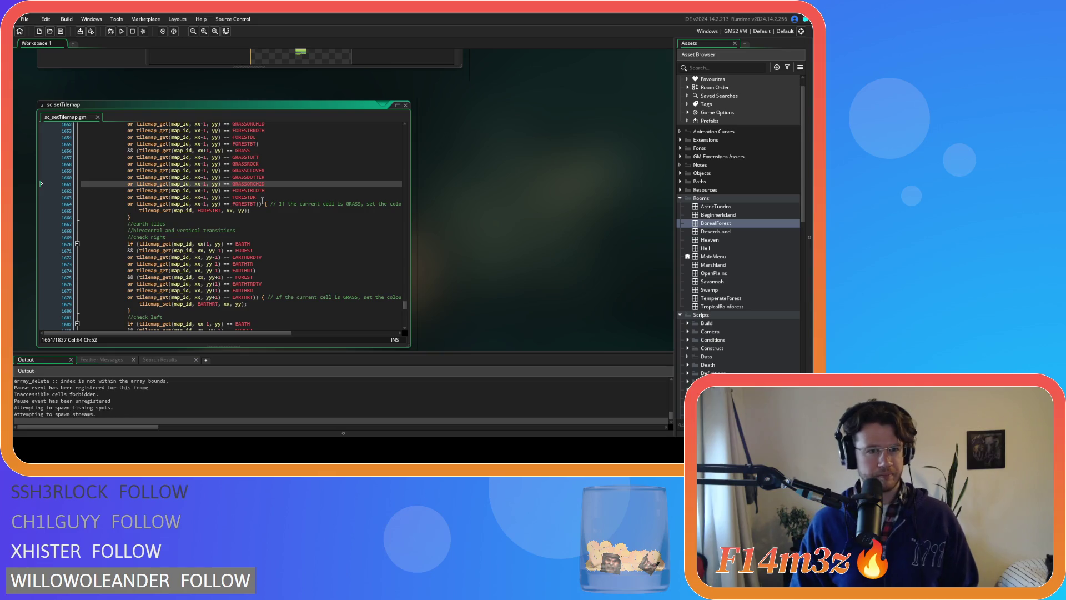
scroll(262, 201, up, 2)
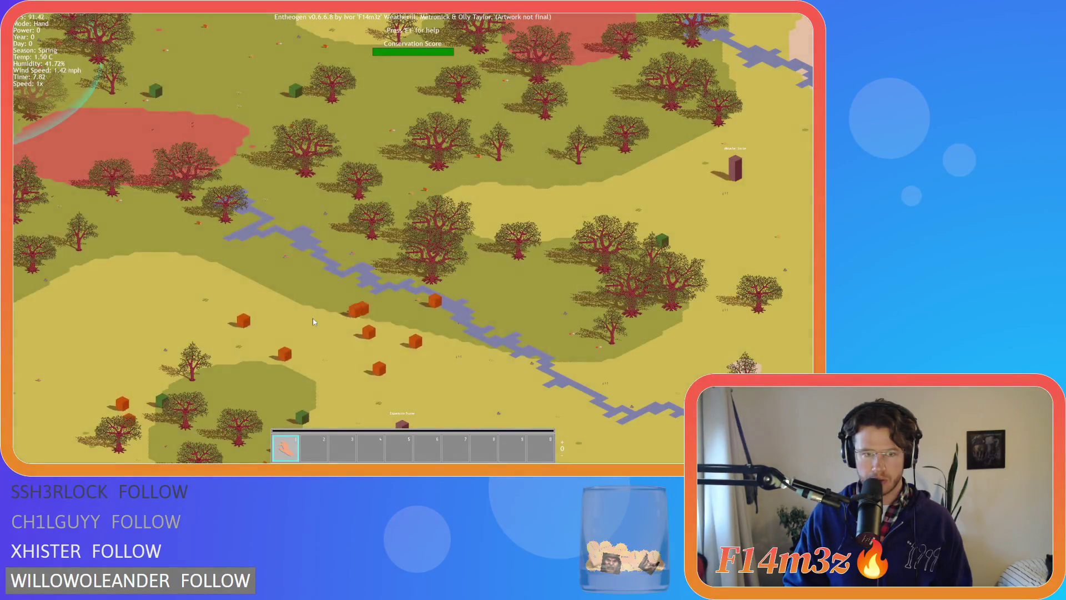
- Zoom and pan the game camera to inspect the forest and grass edges
scroll(314, 321, up, 3)
key(d)
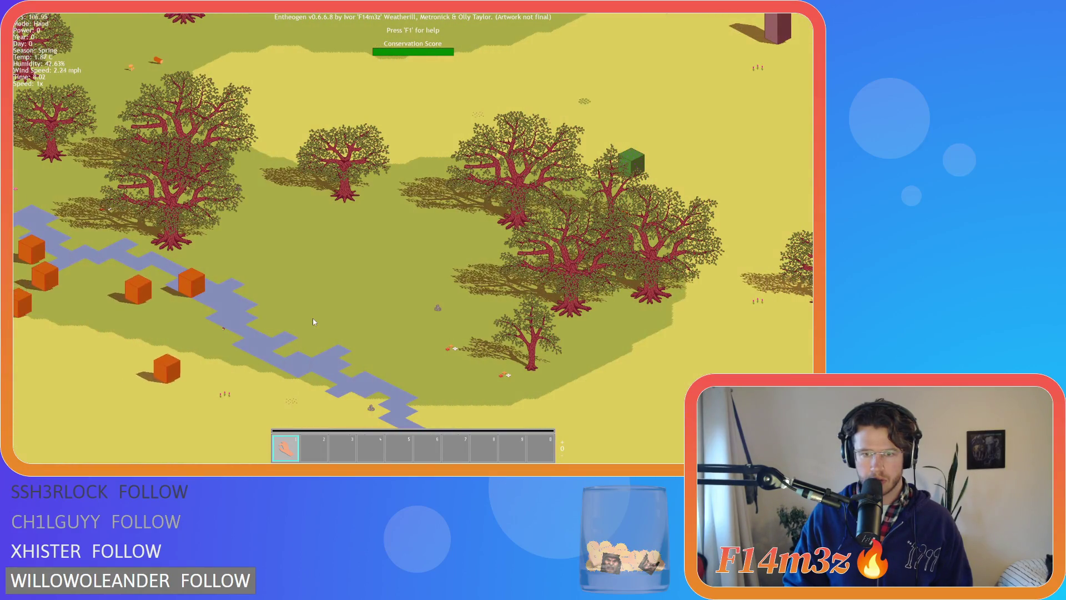
scroll(313, 322, down, 5)
scroll(304, 316, up, 5)
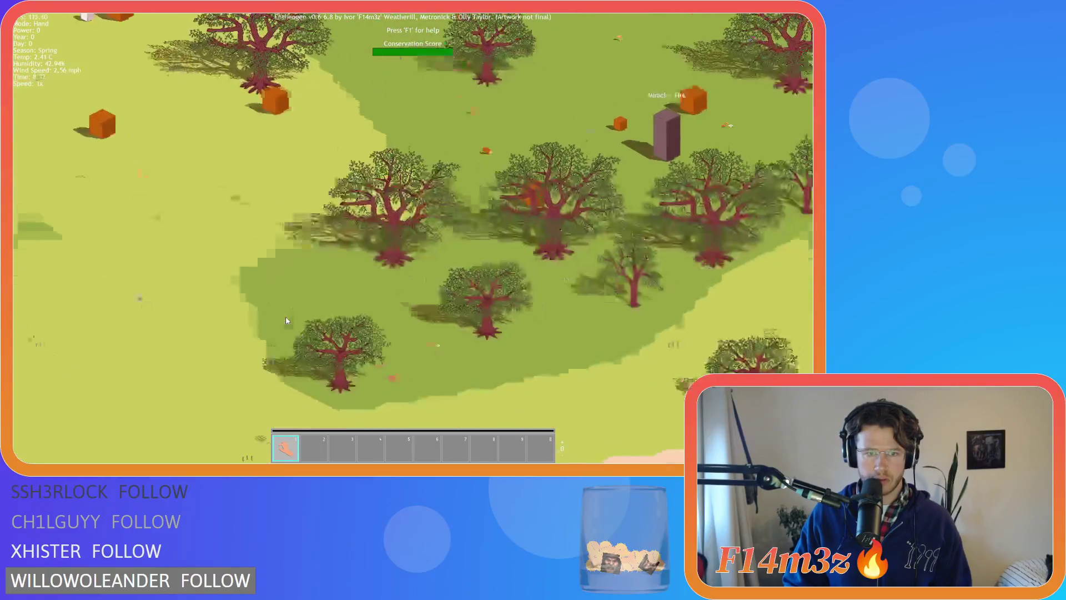
scroll(285, 321, down, 2)
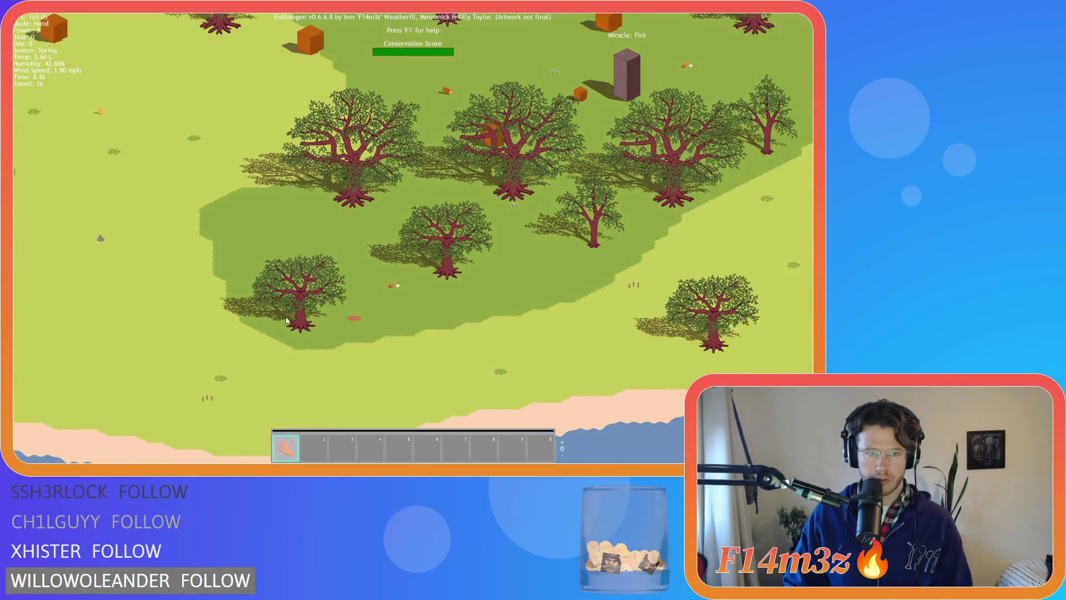
- Quit the game with Escape and Y, returning to the earth check-right block
key(Escape)
key(y)
scroll(298, 246, down, 3)
click(298, 247)
- Add an 'or FOREST' yy+1 condition line below the EARTHTRDTV check in check right
scroll(281, 229, down, 2)
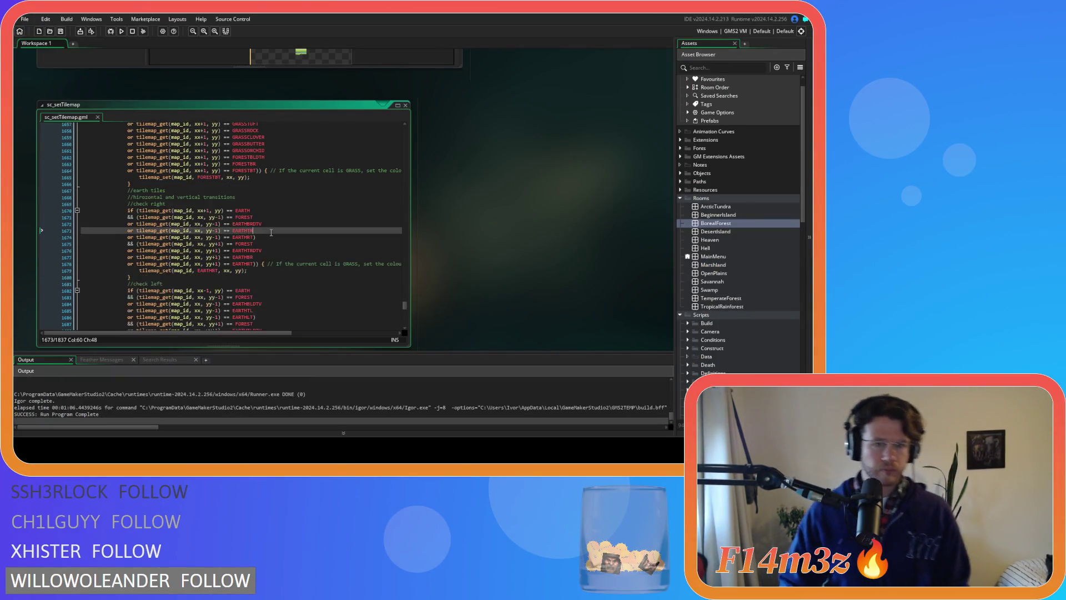
click(272, 233)
click(271, 225)
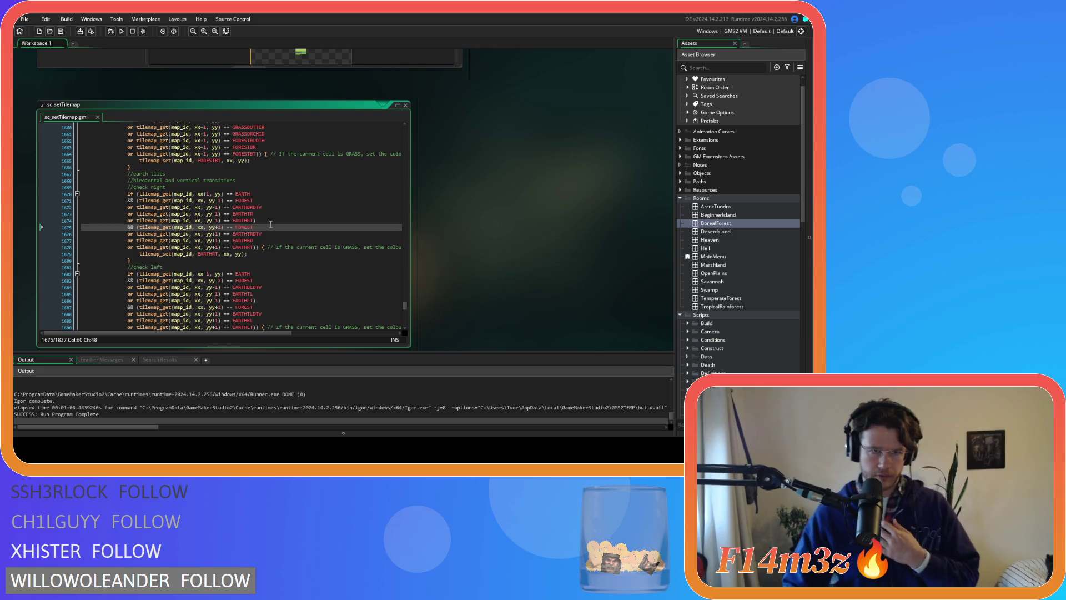
drag(257, 227, 139, 227)
key(ctrl+c)
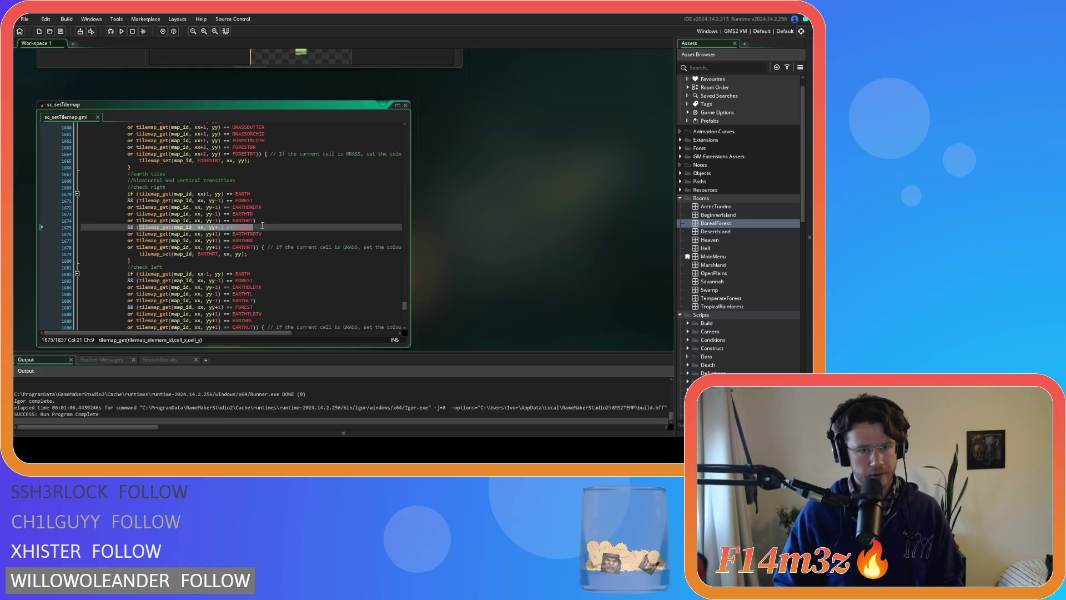
click(265, 227)
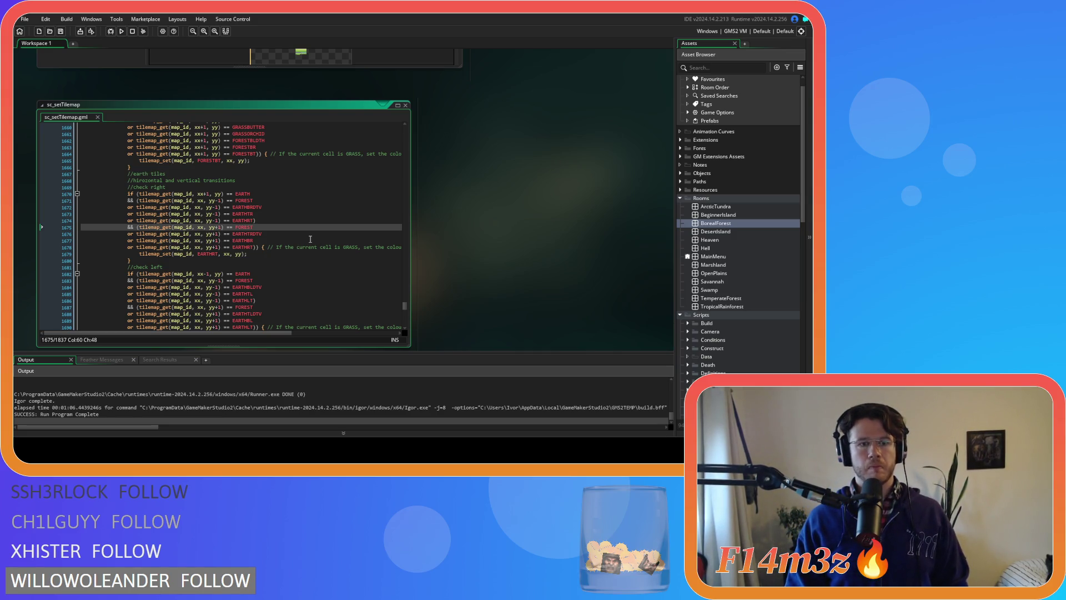
key(Return)
key(ctrl+v)
key(Return)
key(ctrl+v)
key(Return)
key(ctrl+v)
key(Return)
key(ctrl+v)
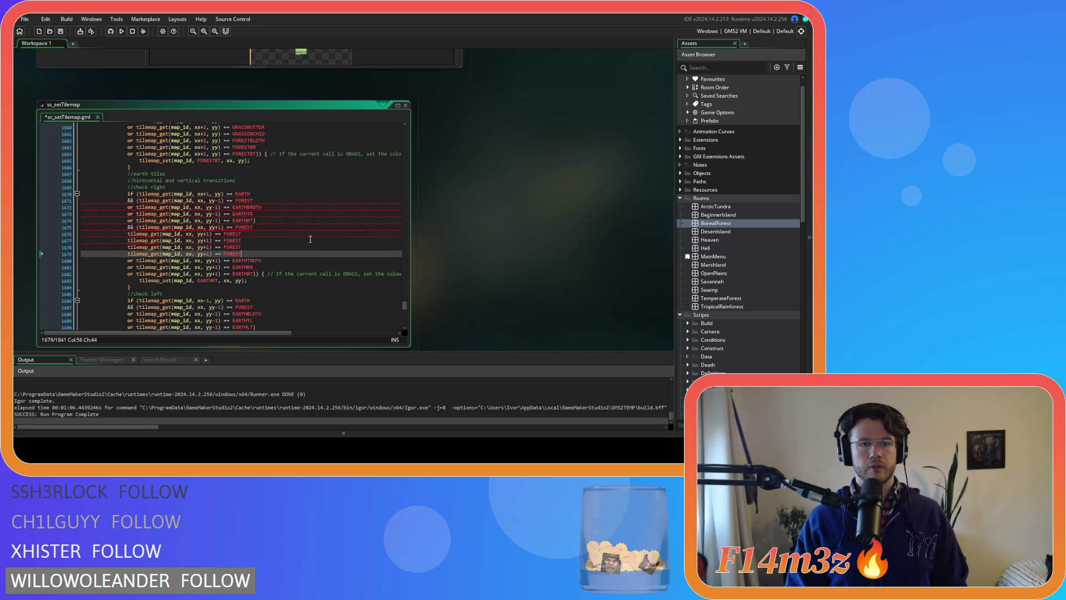
key(ctrl+z)
key(ctrl+z)
key(ctrl+z)
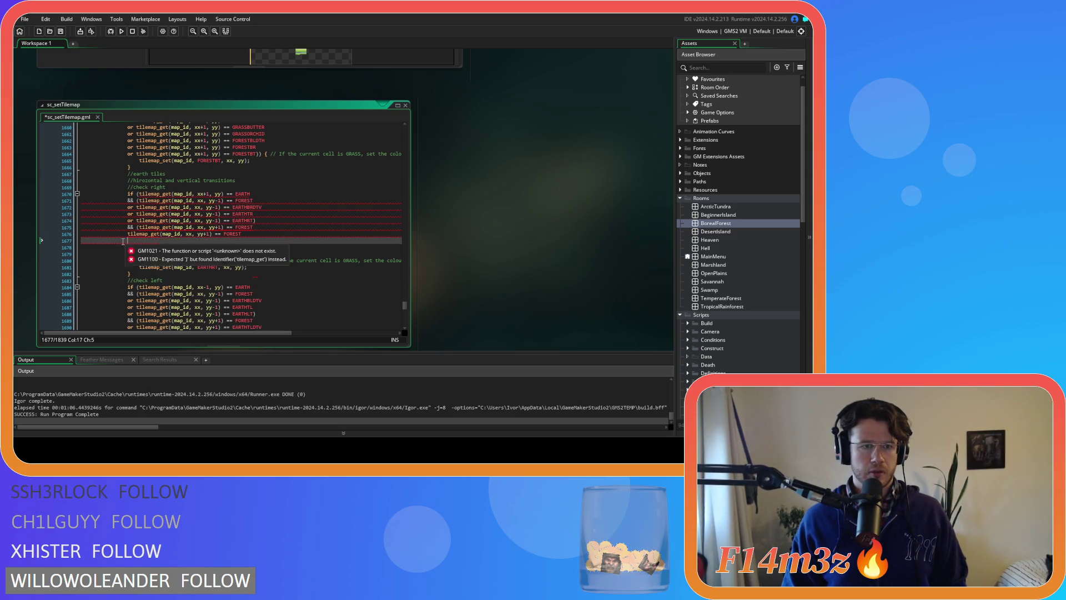
text(or)
key(ctrl+v)
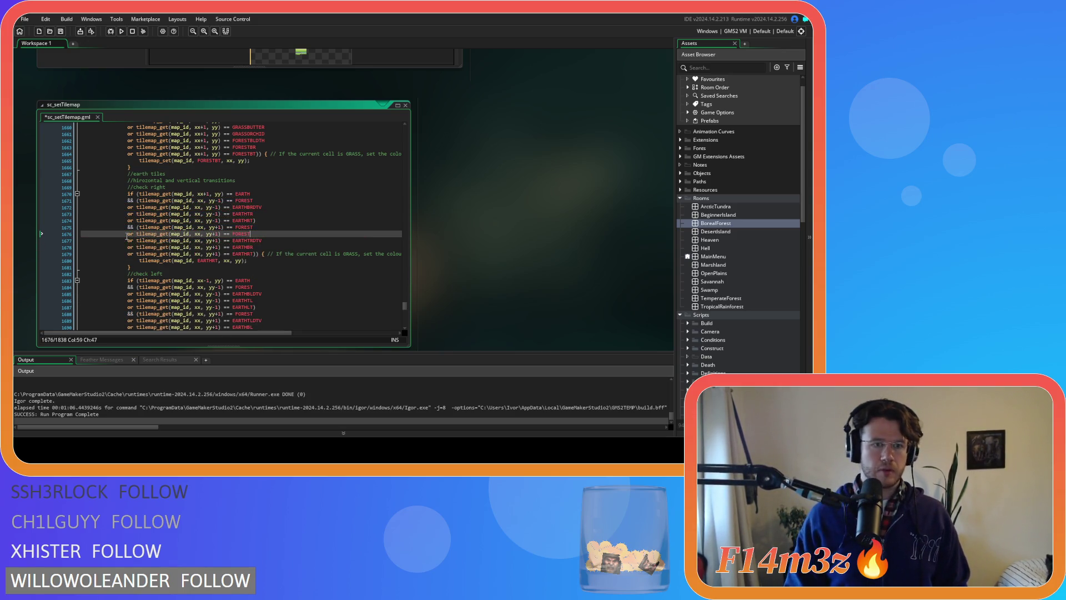
drag(258, 230, 132, 241)
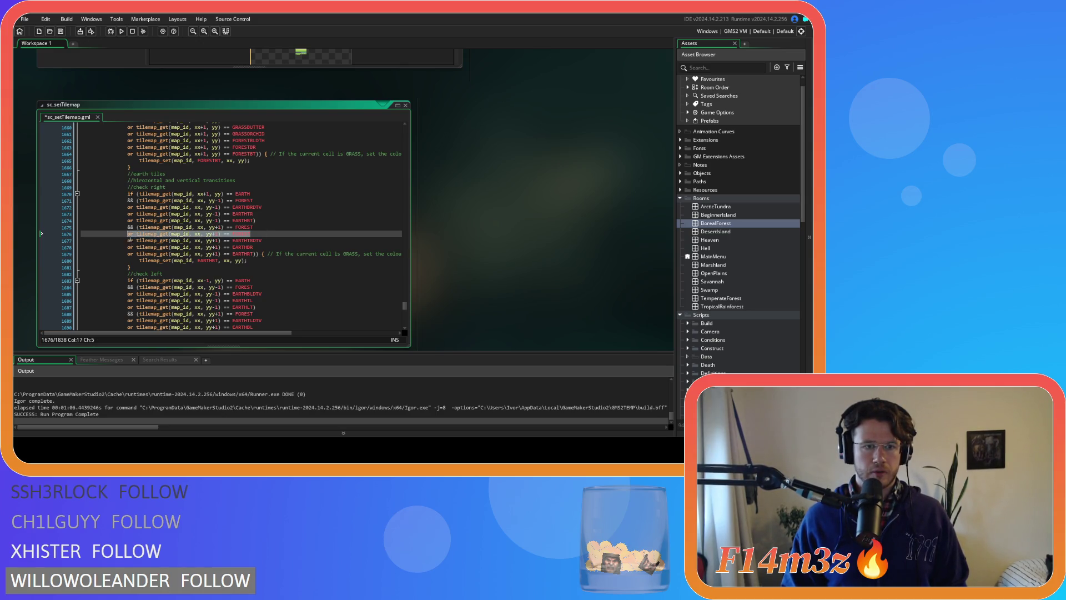
click(268, 231)
text(FOREST)
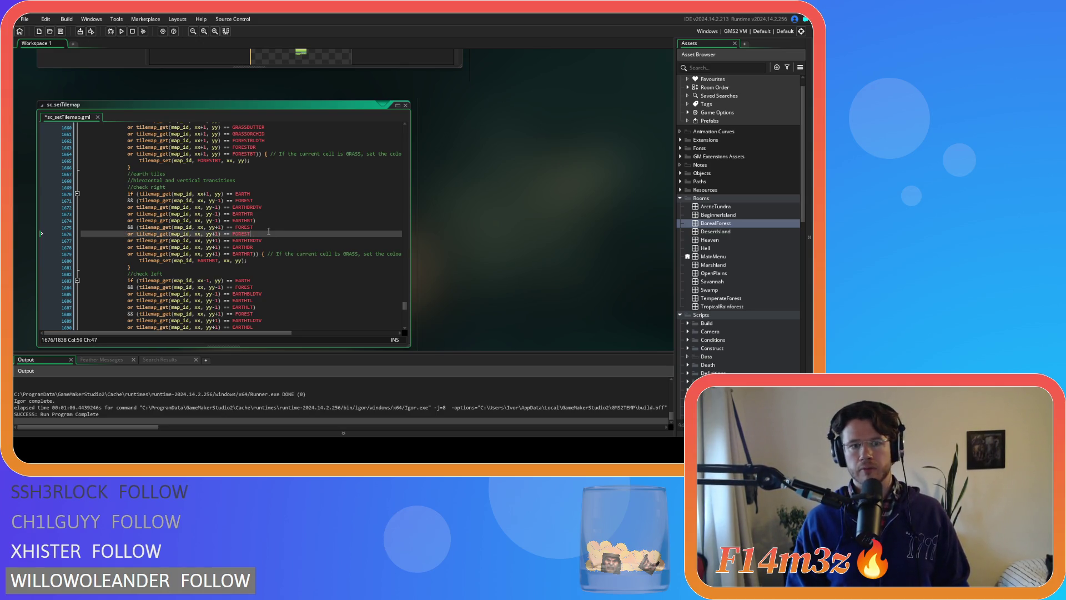
- Duplicate the FOREST line into FORESTTUFT, ROCK, PRIMROSEA, BLUEBELL, PRIMROSEB and STICK checks, then save
key(ctrl+d)
key(ctrl+d)
key(ctrl+d)
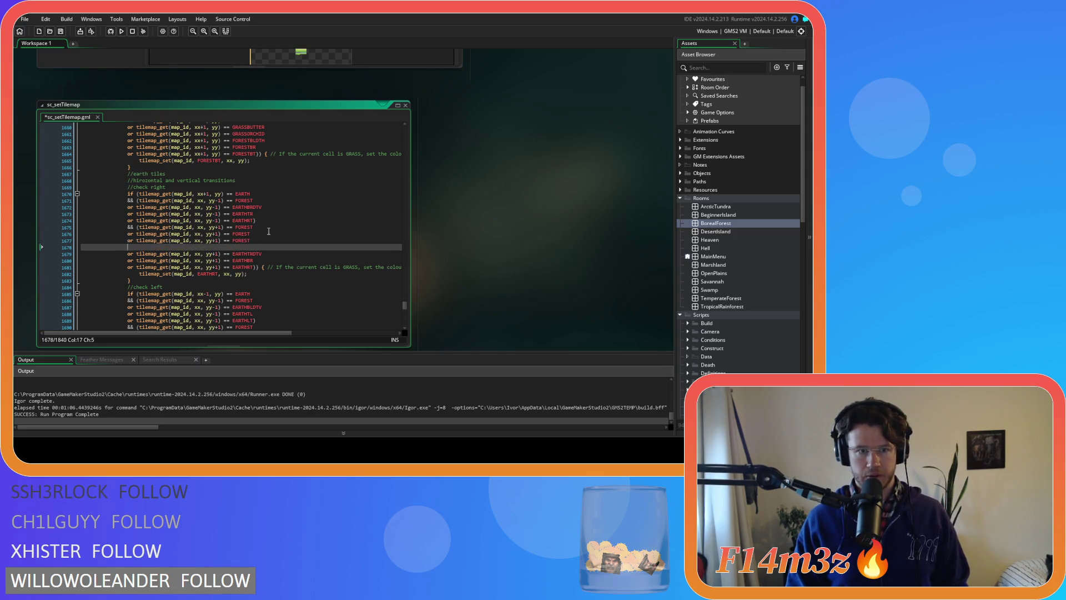
click(254, 234)
key(Down)
key(Down)
key(Down)
key(Up)
key(Up)
key(Up)
text(TUFT)
key(Escape)
key(Down)
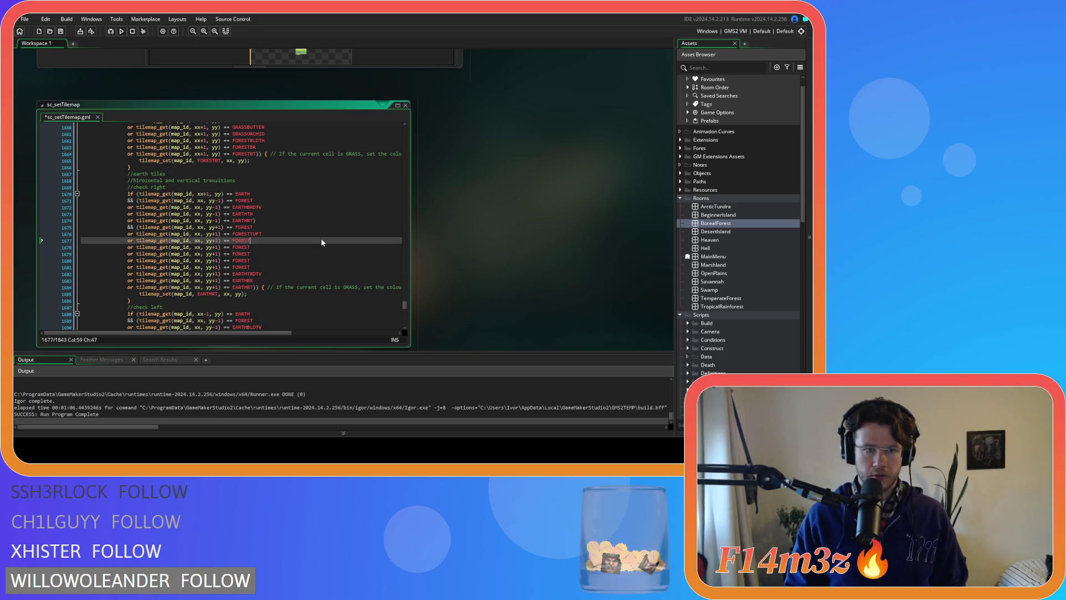
text(ROCK)
key(Escape)
key(Down)
text(PRIMROSEA)
key(Escape)
key(Down)
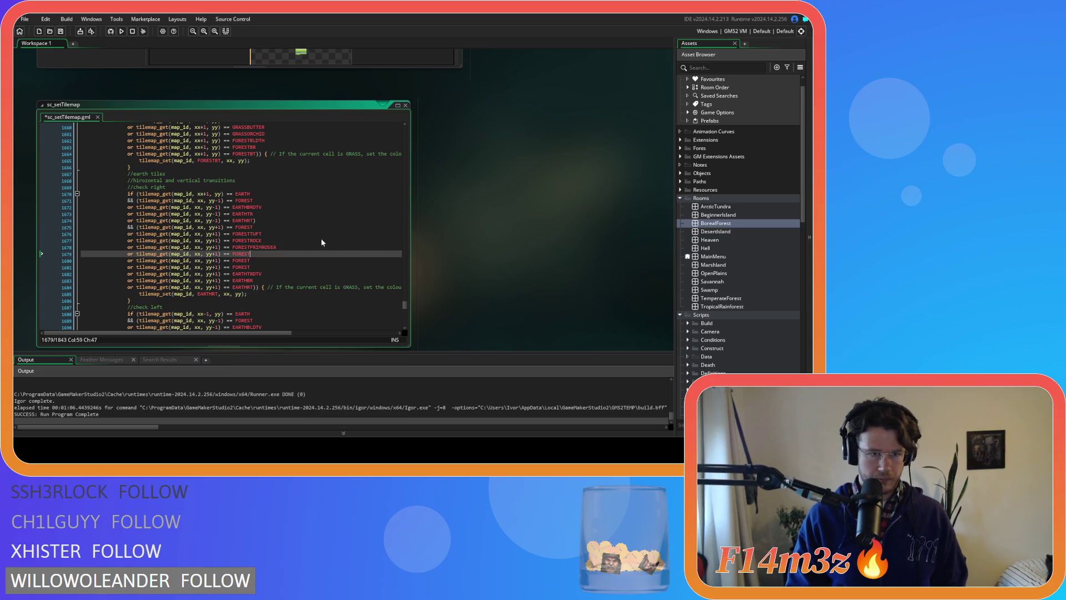
text(BLUEBELL)
key(Escape)
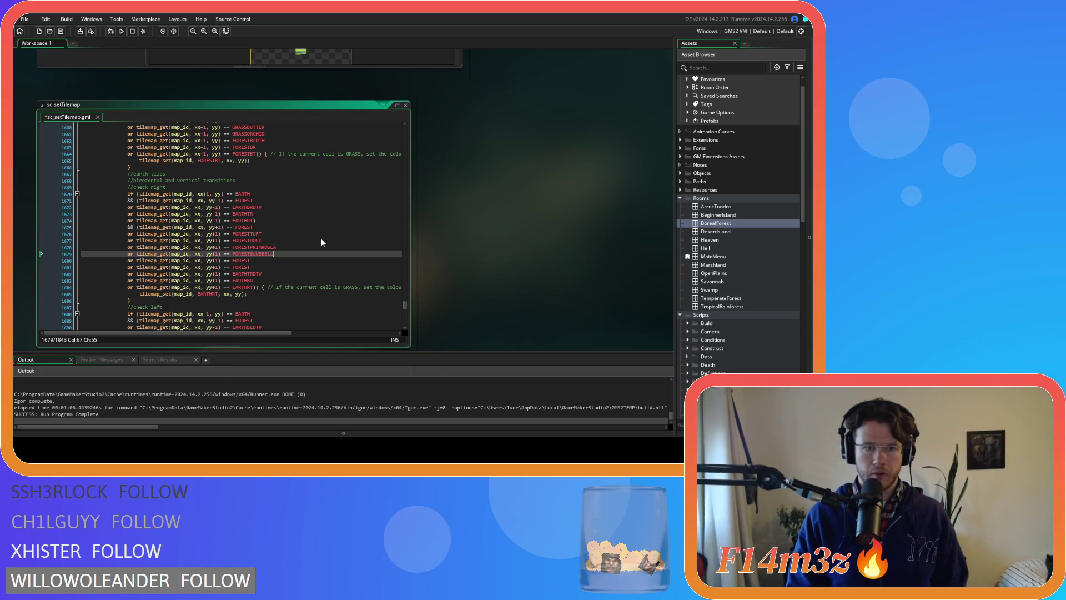
key(Down)
text(PRIMROSEB)
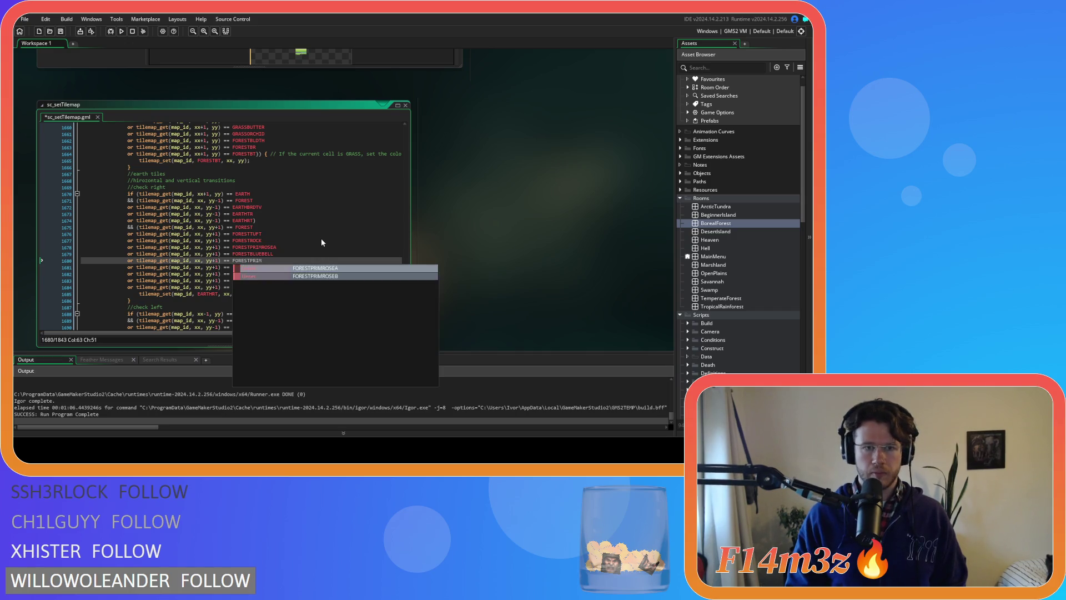
key(Escape)
key(Down)
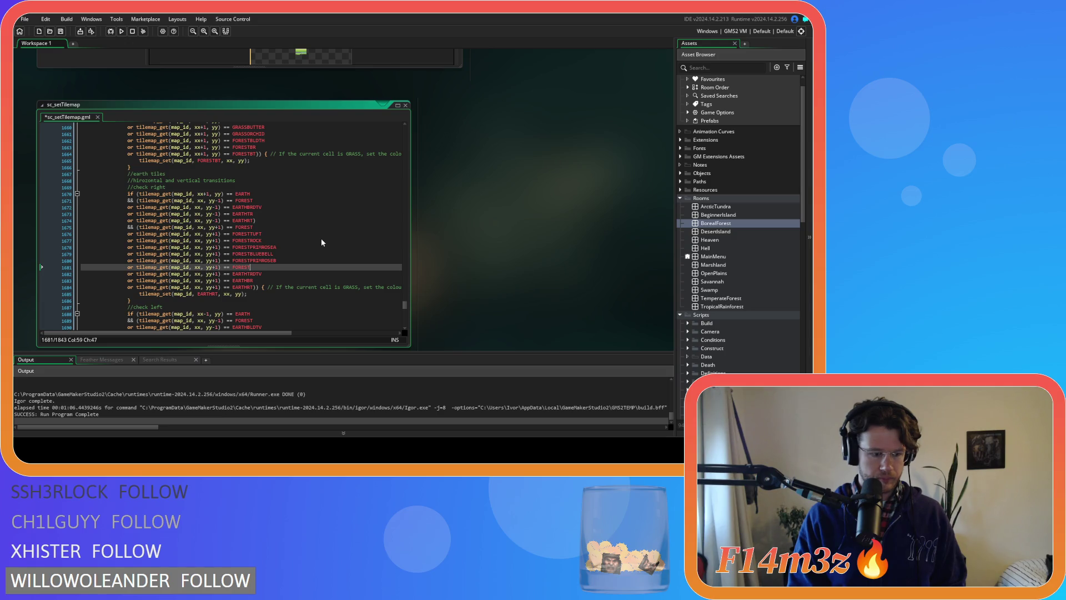
text(STICK)
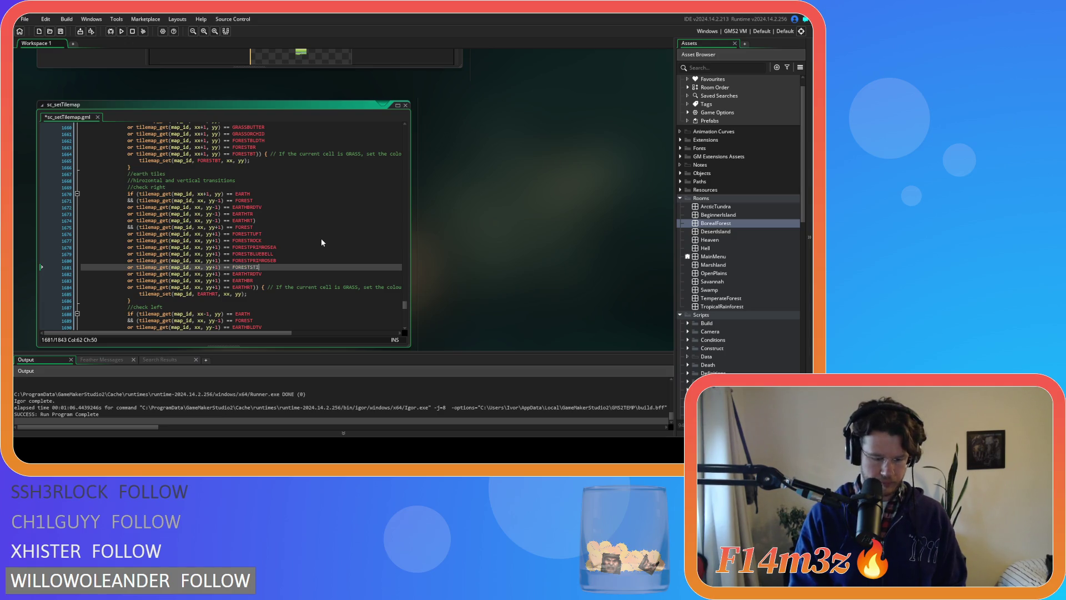
key(ctrl+s)
- Paste the six forest variant checks into check left, change their offsets to yy-1, and save
scroll(315, 246, down, 3)
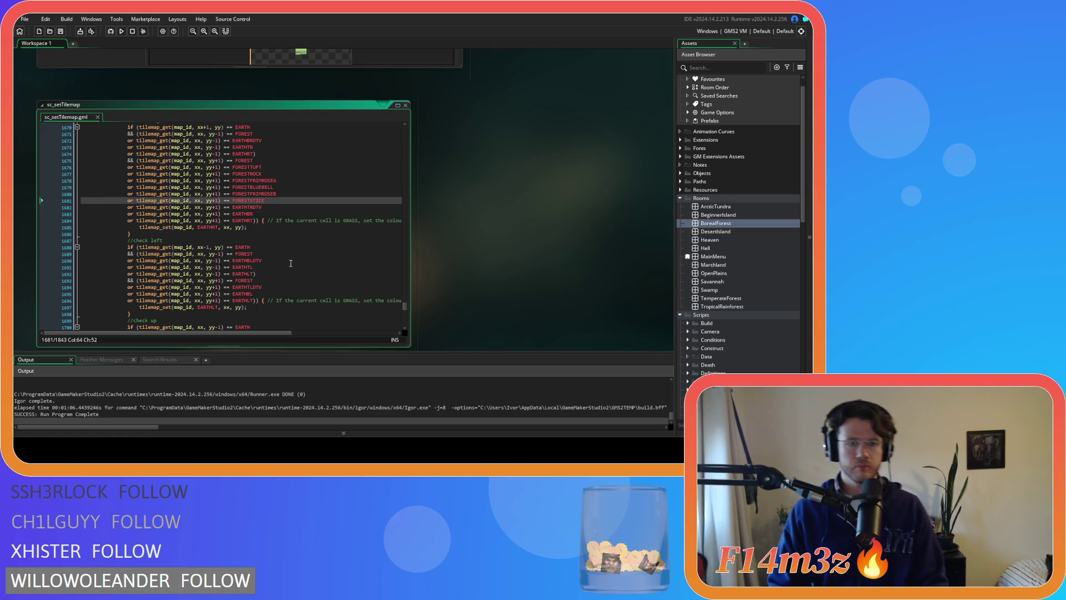
mouse_move(274, 207)
mouse_down()
mouse_move(222, 177)
mouse_move(128, 168)
mouse_up()
key(ctrl+c)
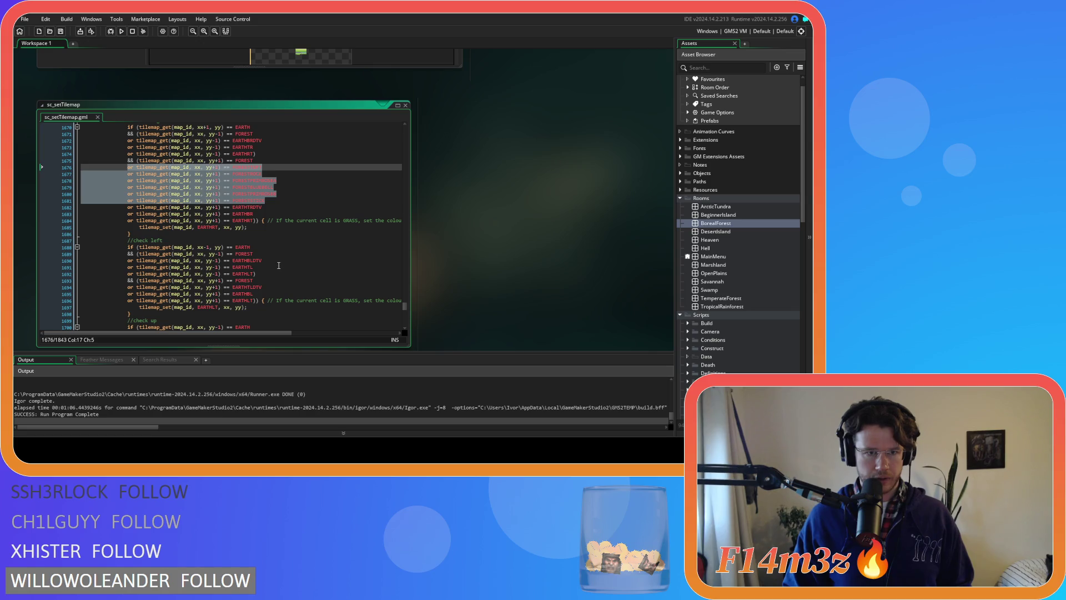
click(263, 252)
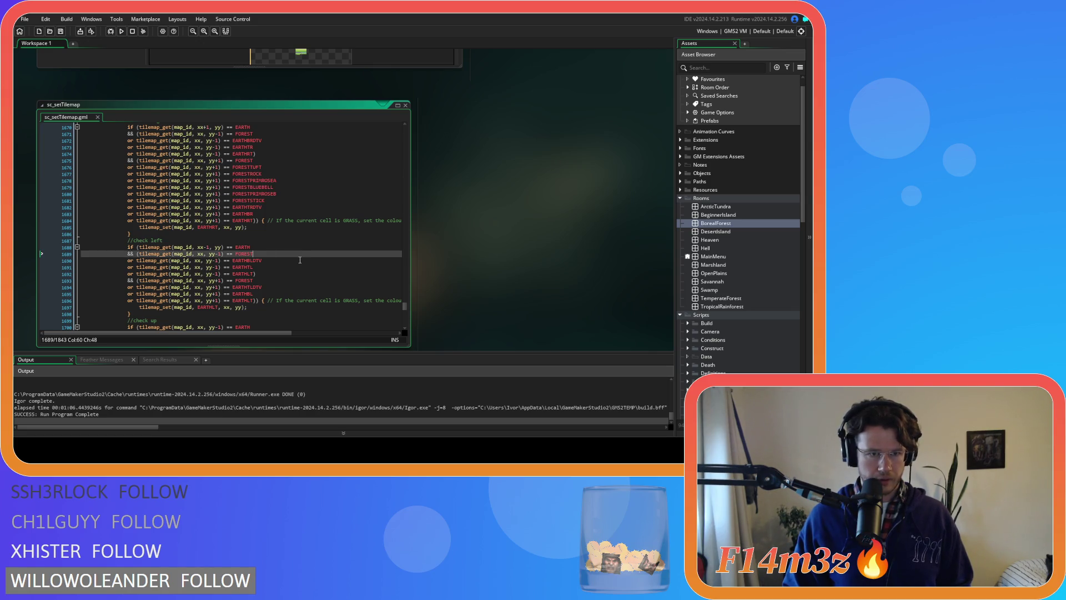
key(Return)
key(ctrl+v)
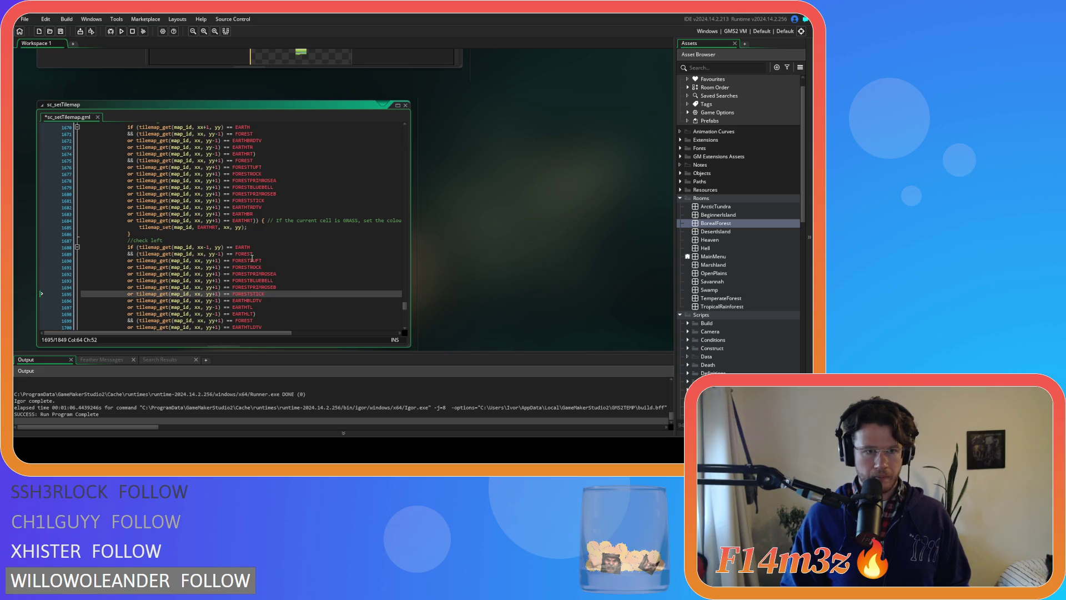
click(219, 261)
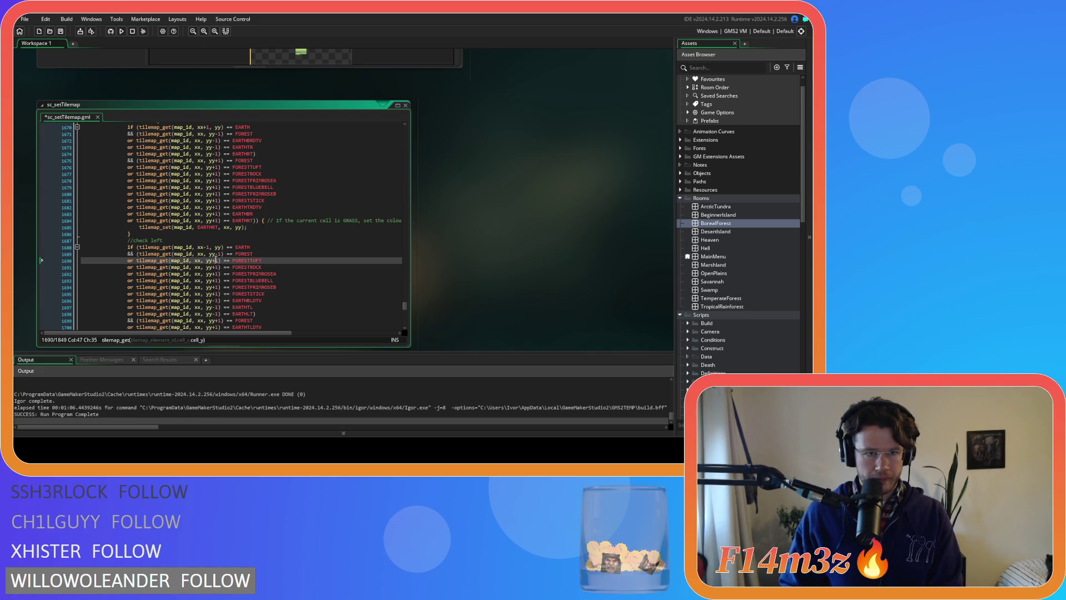
click(215, 267)
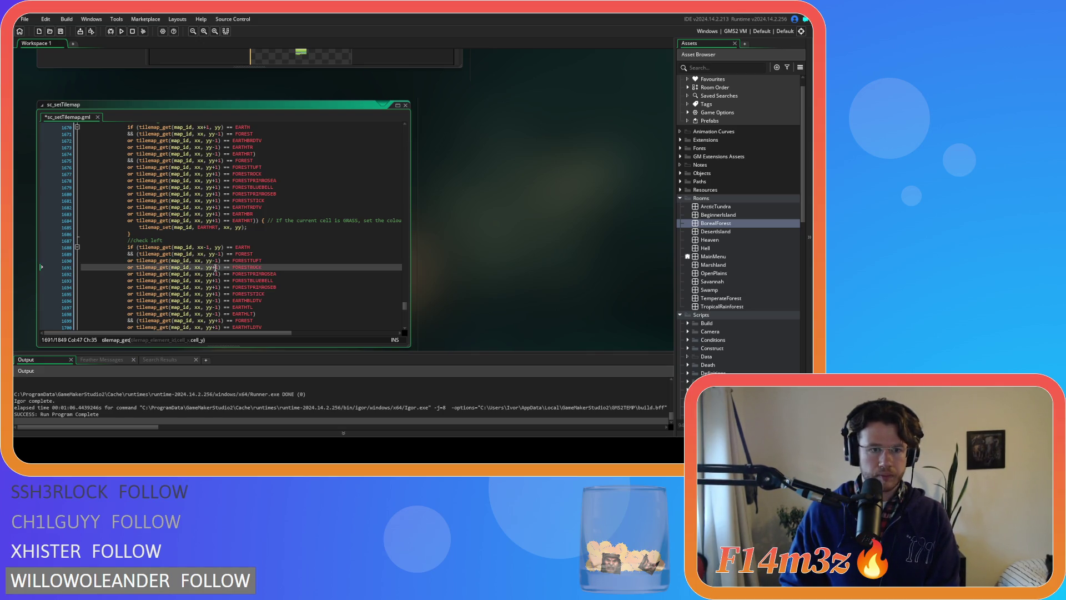
text(-)
click(215, 273)
click(215, 281)
key(BackSpace)
text(-)
click(216, 287)
click(215, 293)
key(BackSpace)
text(-)
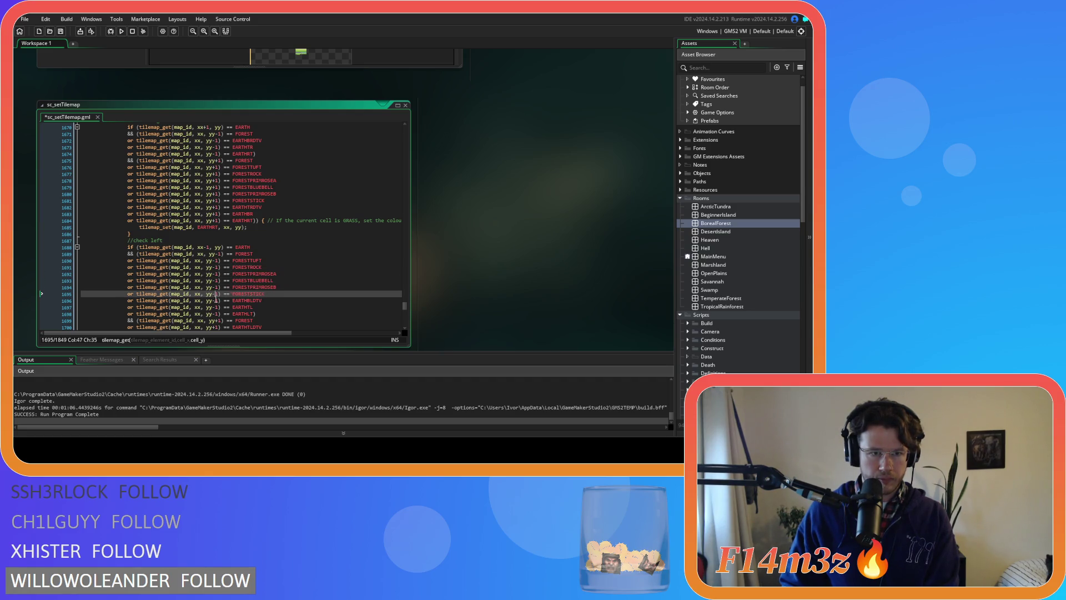
click(274, 287)
key(ctrl+s)
- Paste the forest variant checks into check up and change their yy+1 offsets to yy
scroll(273, 288, down, 7)
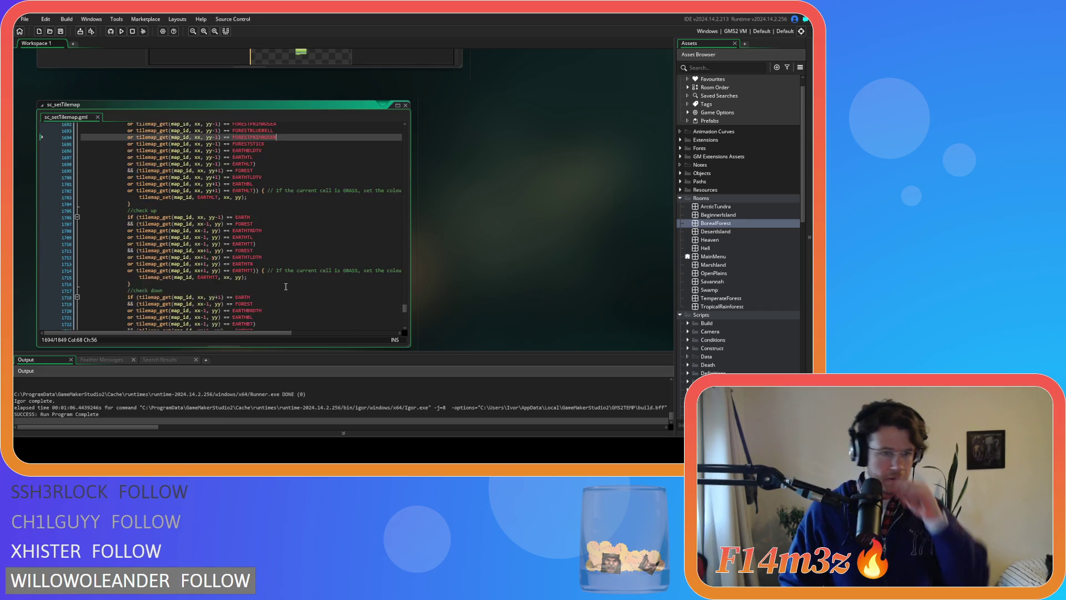
click(274, 224)
key(Return)
key(ctrl+v)
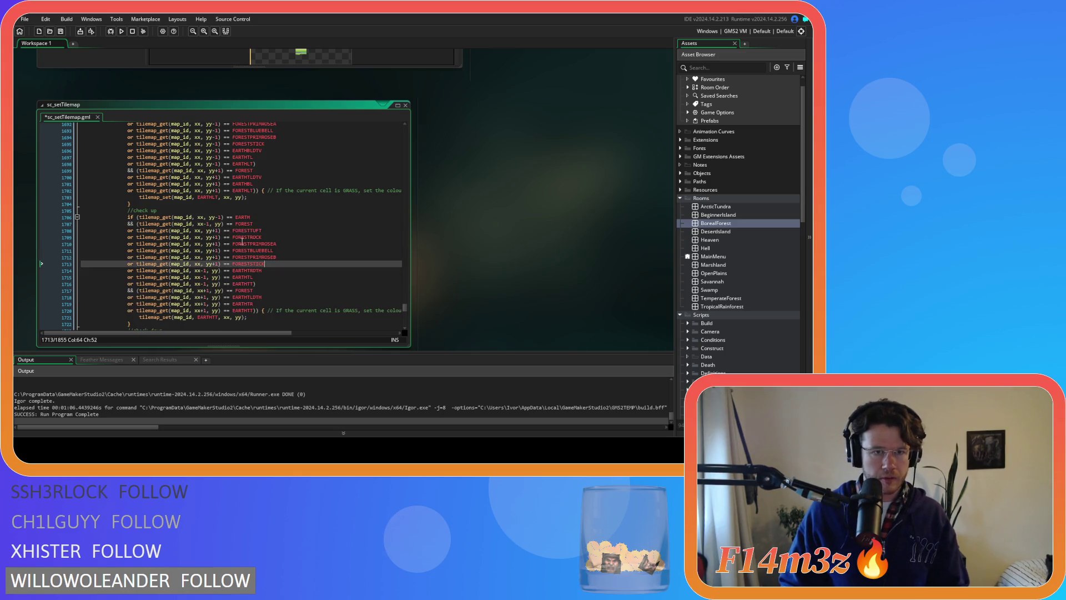
click(216, 230)
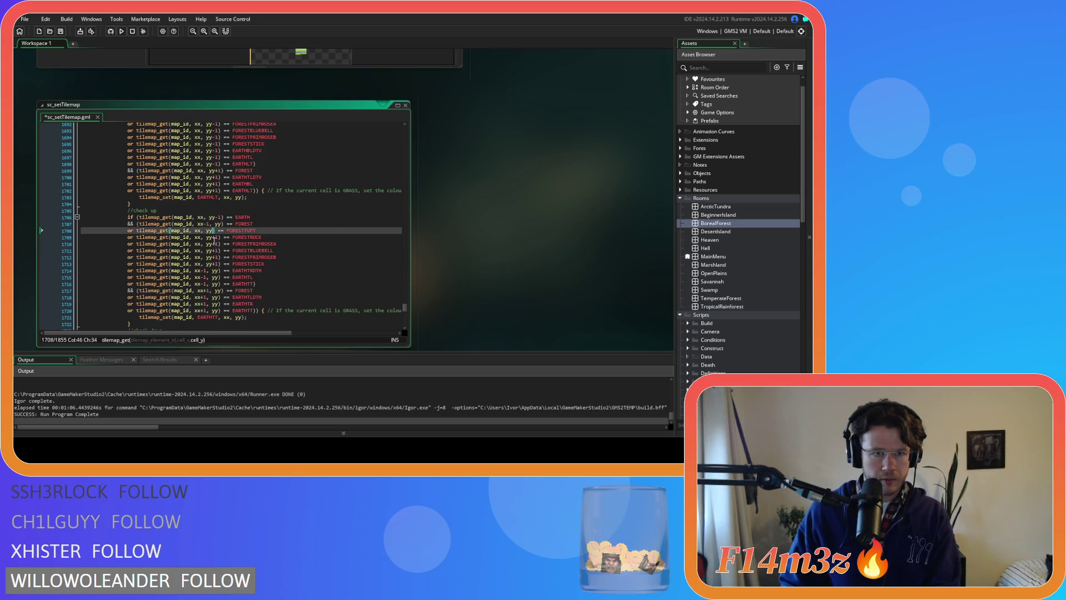
click(213, 237)
click(214, 244)
key(Delete)
key(Delete)
click(214, 250)
key(Delete)
key(Delete)
click(214, 257)
key(Delete)
key(Delete)
click(213, 264)
key(Delete)
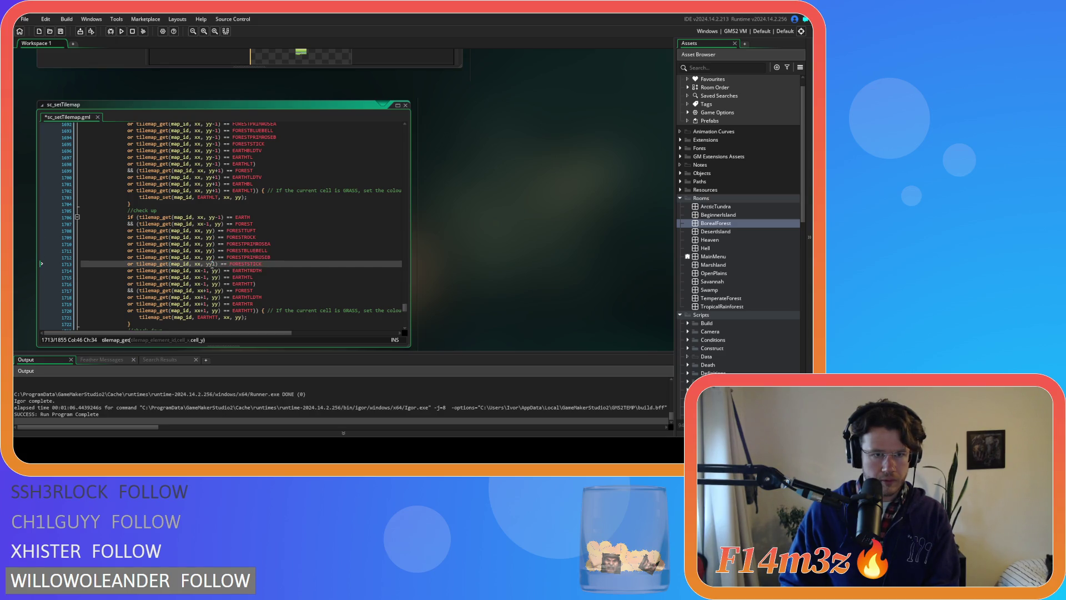
- Change xx to xx-1 on each pasted forest variant line in check up
click(203, 231)
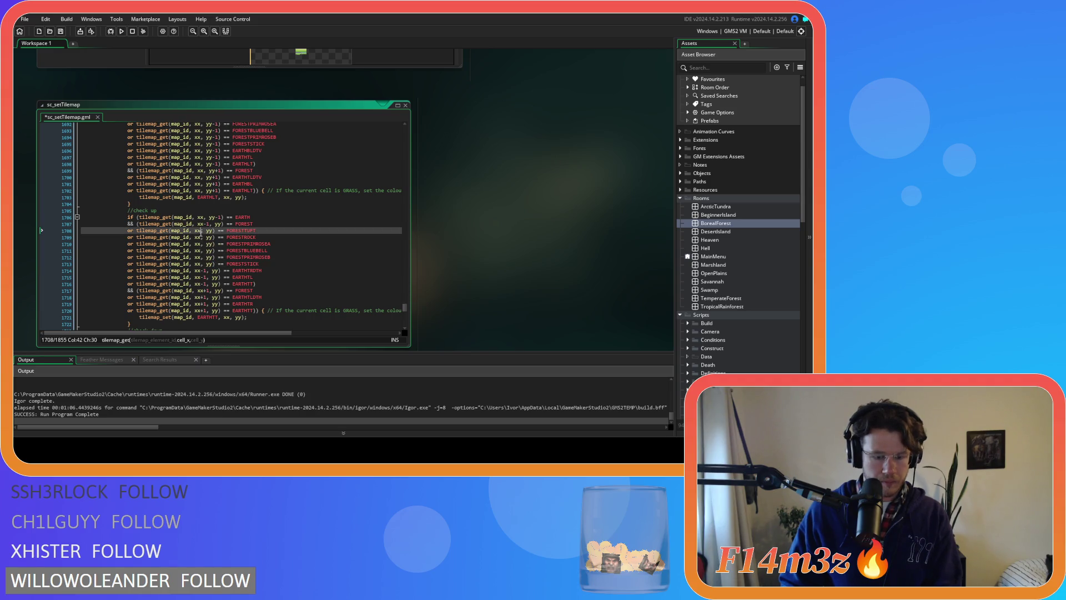
text(-1)
key(shift+Left)
key(shift+Left)
key(ctrl+c)
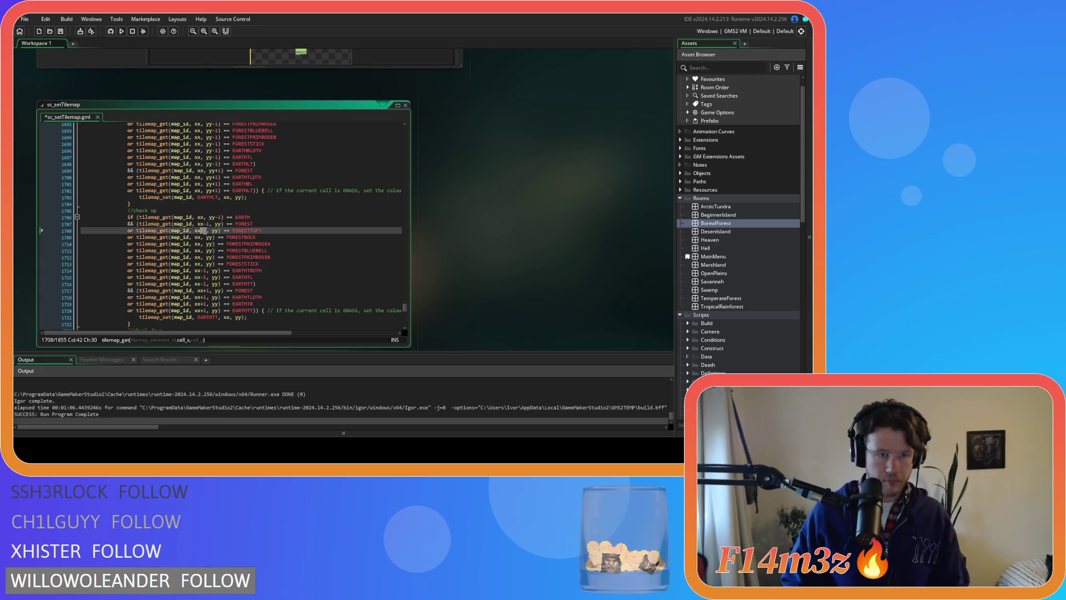
click(201, 237)
key(ctrl+v)
click(202, 244)
key(ctrl+v)
click(201, 250)
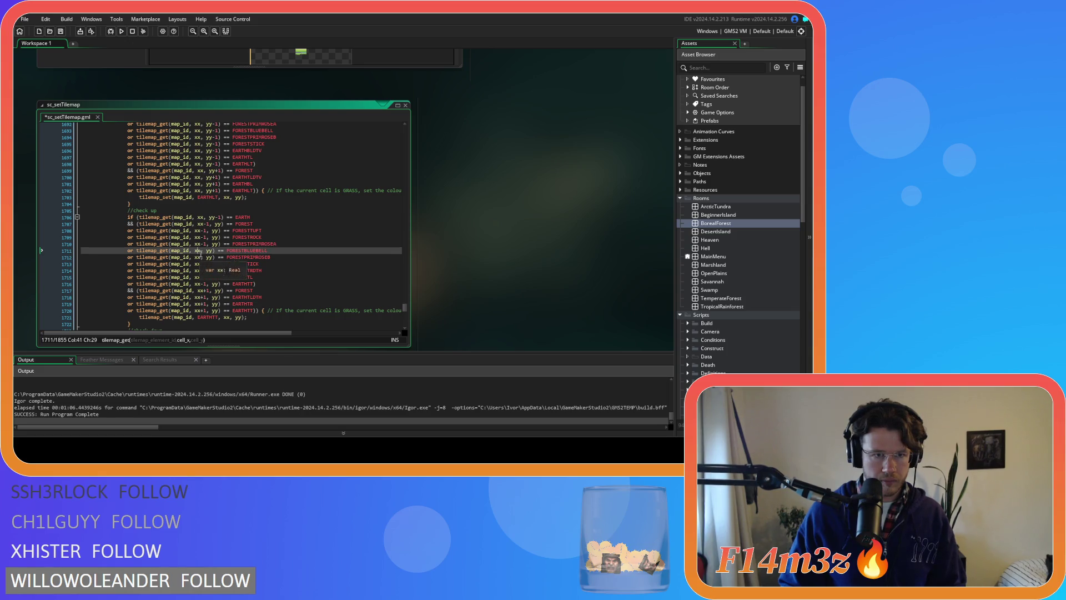
key(ctrl+v)
click(202, 257)
key(ctrl+v)
click(201, 264)
key(ctrl+v)
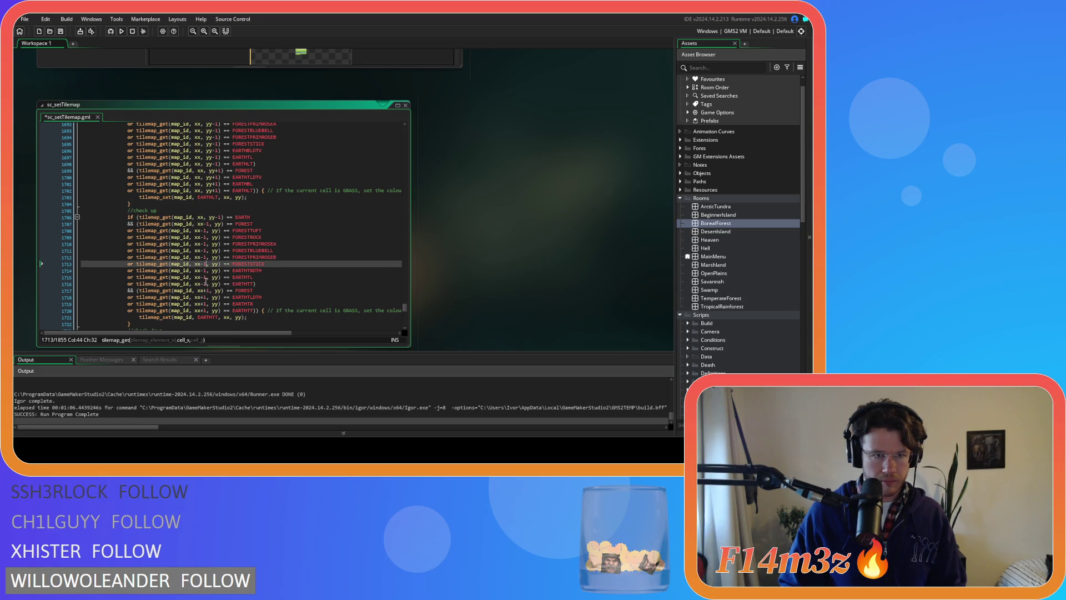
drag(271, 263, 131, 233)
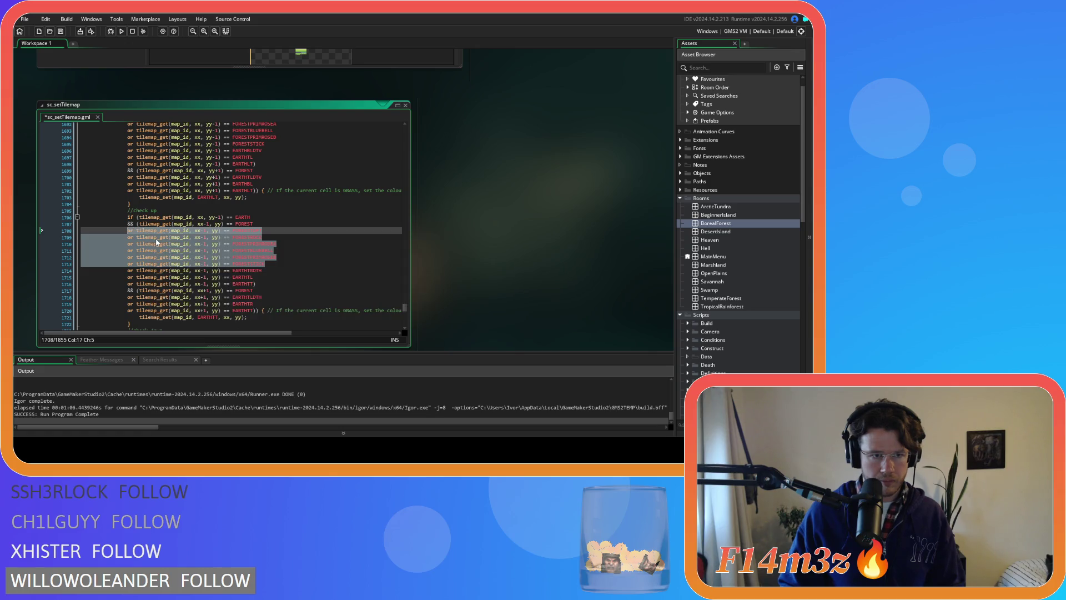
scroll(286, 255, down, 7)
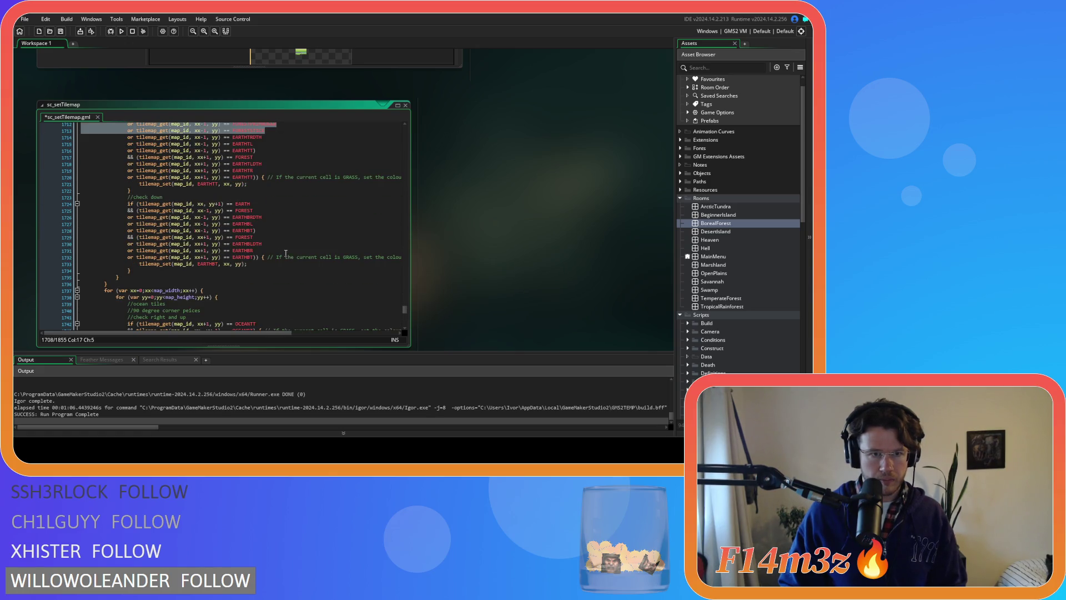
click(266, 211)
key(Return)
key(ctrl+v)
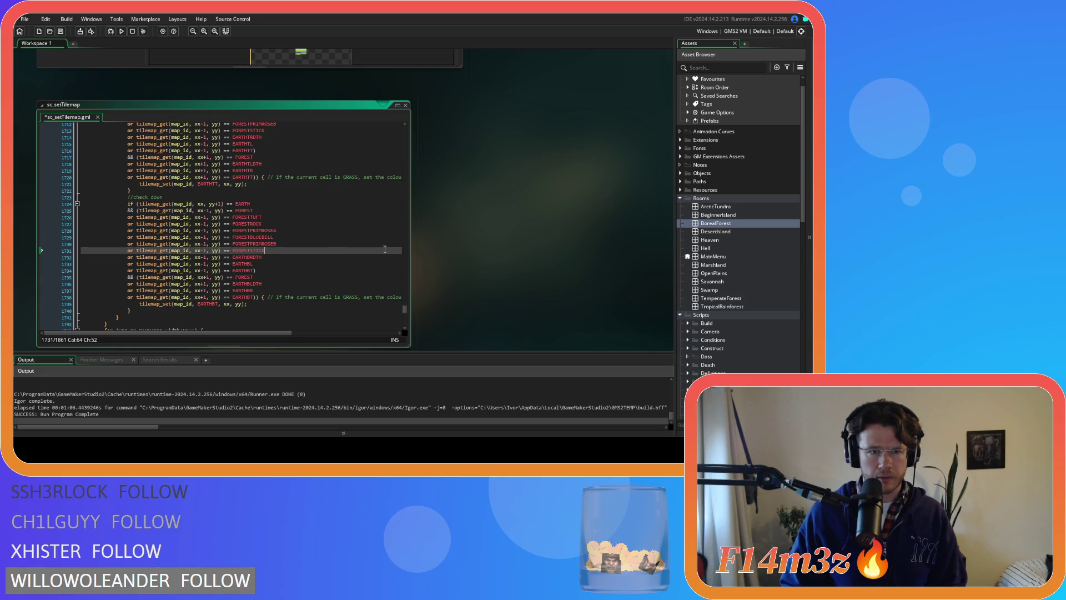
key(ctrl+z)
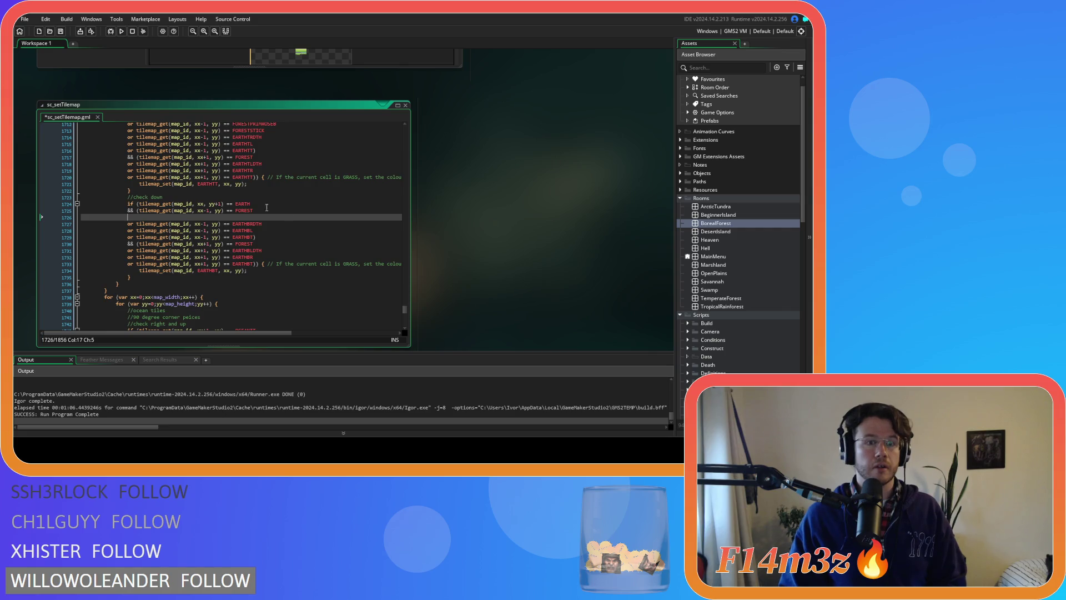
scroll(302, 217, up, 15)
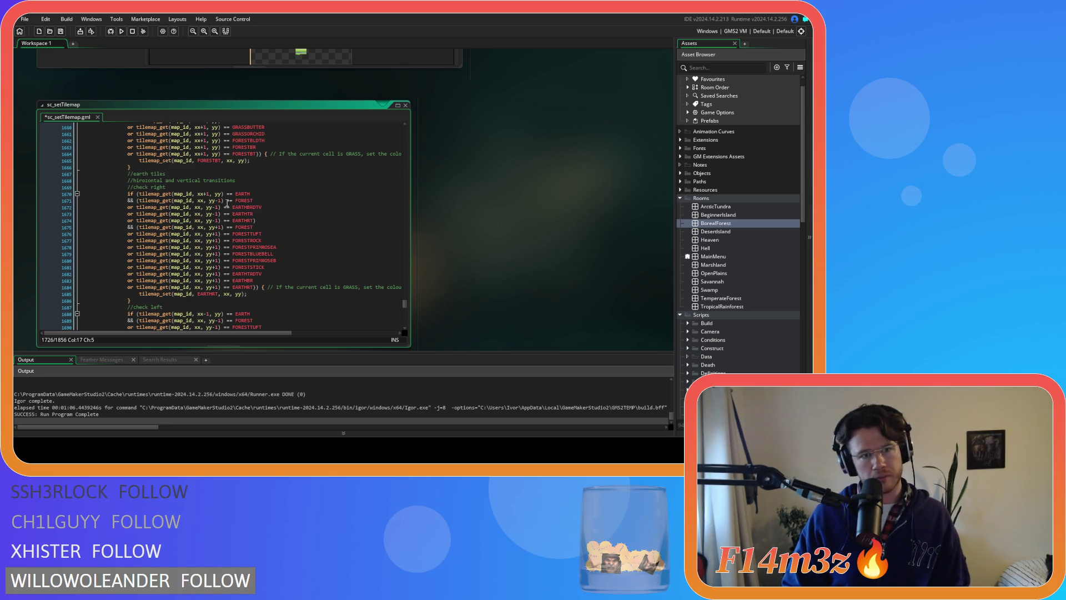
scroll(267, 228, down, 5)
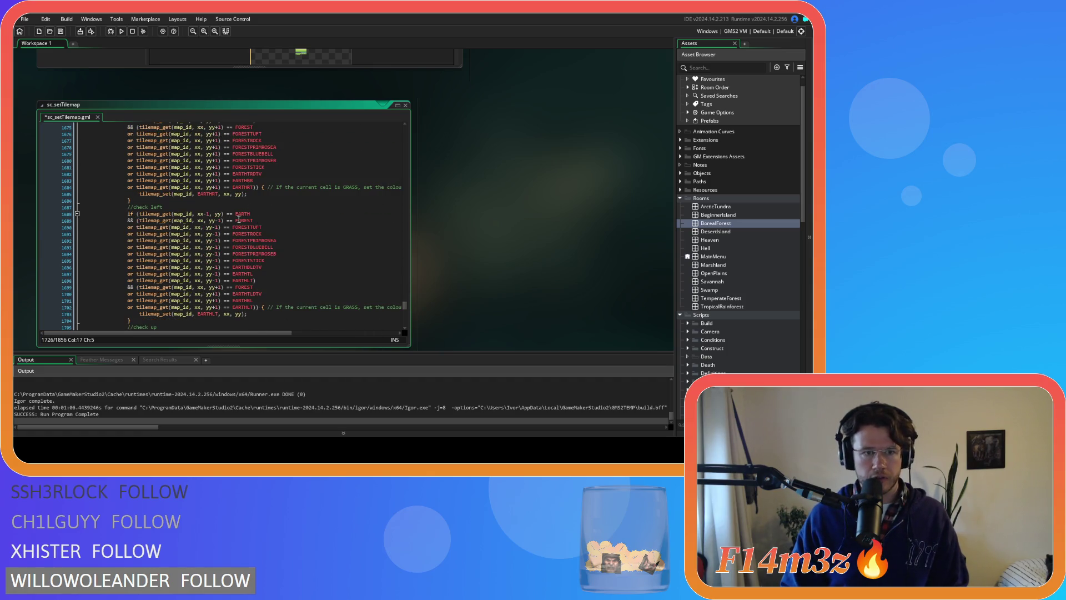
scroll(239, 220, up, 3)
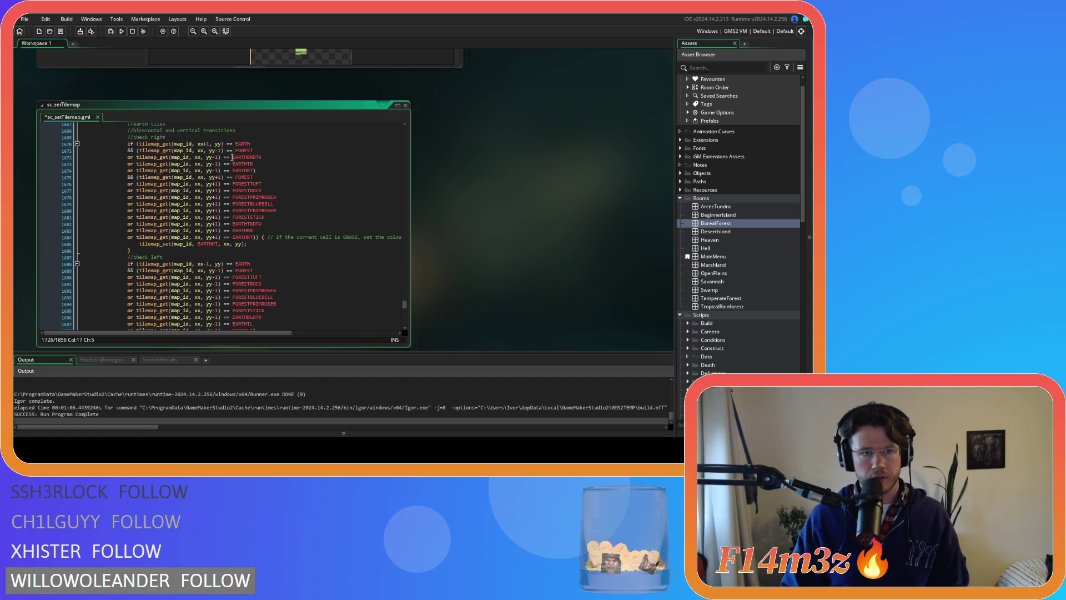
scroll(253, 187, down, 1)
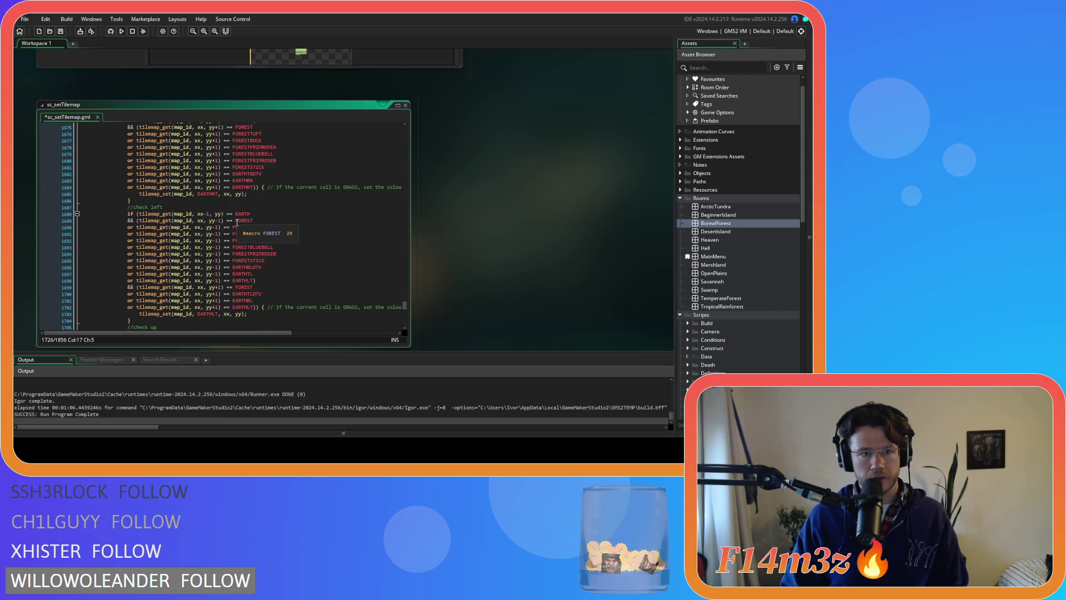
scroll(237, 222, up, 1)
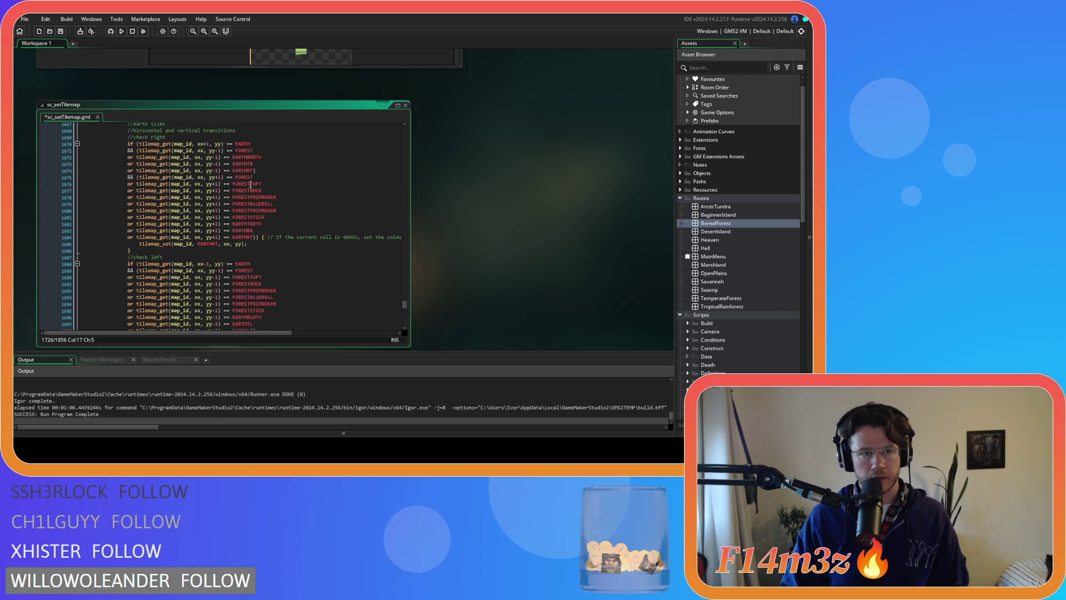
key(ctrl+z)
key(ctrl+z)
key(ctrl+z)
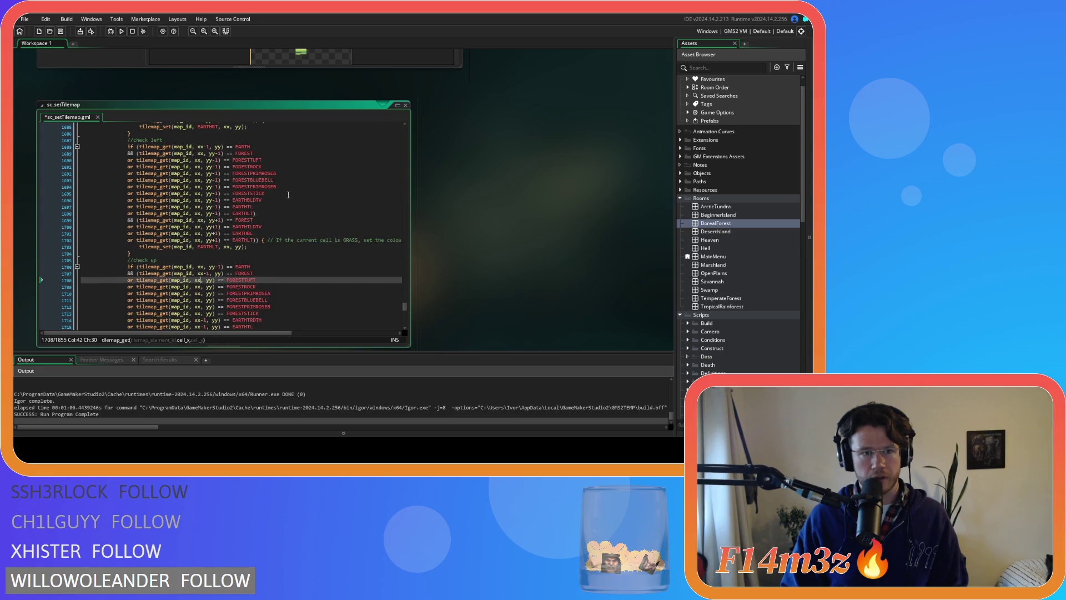
- Undo the forest variant edits back to the plain FOREST lines
key(ctrl+z)
key(ctrl+z)
key(ctrl+z)
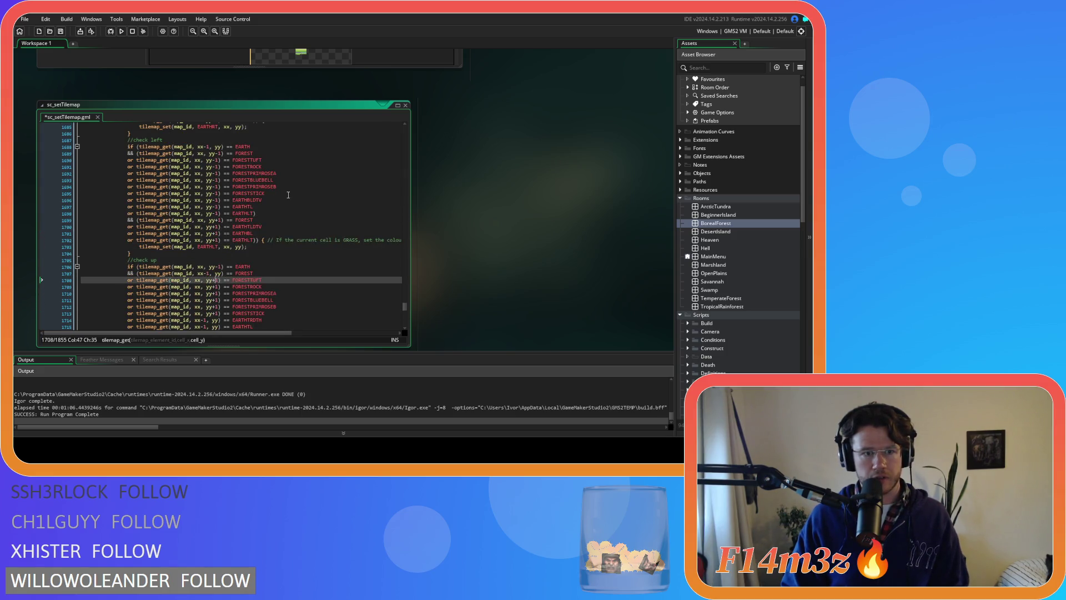
key(ctrl+z)
key(ctrl+z)
key(ctrl+z)
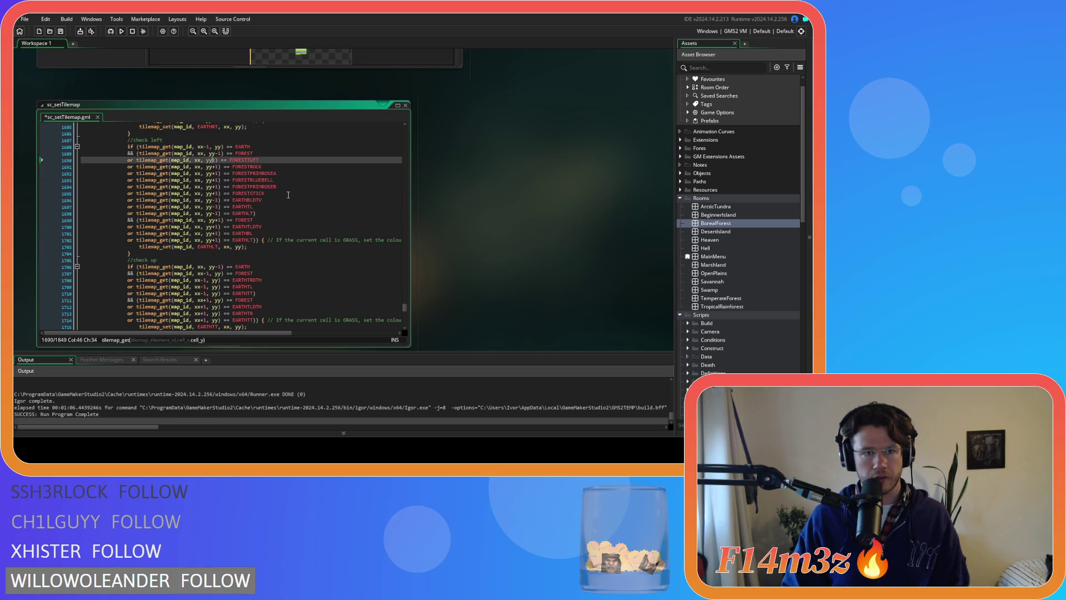
key(ctrl+z)
key(ctrl+z)
key(ctrl+z)
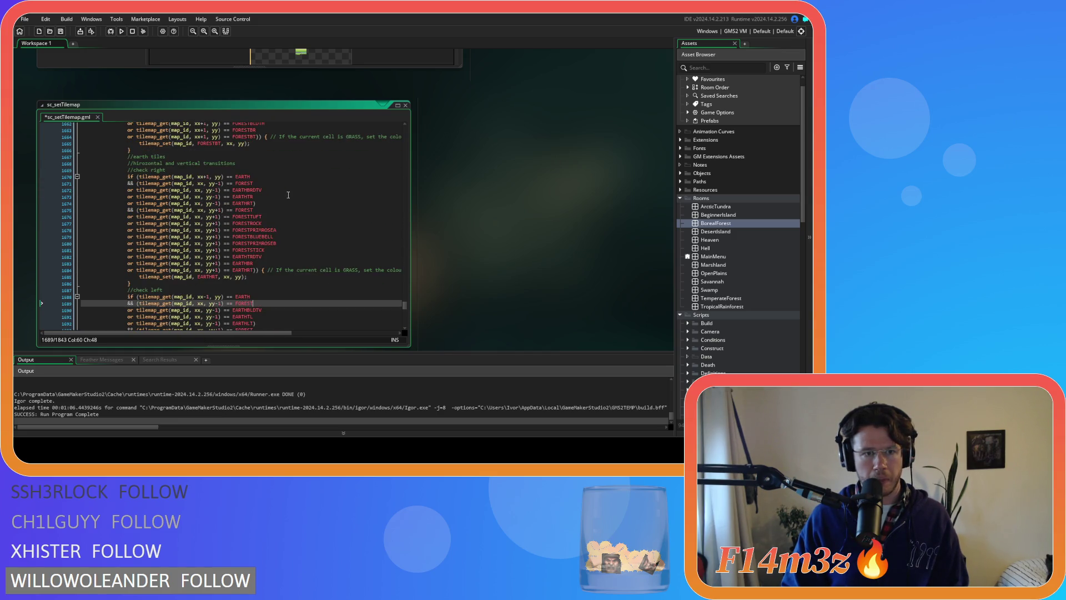
key(ctrl+z)
key(ctrl+z)
key(ctrl+z)
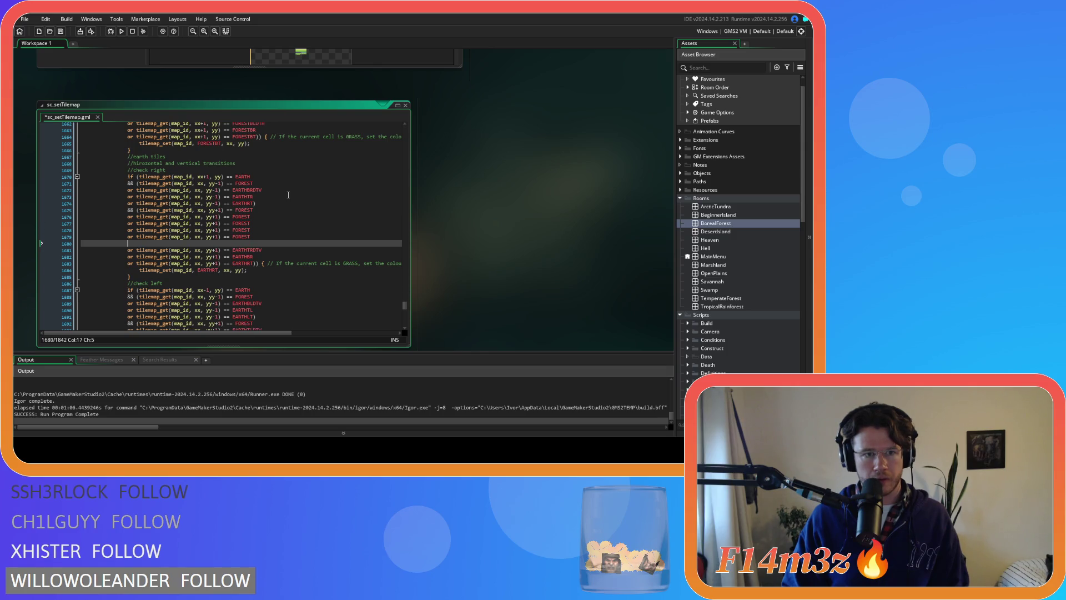
key(ctrl+z)
key(ctrl+z)
key(ctrl+z)
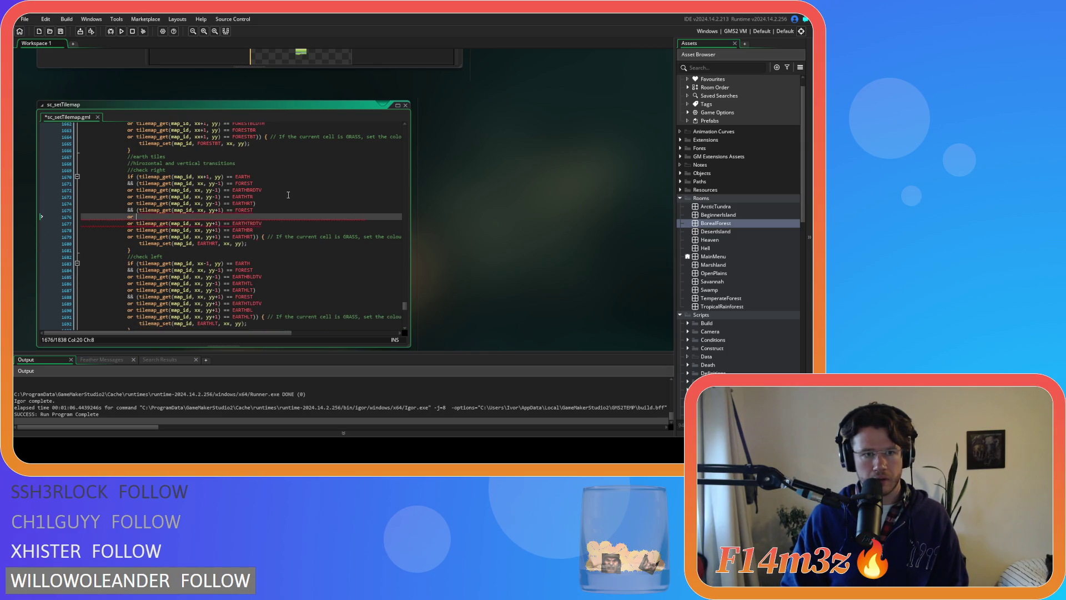
- Redo all forest variant edits in the right, left, up and down checks
key(ctrl+y)
key(ctrl+y)
key(ctrl+y)
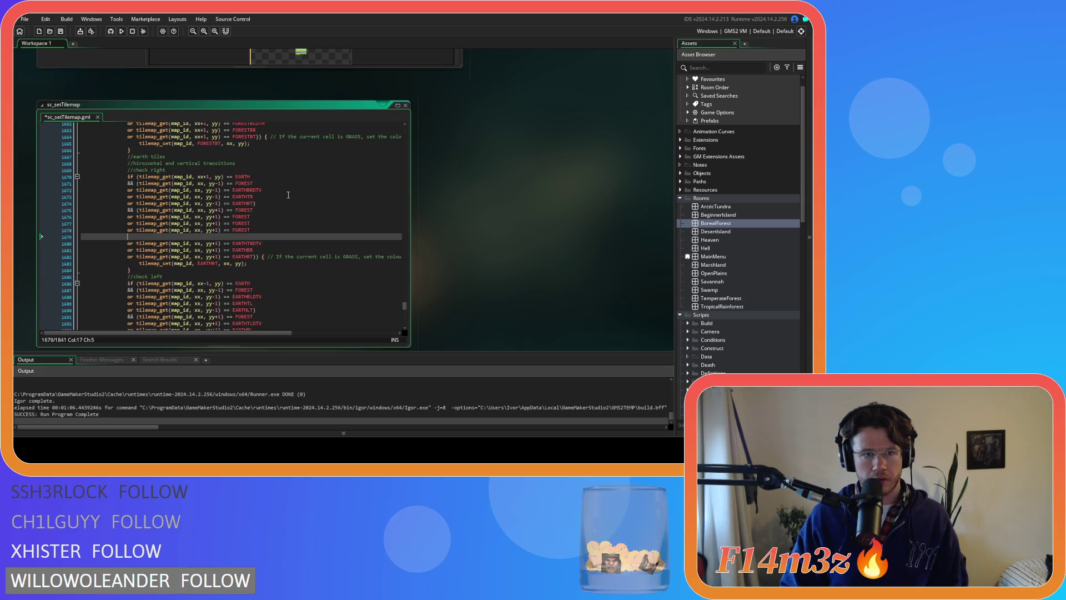
key(ctrl+y)
key(ctrl+y)
key(ctrl+y)
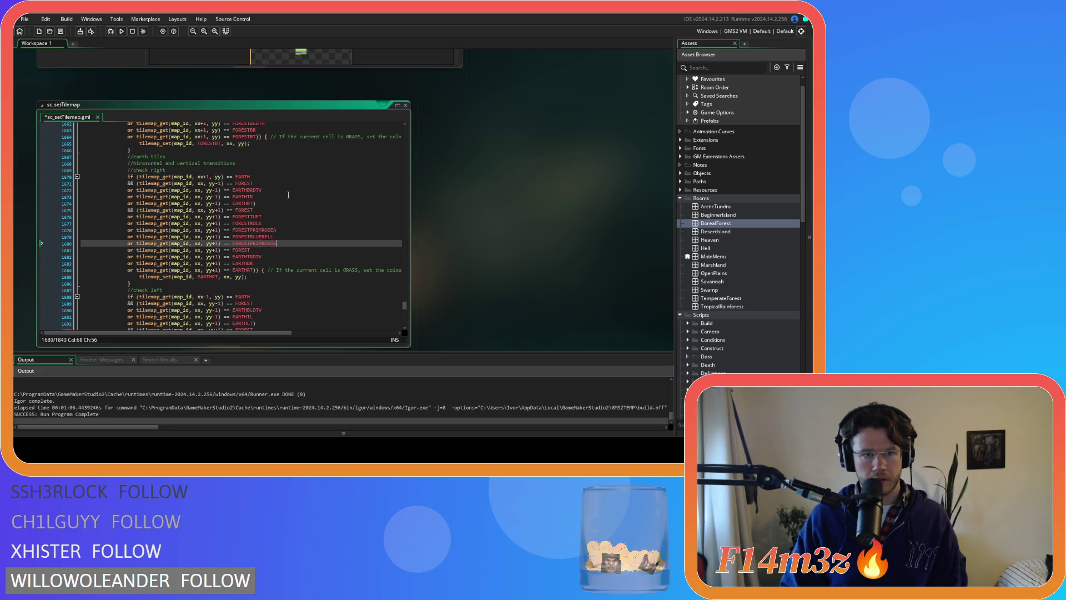
key(ctrl+y)
scroll(288, 195, down, 3)
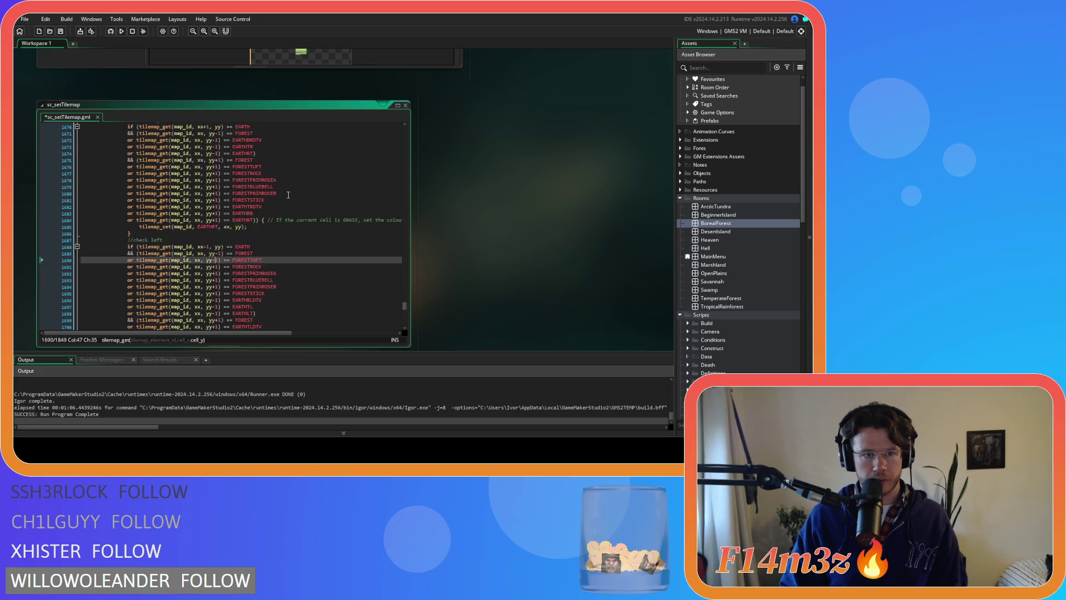
key(ctrl+y)
key(ctrl+y)
key(ctrl+y)
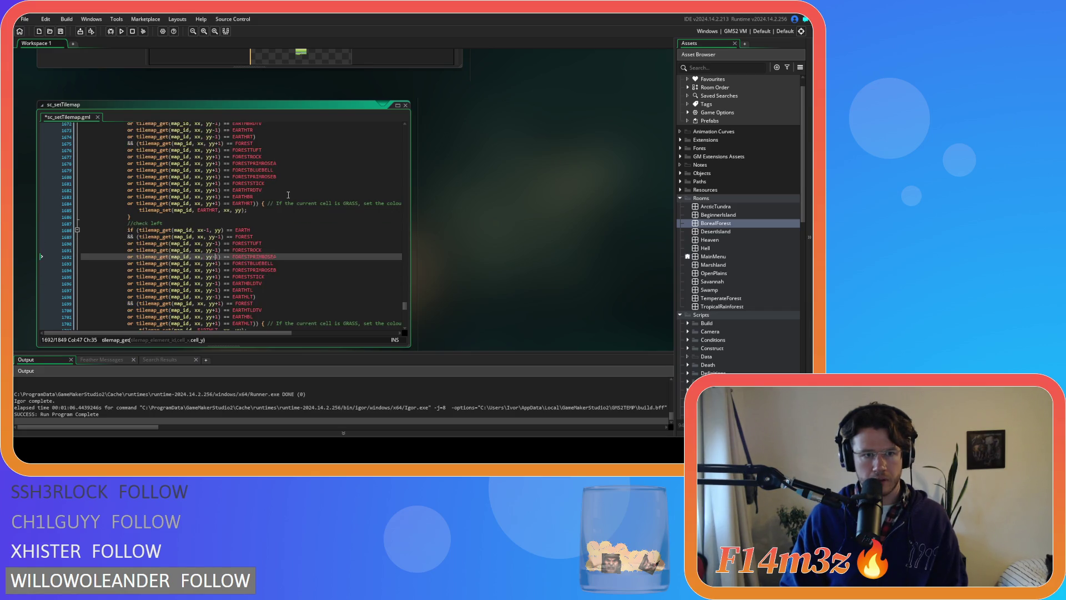
key(ctrl+y)
key(ctrl+y)
key(ctrl+y)
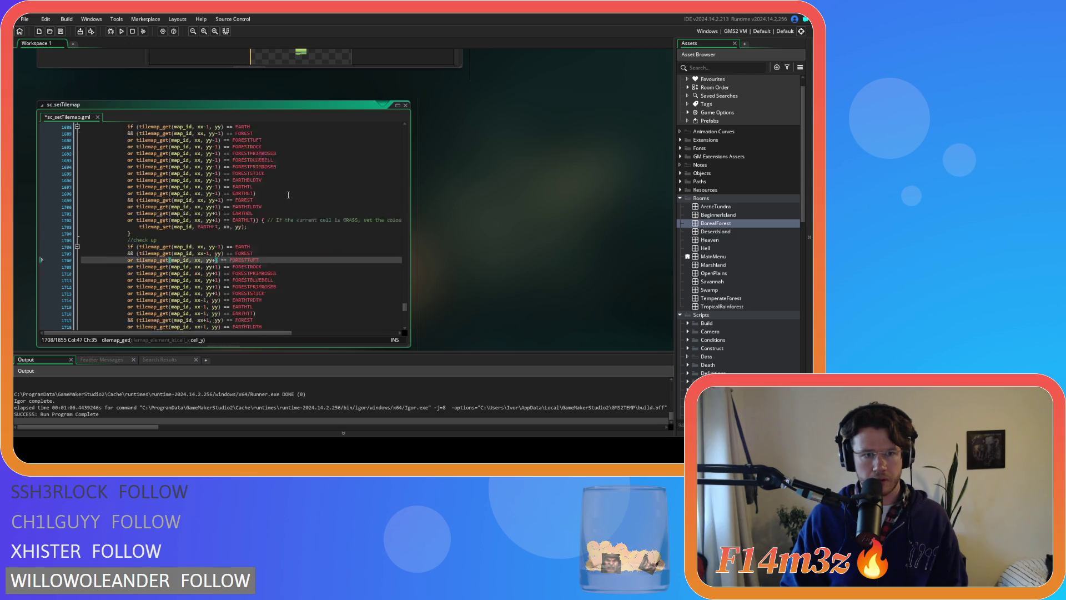
key(ctrl+y)
key(ctrl+y)
key(ctrl+y)
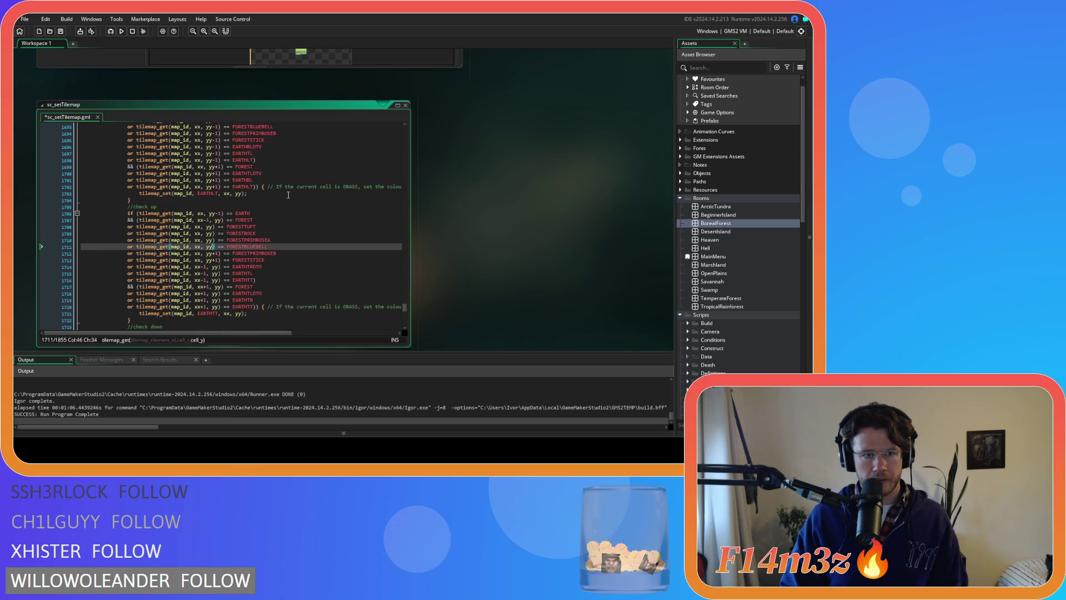
key(ctrl+y)
key(ctrl+y)
key(ctrl+y)
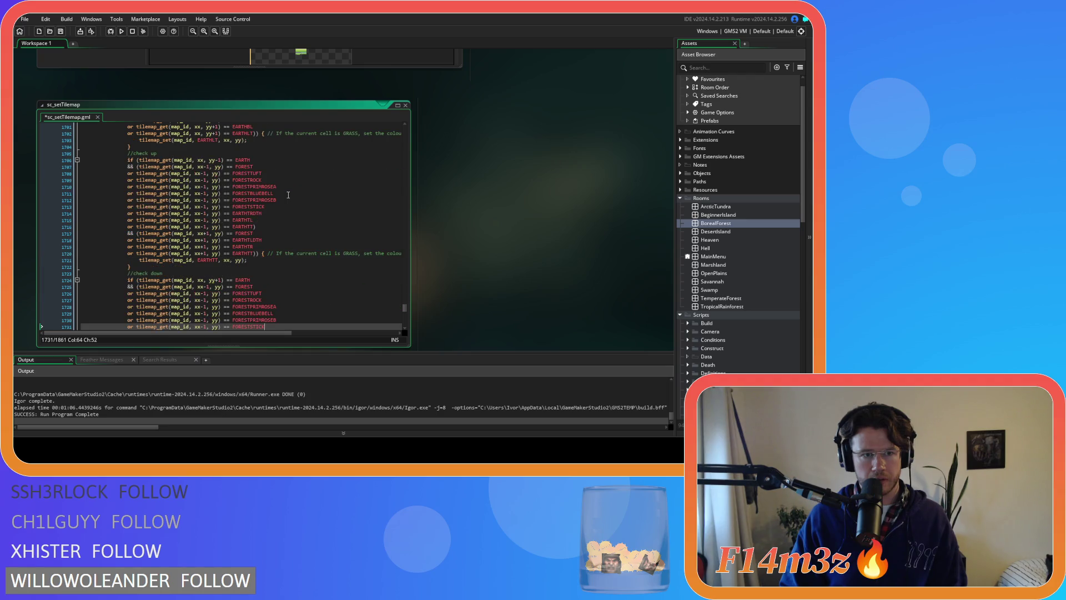
scroll(289, 194, down, 2)
- Scroll through sc_setTilemap to the earth tiles check-right block
scroll(288, 194, down, 2)
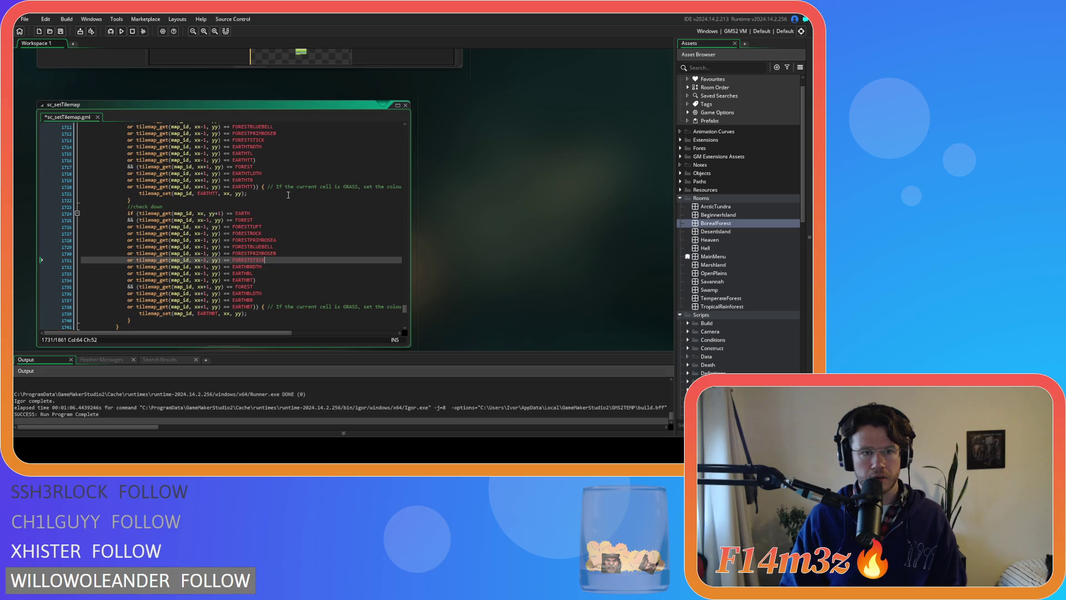
scroll(289, 194, down, 5)
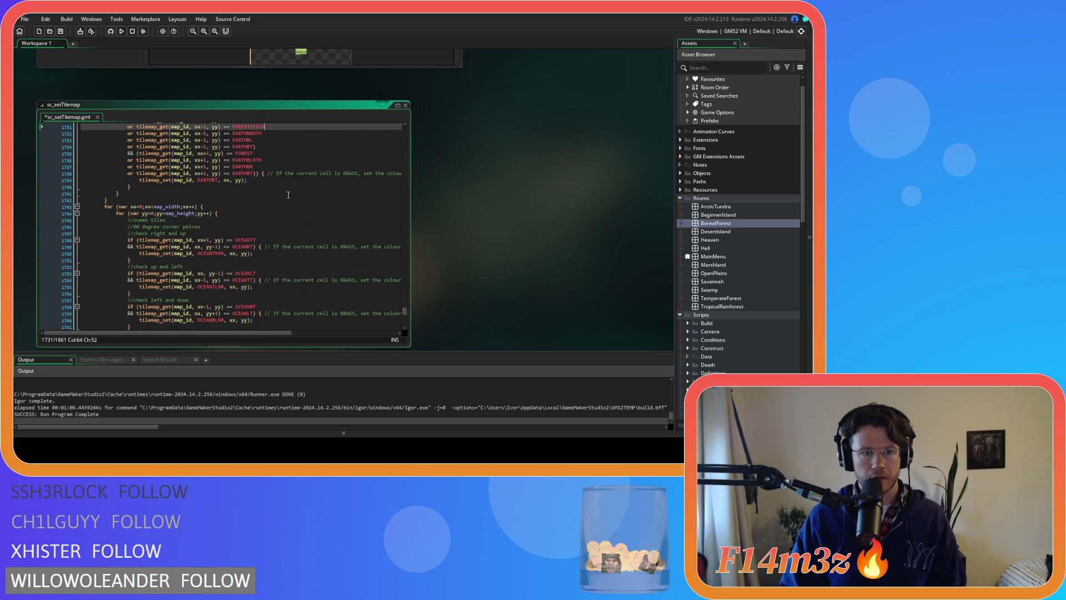
scroll(288, 195, up, 4)
scroll(288, 194, down, 4)
scroll(288, 194, up, 20)
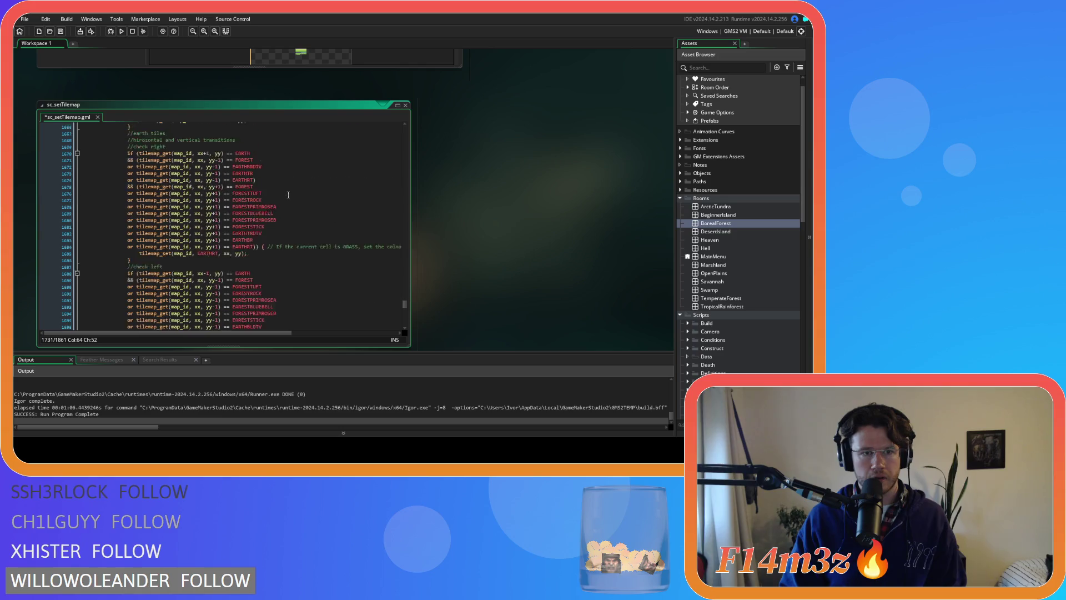
scroll(289, 194, up, 15)
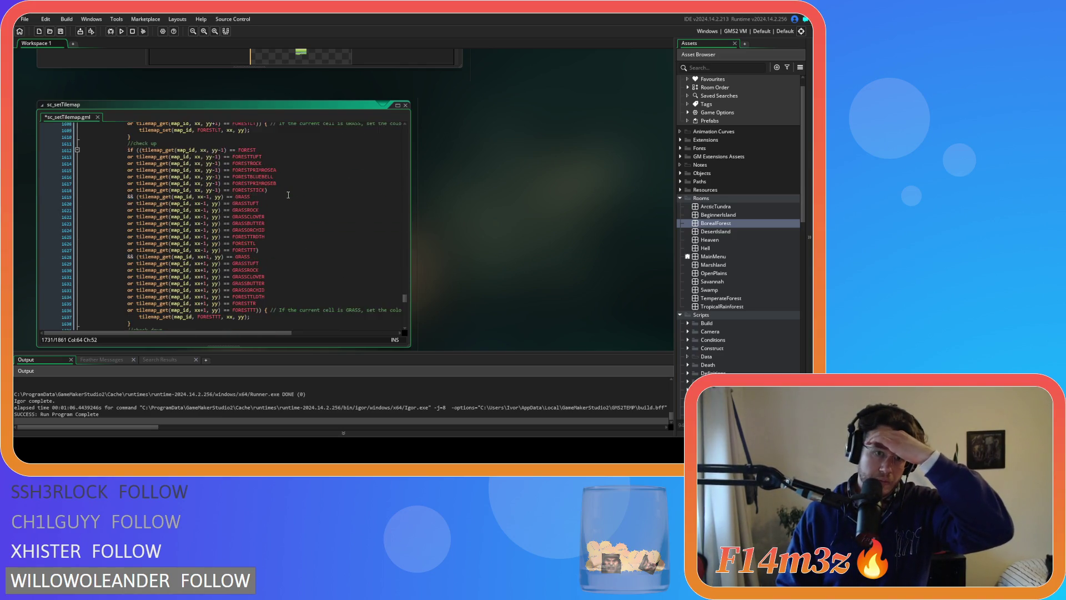
scroll(288, 194, up, 13)
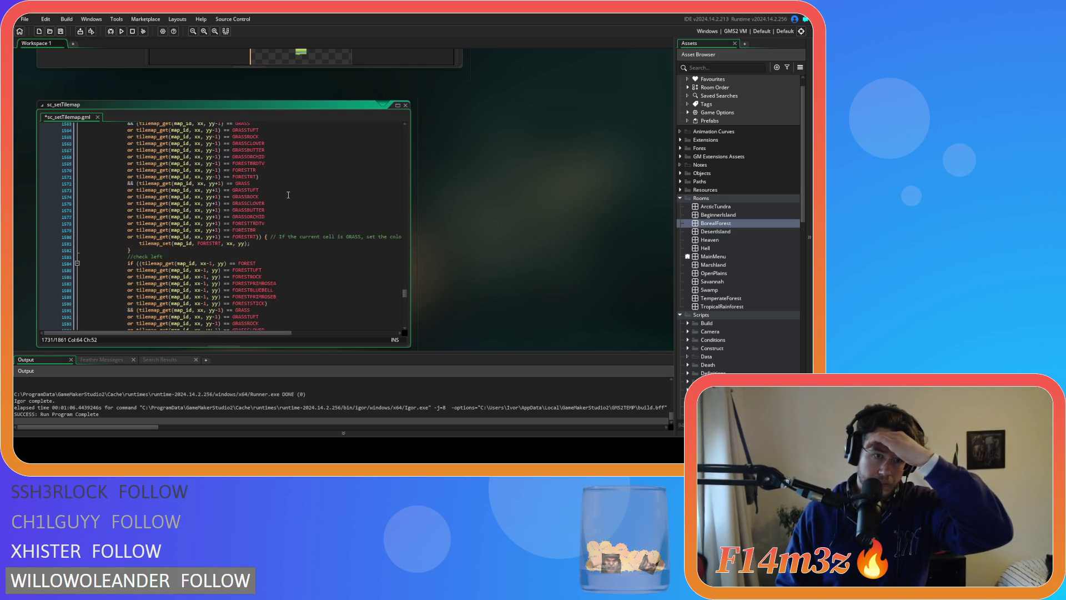
scroll(289, 195, down, 20)
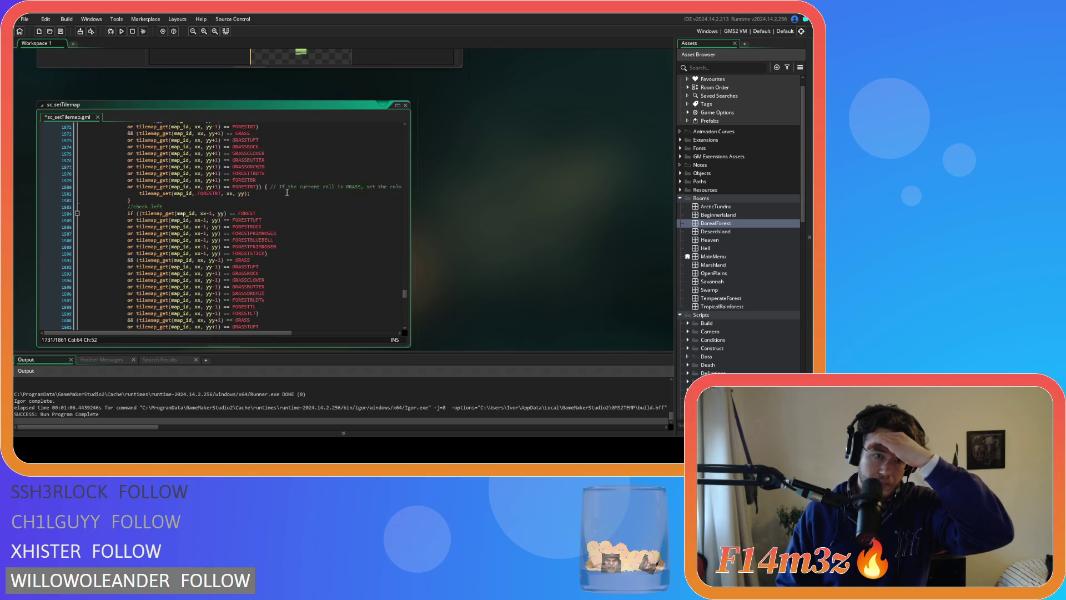
scroll(287, 189, up, 8)
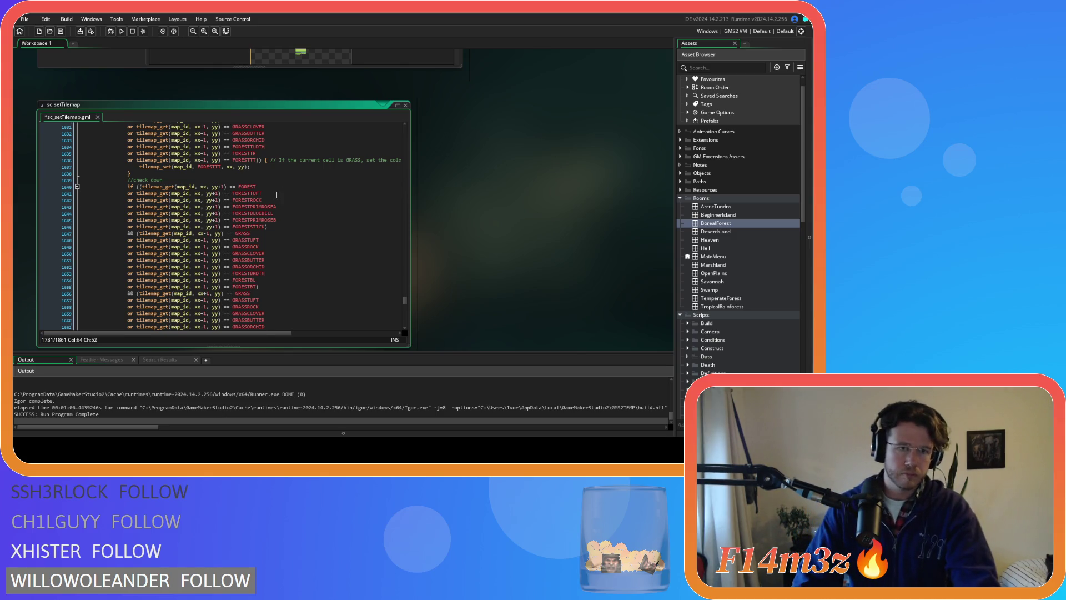
scroll(276, 195, up, 15)
scroll(275, 196, up, 3)
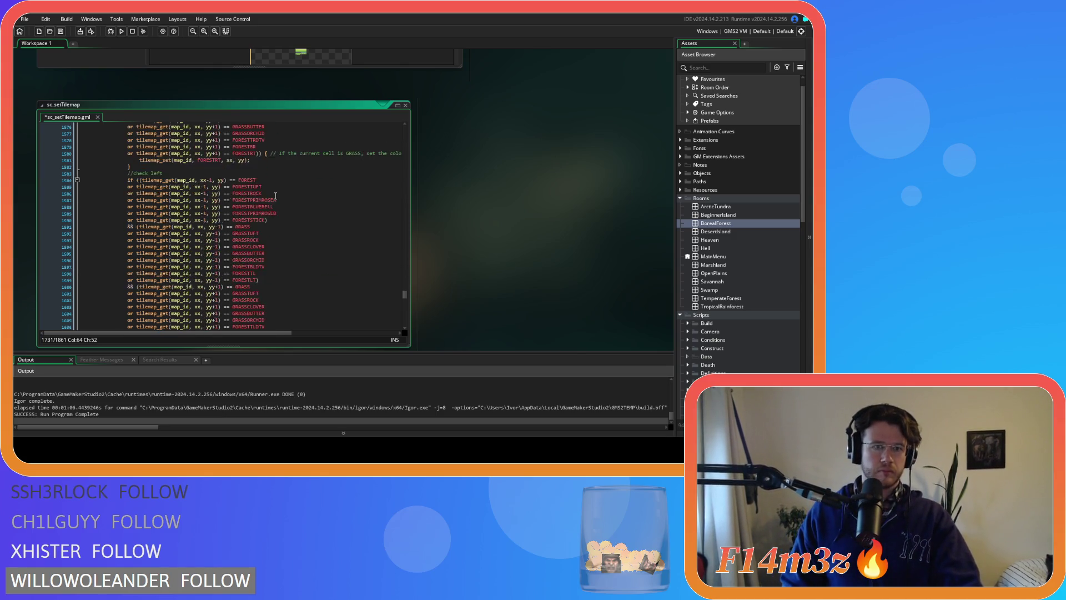
scroll(274, 196, up, 8)
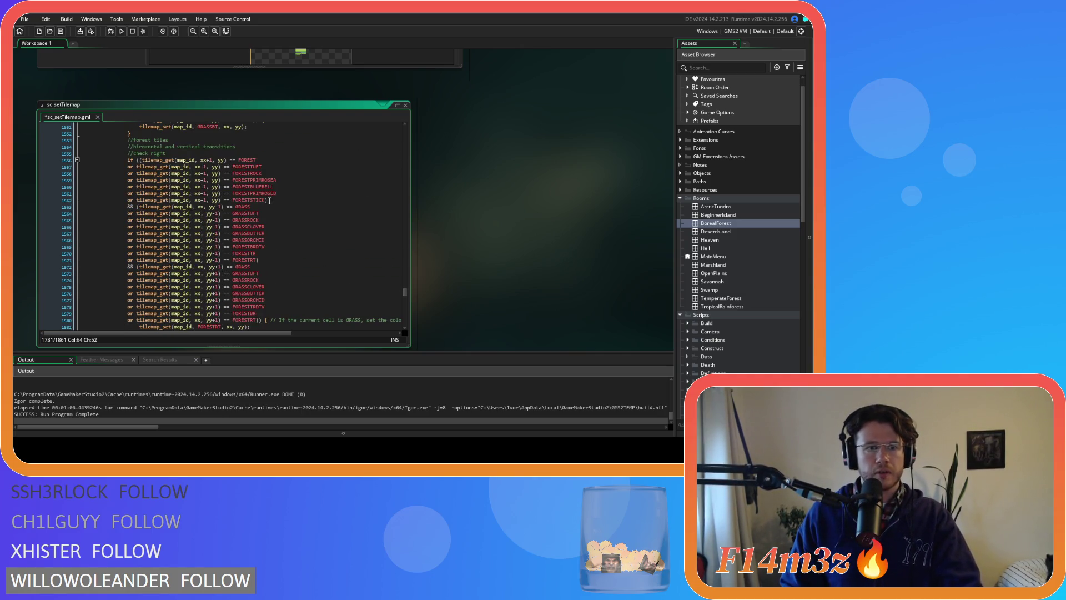
scroll(270, 200, down, 7)
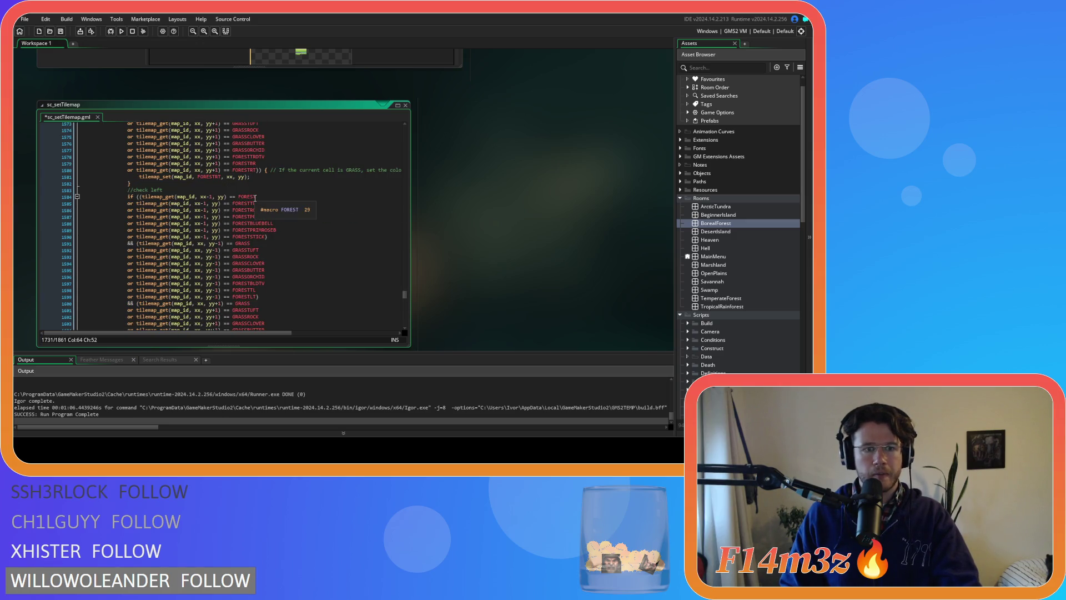
scroll(255, 197, down, 8)
scroll(255, 197, down, 20)
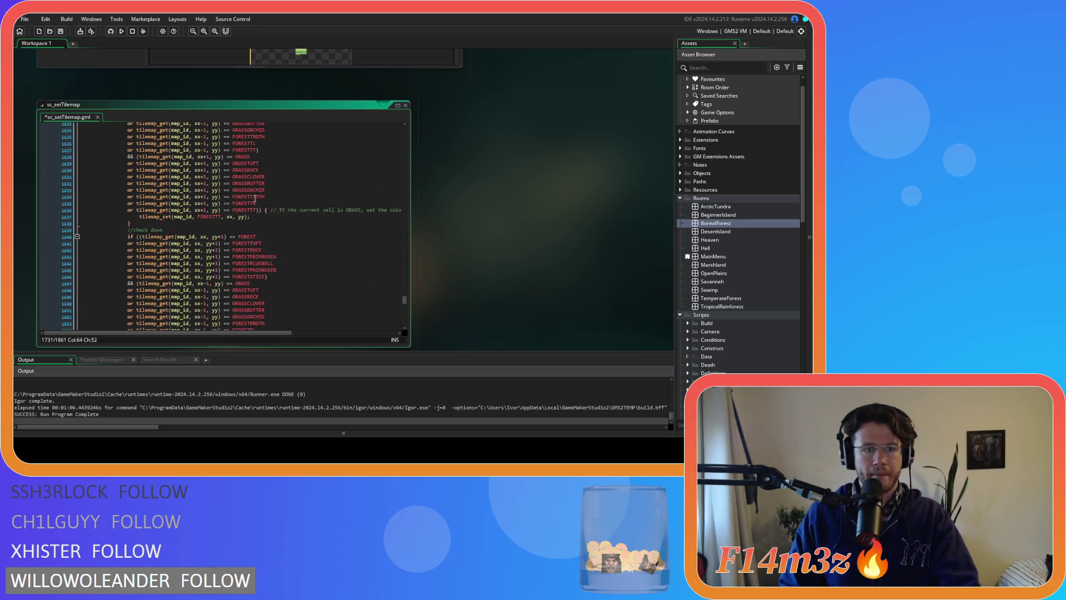
scroll(254, 198, down, 1)
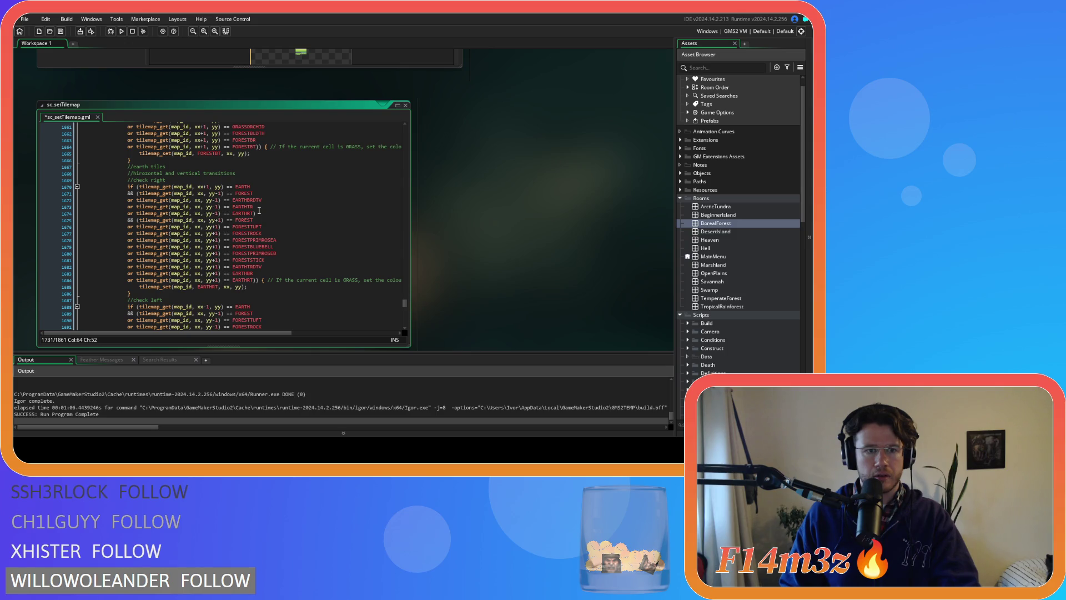
scroll(259, 210, up, 9)
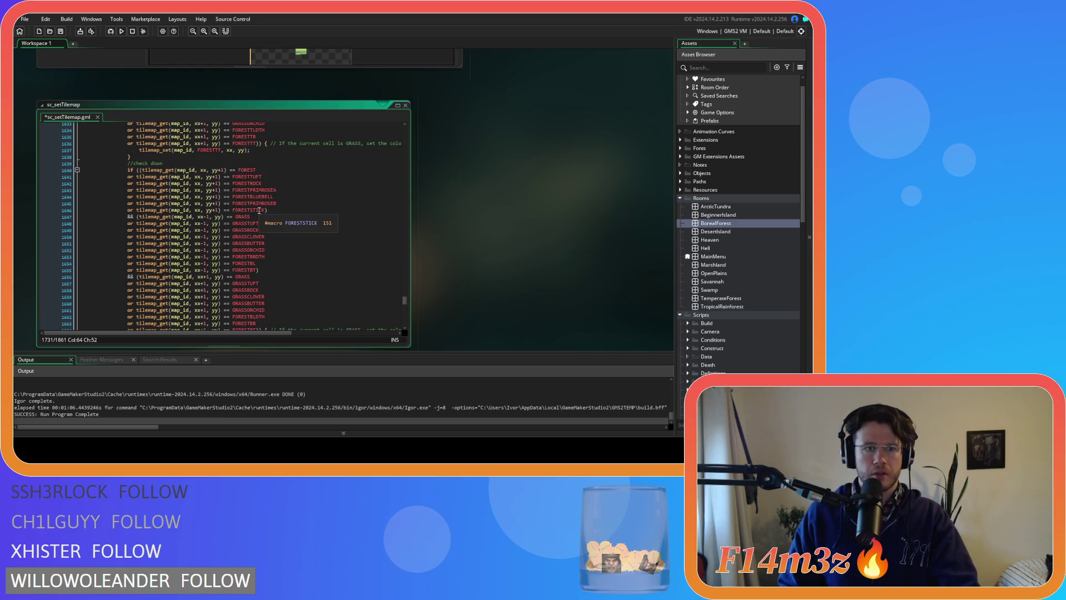
scroll(259, 210, down, 8)
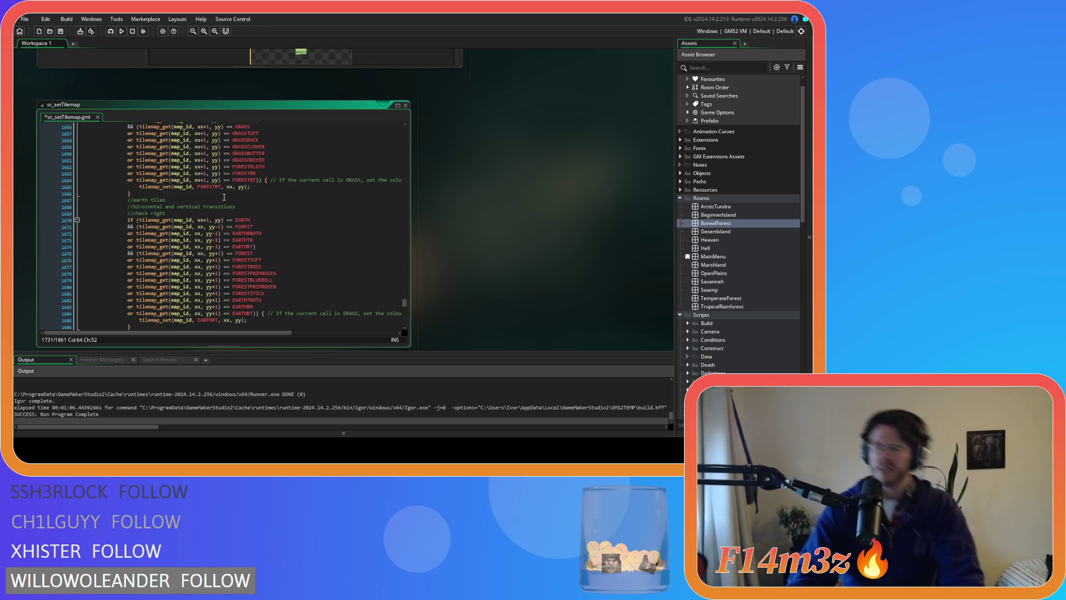
- Undo the forest variant edits so check right and left test only plain FOREST
key(ctrl+z)
key(ctrl+z)
key(ctrl+z)
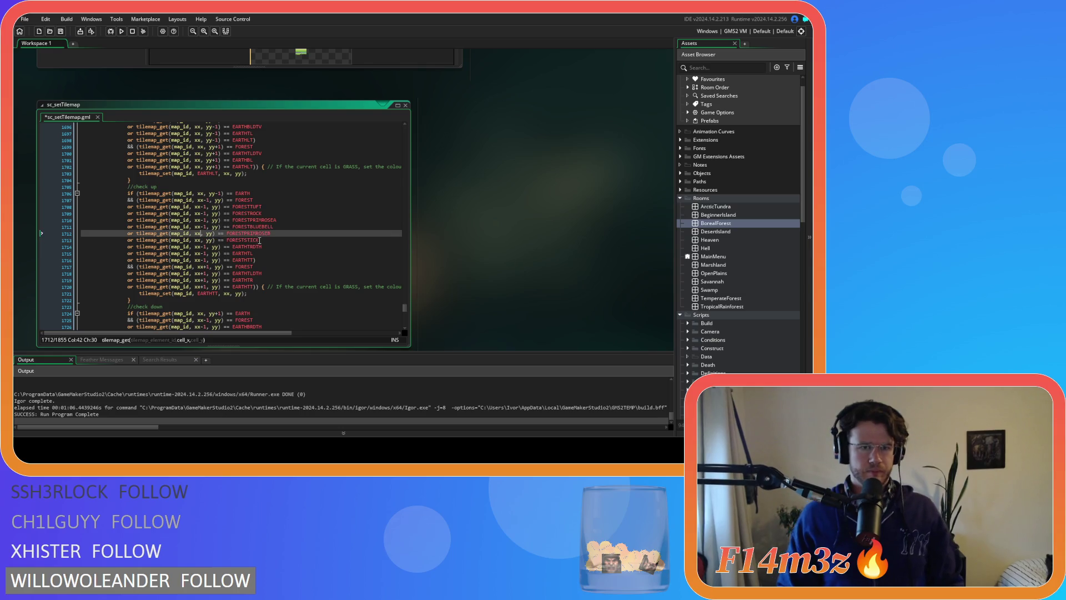
key(ctrl+z)
key(ctrl+z)
key(ctrl+z)
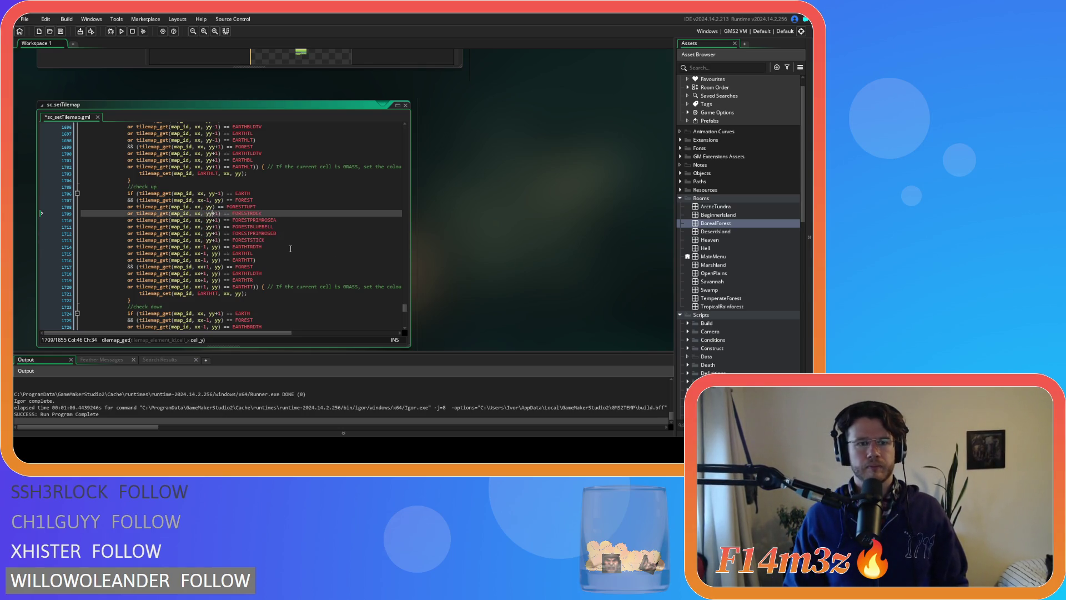
key(ctrl+z)
key(ctrl+z)
key(ctrl+z)
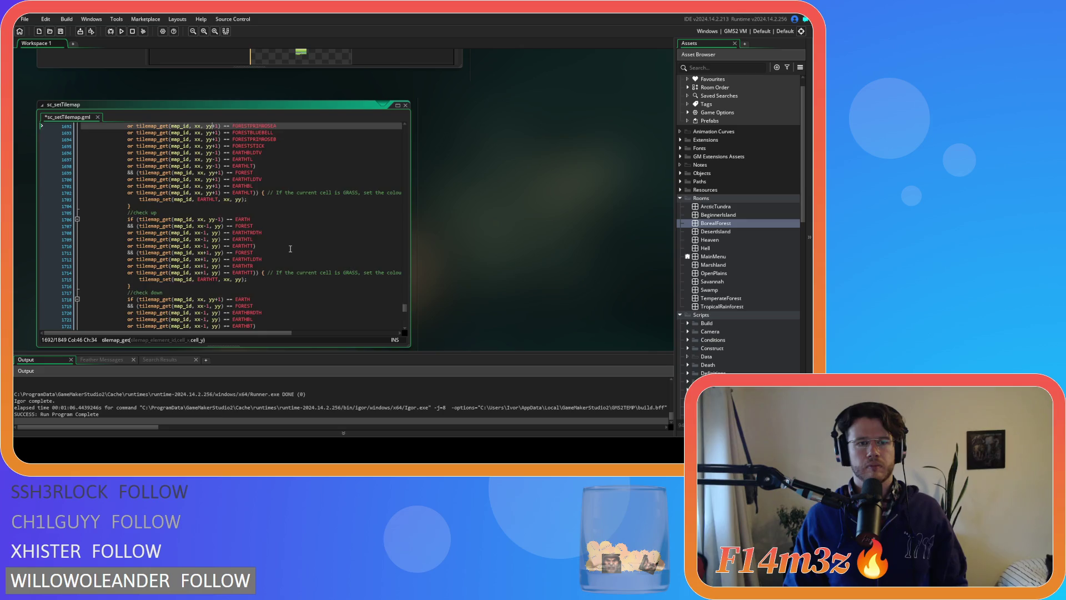
key(ctrl+z)
key(ctrl+z)
key(ctrl+z)
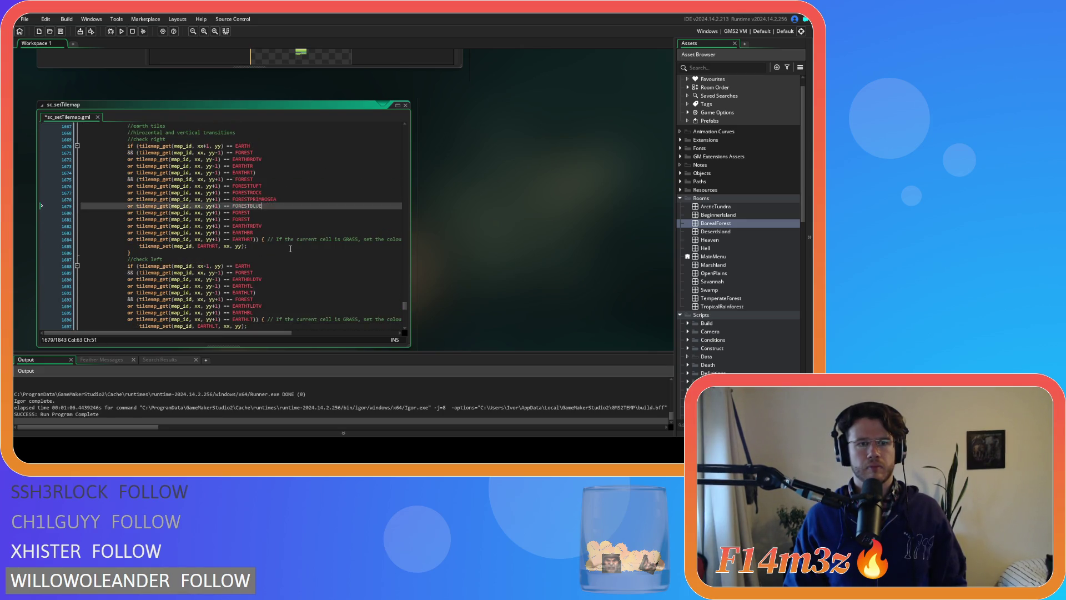
key(ctrl+z)
key(ctrl+z)
key(ctrl+z)
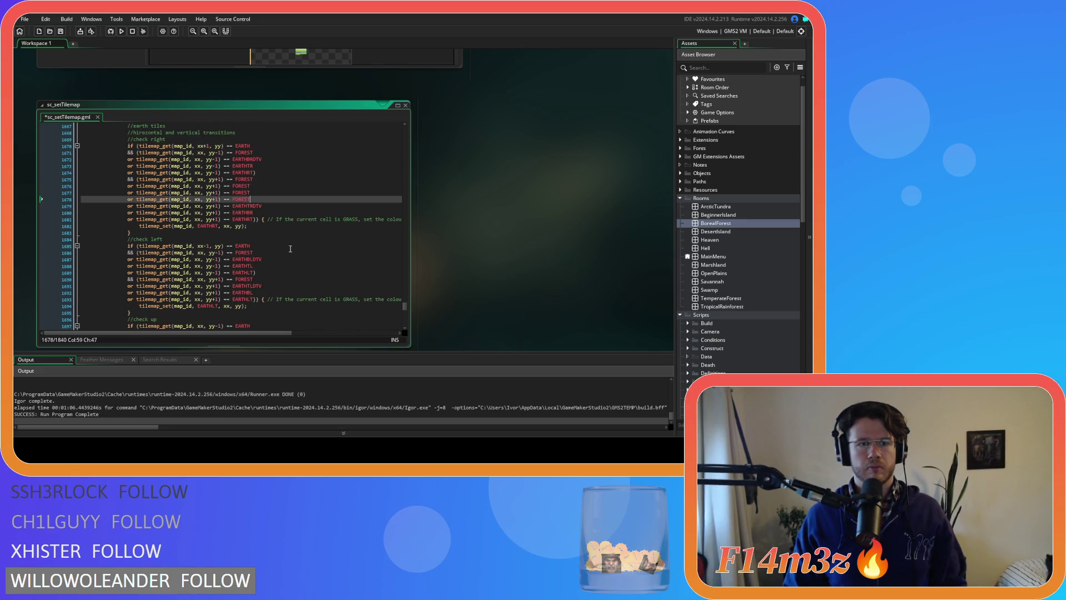
key(ctrl+z)
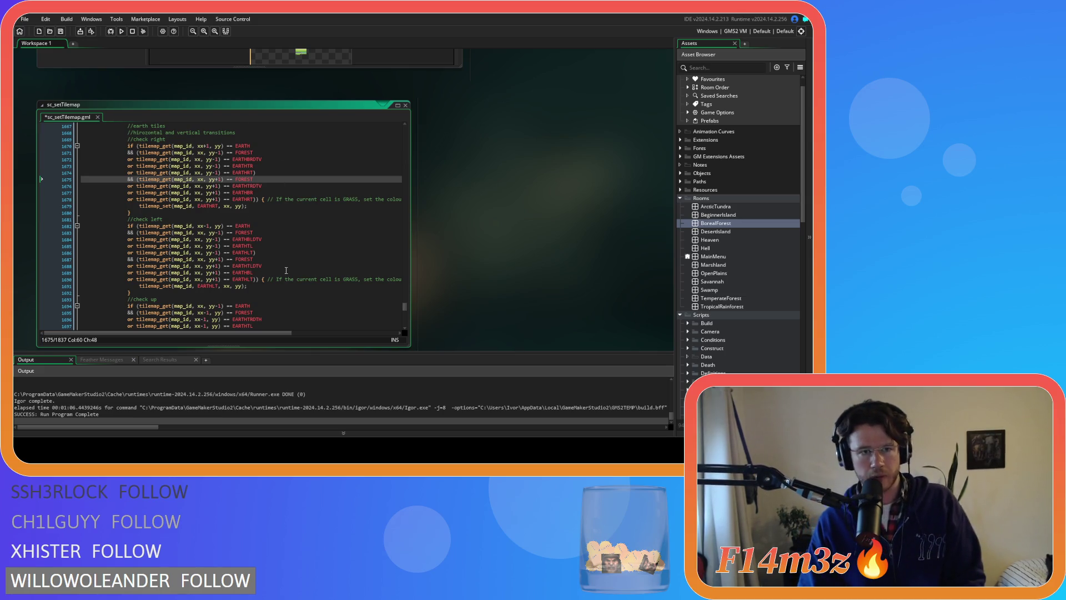
- Wrap check-right's xx+1 EARTH test in parentheses and add two 'or' copies of that comparison
click(253, 145)
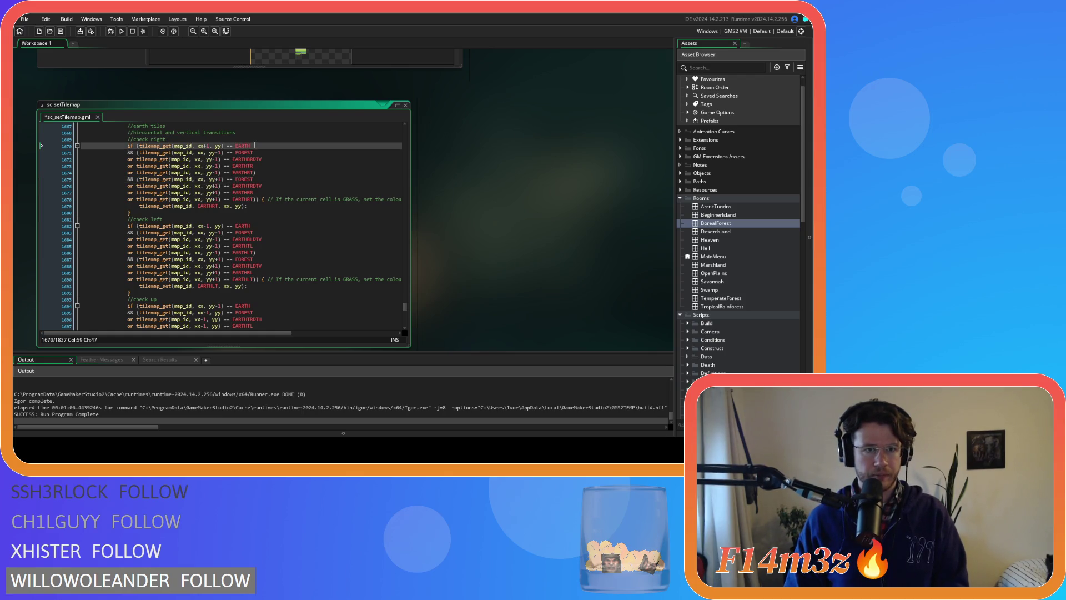
click(134, 145)
text(()
click(275, 145)
key(Left)
key(Return)
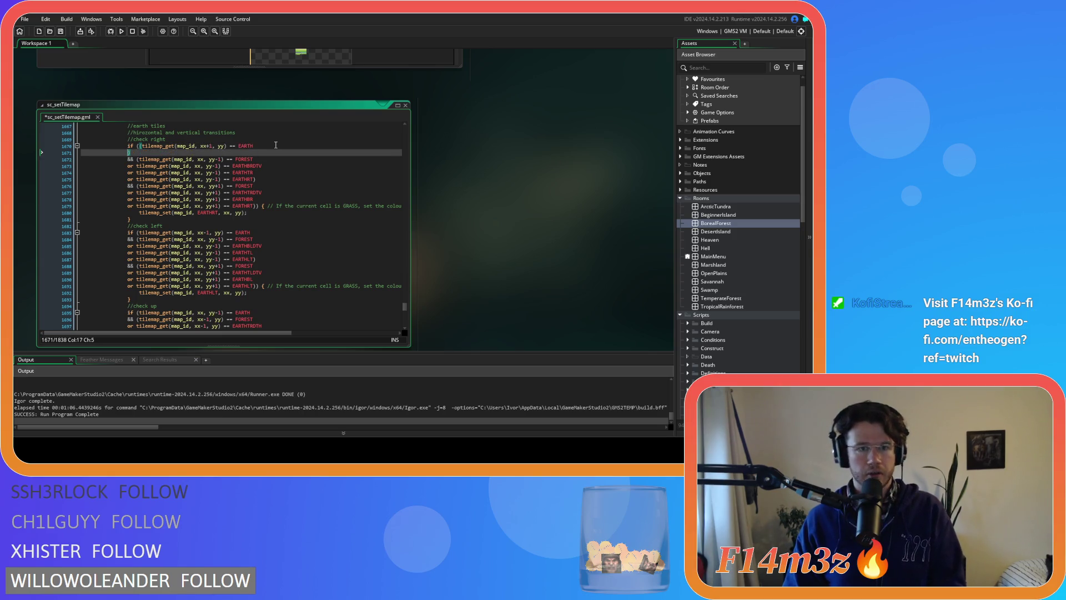
text(or)
drag(276, 145, 143, 148)
key(ctrl+c)
click(138, 152)
key(ctrl+v)
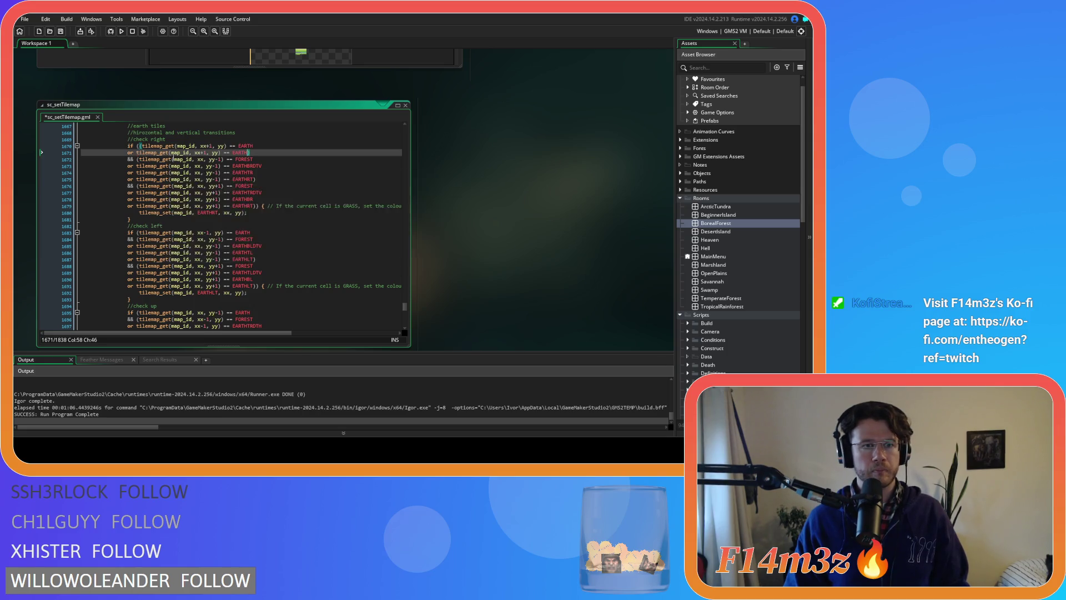
key(Return)
text(or)
key(ctrl+v)
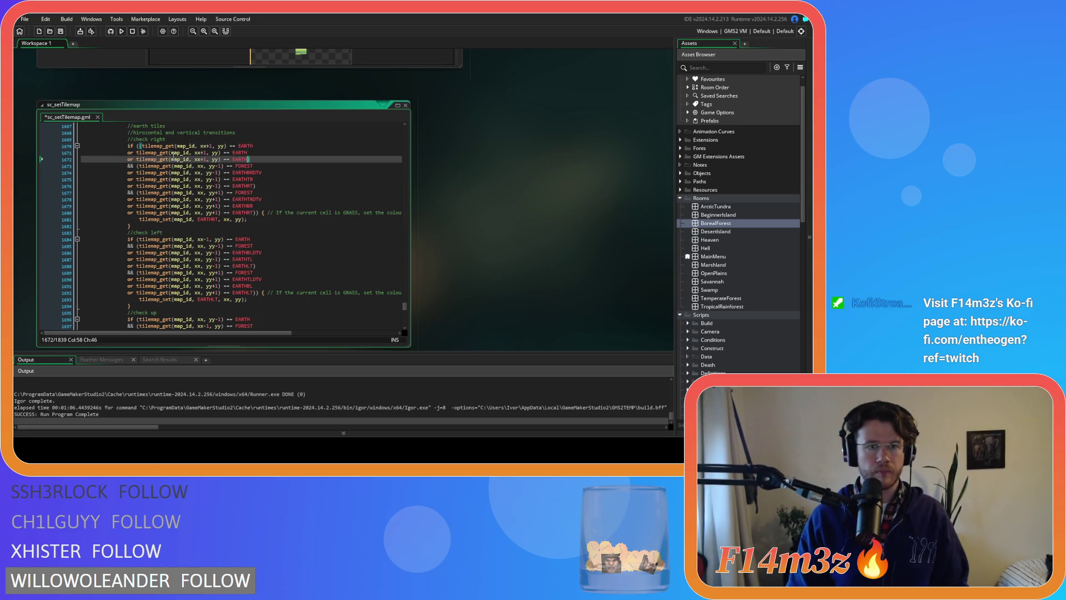
- Turn the two copied comparisons into EARTHPEBBLE and EARTHSTICK checks and save the script
click(259, 152)
text(PEB)
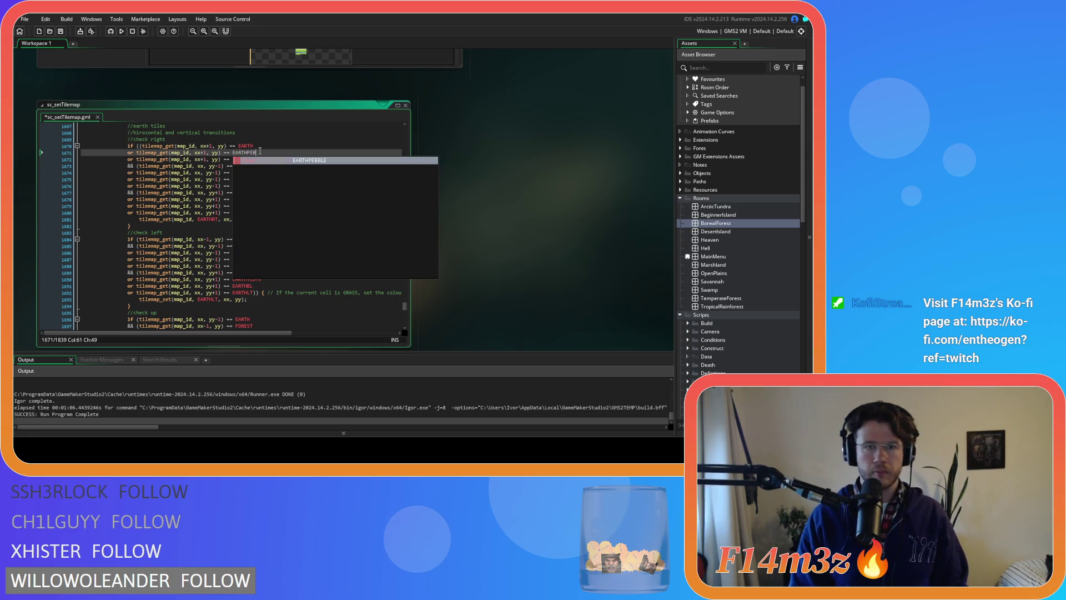
key(Return)
key(Down)
key(Left)
text(STICK)
key(ctrl+s)
- Complete the FOREST name and duplicate the yy-1 FOREST check line several times
click(270, 186)
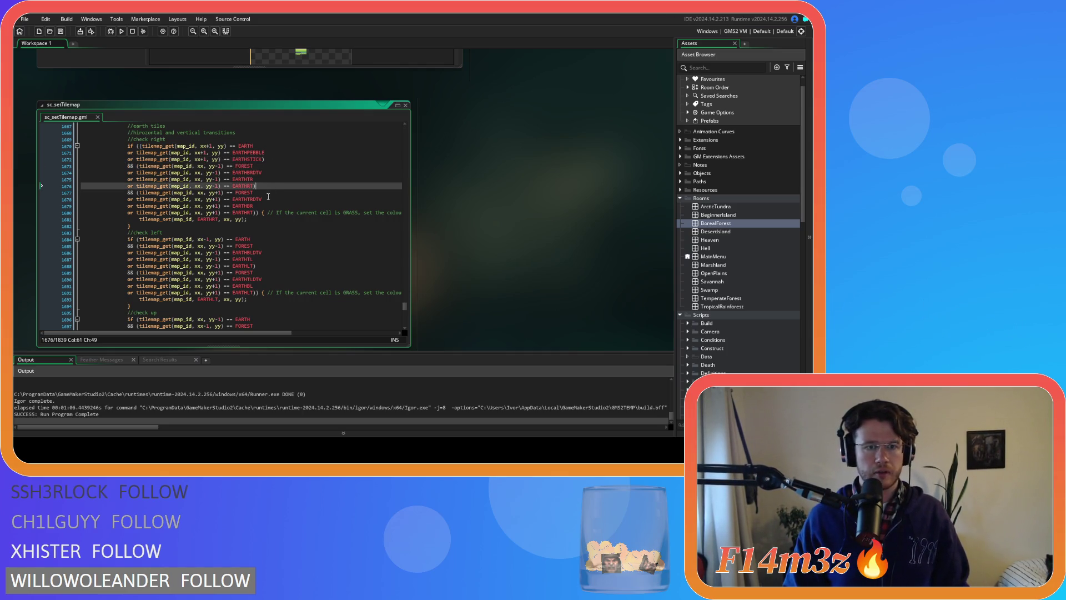
click(261, 166)
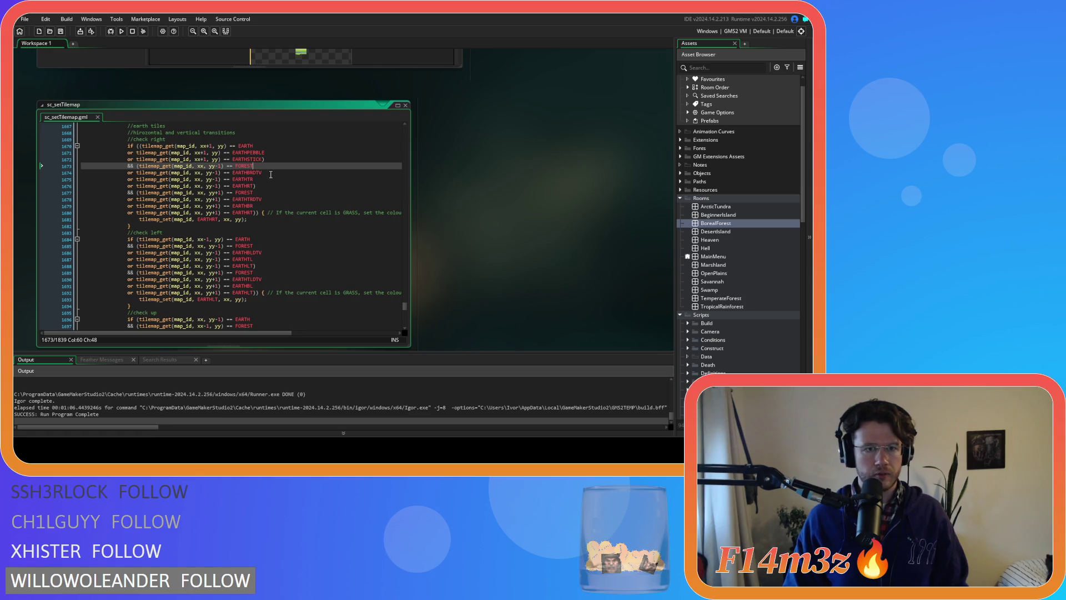
text(ST)
key(Return)
key(Return)
text(or)
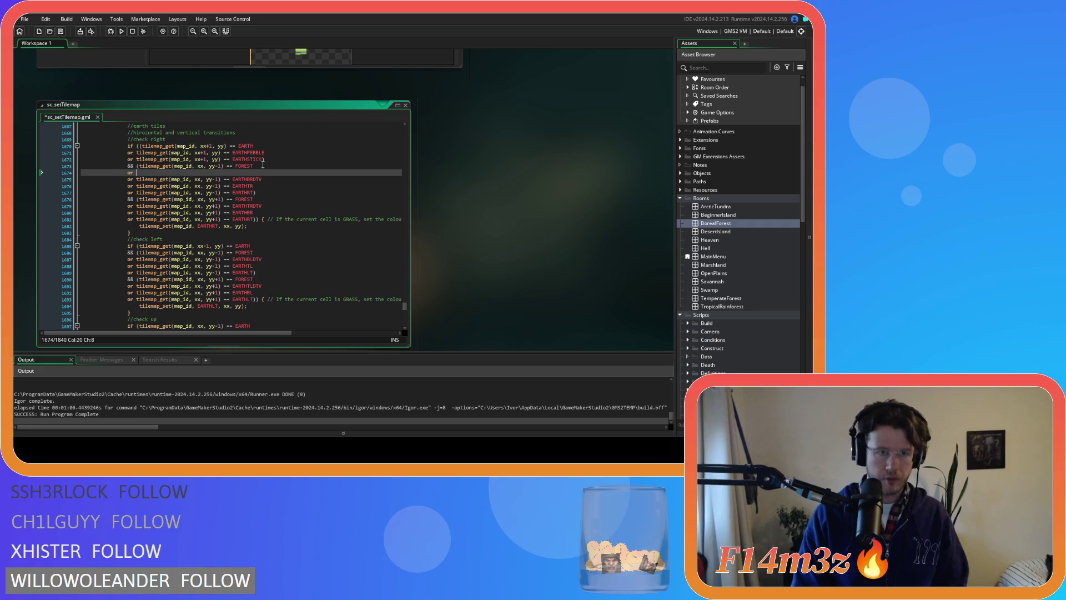
key(ctrl+v)
drag(256, 170, 126, 172)
click(263, 172)
key(ctrl+d)
key(ctrl+d)
key(ctrl+d)
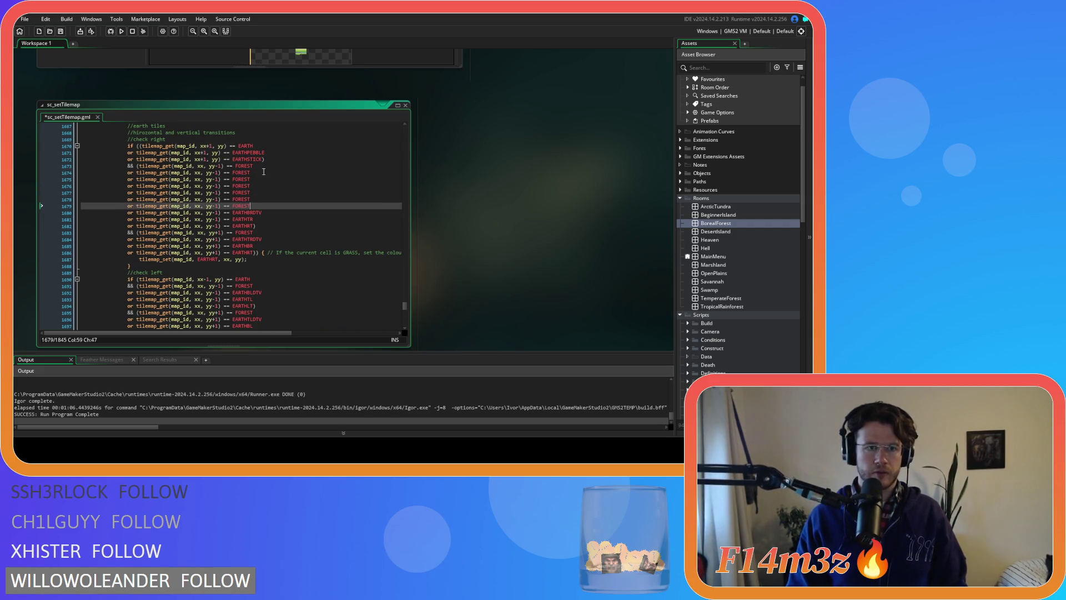
- Rename the duplicated lines to FORESTTUFT, FORESTROCK, FORESTPRIMROSEA and FORESTBLUEBELL
click(264, 178)
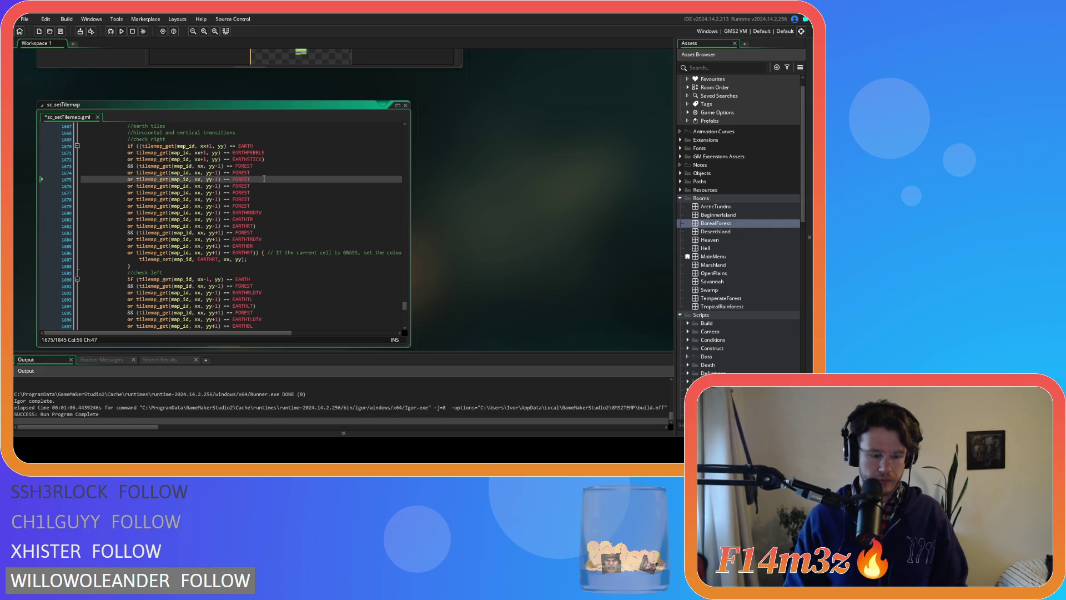
text(TUFT)
key(Down)
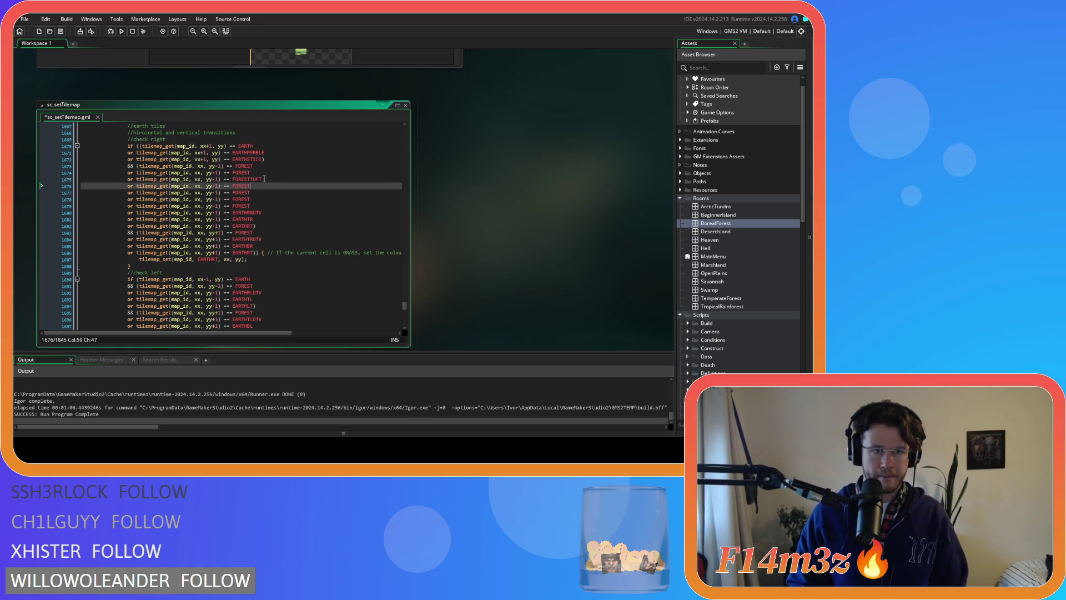
text(ROCK)
key(Down)
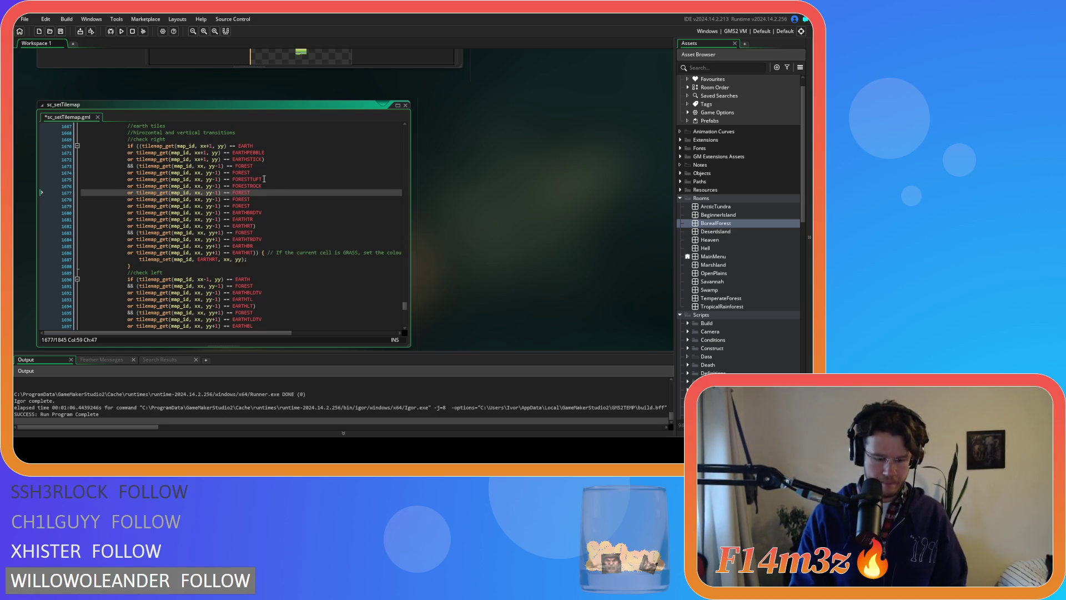
text(PRIM)
key(Down)
key(Return)
key(Down)
text(BLUE)
key(Return)
- Add FORESTPRIMROSEB and FORESTSTICK variants to the yy-1 forest checks
key(Down)
text(PRIM)
key(Down)
key(Return)
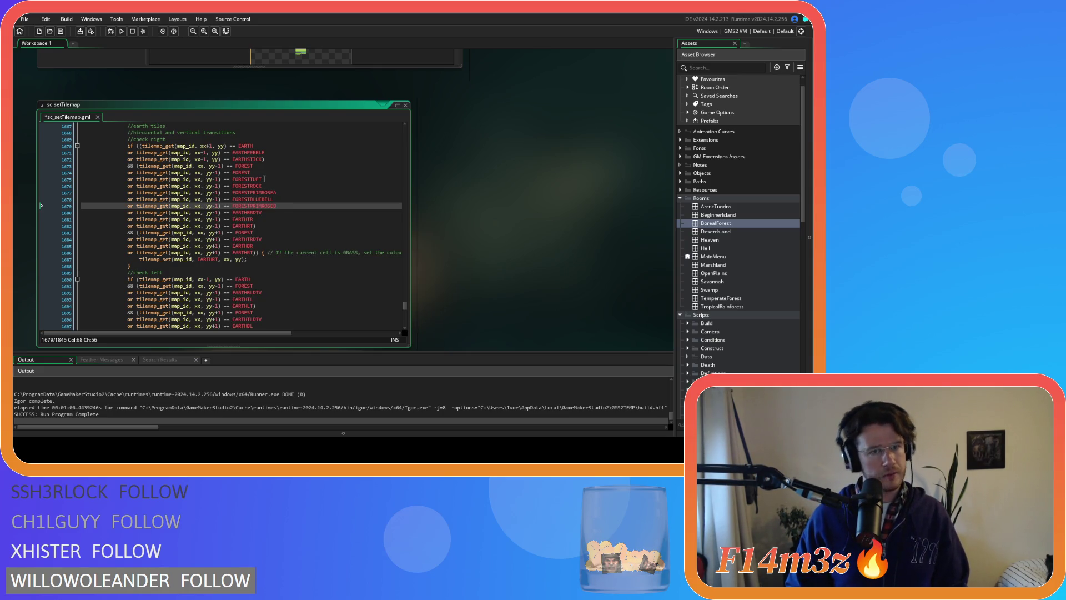
key(Return)
key(ctrl+v)
text(STICK)
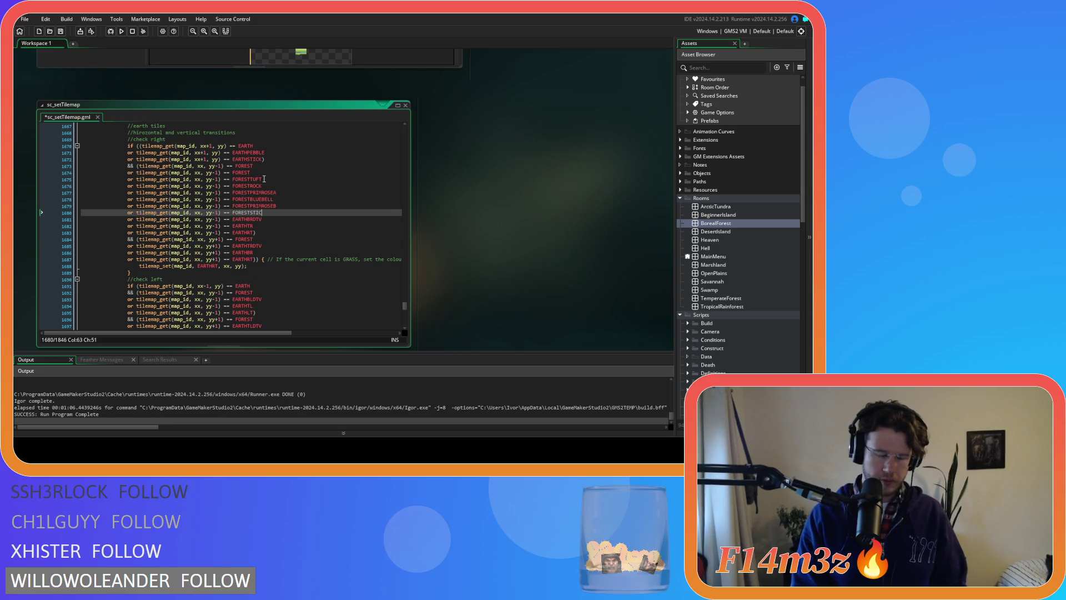
- Review the new forest variant lines and save sc_setTilemap
click(265, 173)
click(269, 180)
click(271, 186)
click(273, 193)
key(Down)
key(Down)
key(Down)
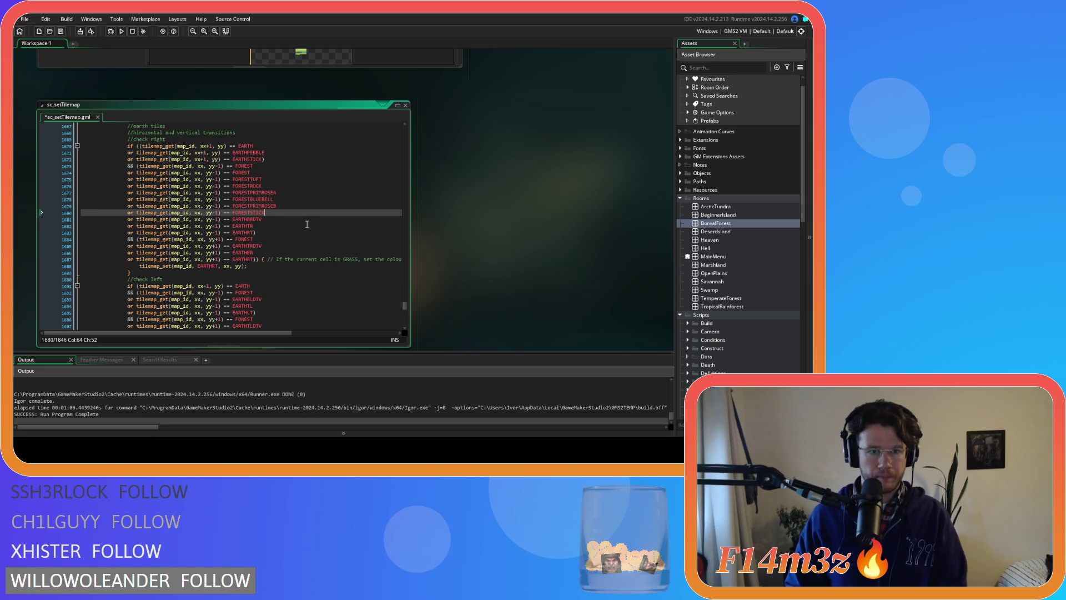
key(ctrl+s)
click(262, 174)
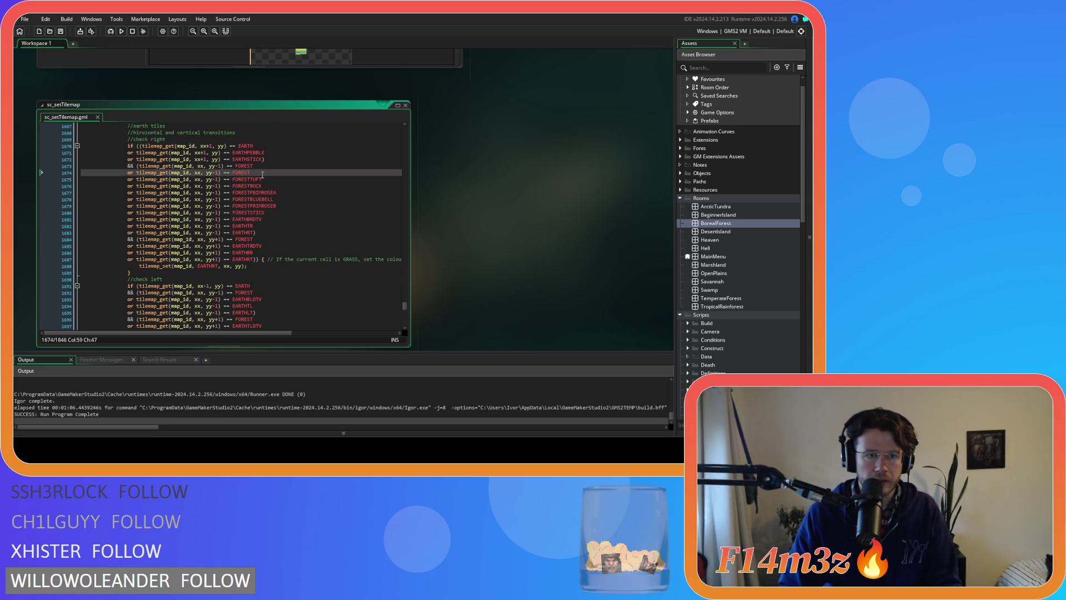
- Delete the redundant plain FOREST check line and save the script
drag(263, 173, 92, 174)
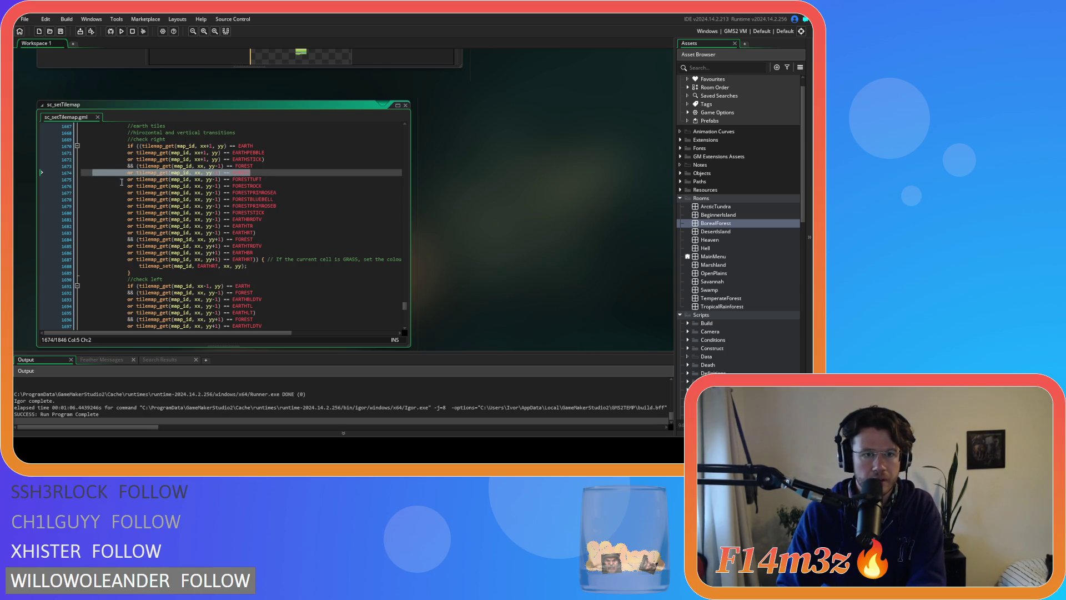
key(BackSpace)
key(BackSpace)
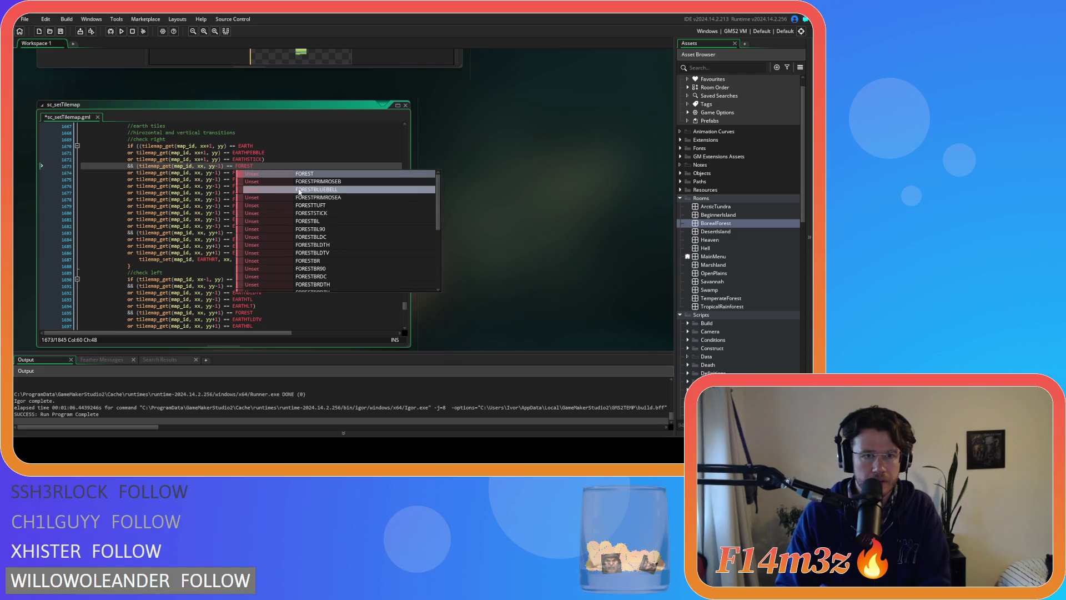
click(193, 170)
key(ctrl+s)
- Copy the six forest variant checks and paste them below the yy+1 FOREST check
click(279, 175)
click(280, 179)
click(283, 185)
click(288, 198)
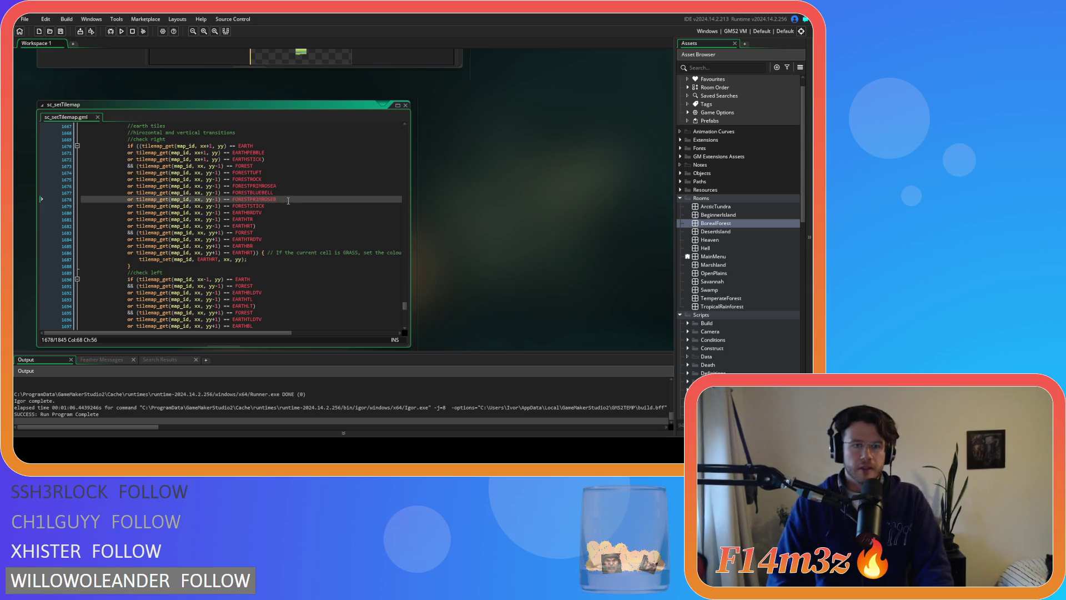
mouse_move(271, 197)
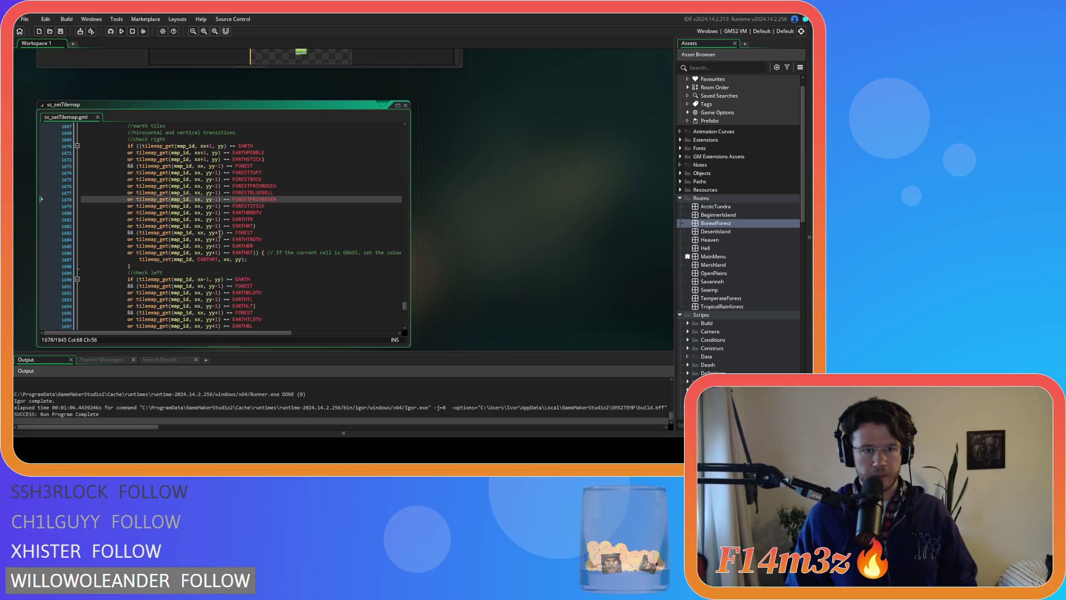
click(270, 208)
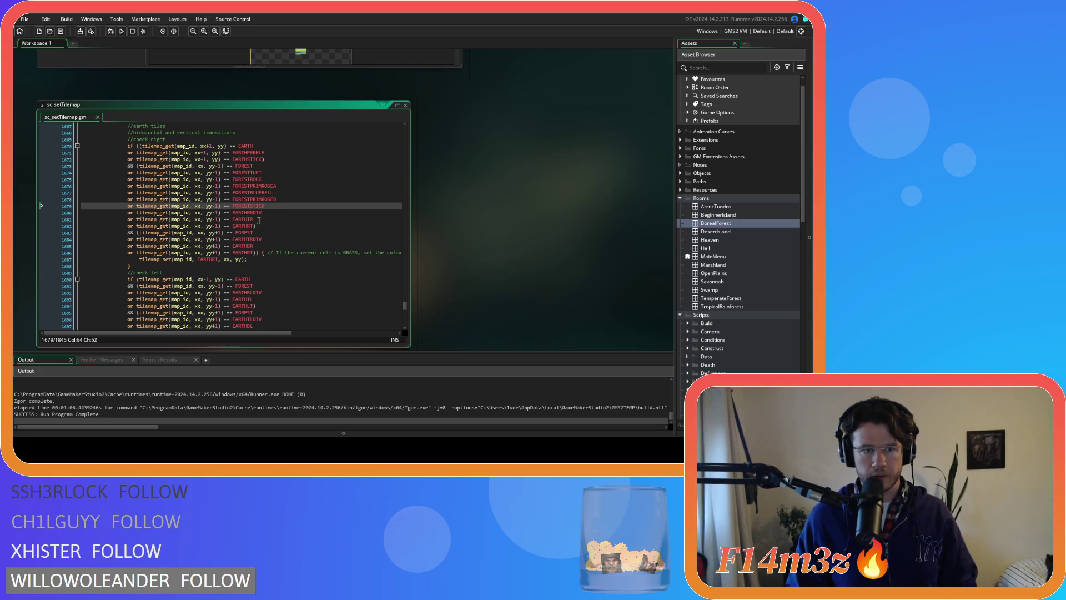
drag(270, 206, 134, 176)
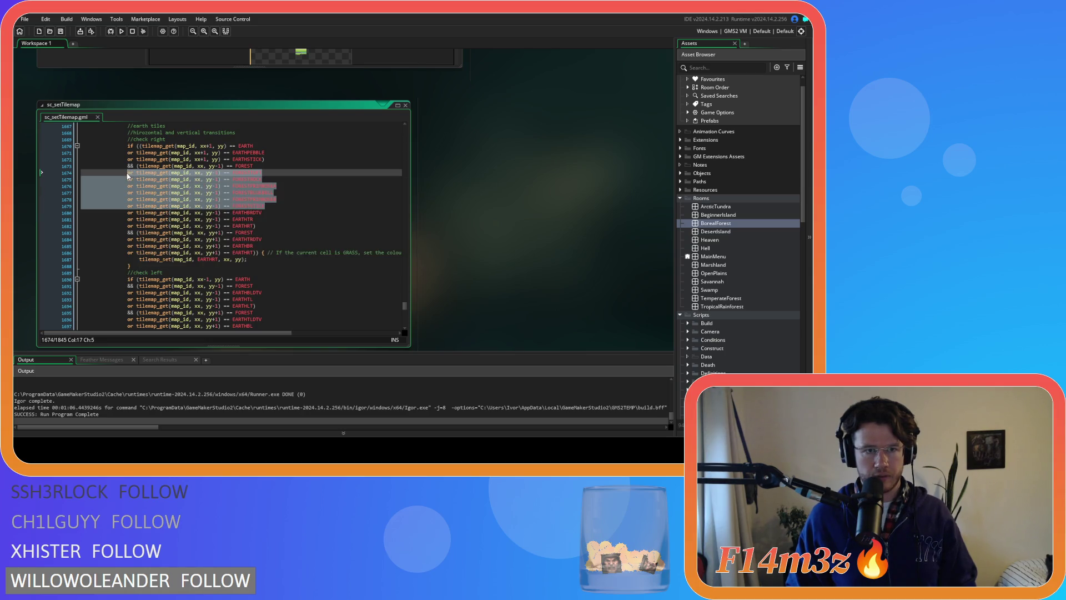
right_click(161, 187)
click(195, 211)
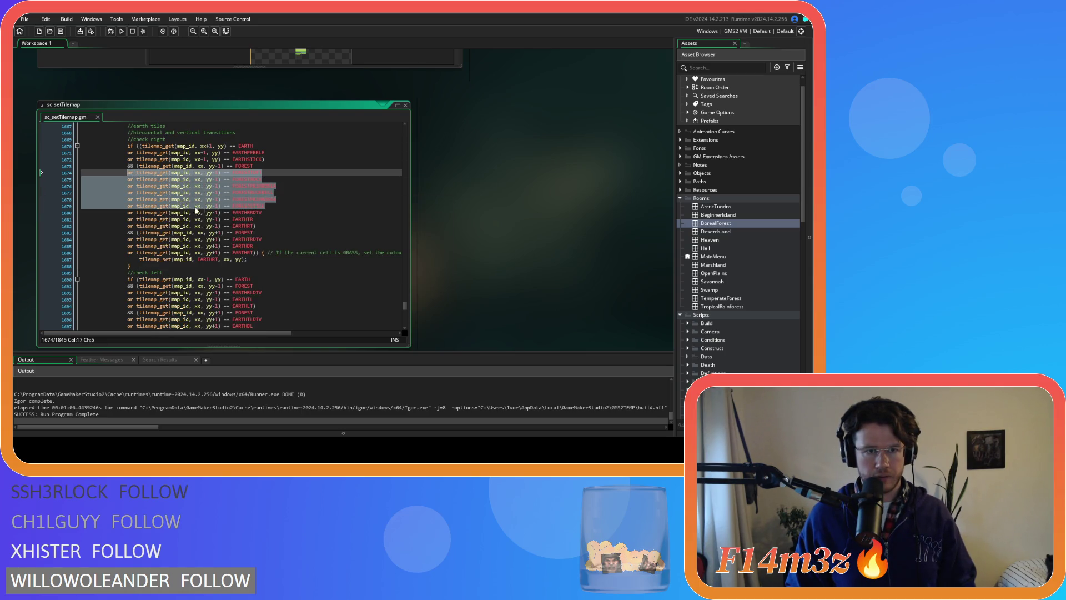
click(260, 232)
key(ctrl+v)
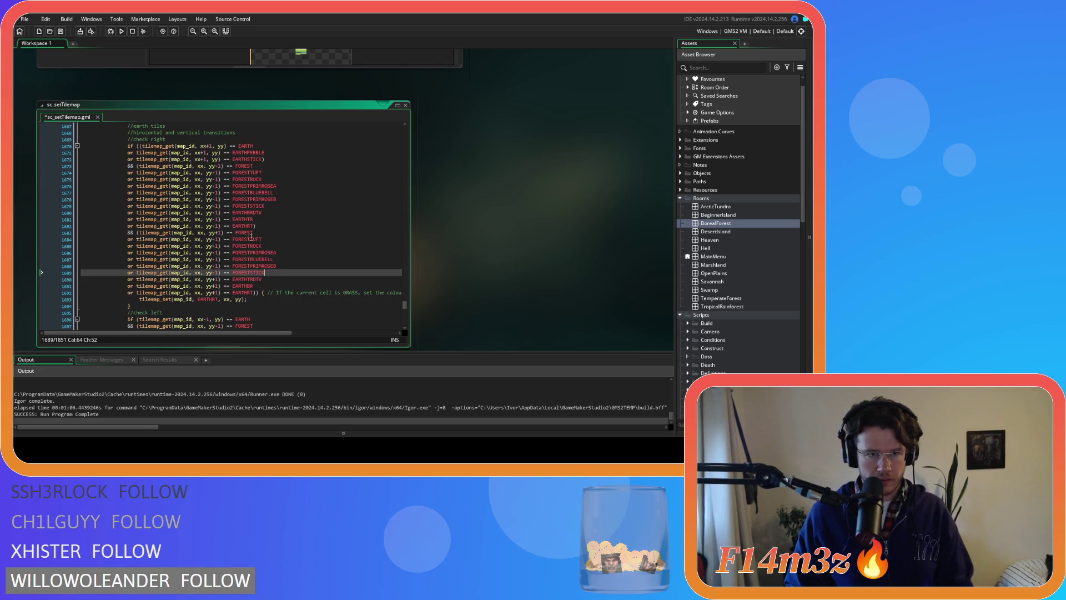
- Change yy-1 to yy+1 in each pasted forest variant line and save
click(216, 240)
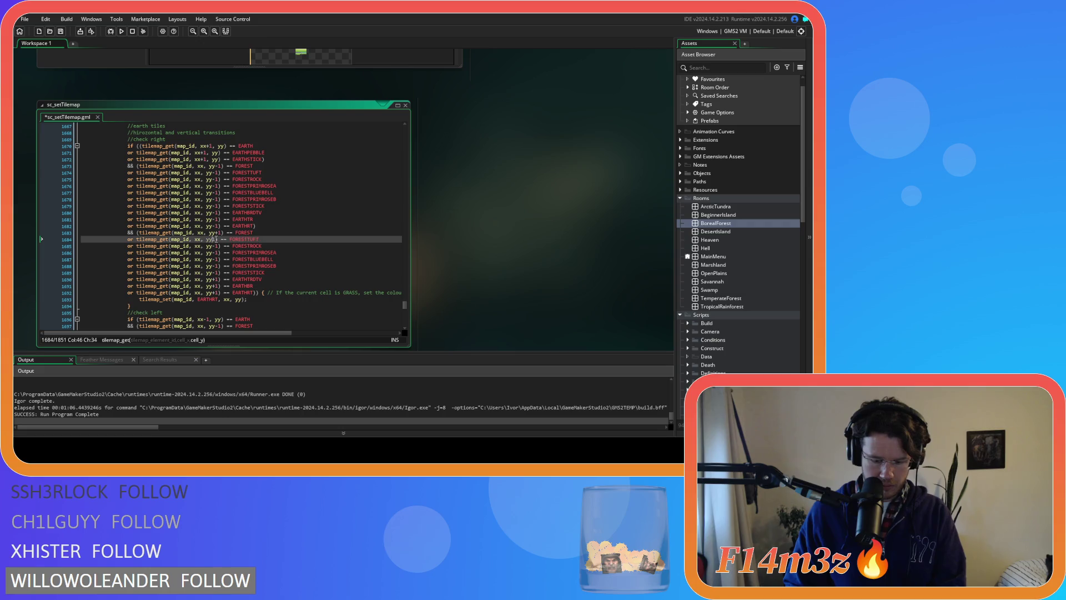
text(+)
key(Down)
key(BackSpace)
text(+)
key(Down)
key(BackSpace)
key(Down)
key(BackSpace)
text(+)
key(Down)
key(BackSpace)
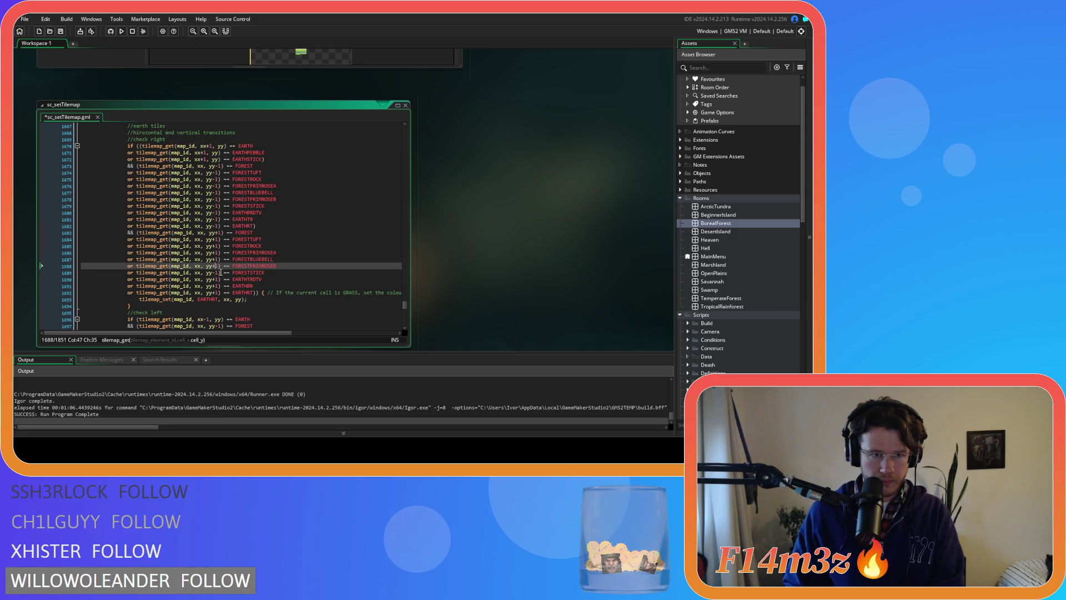
key(Down)
key(BackSpace)
text(+)
click(282, 272)
key(ctrl+s)
- Wrap check-left's EARTH test in parentheses and paste the EARTHPEBBLE and EARTHSTICK checks after it
scroll(282, 265, down, 4)
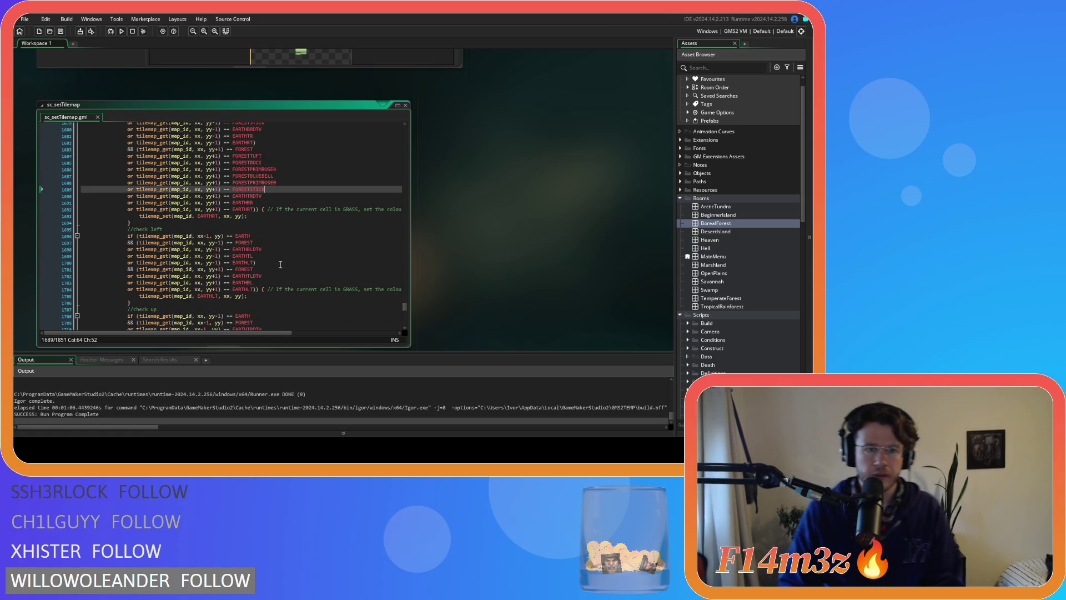
scroll(256, 179, up, 5)
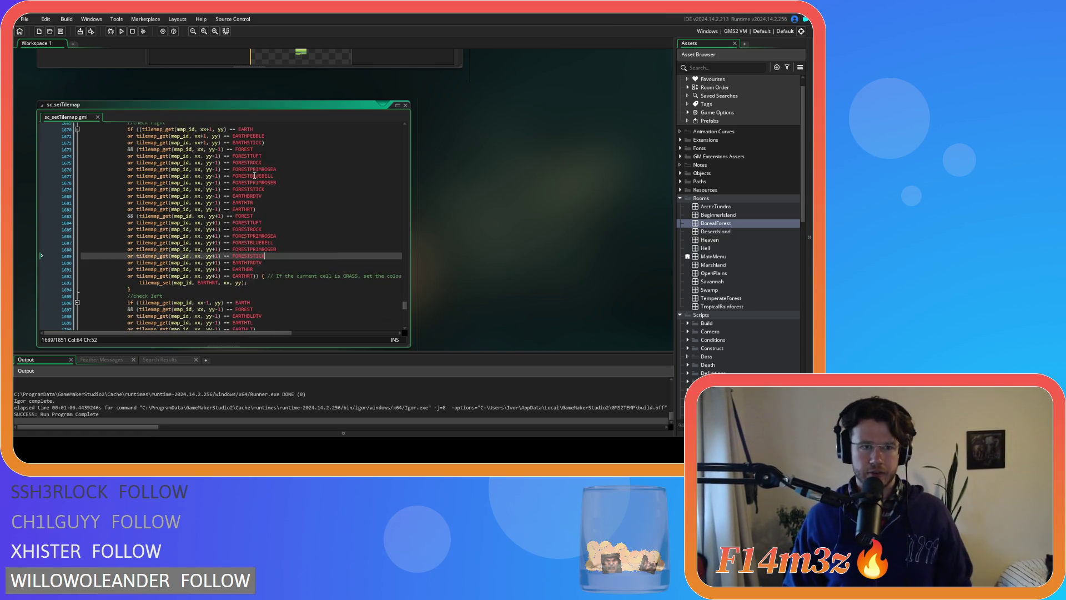
drag(264, 176, 127, 170)
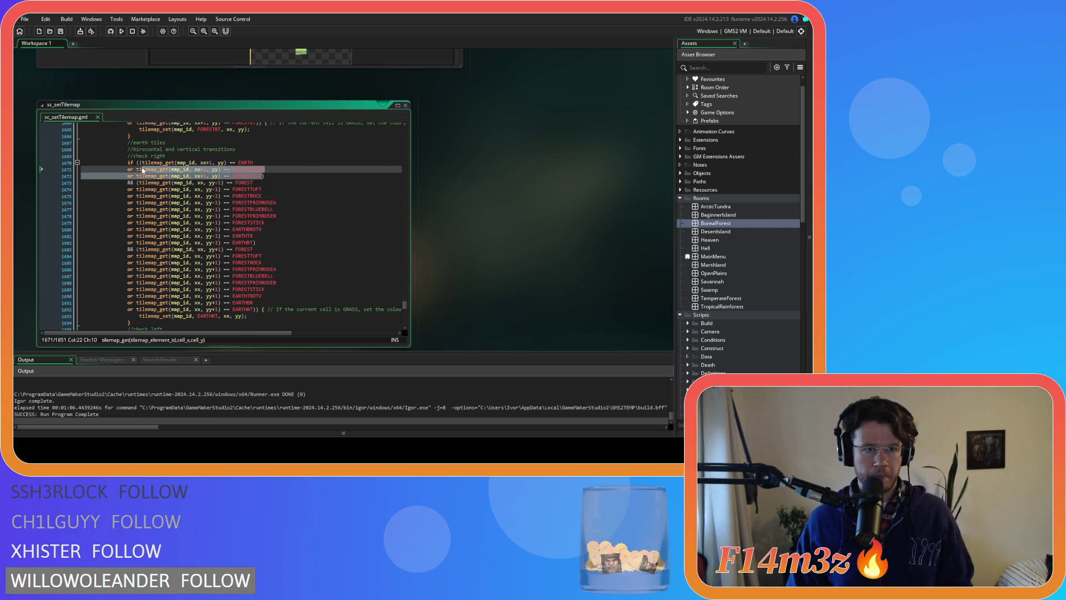
scroll(261, 172, down, 8)
click(261, 172)
click(140, 169)
text(()
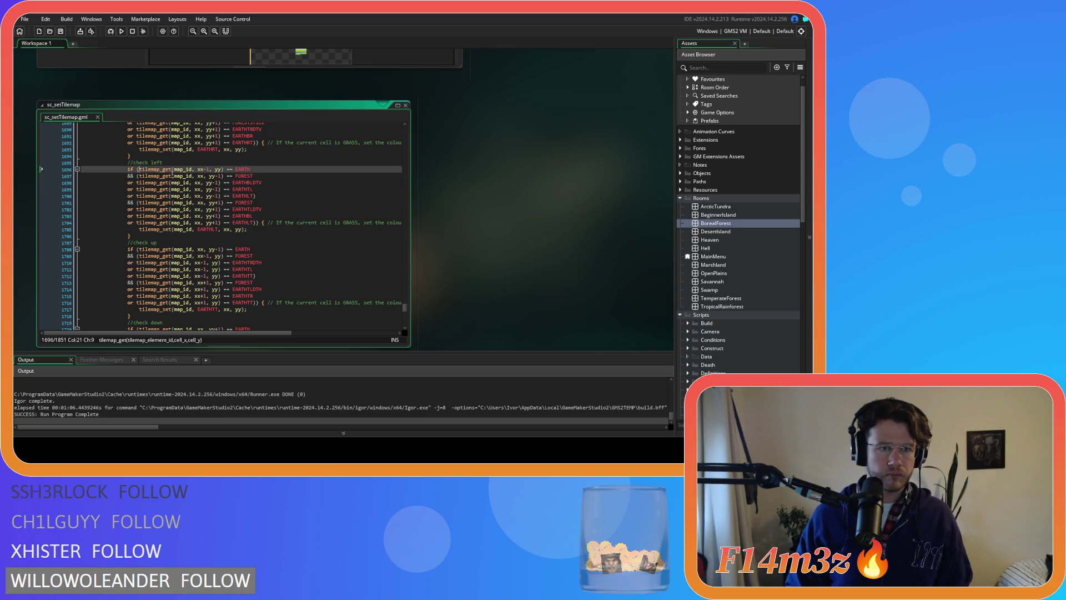
click(272, 170)
text())
key(Return)
key(ctrl+v)
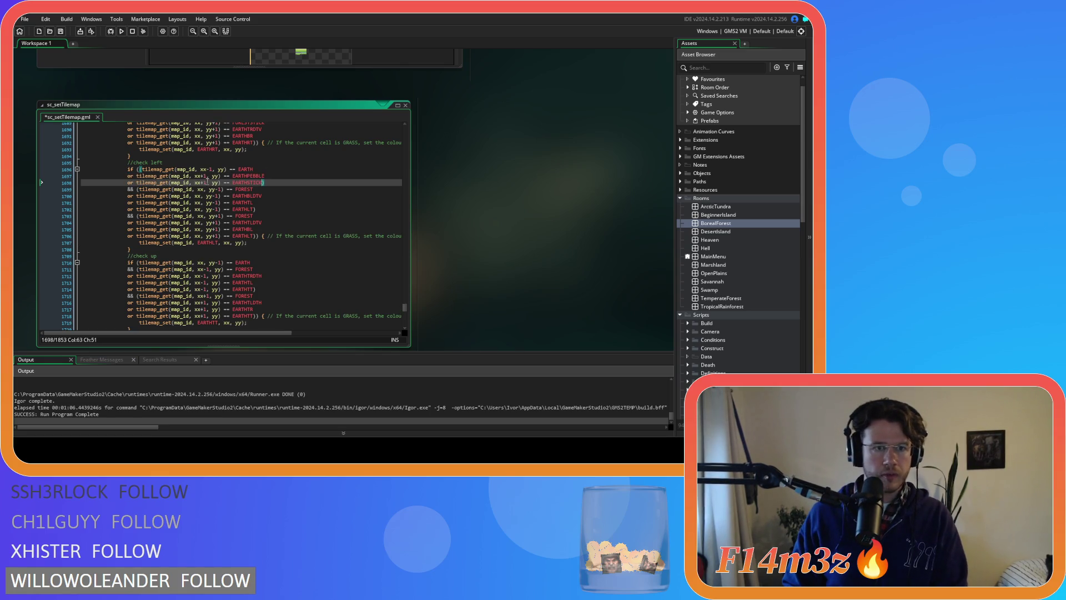
- Change xx+1 to xx-1 on check-left's pebble and stick lines and save
click(203, 176)
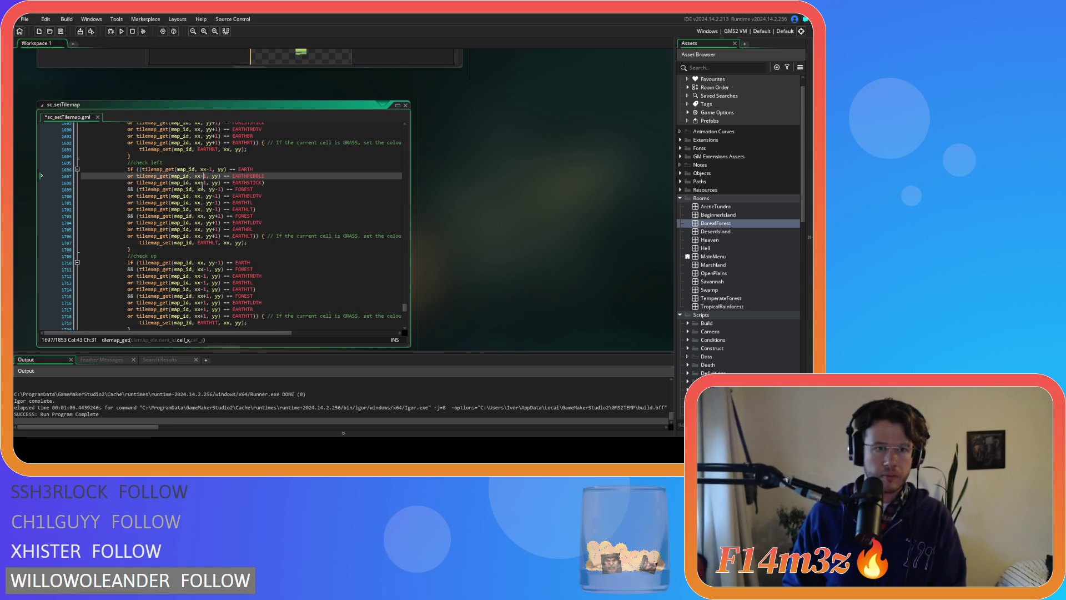
key(BackSpace)
text(-)
key(Down)
key(BackSpace)
text(-)
click(273, 185)
key(ctrl+s)
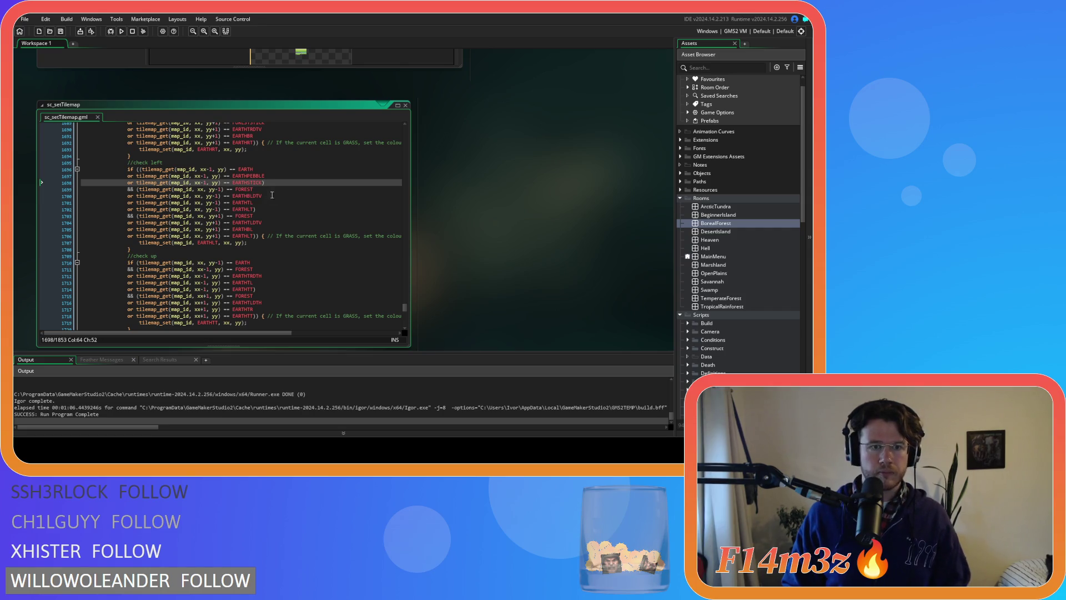
- Copy the six yy-1 forest variant checks into check-left after its upper FOREST test
scroll(261, 192, up, 5)
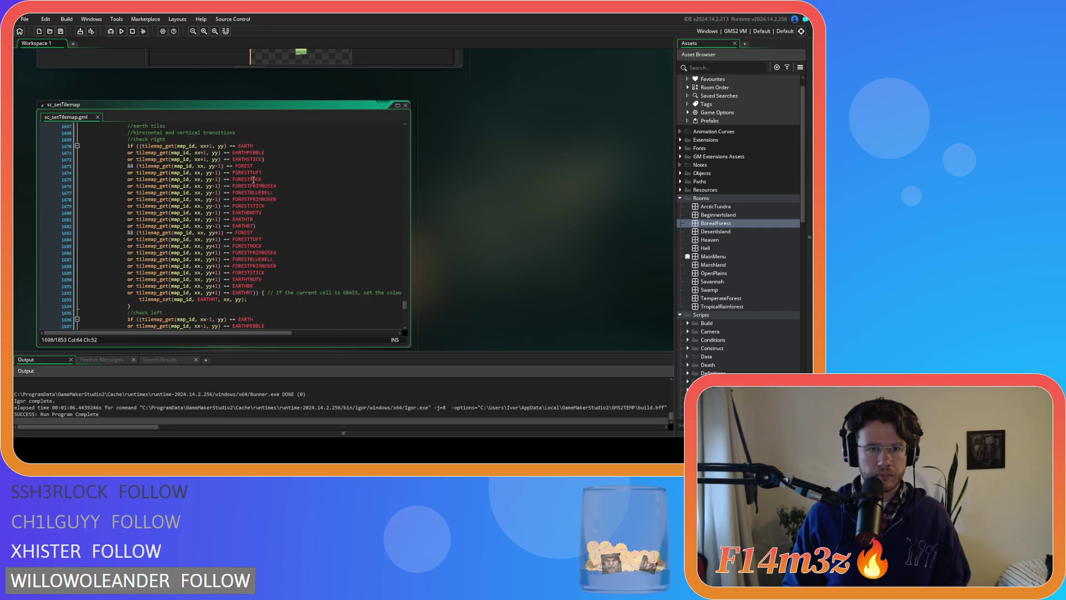
mouse_move(261, 212)
mouse_down()
mouse_move(183, 200)
mouse_move(127, 173)
mouse_up()
right_click(148, 178)
click(169, 194)
scroll(222, 211, down, 6)
click(262, 222)
key(Return)
key(ctrl+v)
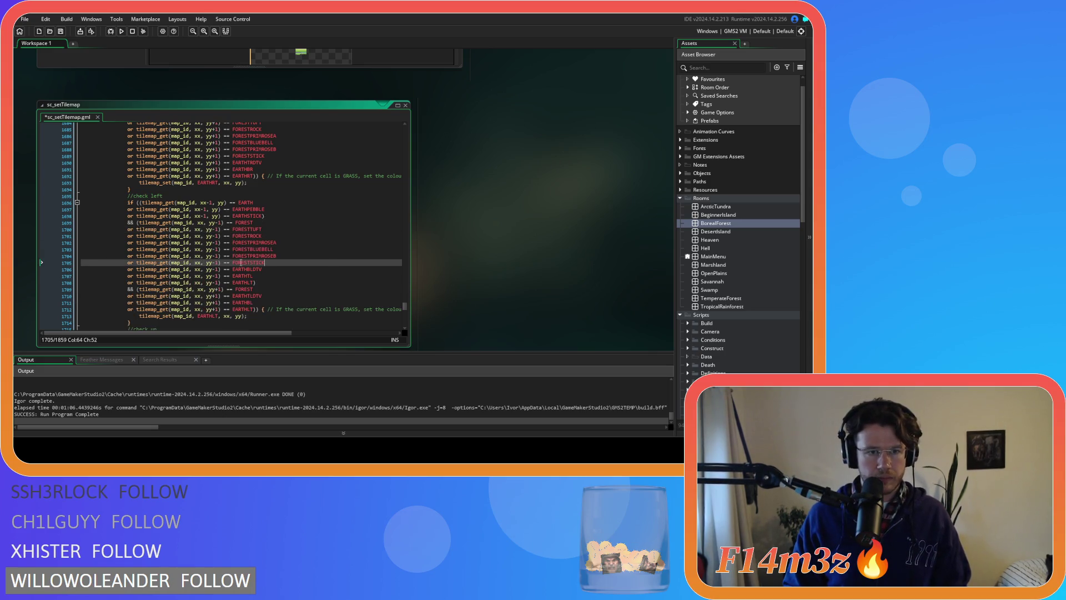
- Copy the six yy+1 forest variant checks into check-left after its lower FOREST test, then save
click(218, 289)
scroll(299, 261, up, 3)
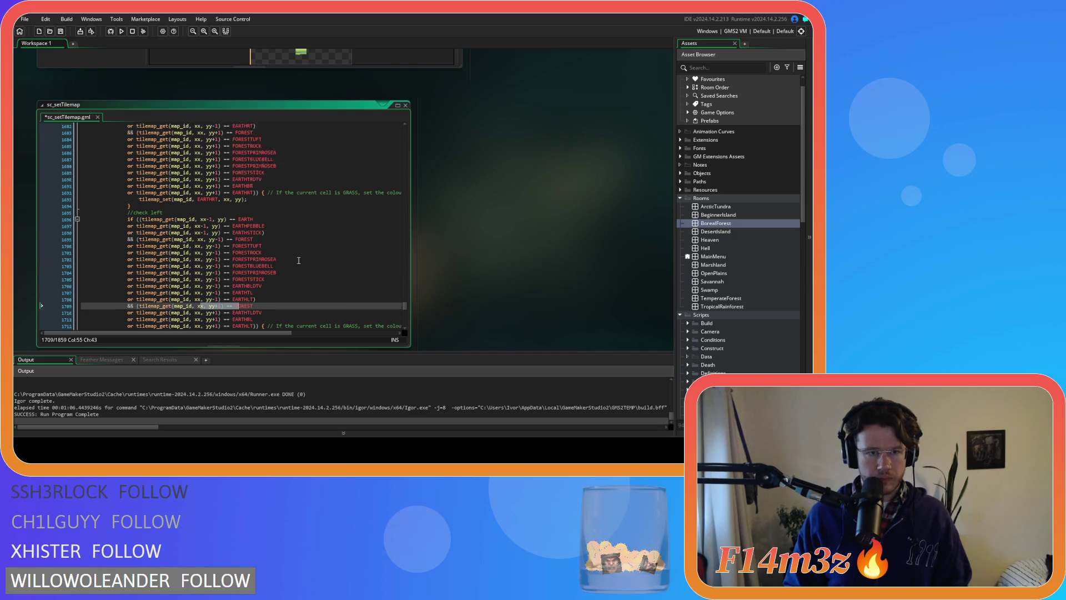
mouse_move(268, 224)
mouse_down()
mouse_move(166, 216)
mouse_move(129, 190)
mouse_up()
right_click(151, 208)
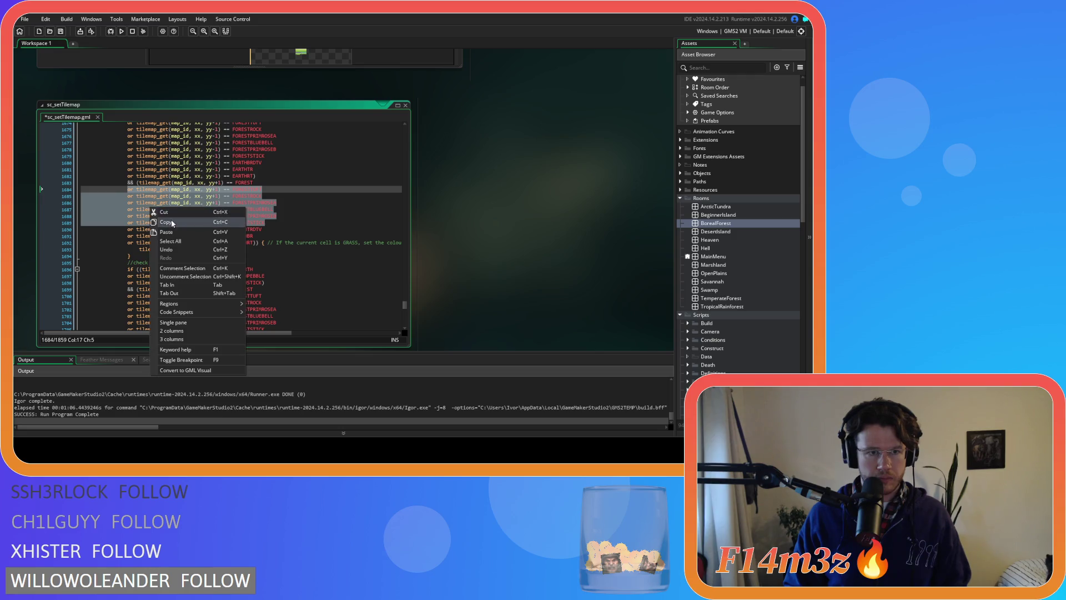
click(171, 224)
scroll(222, 239, down, 5)
click(267, 255)
key(Return)
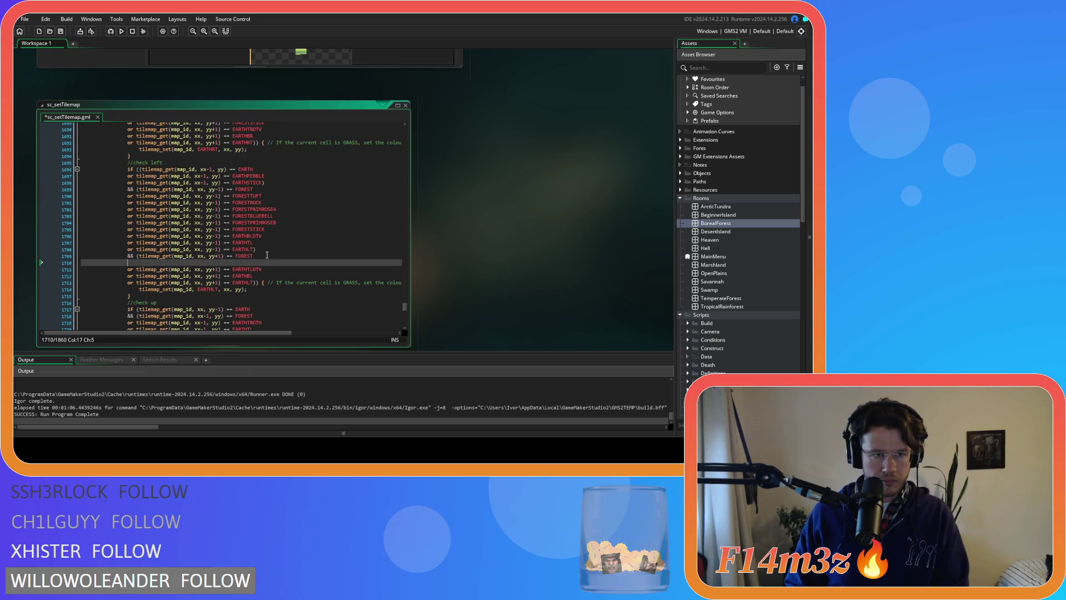
key(ctrl+v)
scroll(272, 255, down, 3)
key(ctrl+s)
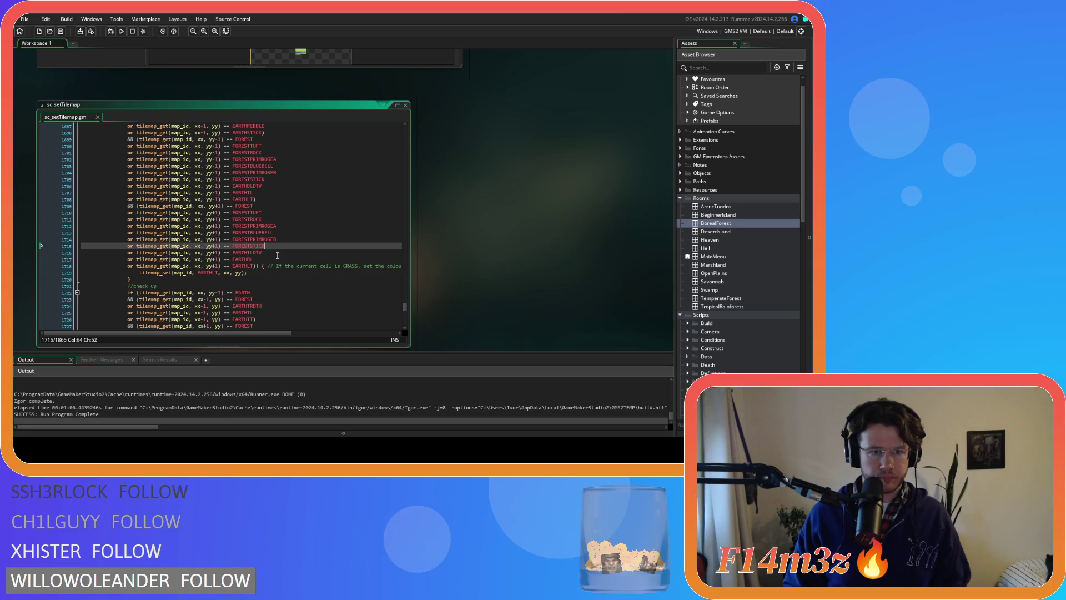
click(261, 206)
scroll(302, 222, down, 6)
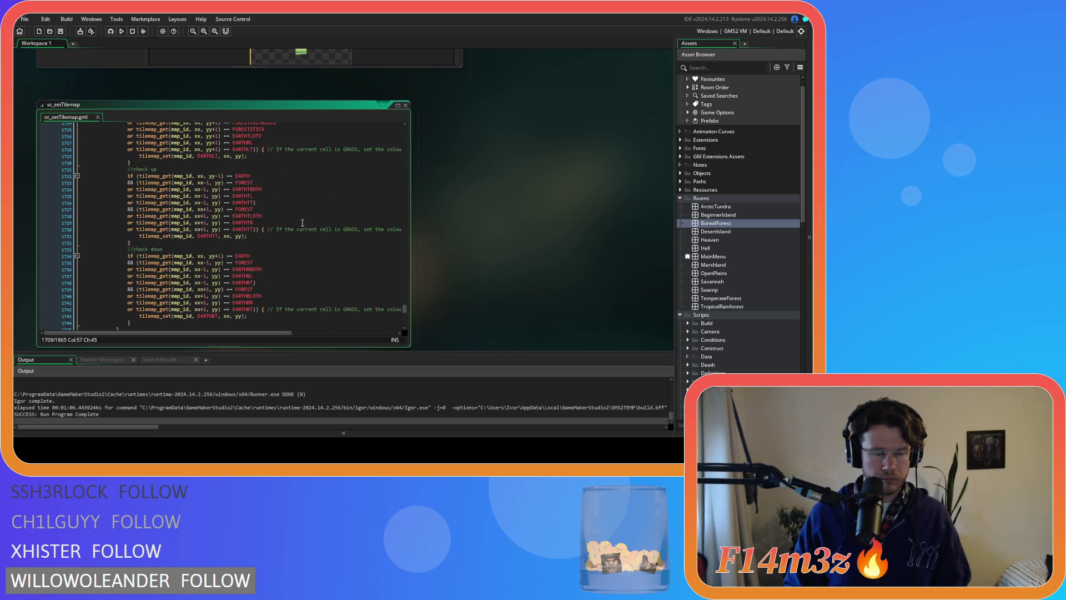
- Wrap check-up's EARTH test in parentheses, paste the EARTHPEBBLE/EARTHSTICK checks after it, and save
scroll(302, 222, up, 7)
drag(262, 165, 128, 159)
scroll(284, 247, down, 2)
scroll(284, 247, down, 2)
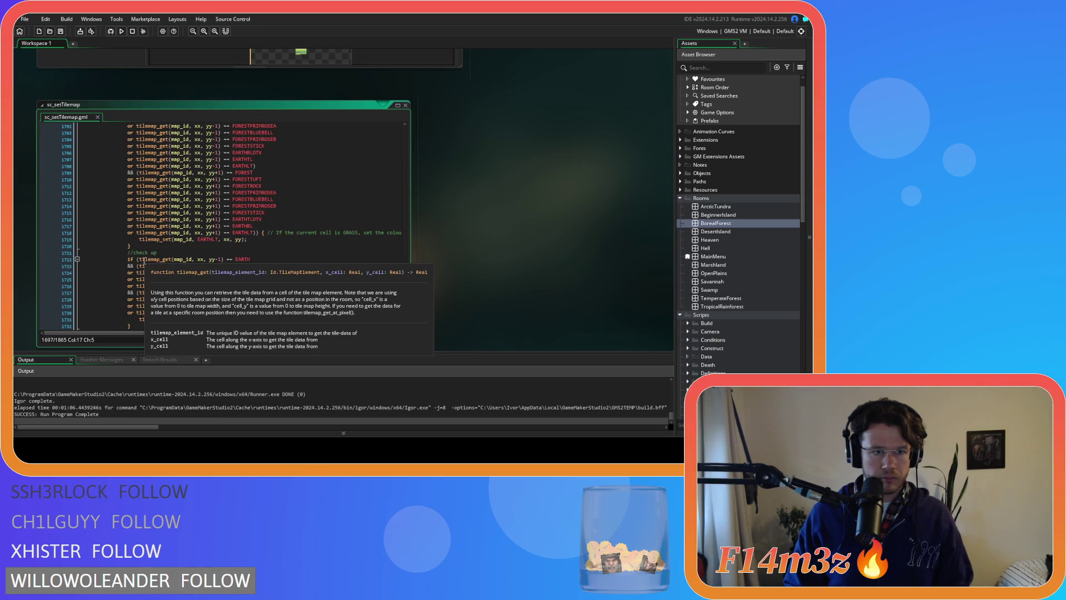
click(140, 259)
text(()
click(270, 257)
text() == FOREST)
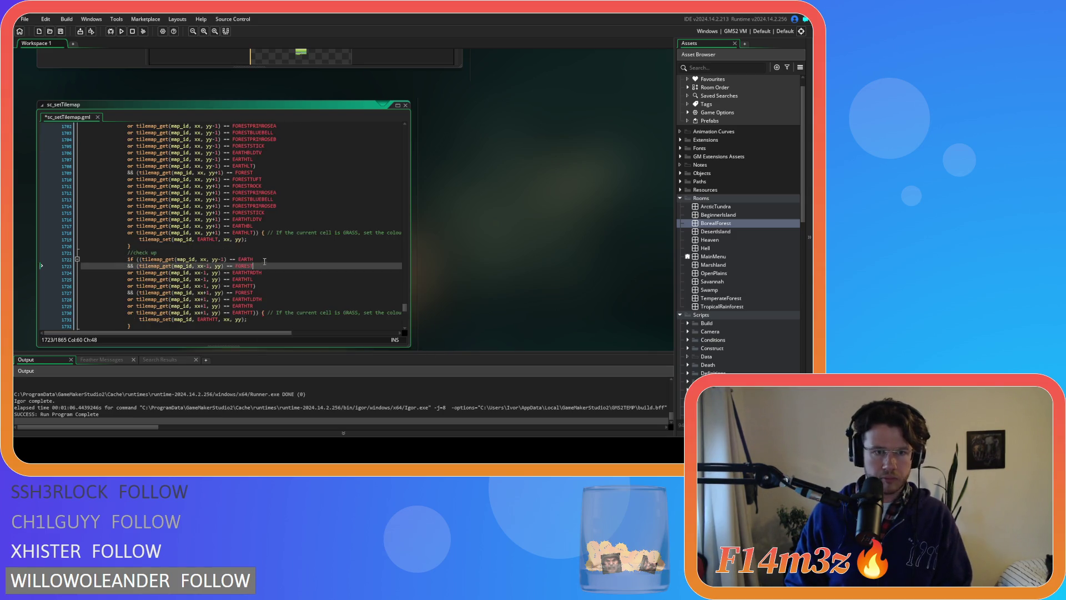
key(Return)
key(ctrl+v)
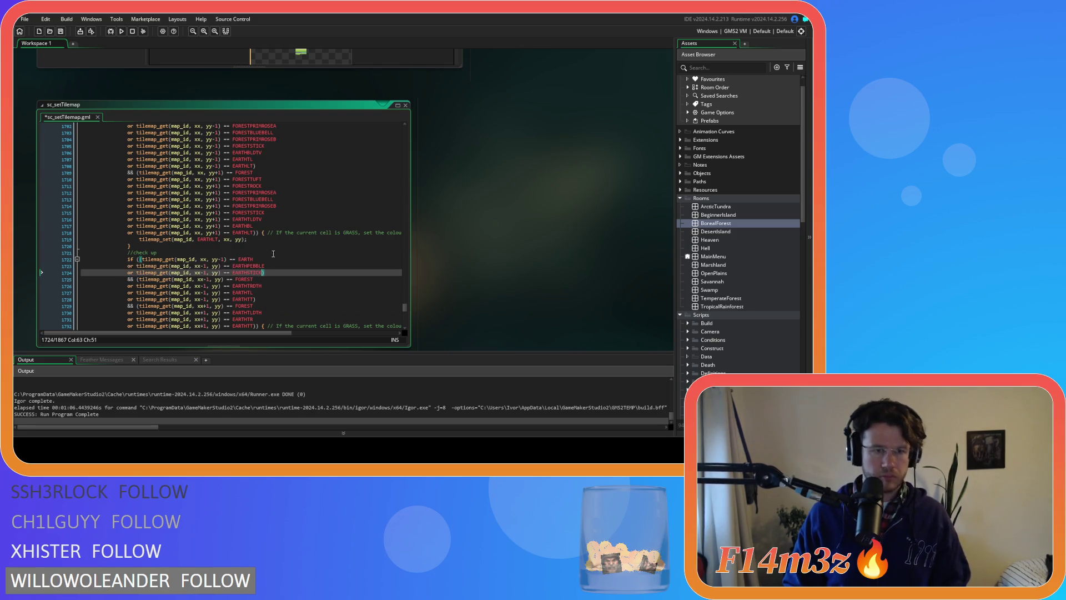
scroll(276, 256, down, 4)
key(ctrl+s)
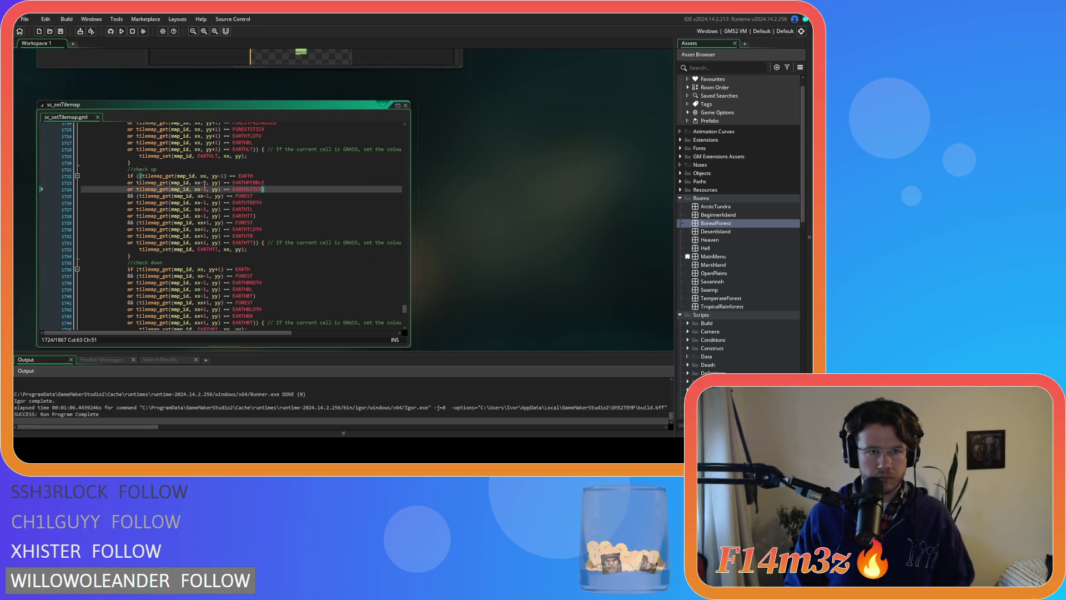
- Change the pasted pebble and stick checks to look above at xx, yy-1
click(206, 183)
key(BackSpace)
key(BackSpace)
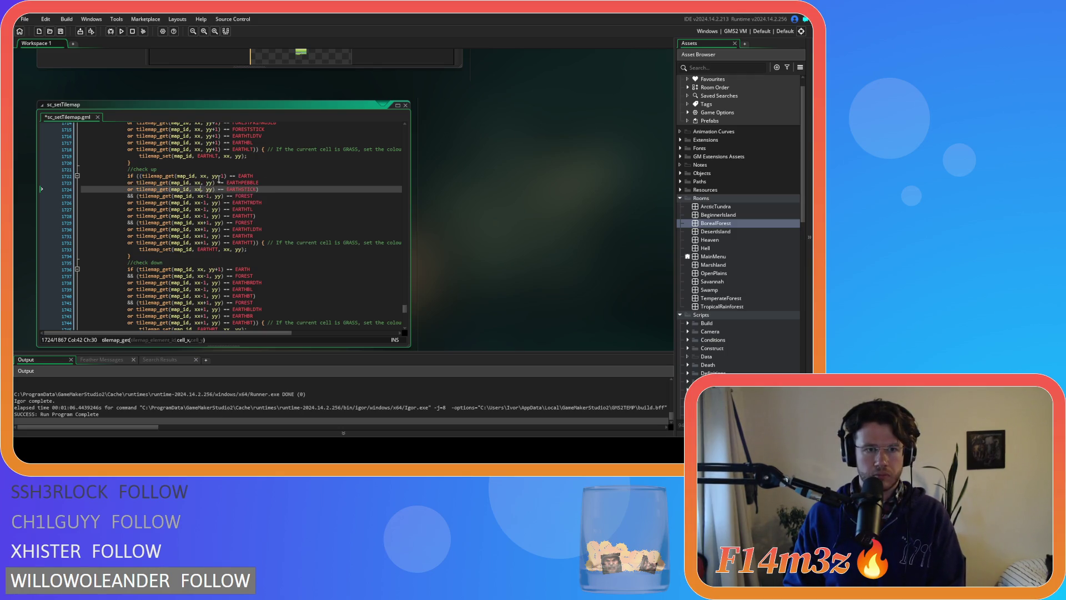
click(216, 183)
text(-1)
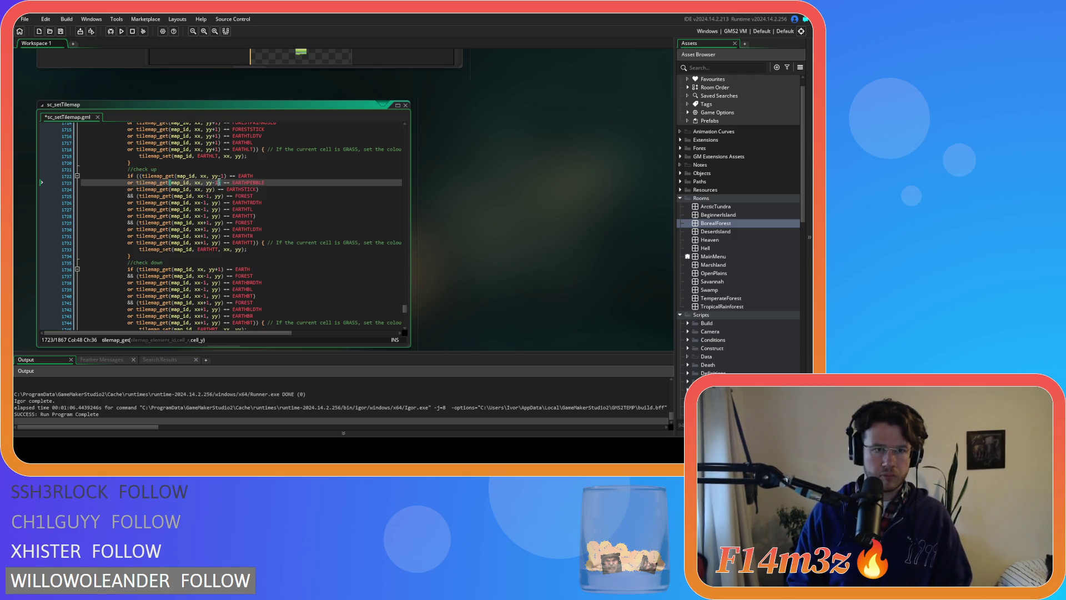
key(Down)
text(-1)
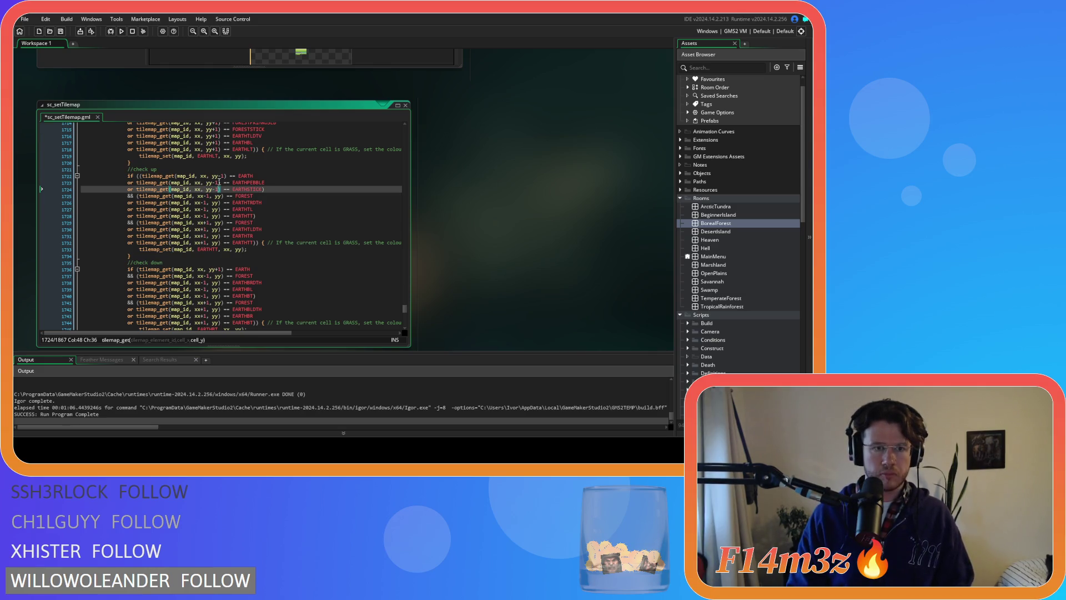
- Copy check-left's six forest variant checks under check-up's FOREST test
click(234, 195)
scroll(255, 197, up, 7)
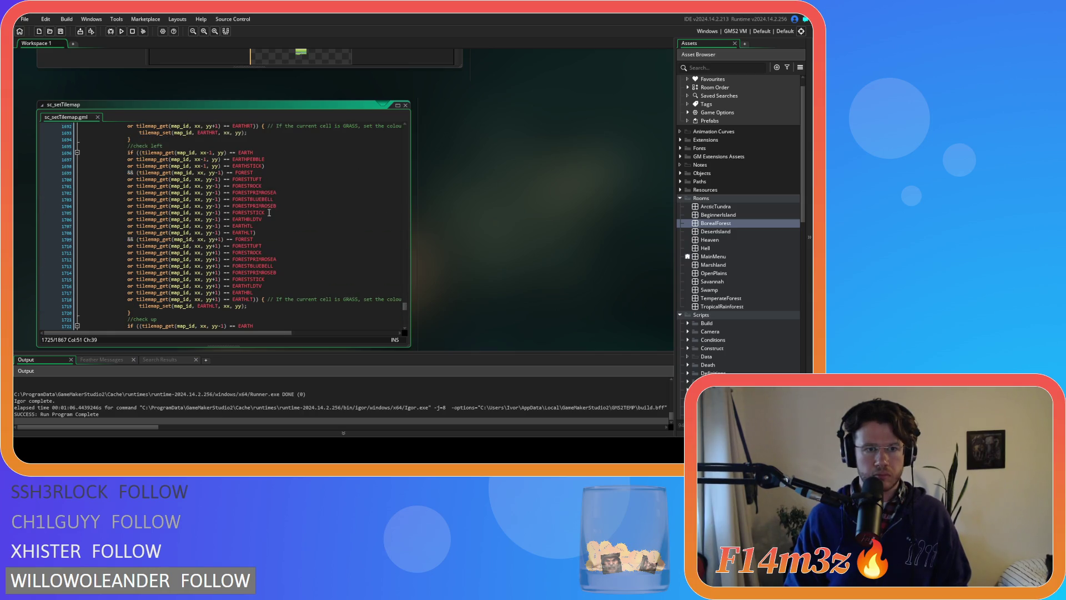
drag(266, 216, 127, 181)
scroll(249, 226, down, 7)
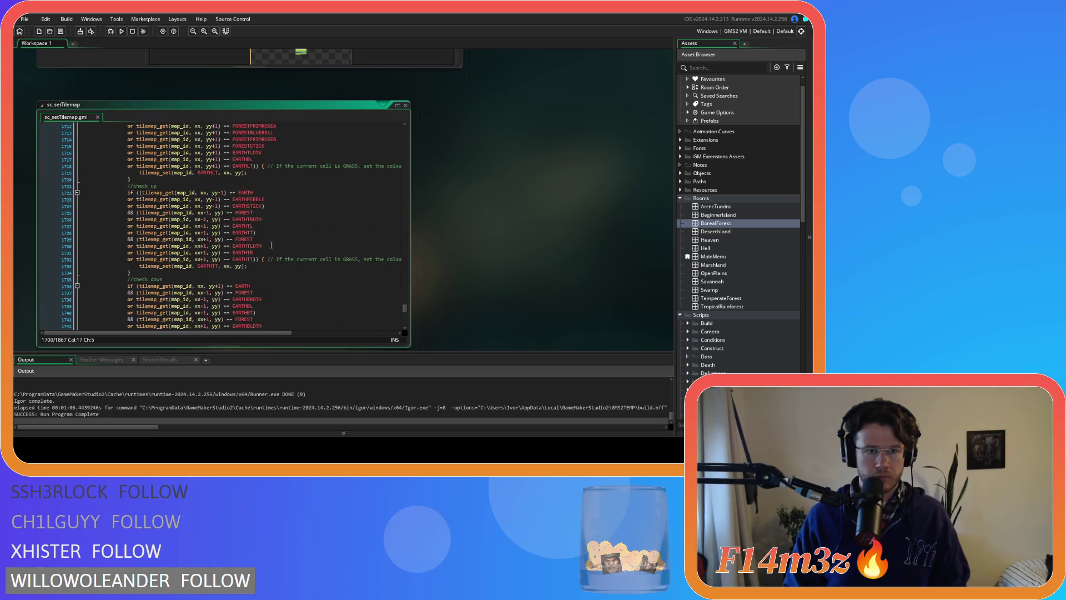
click(269, 213)
key(Return)
key(ctrl+v)
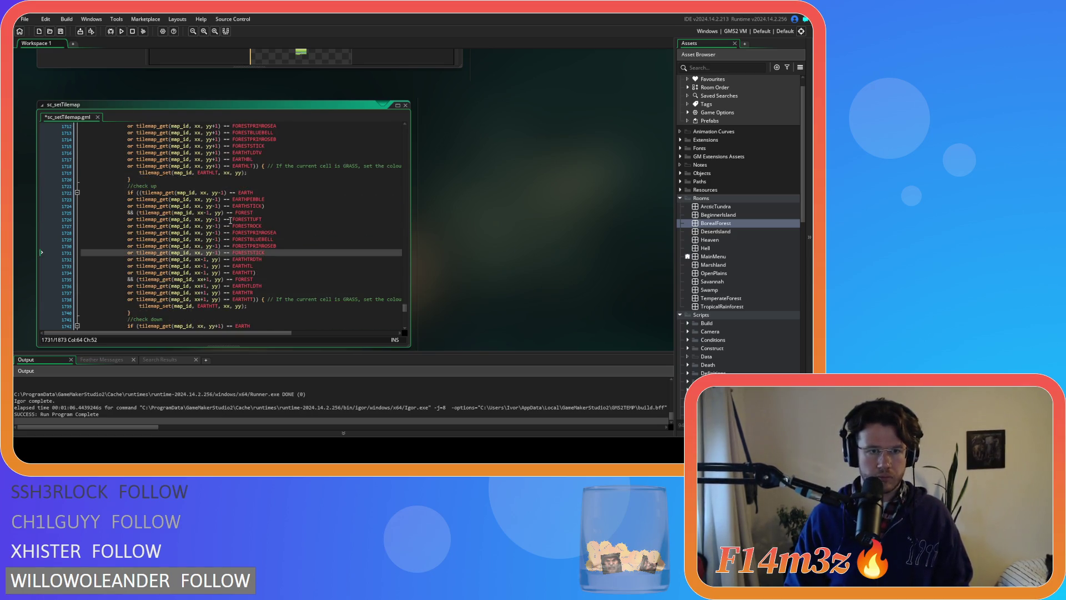
- Remove the -1 from the pasted forest checks' y offsets so they read yy
click(218, 220)
click(219, 226)
key(BackSpace)
key(BackSpace)
click(218, 233)
click(217, 239)
key(BackSpace)
key(BackSpace)
click(217, 246)
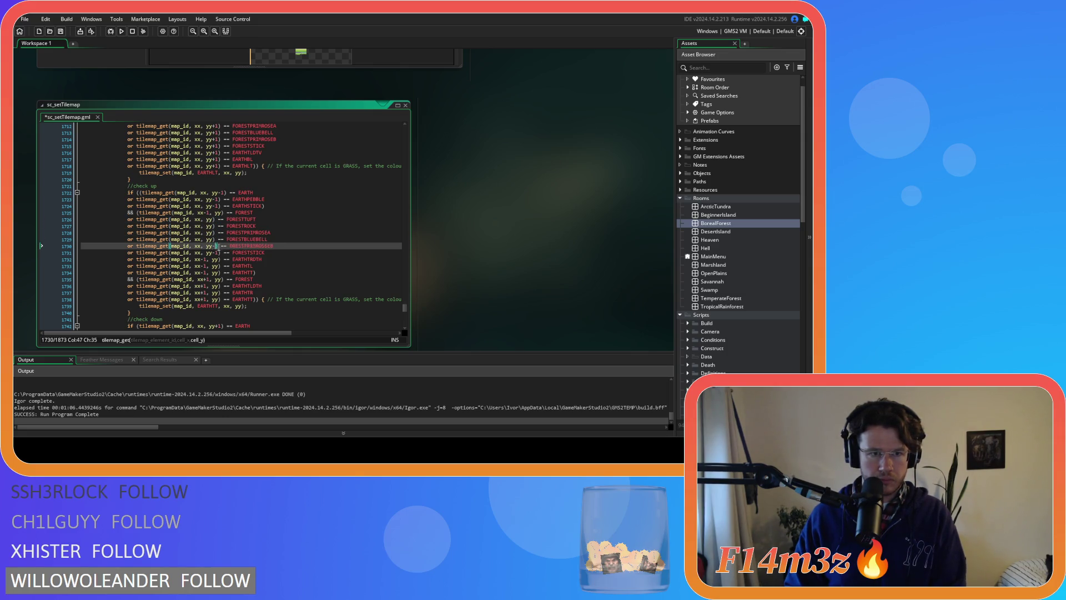
click(219, 253)
key(BackSpace)
key(BackSpace)
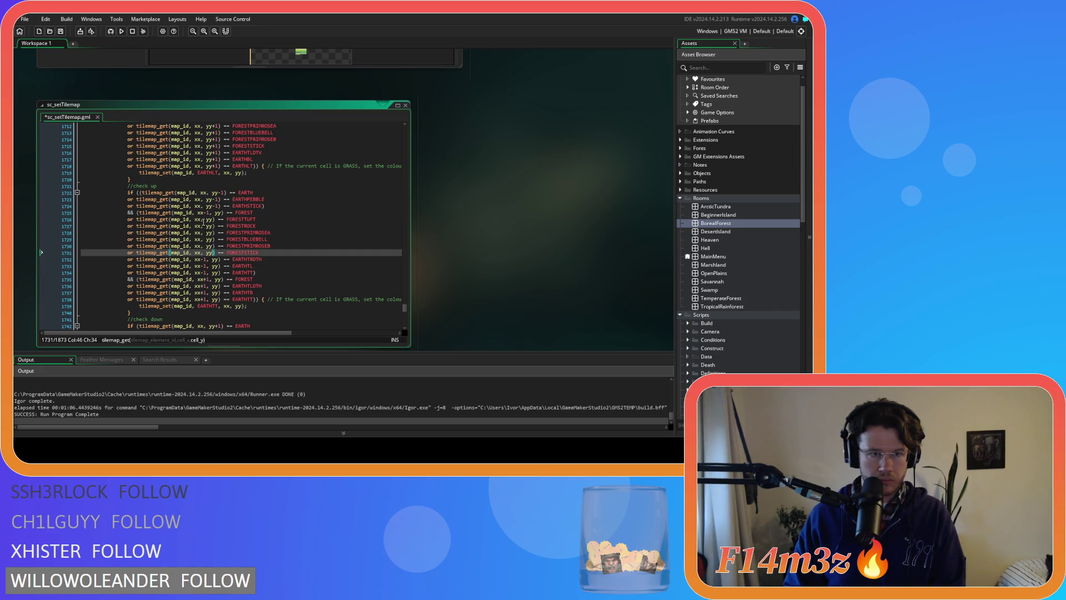
- Set the pasted forest variant checks' x offsets to xx-1
click(201, 219)
text(+1)
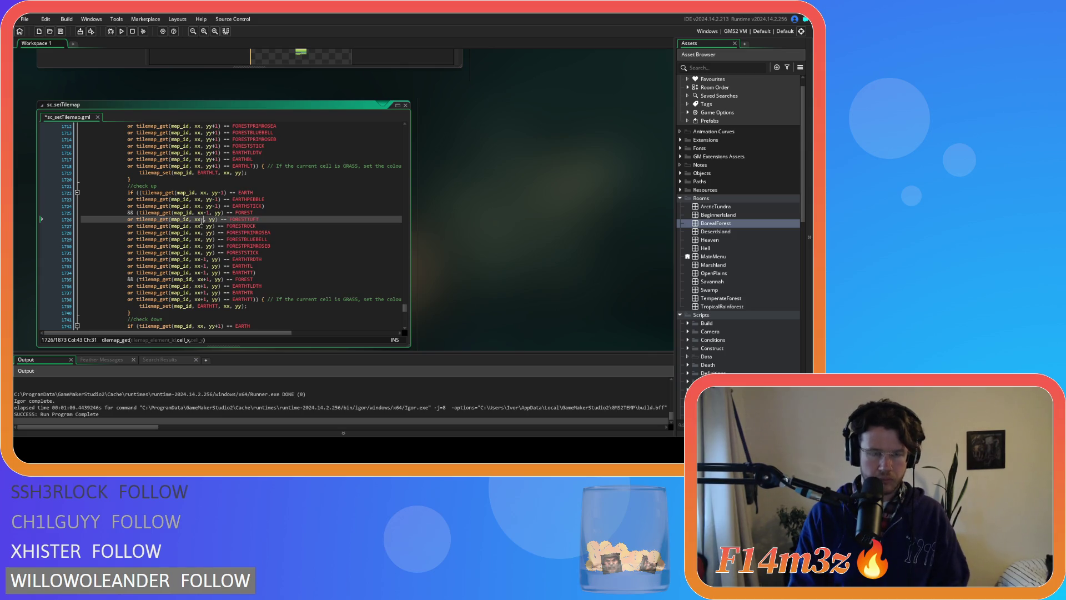
key(Down)
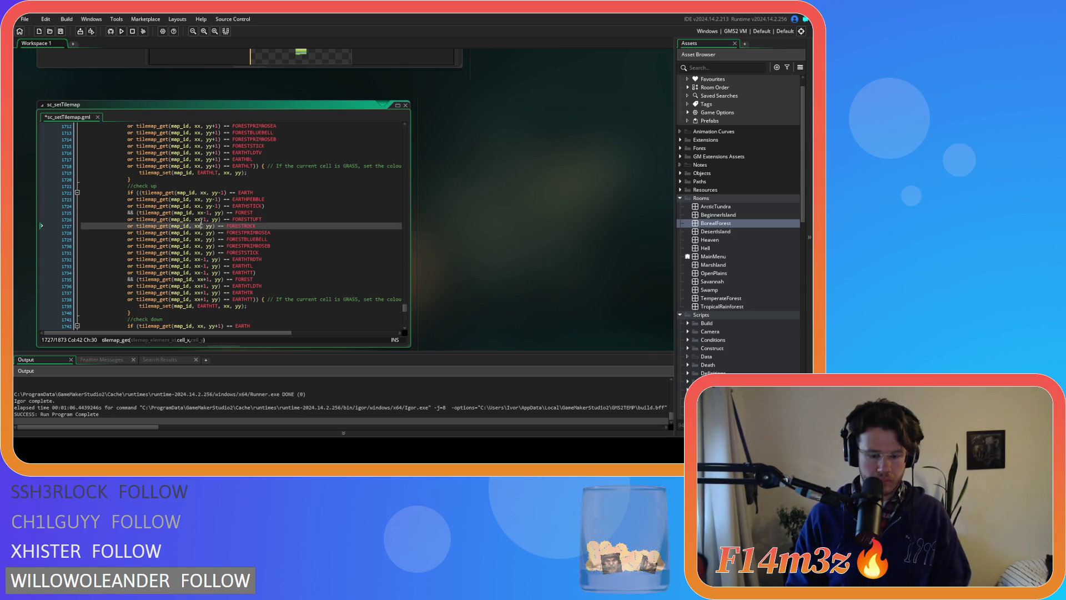
key(Down)
text(-1)
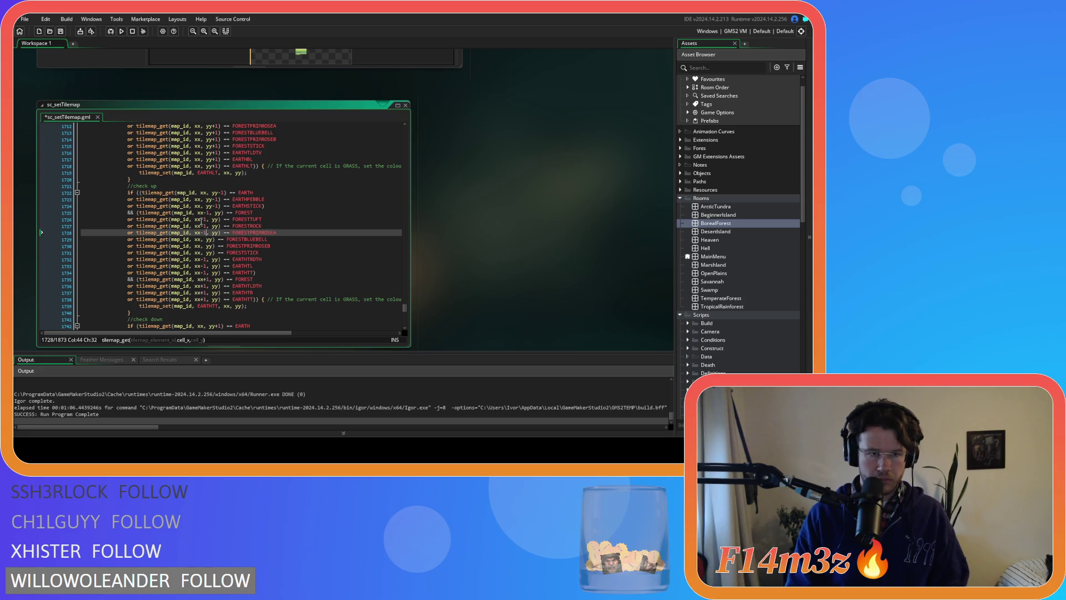
key(Down)
key(Left)
key(Left)
text(-1)
key(Down)
key(Left)
key(Left)
text(-1)
key(Down)
key(Left)
text(-1)
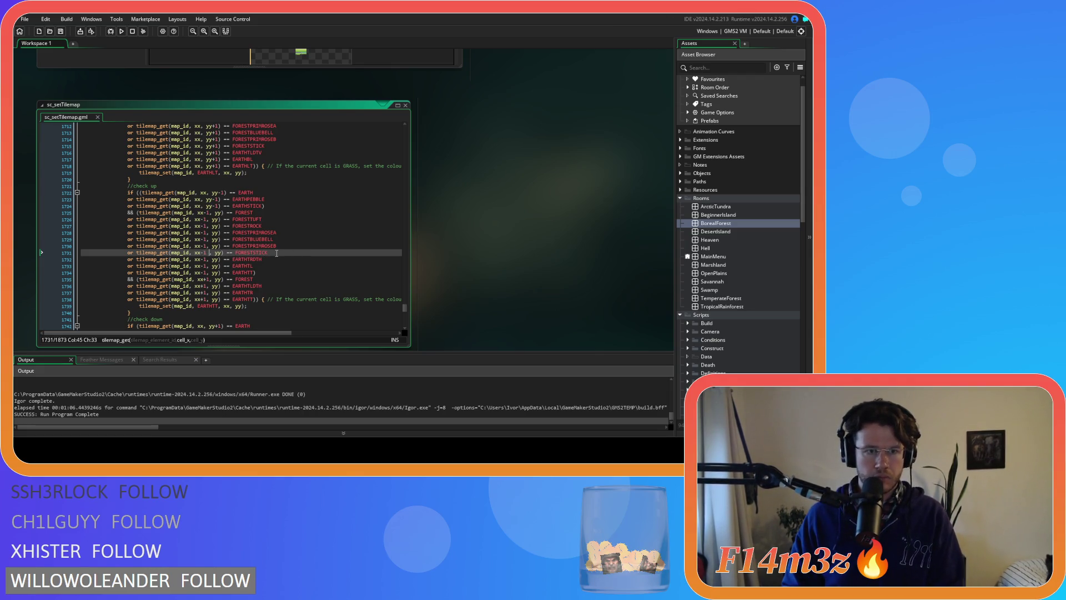
- Copy the six adjusted forest checks for reuse on the right-side FOREST test
click(298, 255)
drag(286, 252, 128, 222)
right_click(149, 232)
click(196, 255)
scroll(286, 261, down, 1)
click(265, 262)
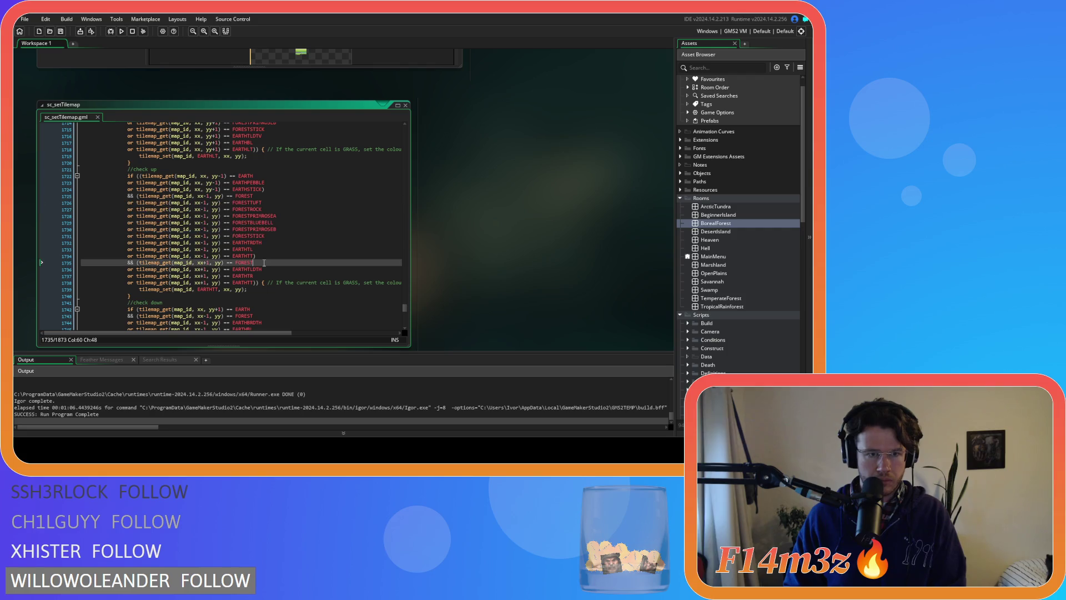
- Paste the forest variant checks after check-up's right-side FOREST test
scroll(267, 265, up, 3)
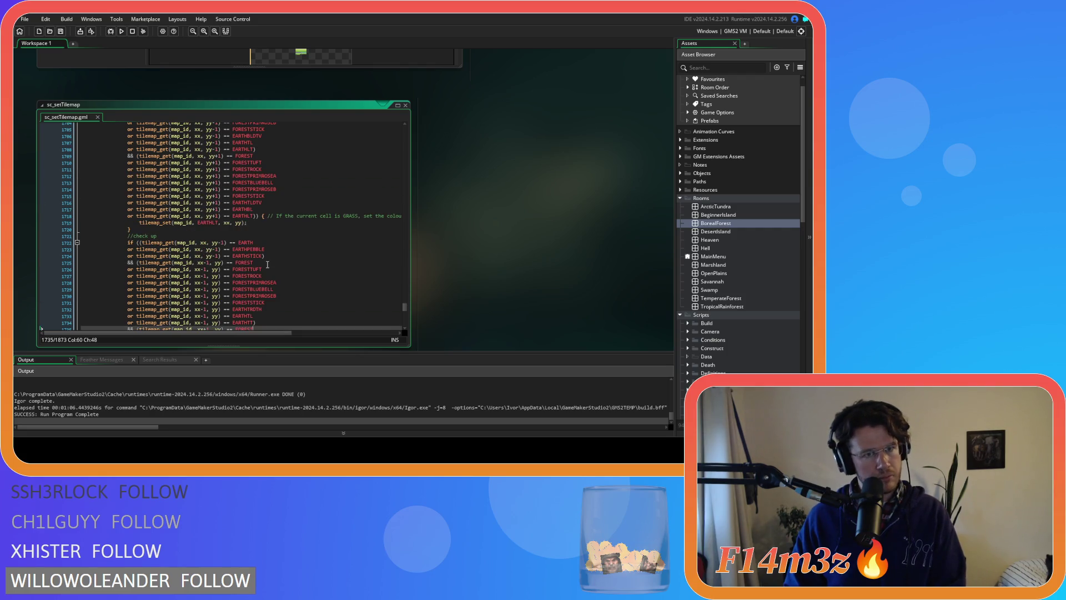
scroll(267, 264, up, 2)
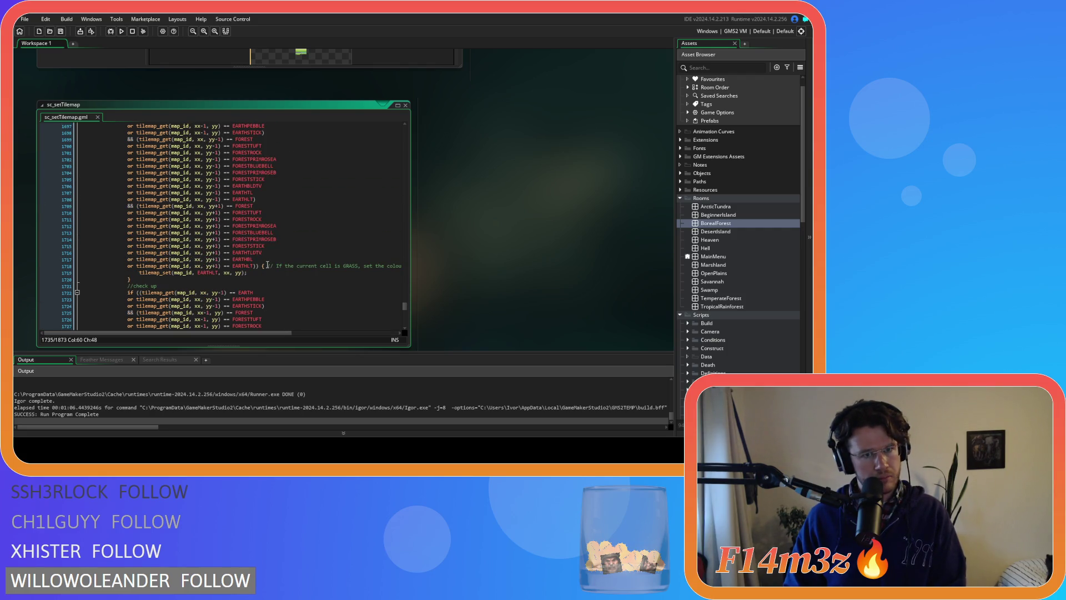
scroll(267, 264, up, 7)
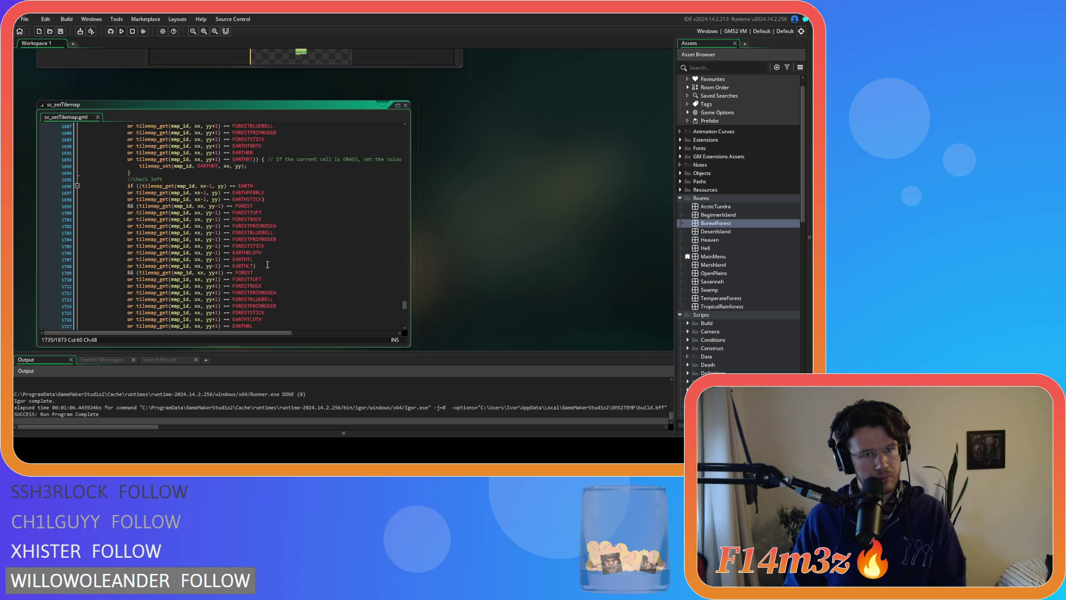
scroll(267, 264, down, 4)
scroll(267, 264, down, 9)
key(Return)
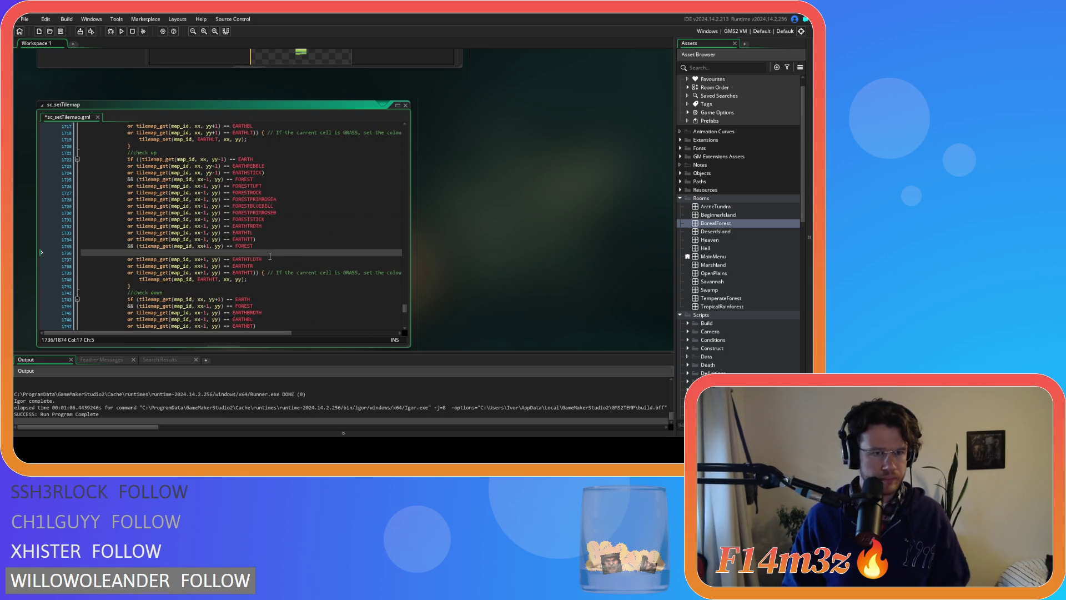
key(ctrl+v)
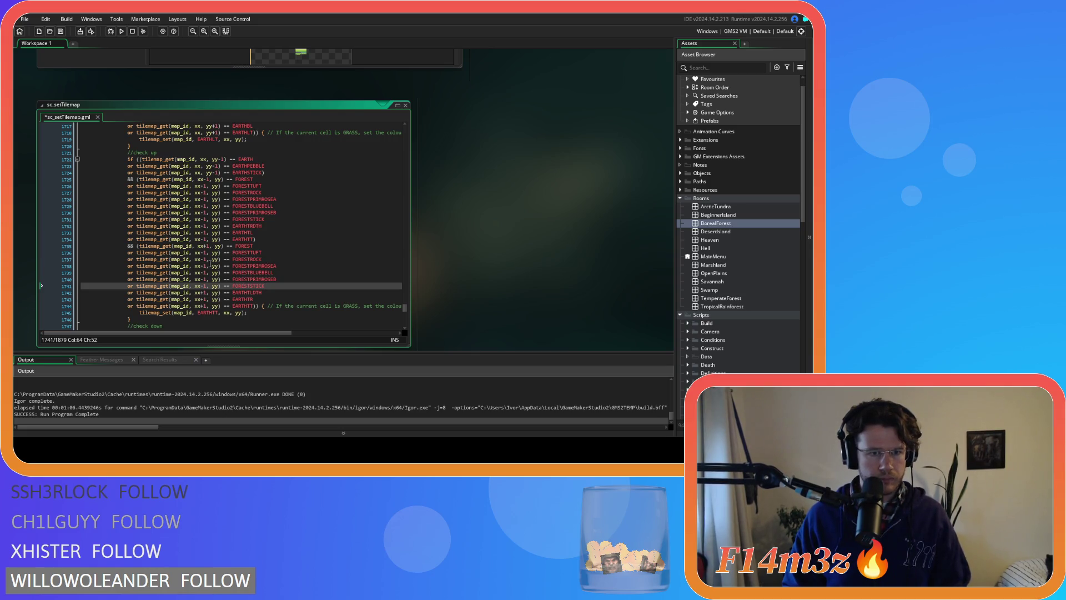
- Change the pasted forest checks' offsets to xx+1 and save the script
click(204, 253)
text(+)
click(204, 260)
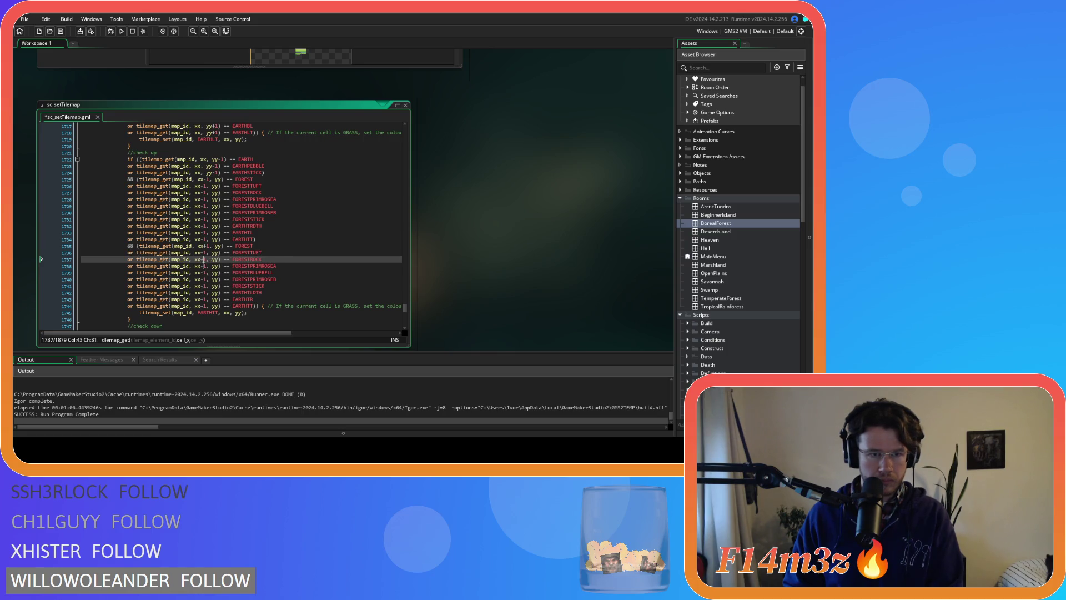
click(203, 266)
click(202, 273)
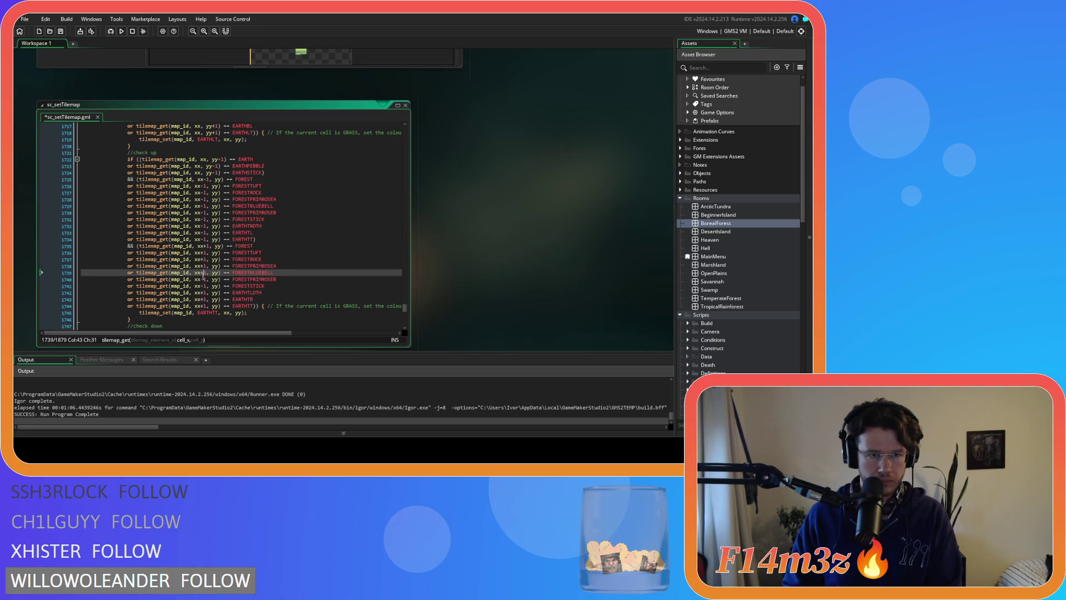
click(204, 279)
click(204, 286)
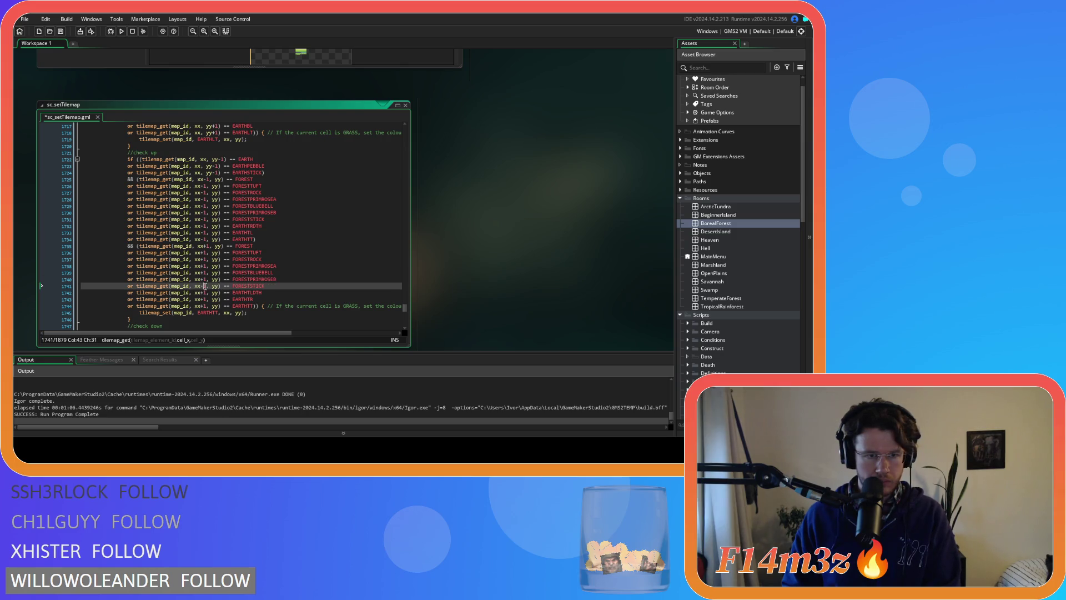
click(279, 279)
key(ctrl+s)
- Select the up check's EARTHPEBBLE and EARTHSTICK lines
scroll(279, 279, down, 6)
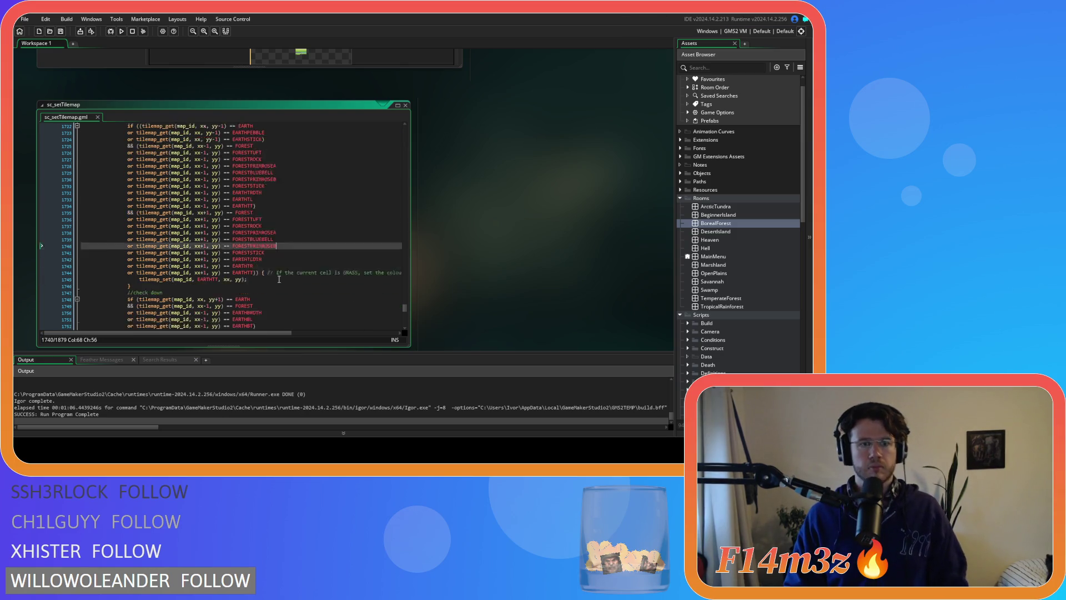
mouse_move(253, 251)
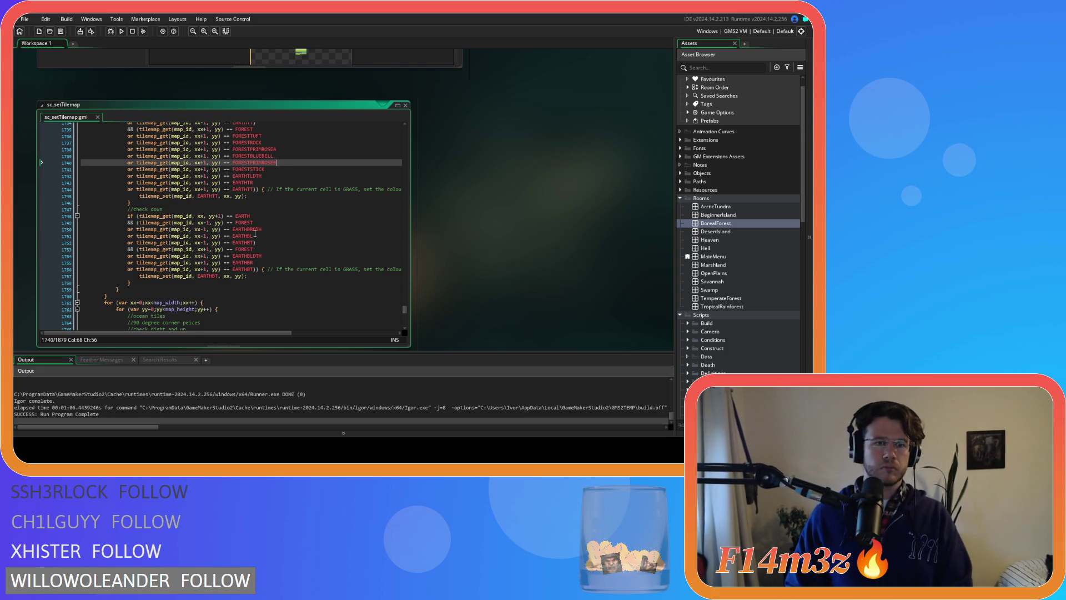
scroll(254, 233, up, 7)
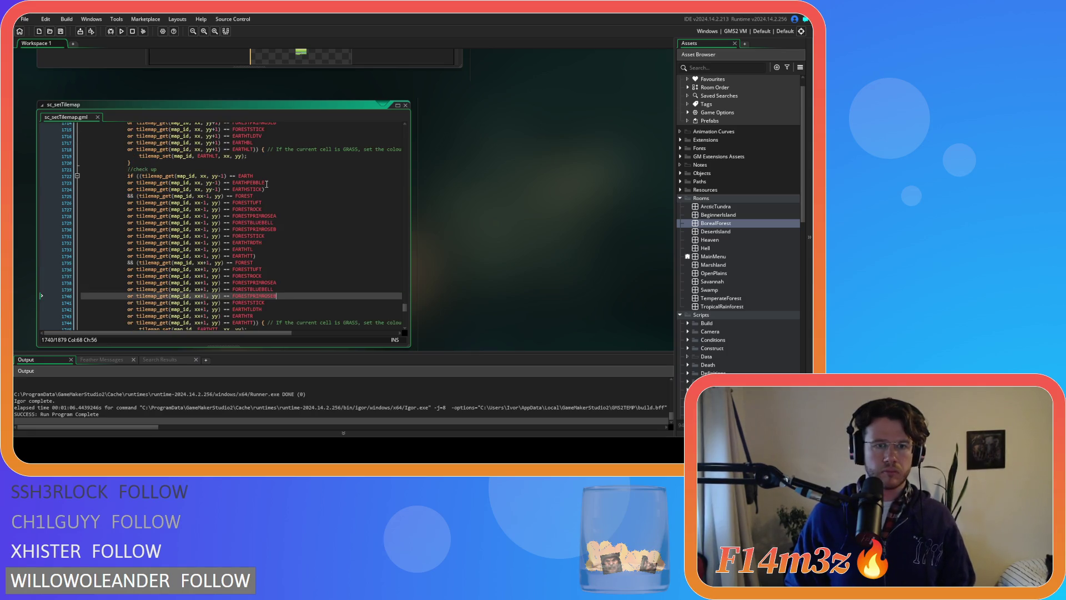
drag(265, 189, 127, 185)
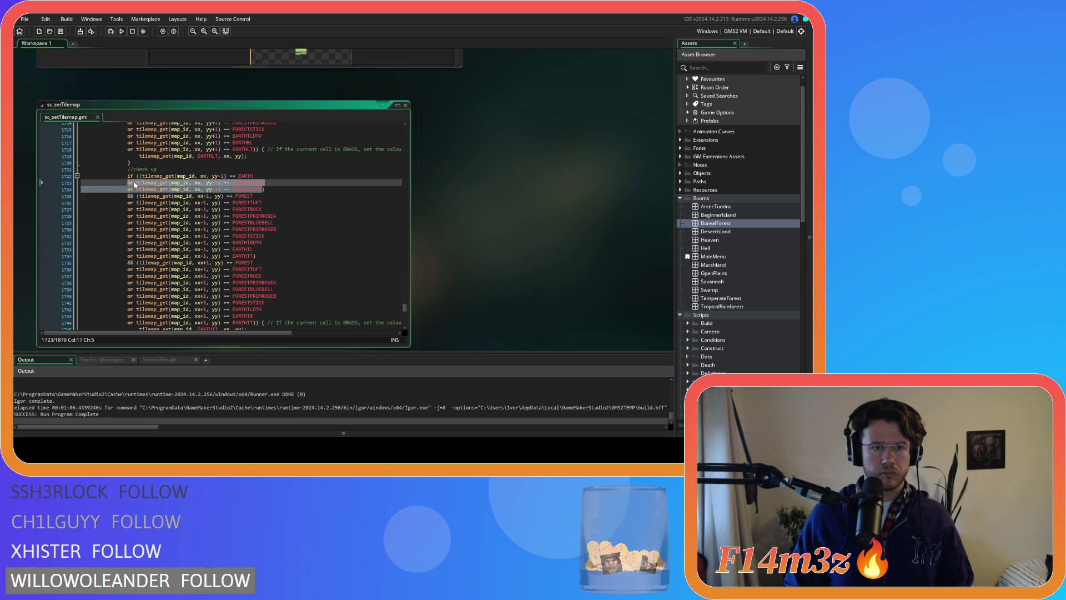
- Add '(' before the down check's EARTH test and paste the pebble/stick checks after it
scroll(257, 204, down, 7)
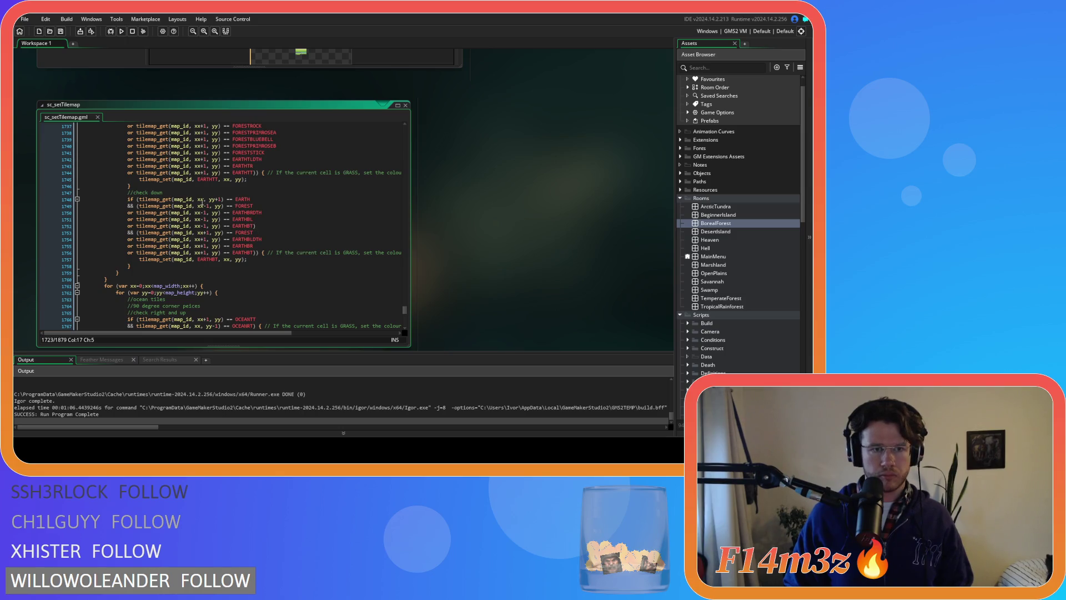
click(141, 200)
text(()
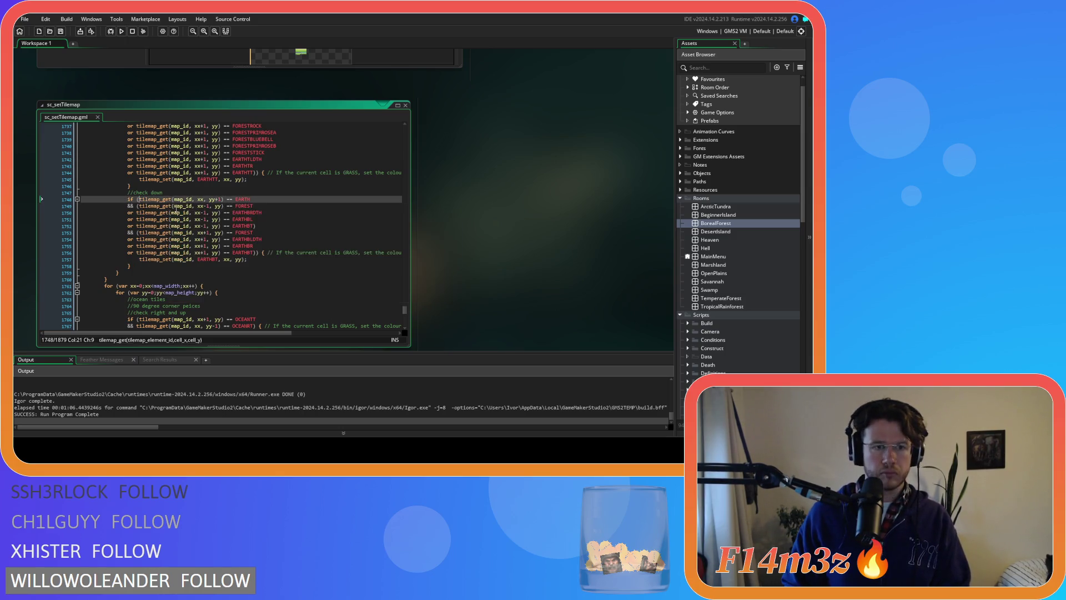
click(266, 201)
key(Return)
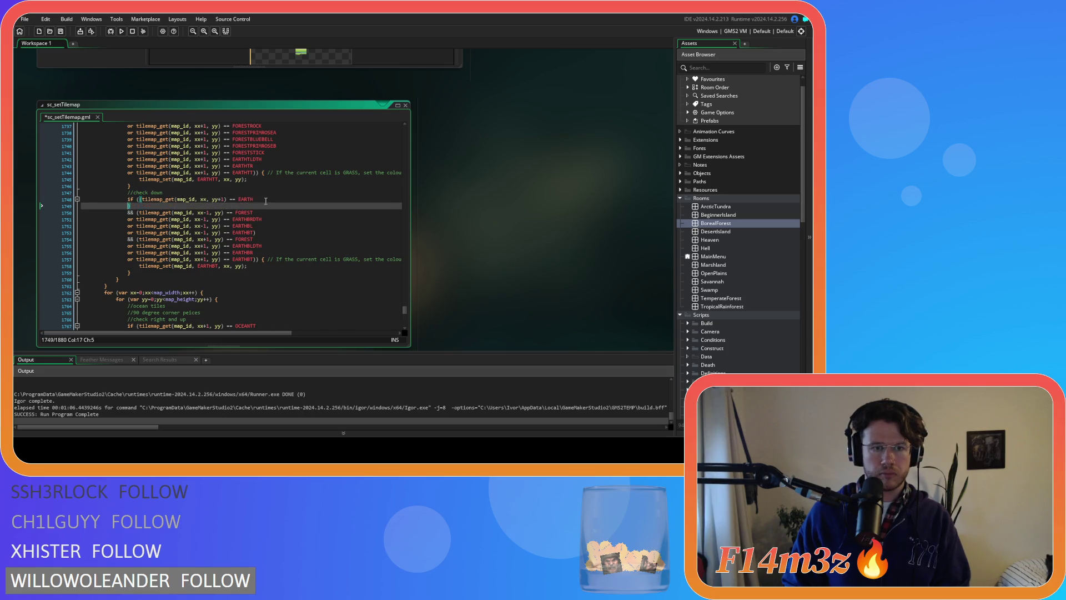
key(ctrl+v)
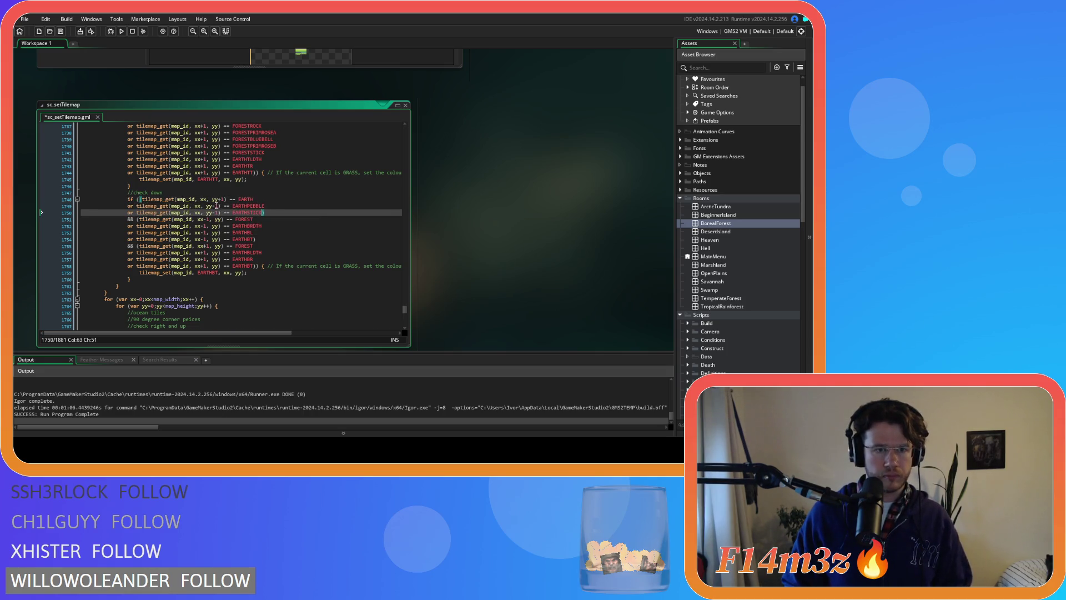
- Change the pasted pebble and stick checks to look below at yy+1
click(217, 206)
text(+)
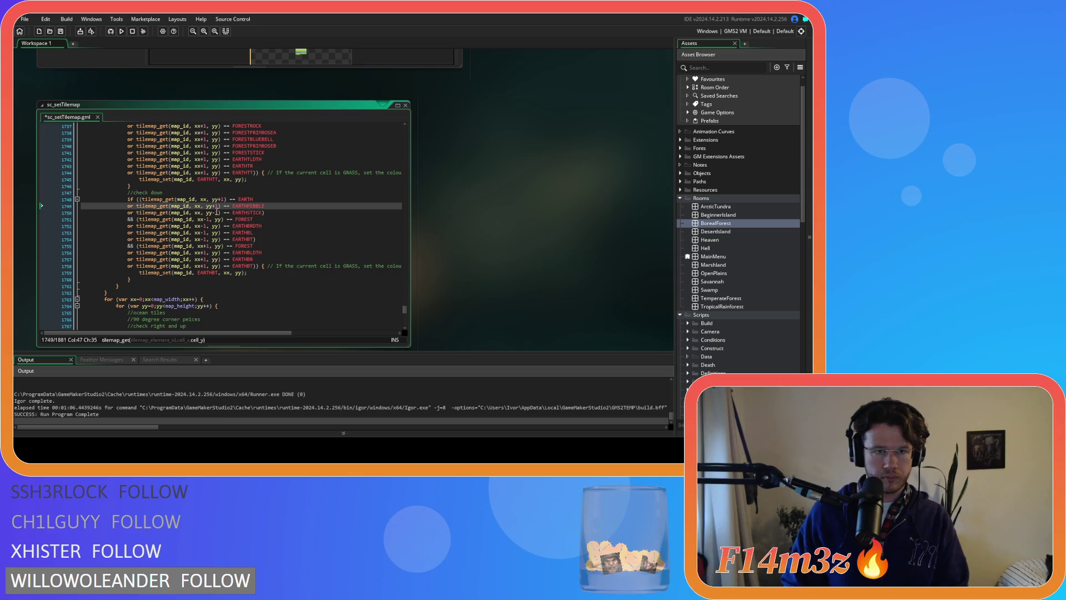
click(215, 212)
key(BackSpace)
click(279, 211)
- Copy the up check's xx-1 forest variant lines under the down check's left FOREST test
scroll(279, 211, down, 1)
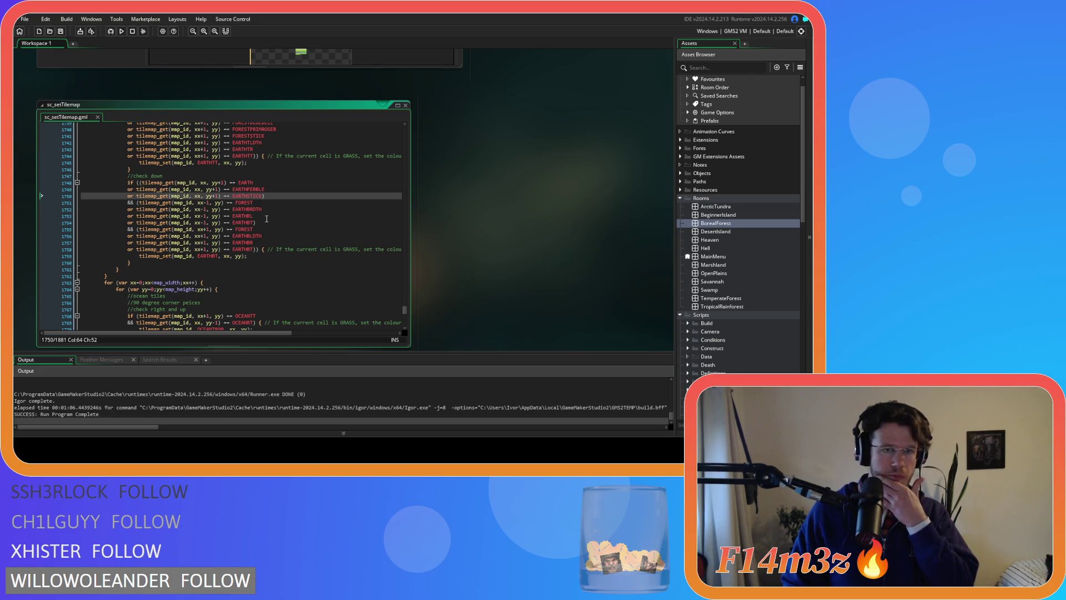
scroll(267, 218, up, 4)
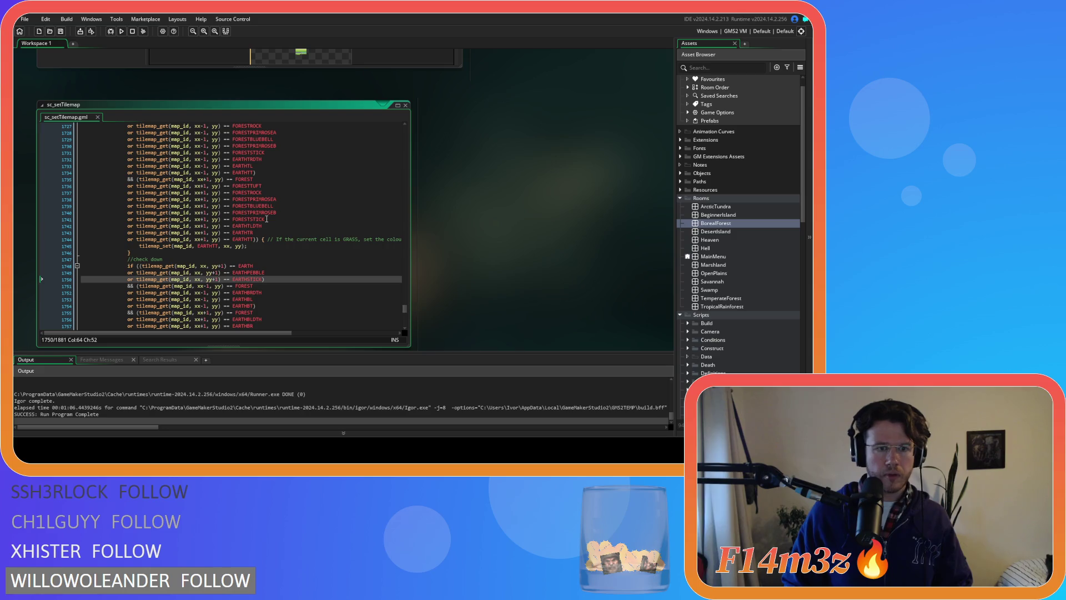
scroll(266, 221, up, 3)
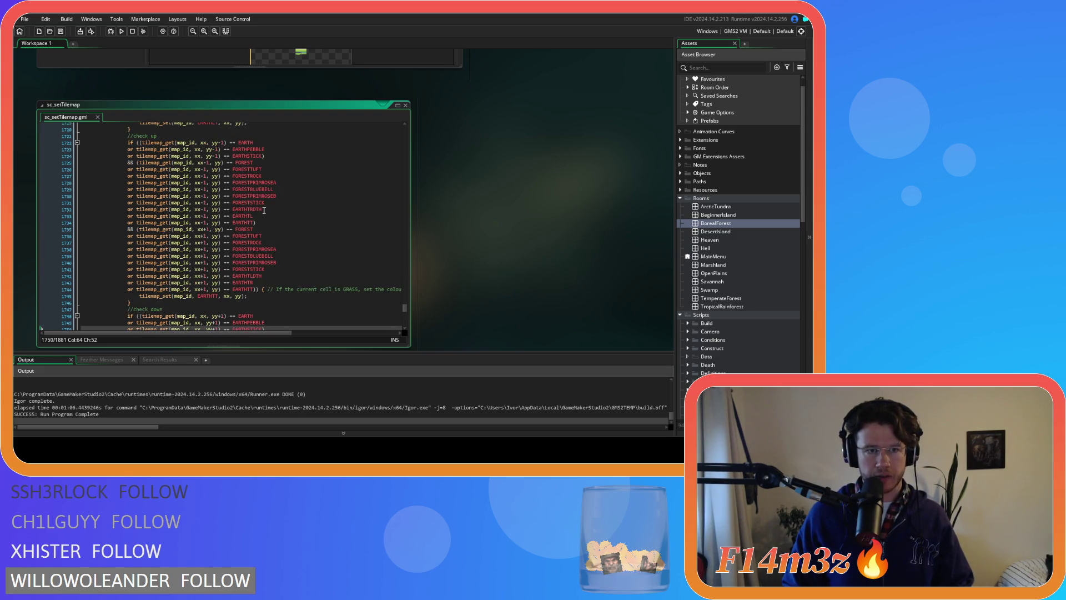
drag(269, 210, 125, 170)
scroll(275, 239, down, 6)
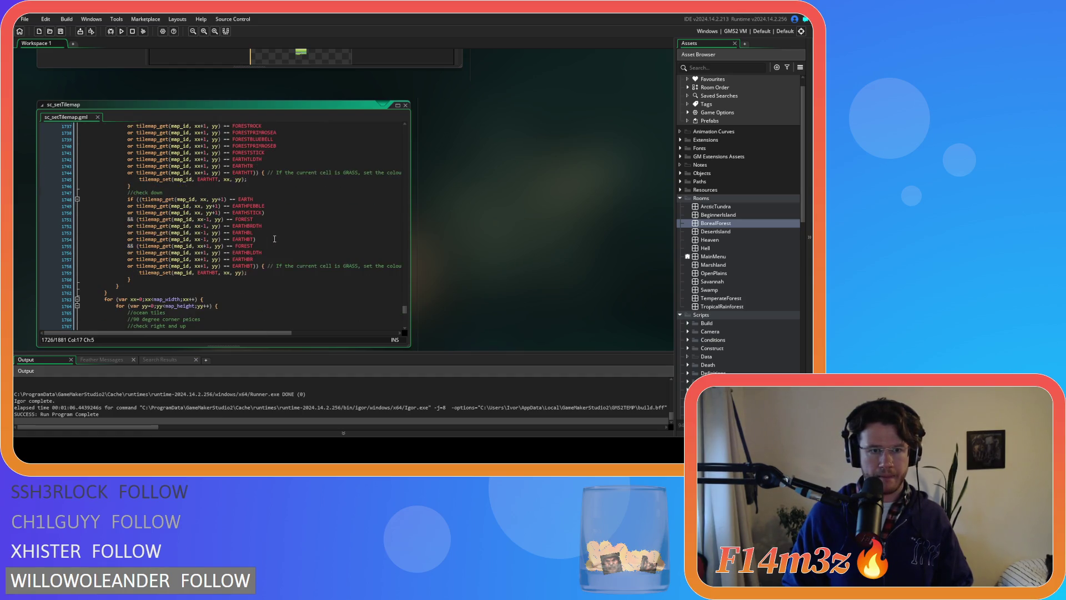
click(263, 219)
key(Return)
key(ctrl+v)
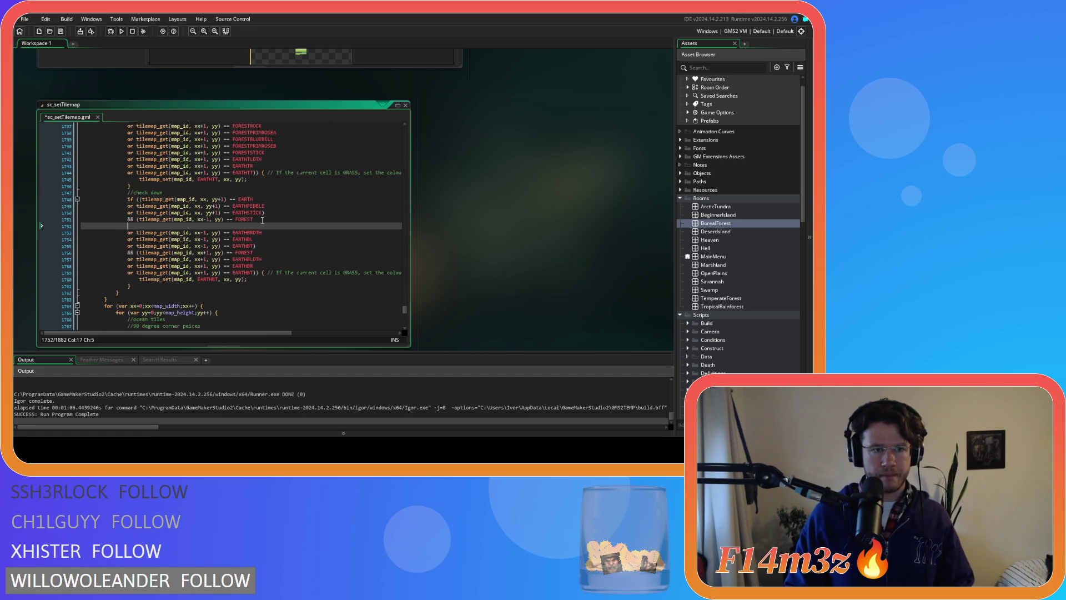
- Copy the up check's xx+1 forest variant lines under the down check's right FOREST test
click(215, 294)
scroll(272, 269, up, 6)
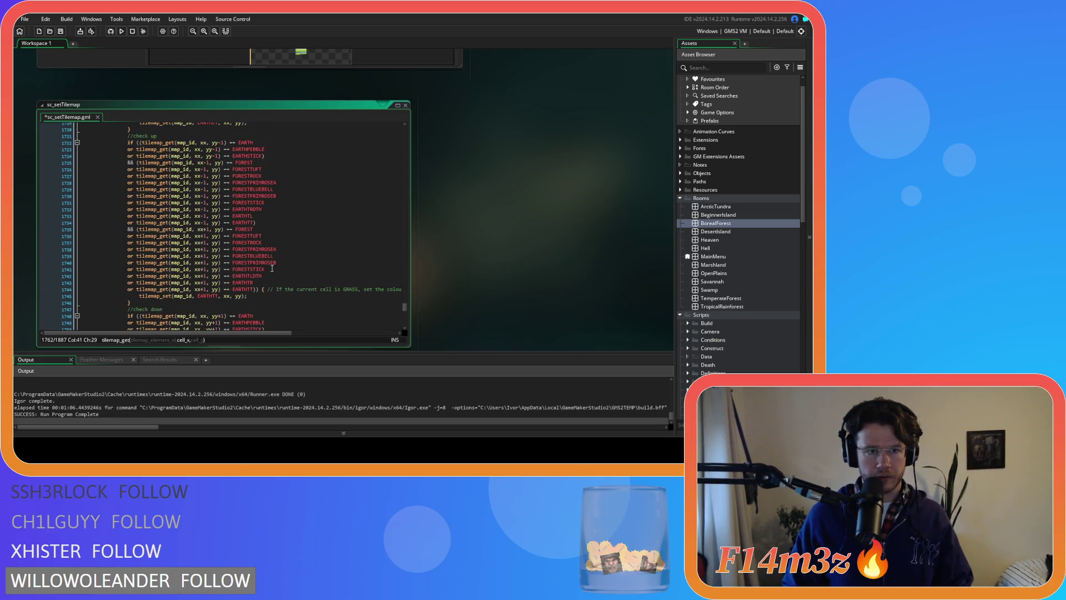
mouse_move(272, 269)
mouse_down()
mouse_move(178, 256)
mouse_move(130, 237)
mouse_up()
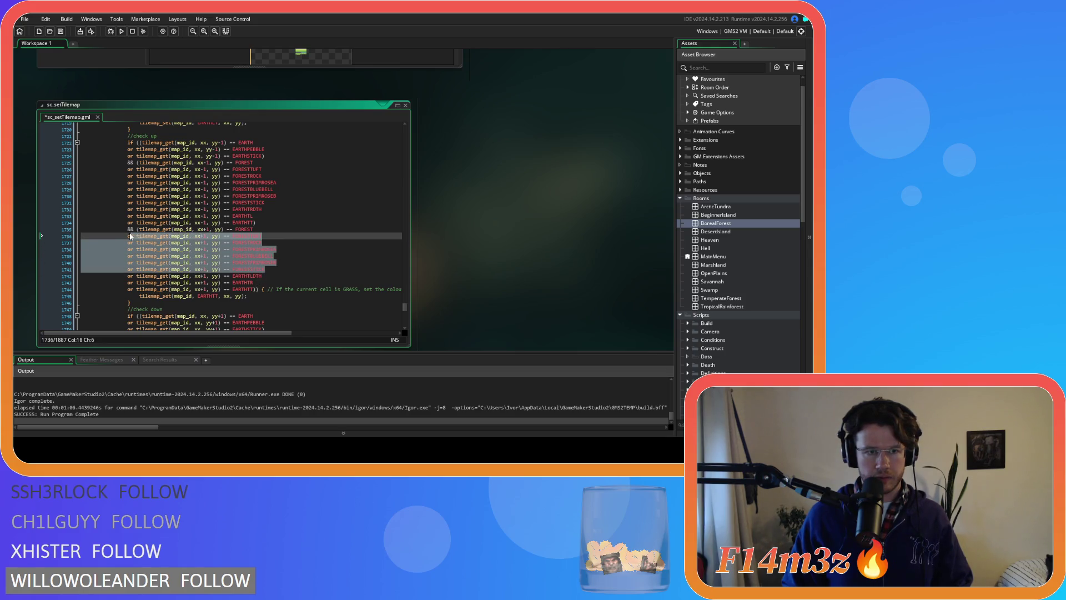
scroll(251, 264, down, 8)
click(271, 236)
key(ctrl+v)
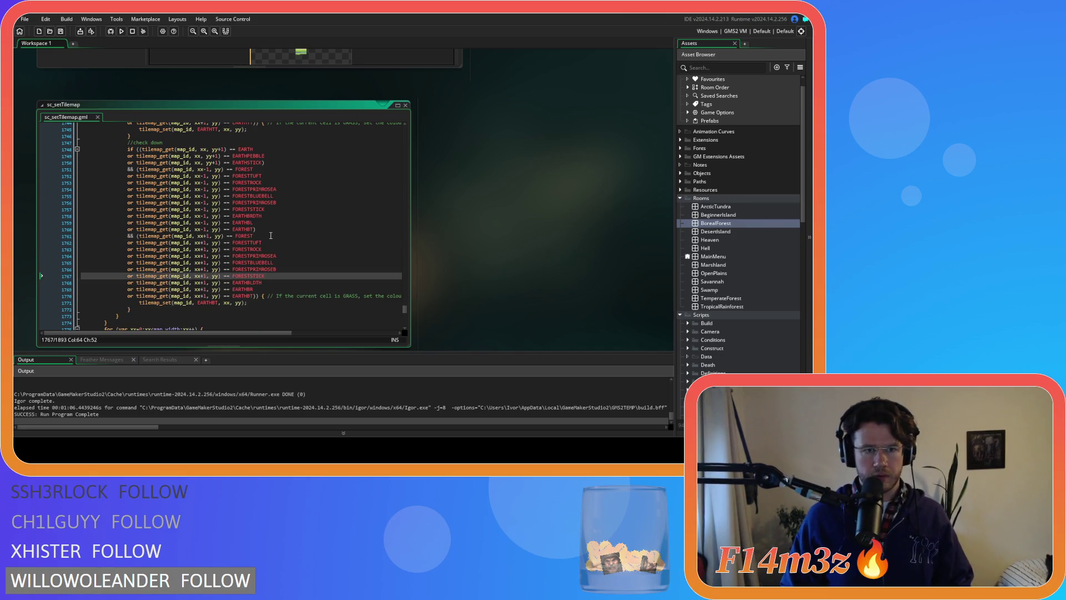
- Build and run the game with F5 to test the updated transitions
scroll(285, 239, down, 2)
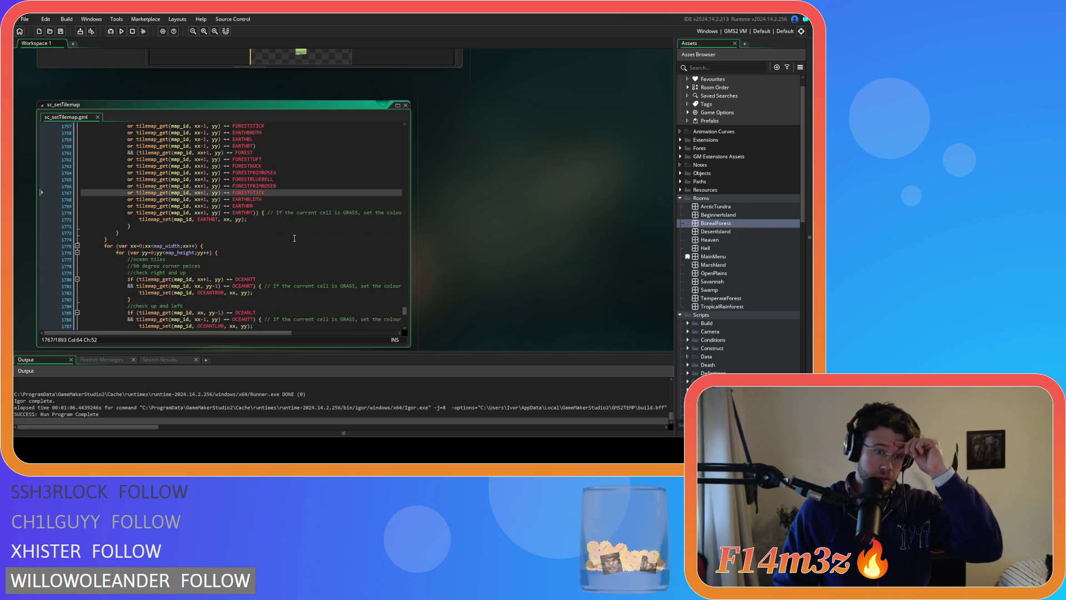
scroll(295, 238, down, 5)
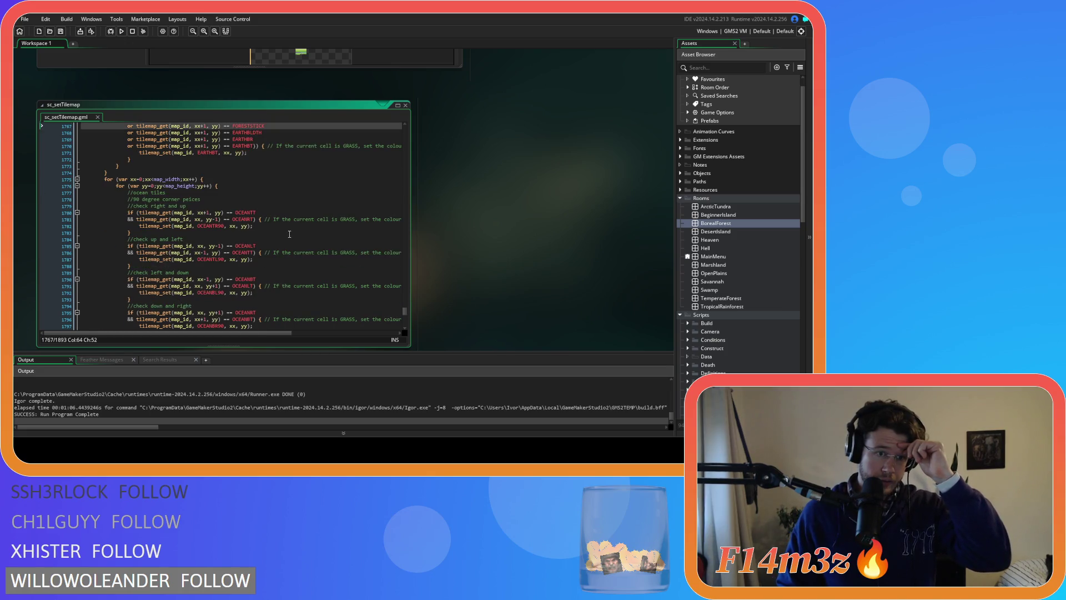
scroll(290, 233, up, 12)
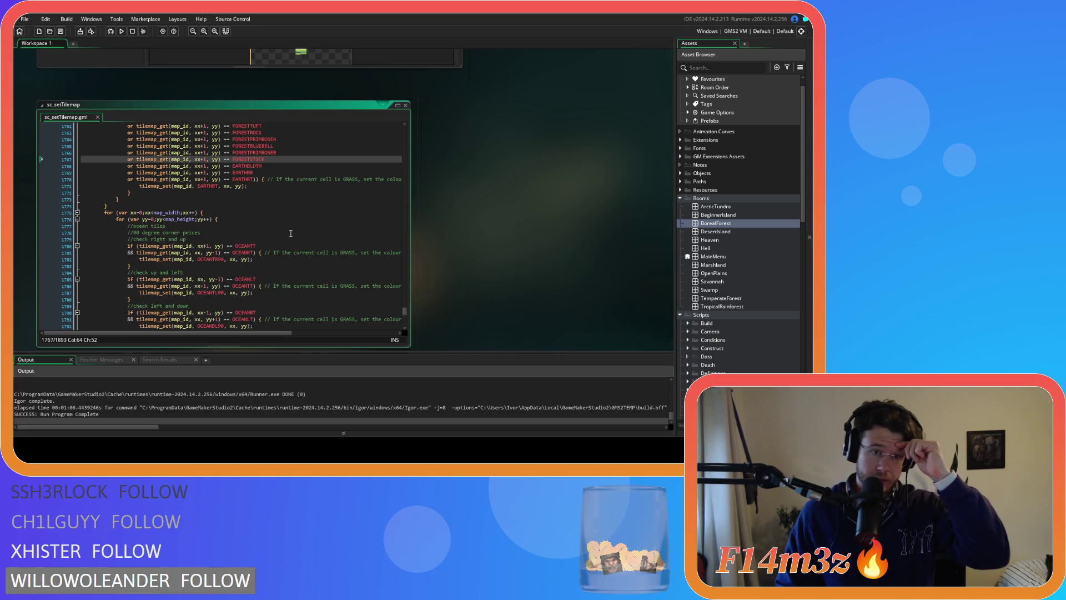
scroll(293, 234, down, 4)
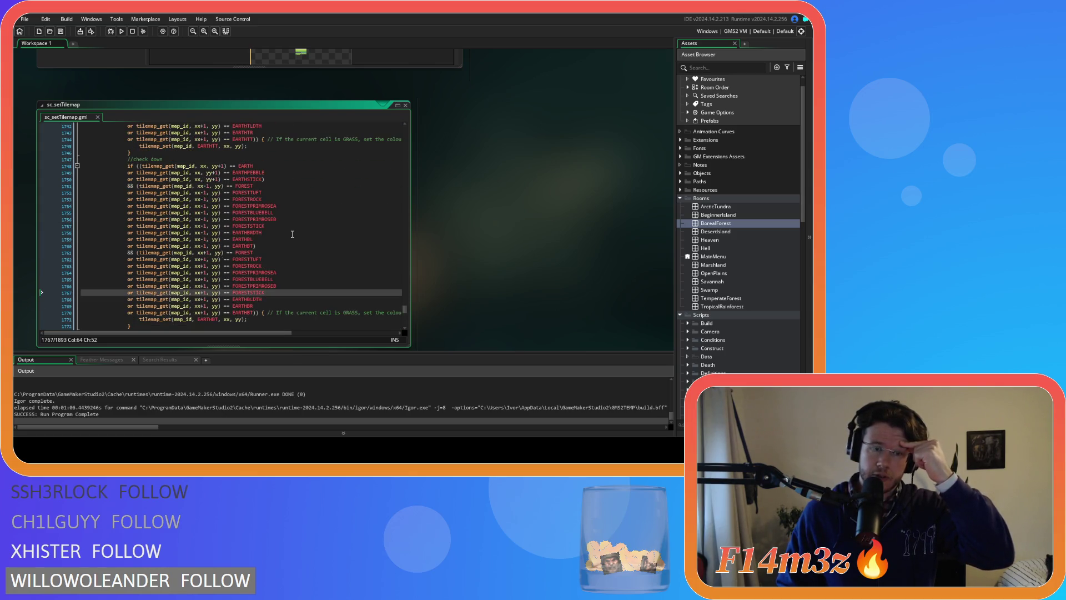
key(F5)
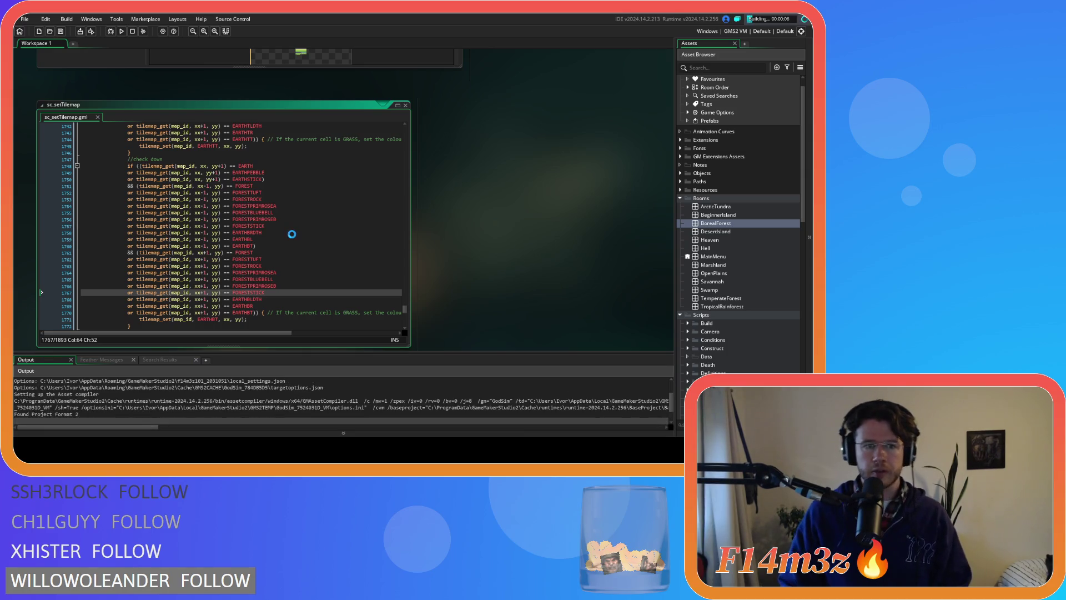
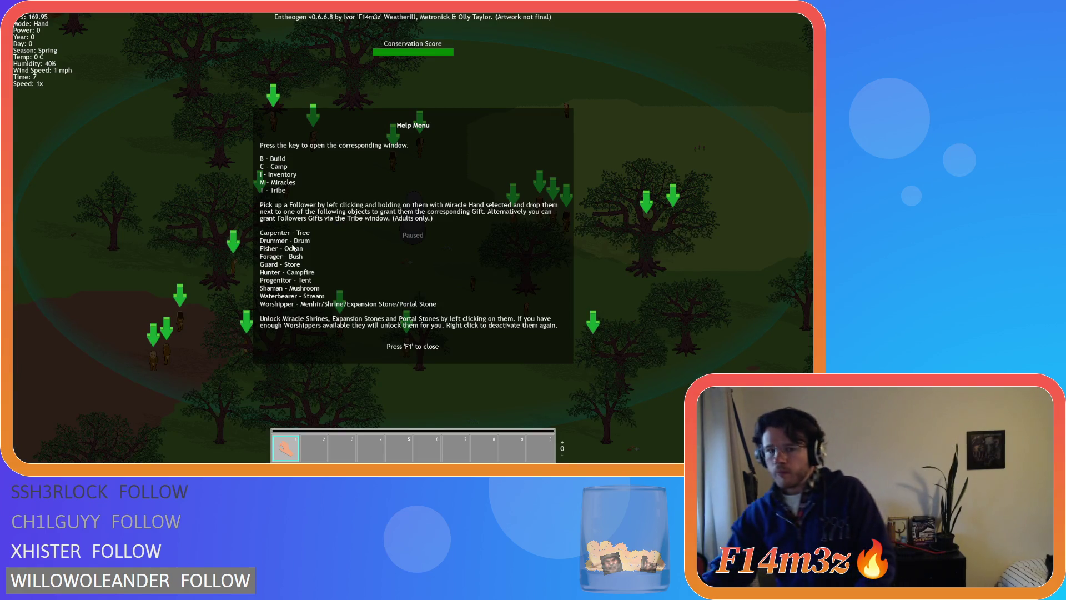
- Dismiss the Help Menu with F1 and survey the surrounding forest
key(F1)
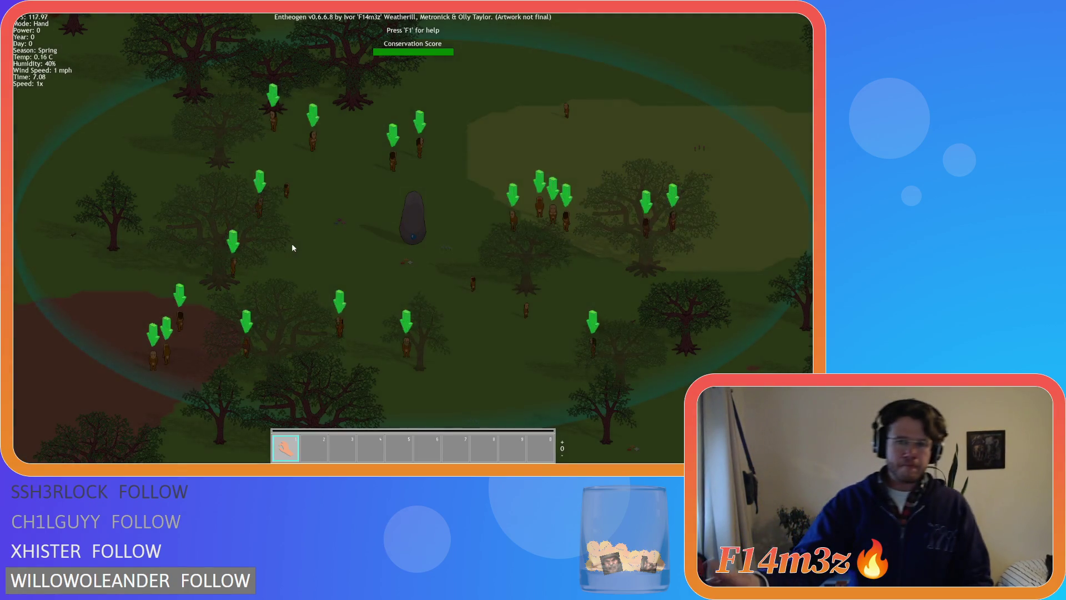
key(a)
key(s)
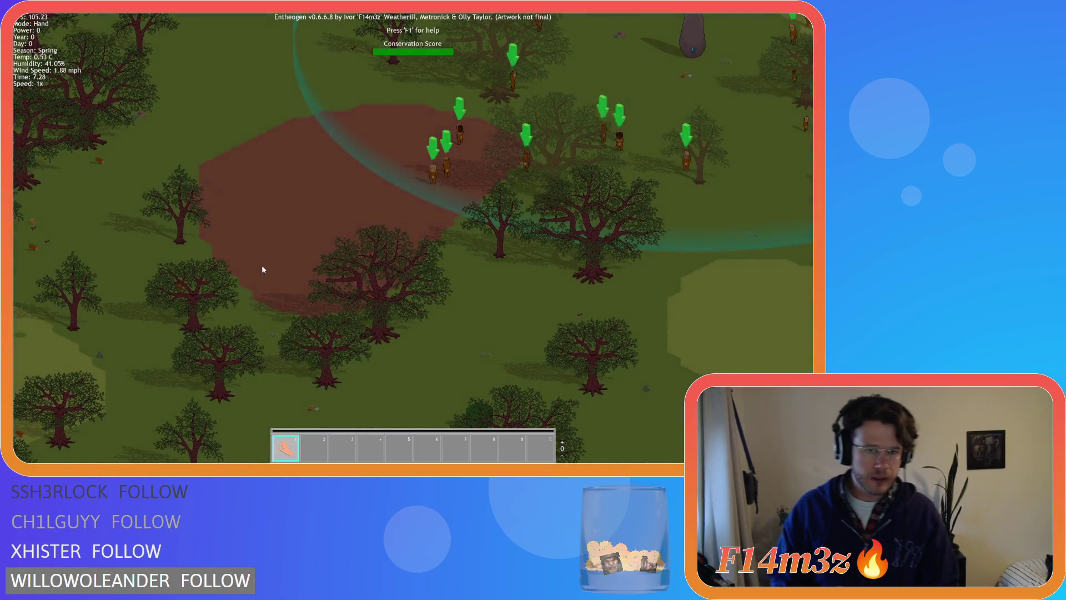
scroll(261, 265, up, 3)
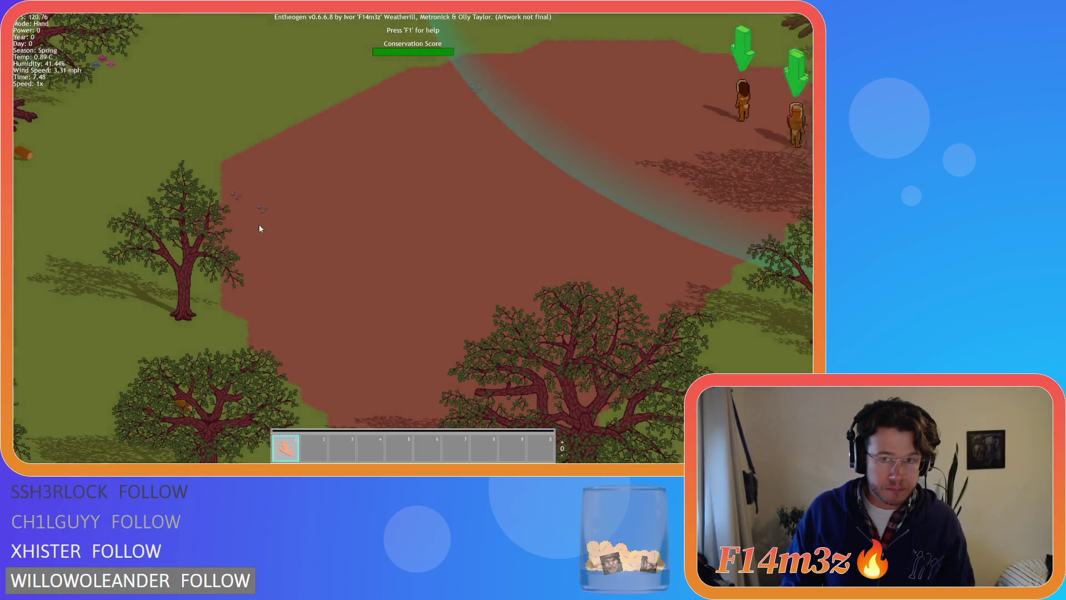
- Pan toward the followers and zoom in and out around the reddish clearing
key(d)
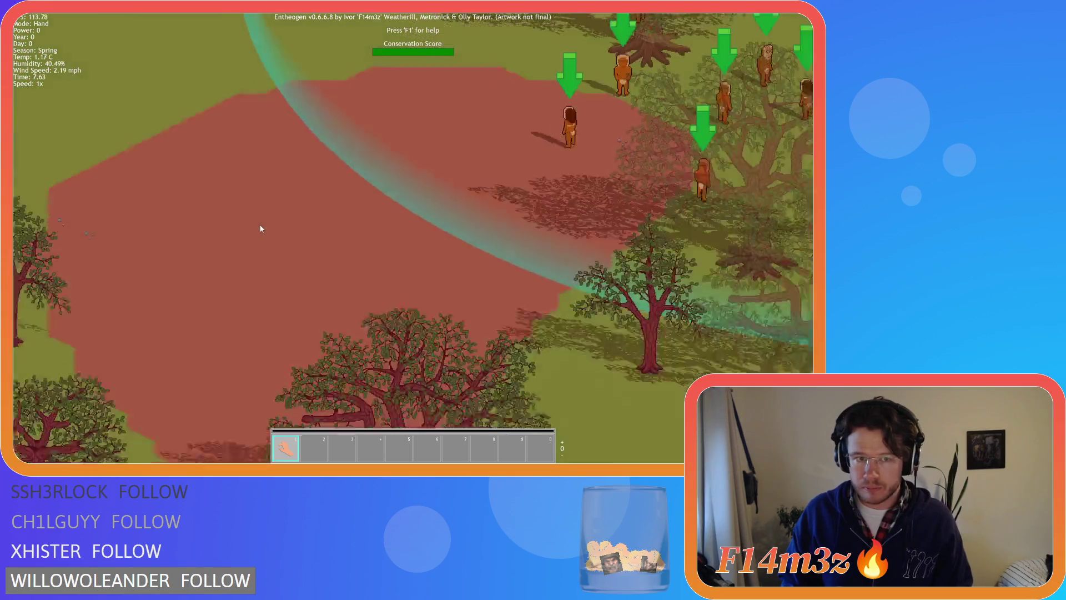
scroll(261, 228, down, 5)
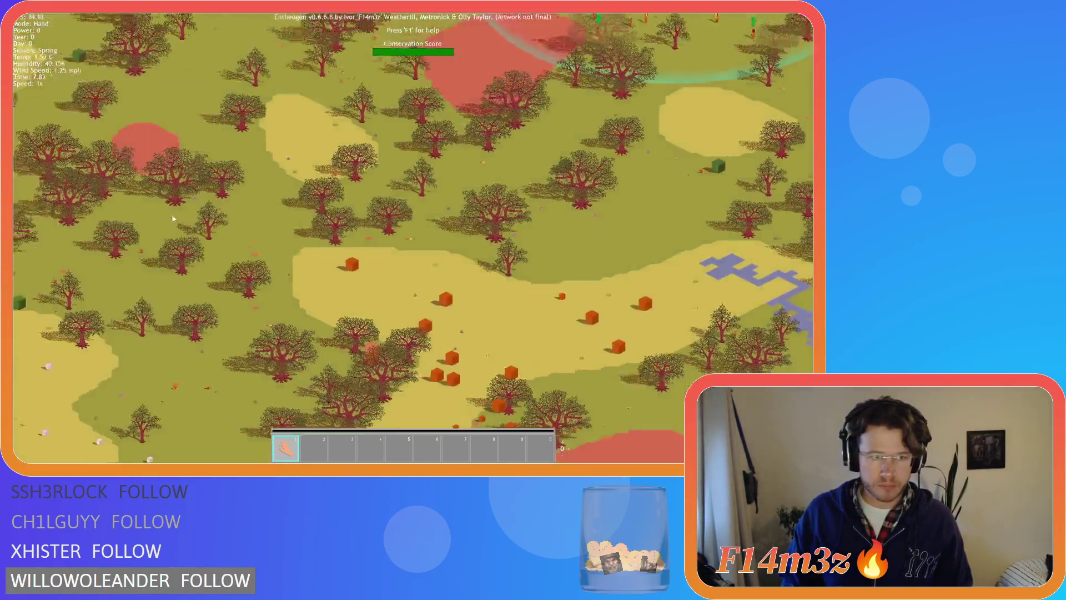
scroll(294, 235, up, 5)
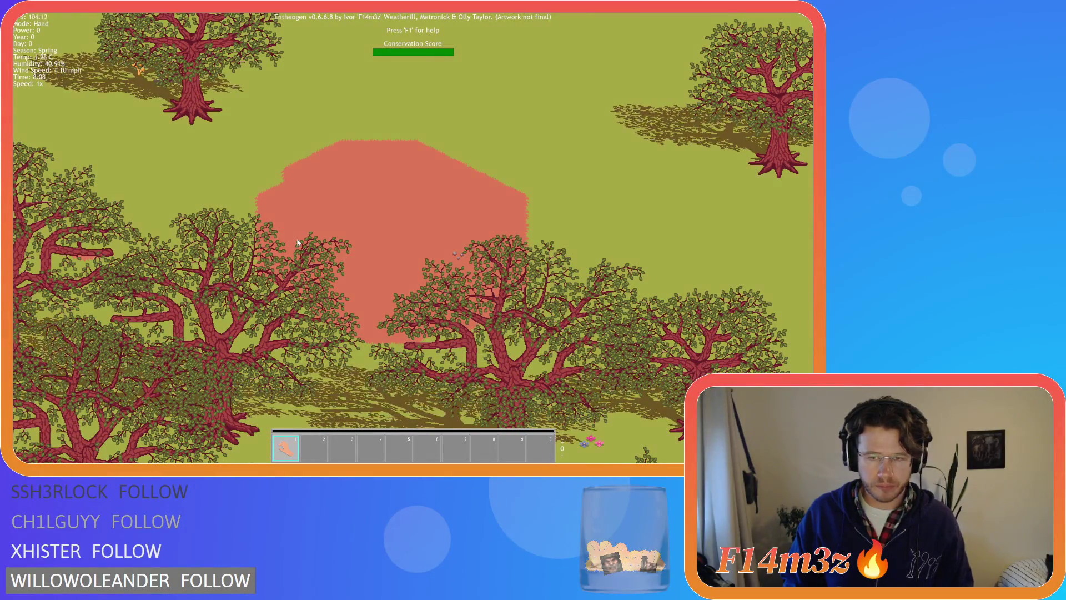
scroll(298, 243, down, 4)
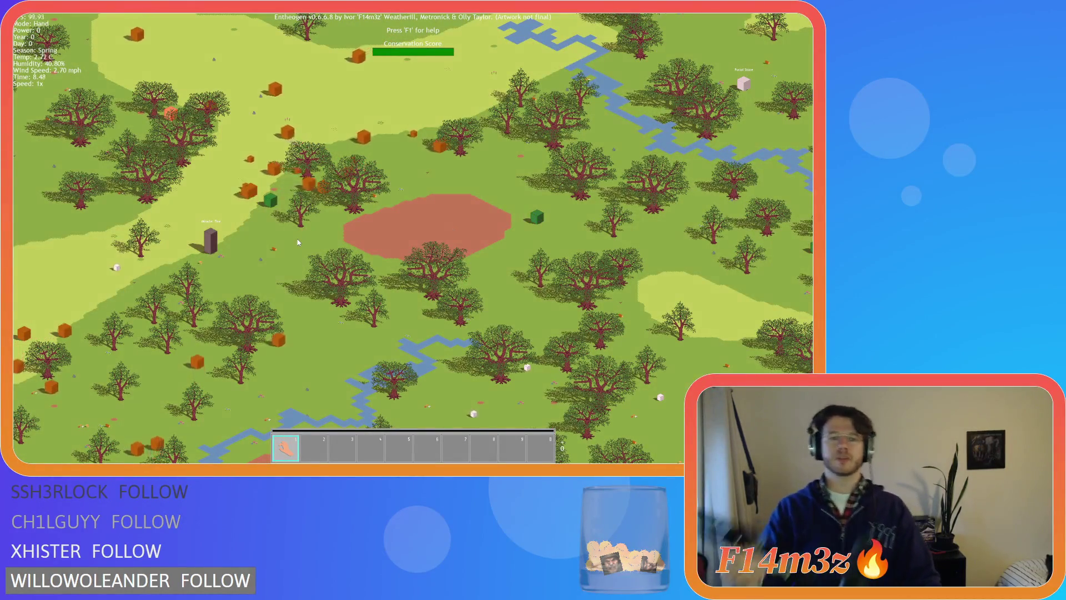
- Pan around the red soil patch and across the wide map toward the coast
scroll(297, 242, down, 2)
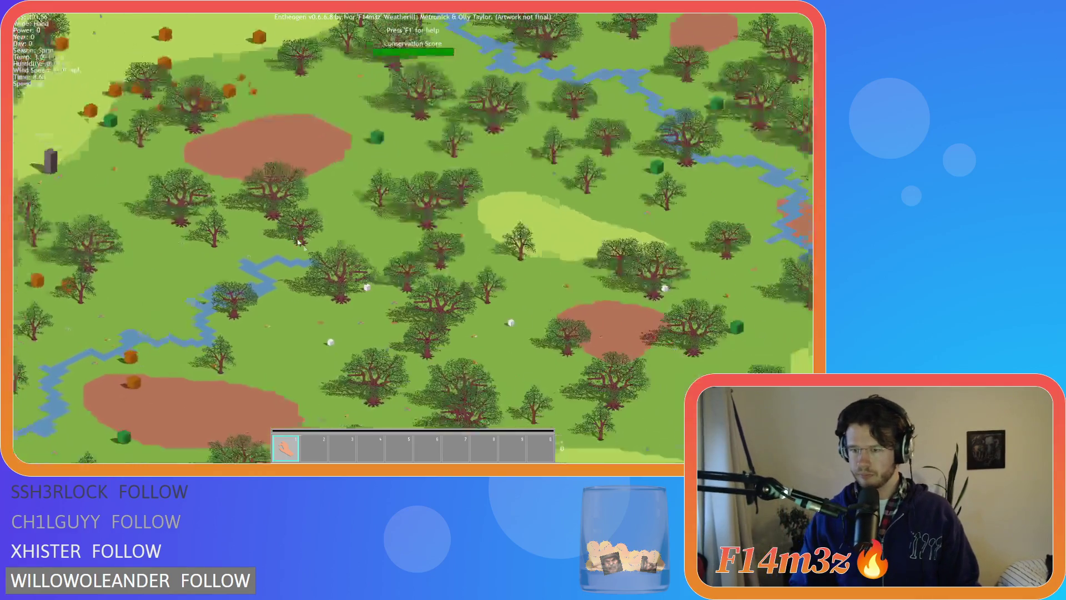
scroll(444, 248, up, 6)
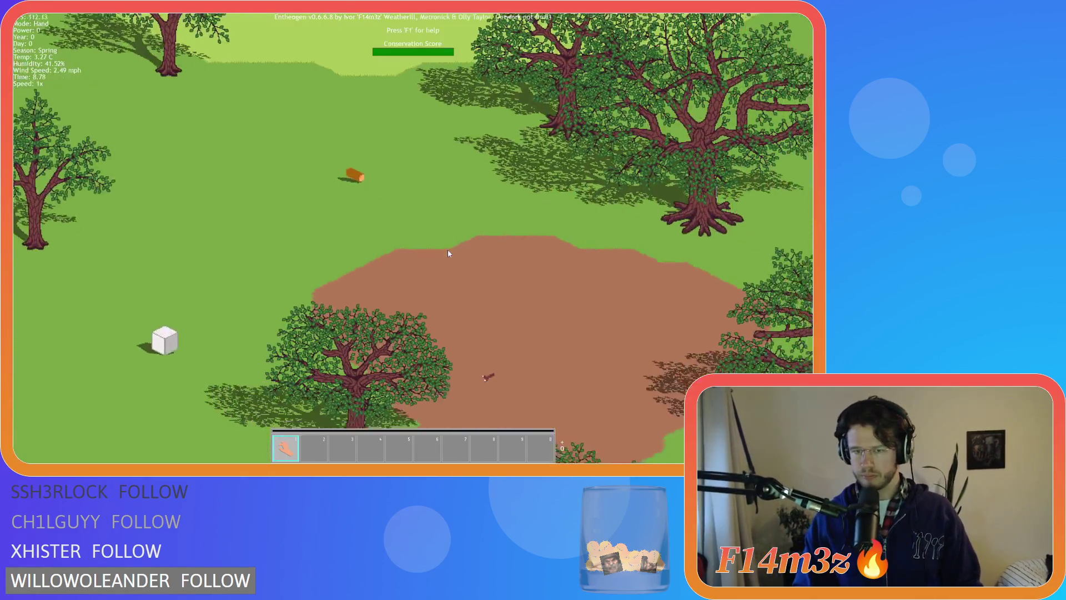
key(s)
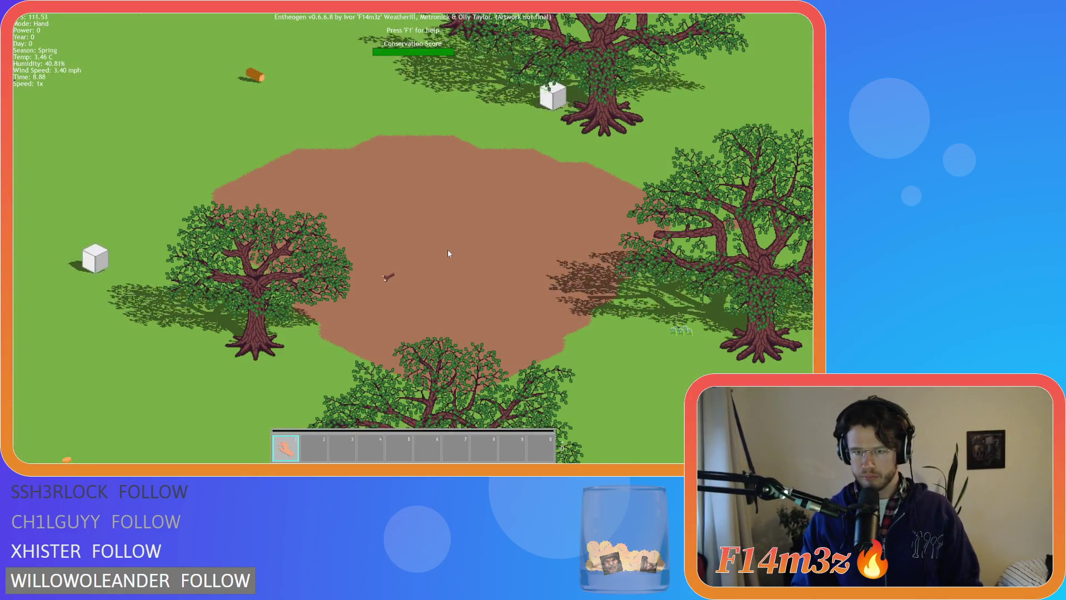
key(a)
scroll(449, 253, down, 4)
key(a)
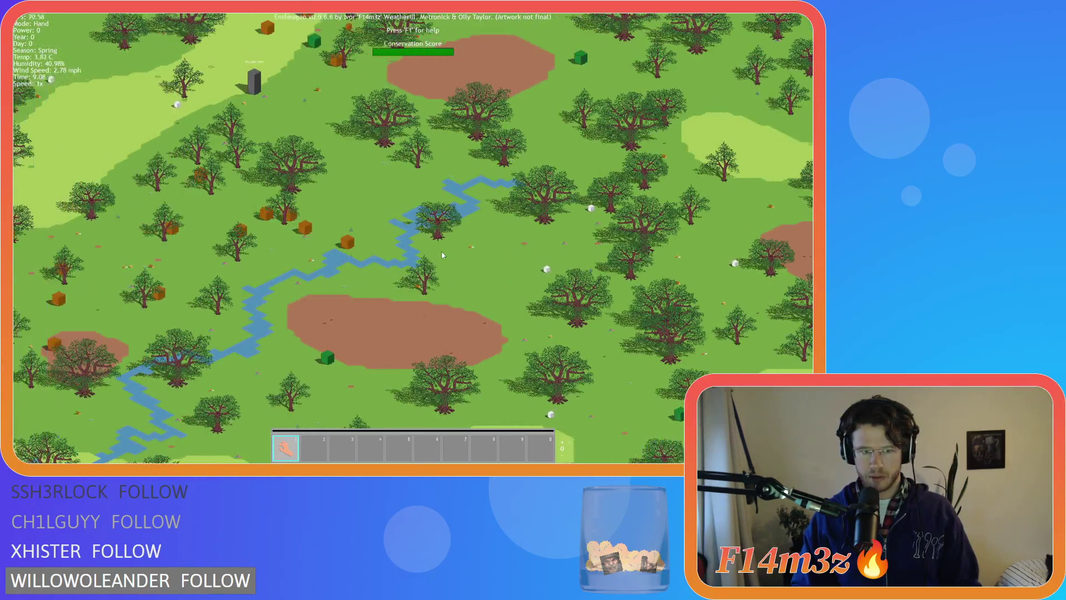
scroll(442, 254, up, 2)
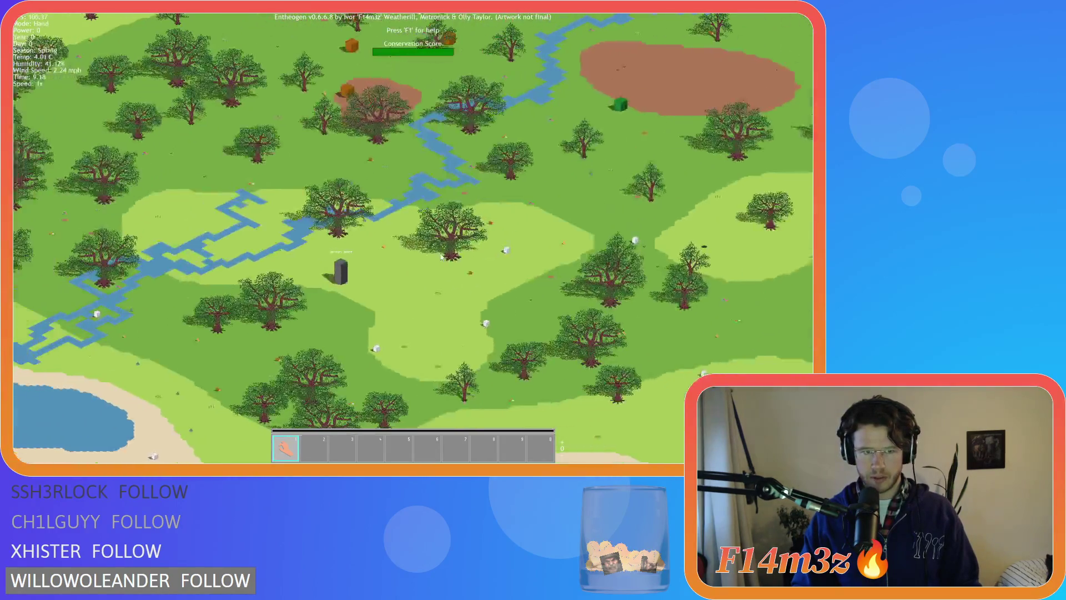
key(a)
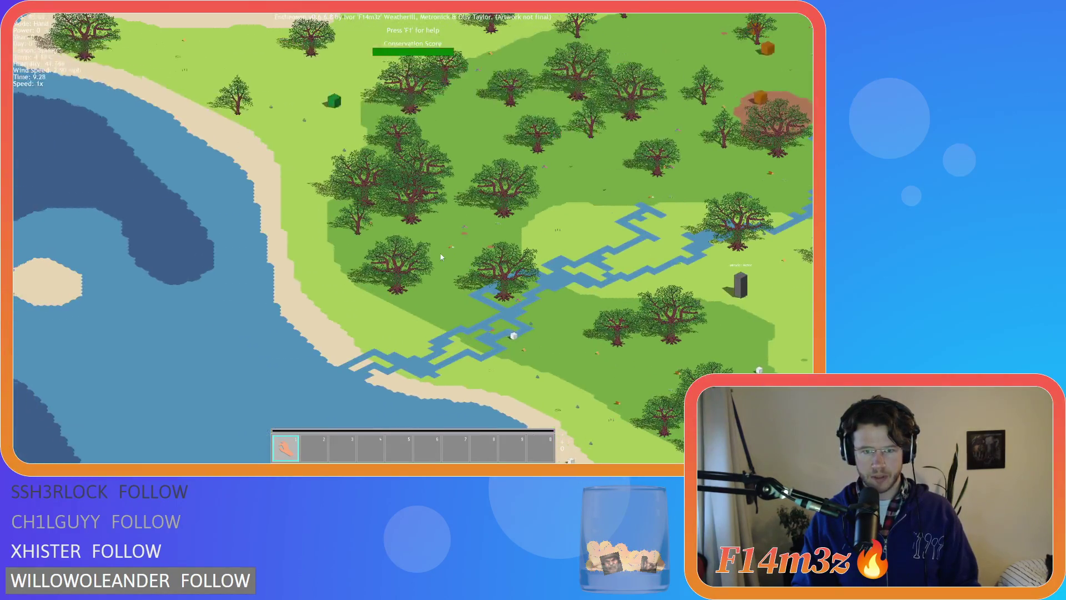
scroll(448, 264, up, 3)
scroll(449, 264, down, 2)
- Move the view to the Miracle: Water shrine and the grassland beyond it
key(d)
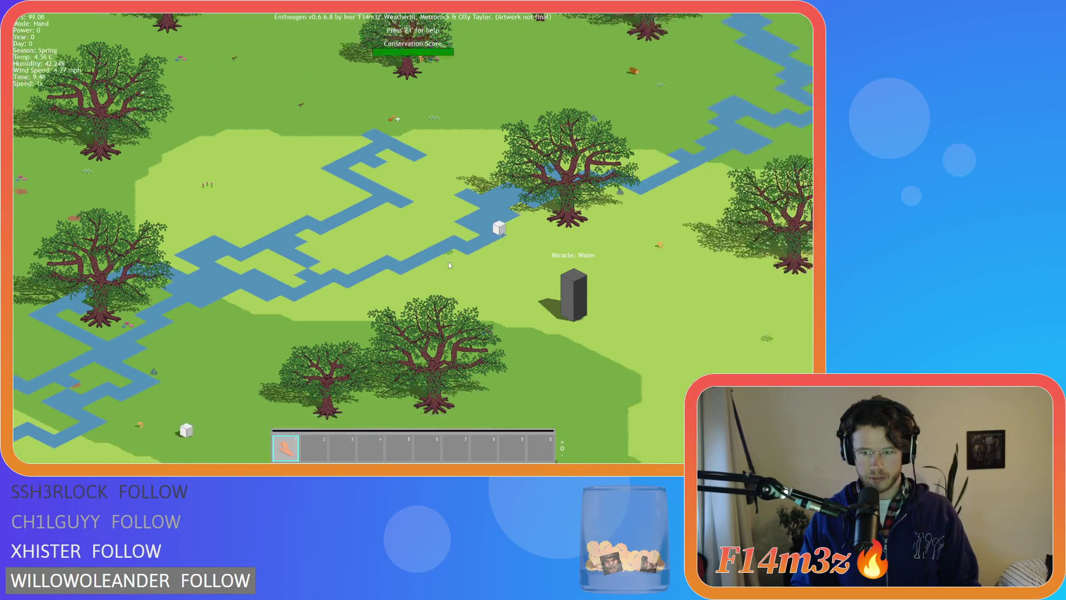
key(s)
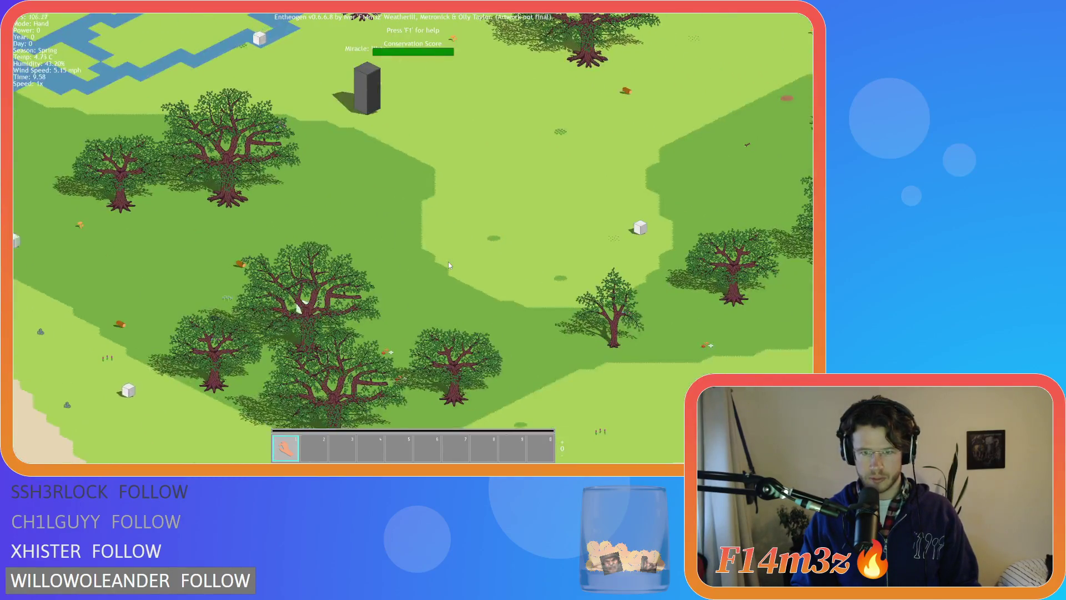
key(d)
key(w)
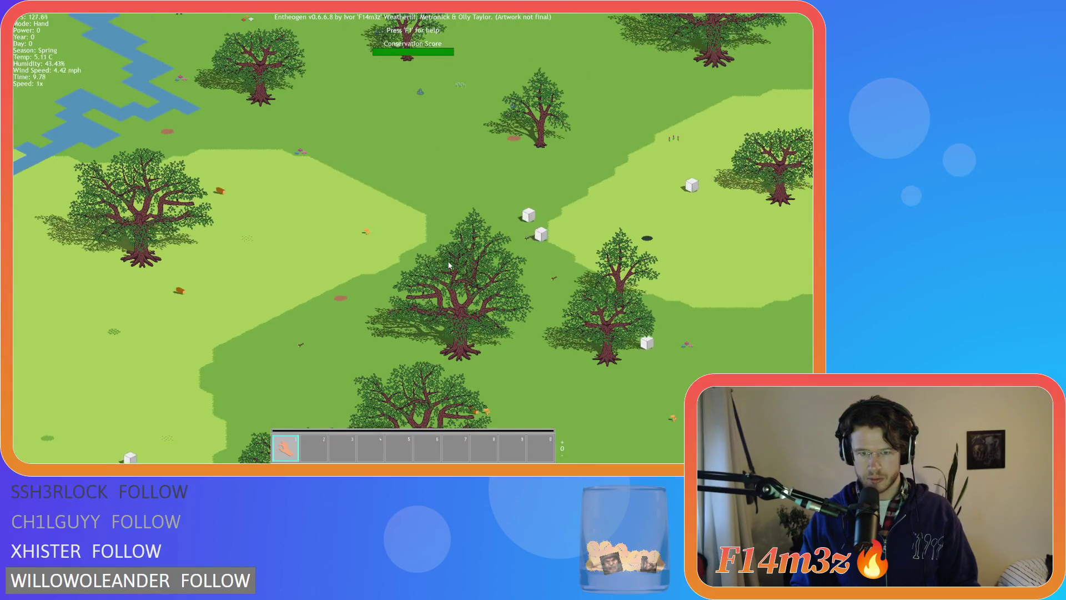
scroll(448, 264, up, 2)
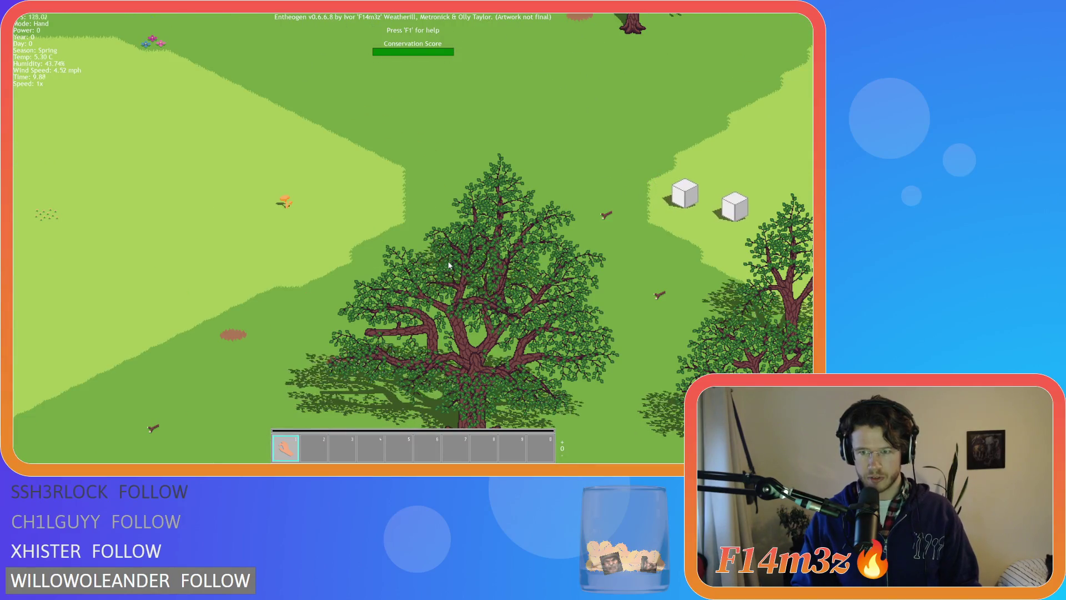
scroll(448, 264, down, 2)
- Pan past the lake and sand into a tree-filled area and onto the hill
key(d)
key(s)
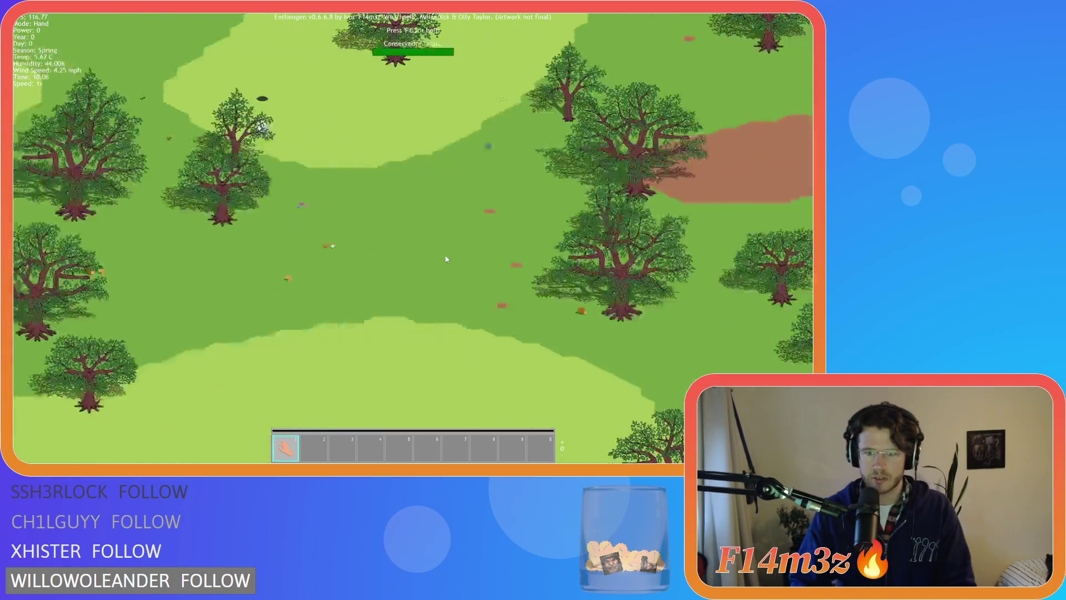
scroll(446, 259, down, 2)
key(d)
key(s)
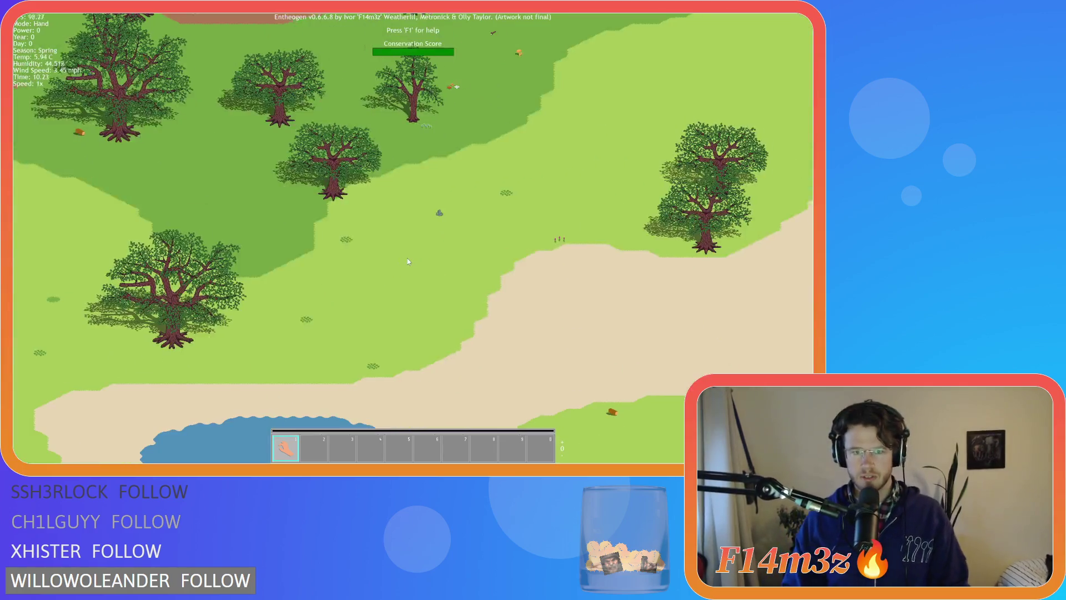
key(w)
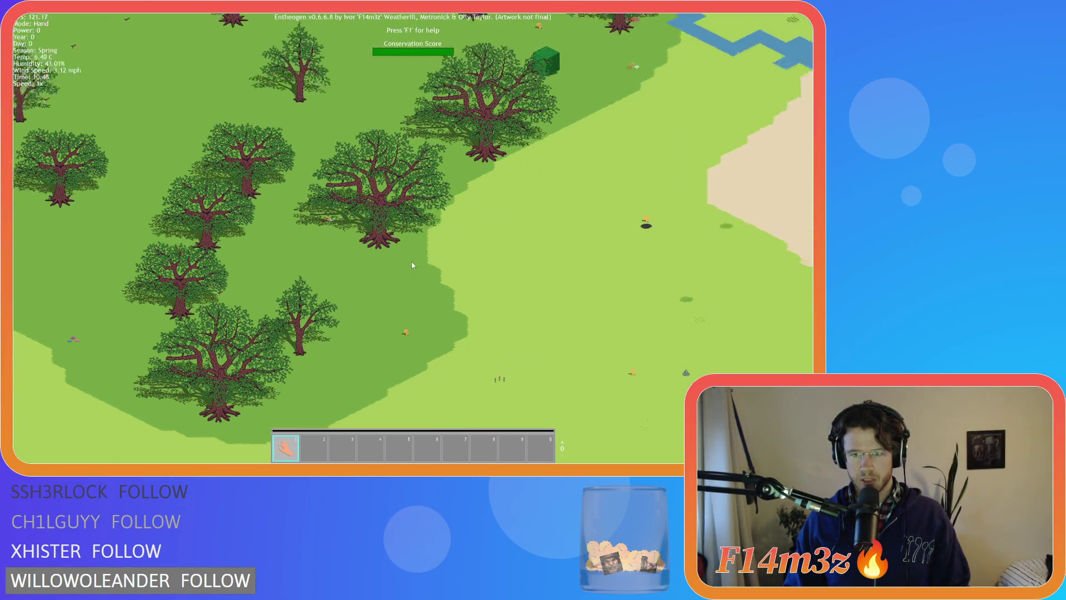
scroll(248, 292, up, 5)
key(d)
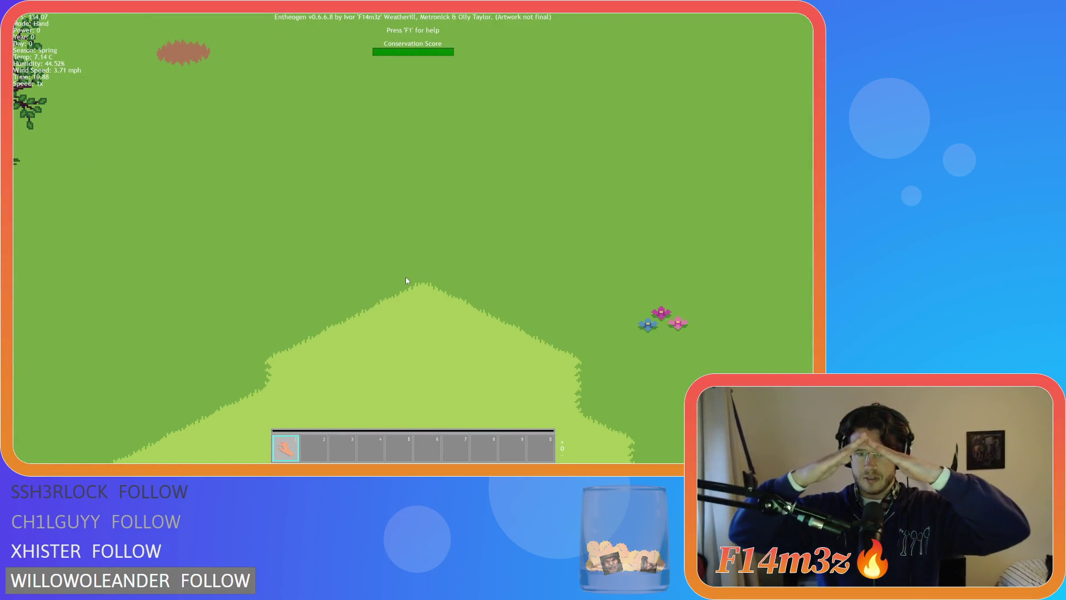
- Pan over the hill to the river and lake
key(w)
key(d)
scroll(383, 284, down, 5)
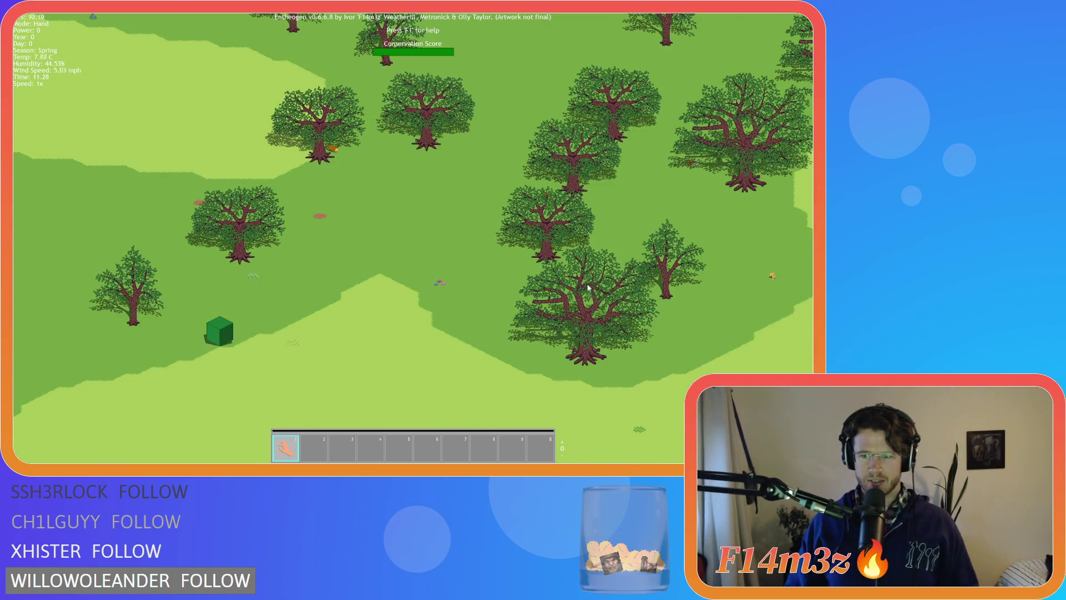
key(d)
key(w)
key(w)
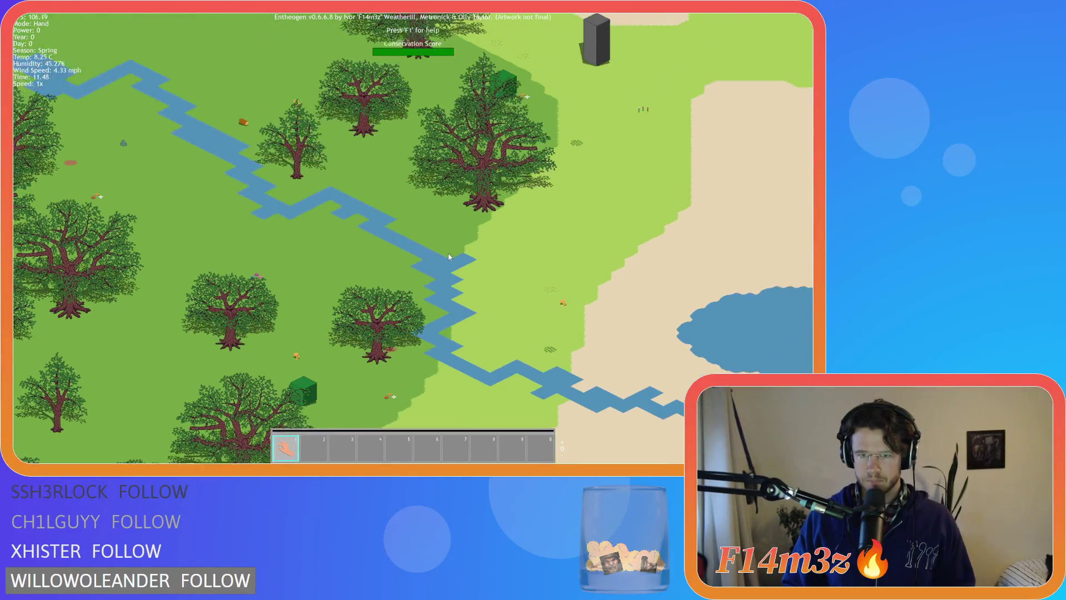
- Survey the stepped pyramid and lake, zooming in and out around them
key(a)
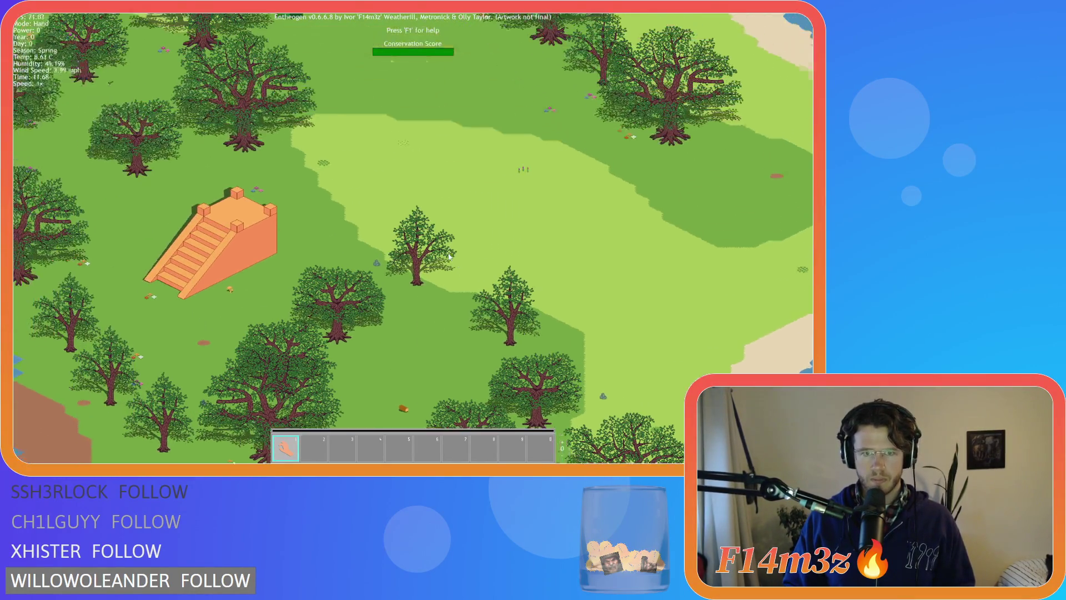
key(d)
key(w)
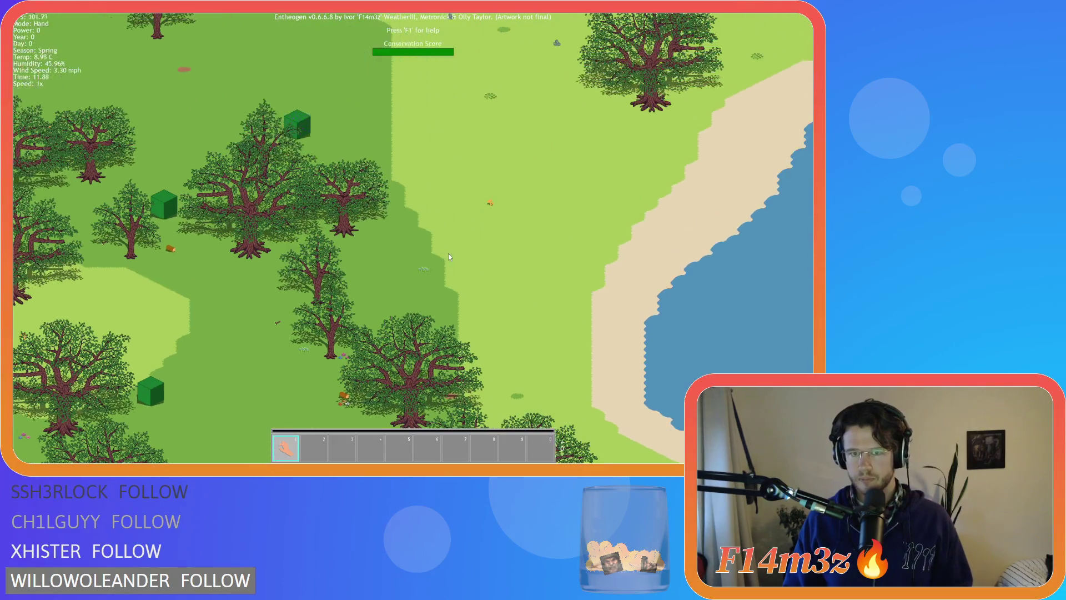
scroll(418, 272, up, 5)
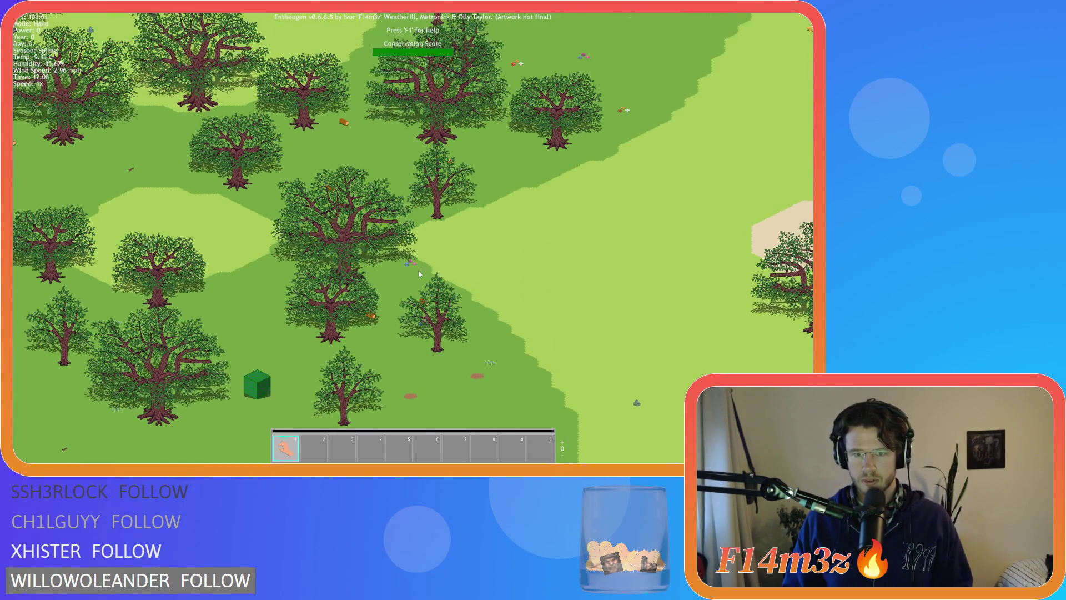
scroll(418, 274, down, 5)
- Pan past the Expansion Stone, sand and lake to the river with orange cubes
key(w)
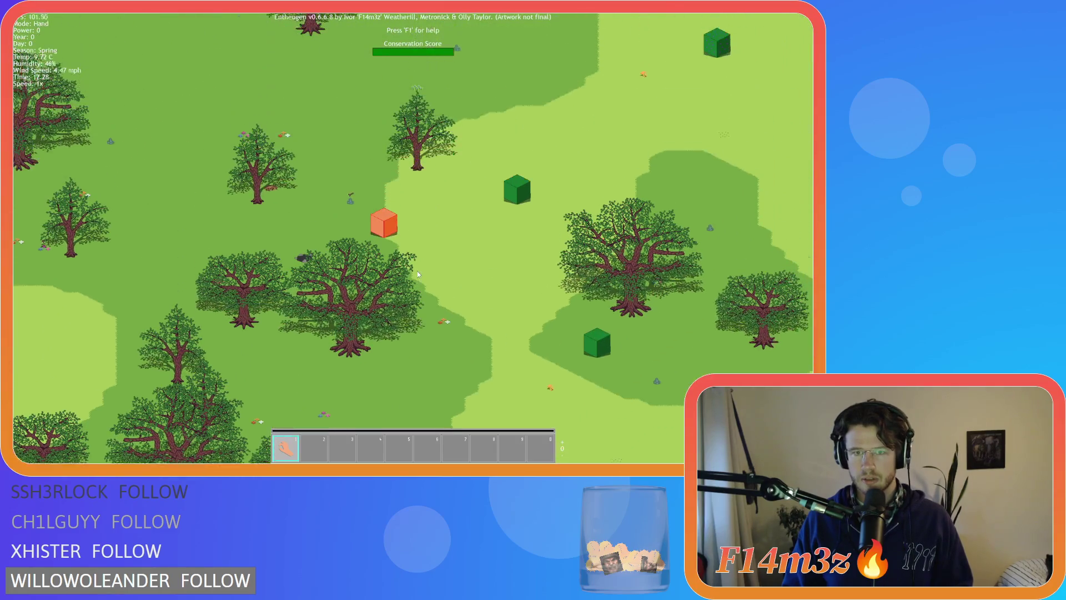
key(d)
key(w)
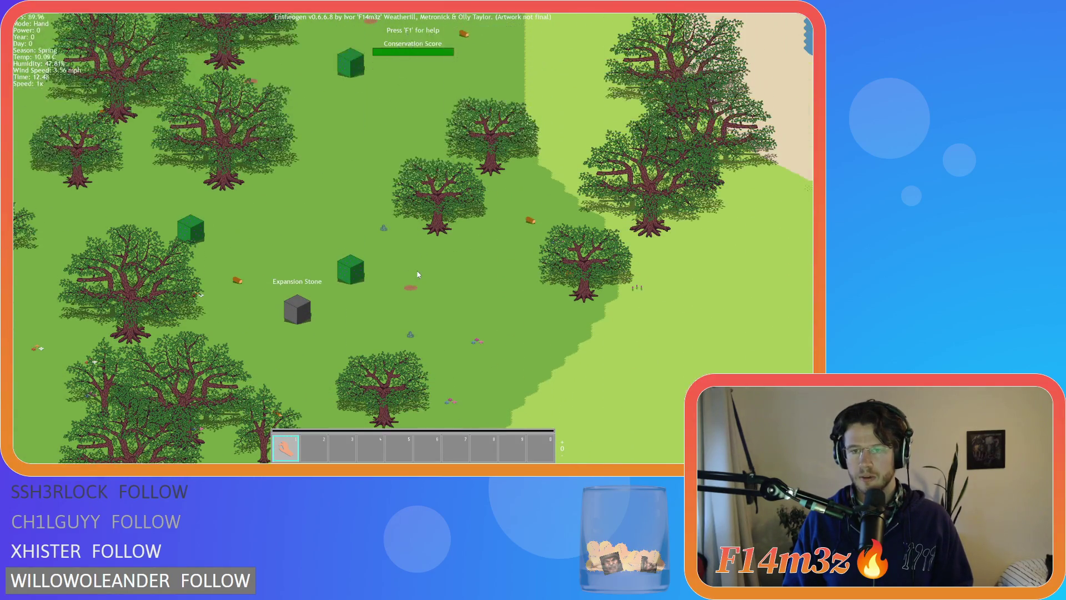
key(d)
key(s)
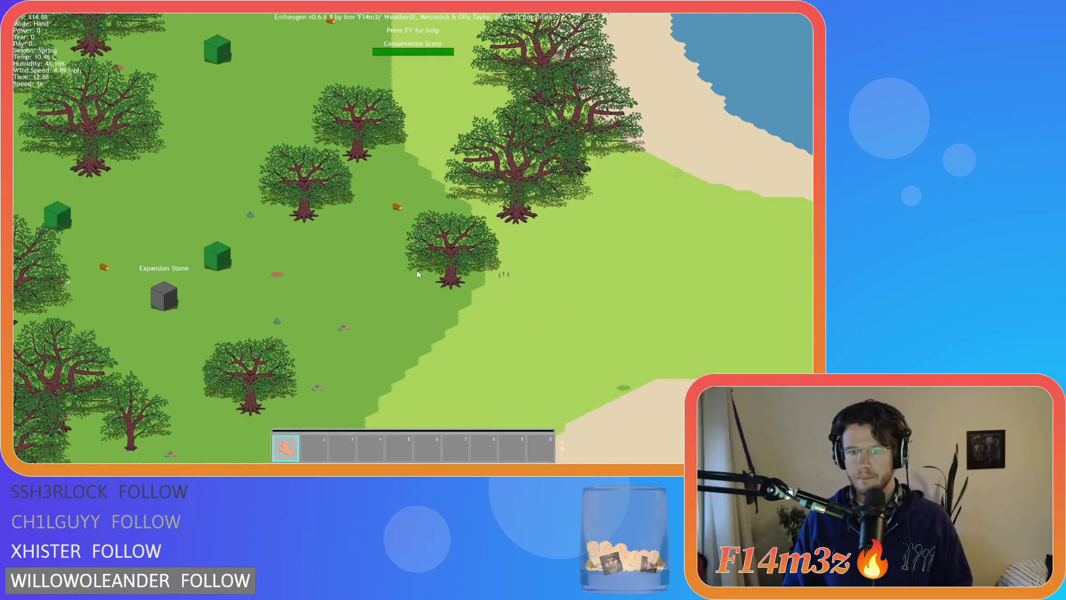
key(w)
key(a)
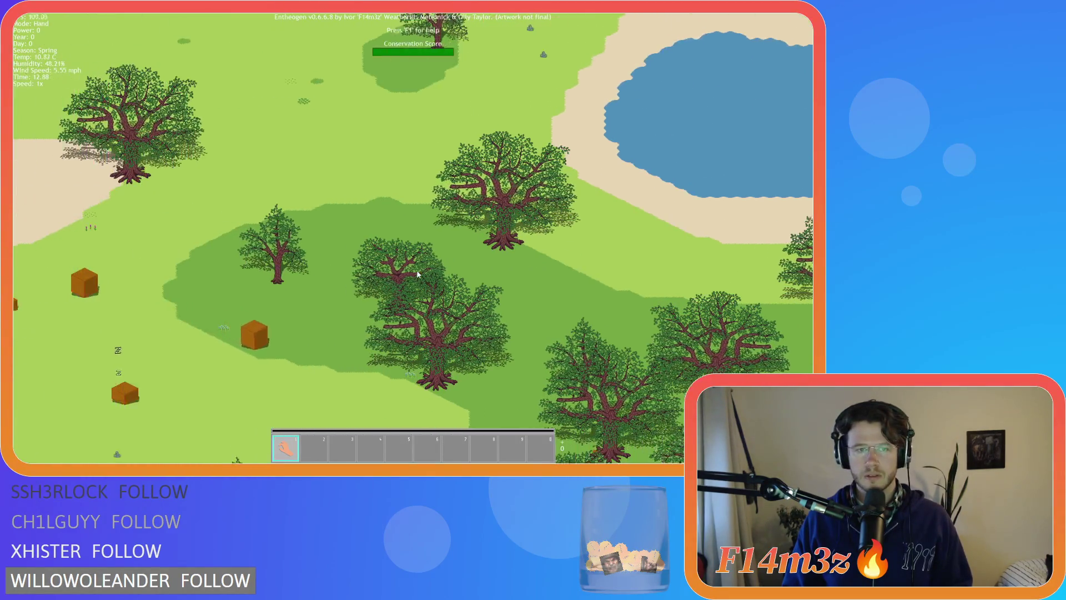
key(a)
key(s)
key(w)
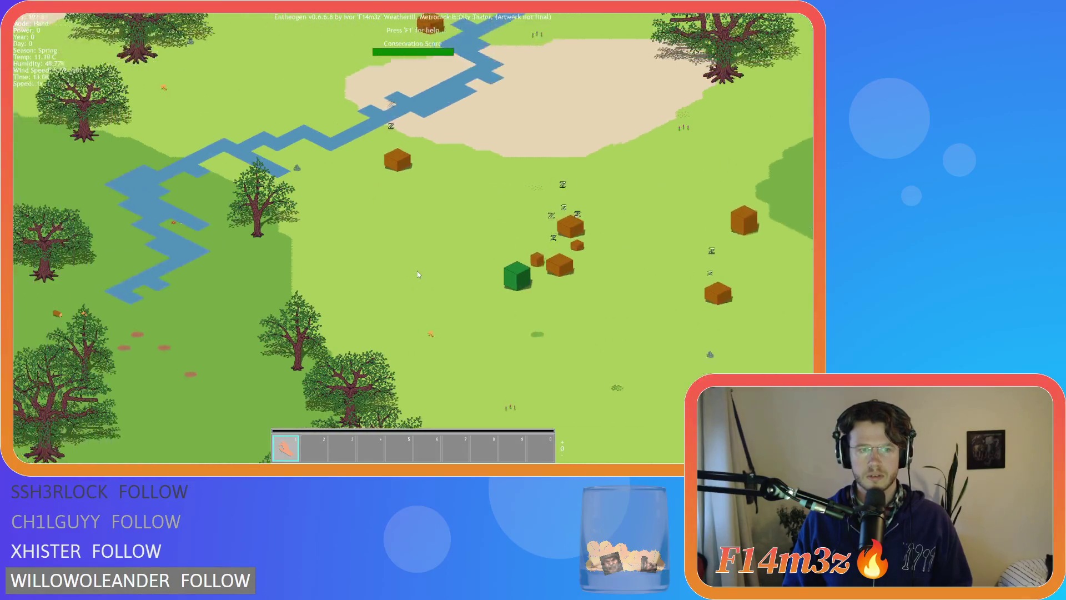
- Explore several wooded areas and the sandy river edge, zooming in and out
key(a)
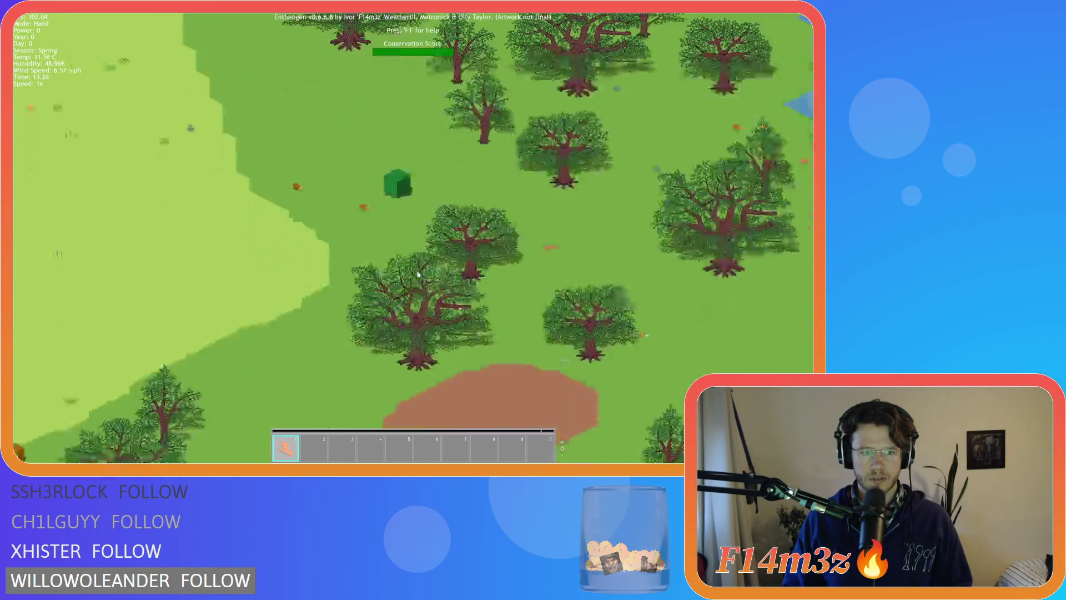
key(a)
key(d)
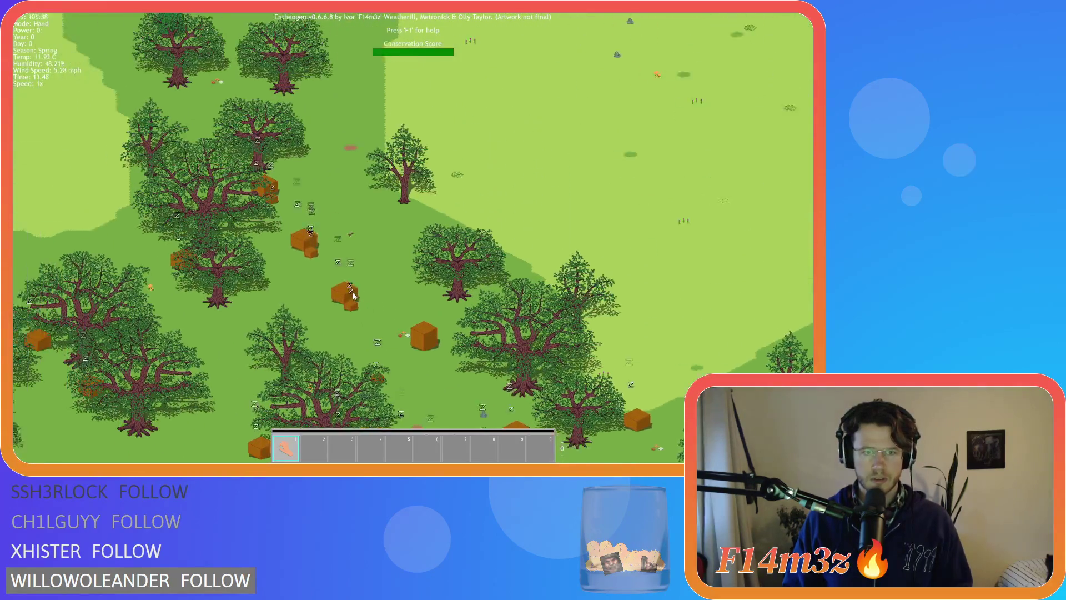
key(w)
key(s)
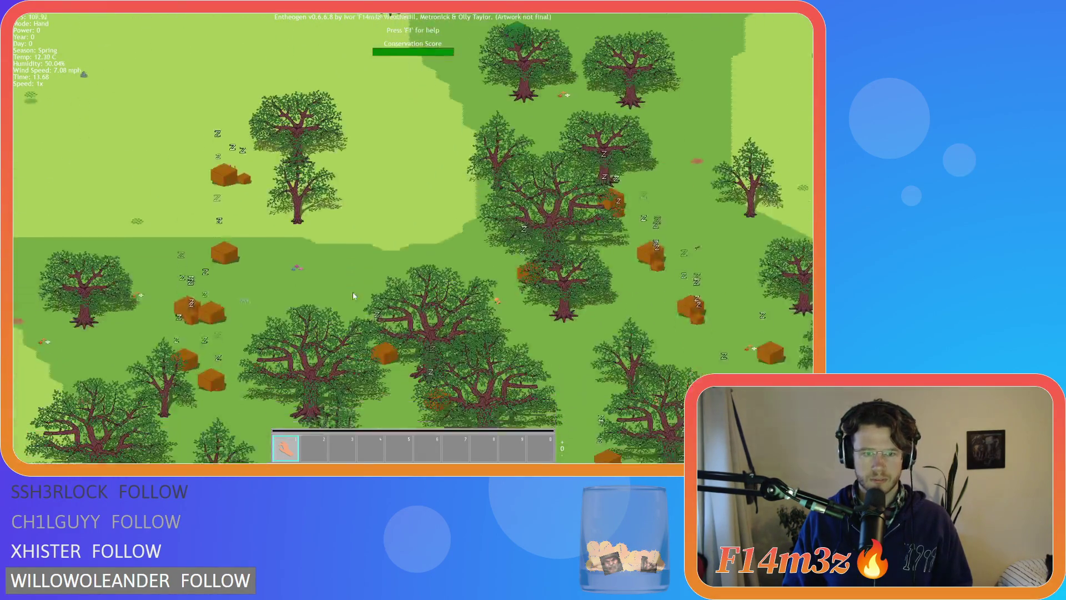
key(a)
key(s)
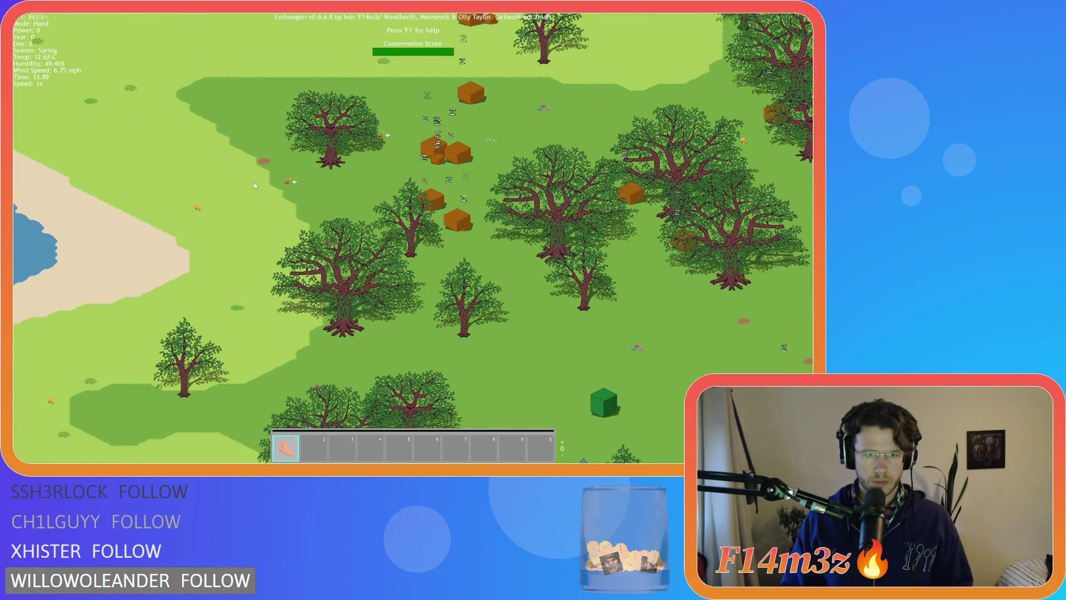
scroll(255, 185, up, 3)
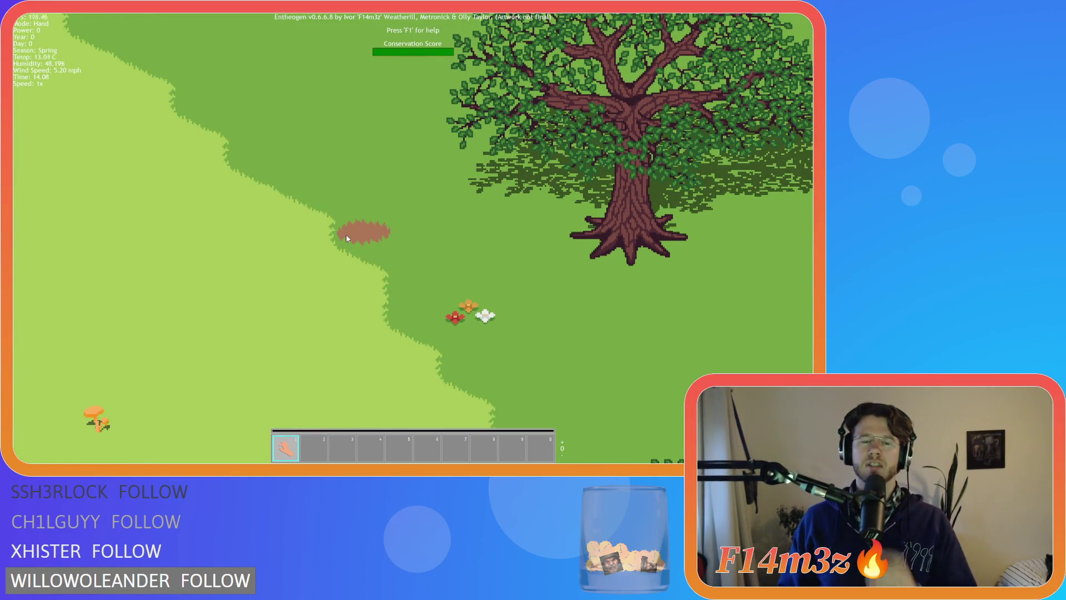
scroll(332, 254, down, 3)
scroll(333, 250, up, 3)
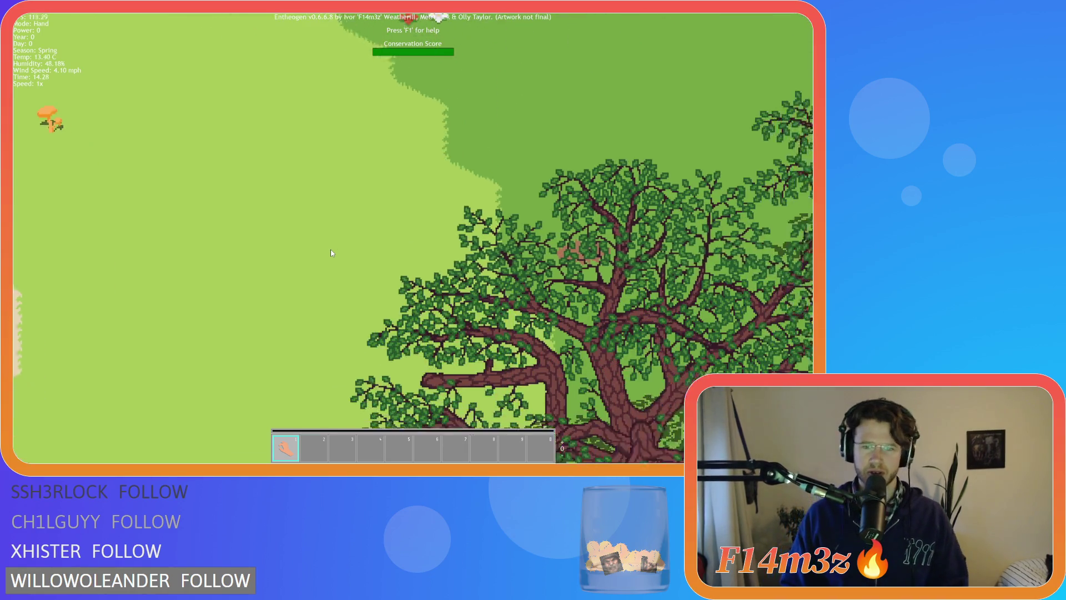
- Pan south through open grassland and forest past the green block, then quit with Escape and Y
key(s)
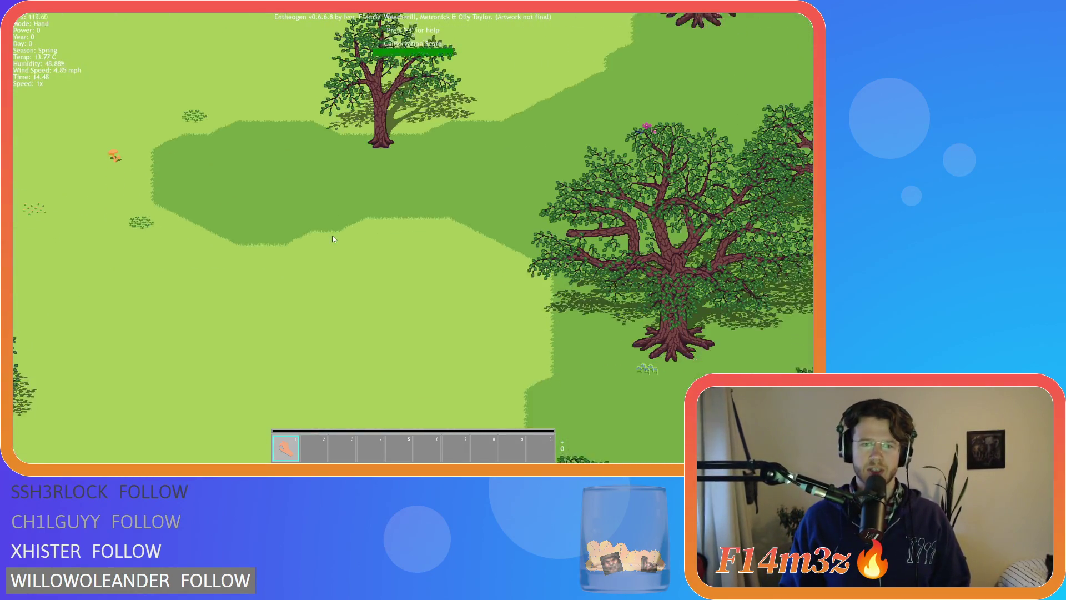
key(s)
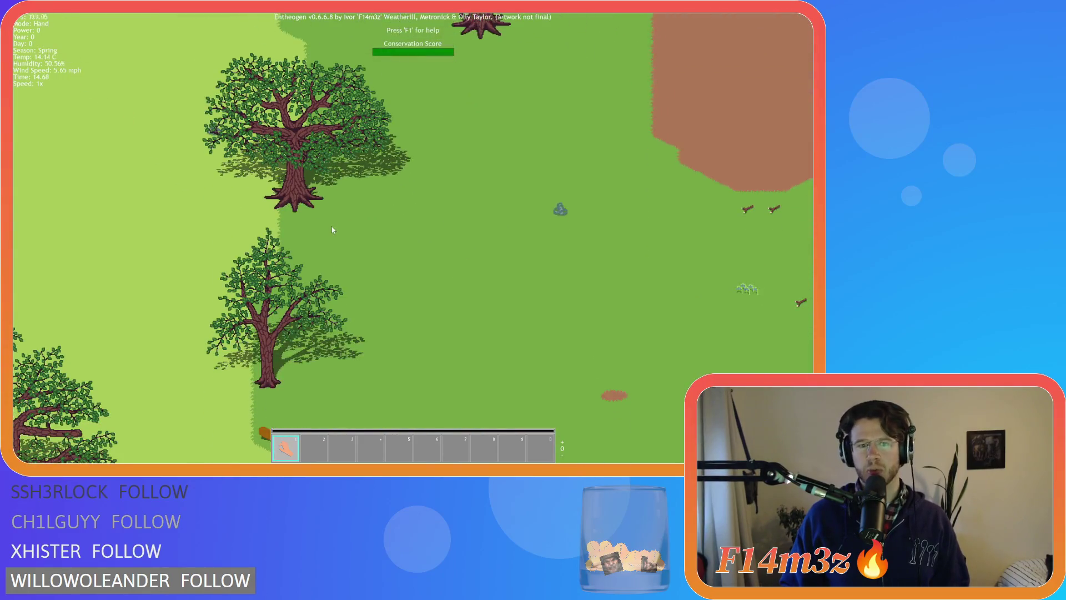
key(s)
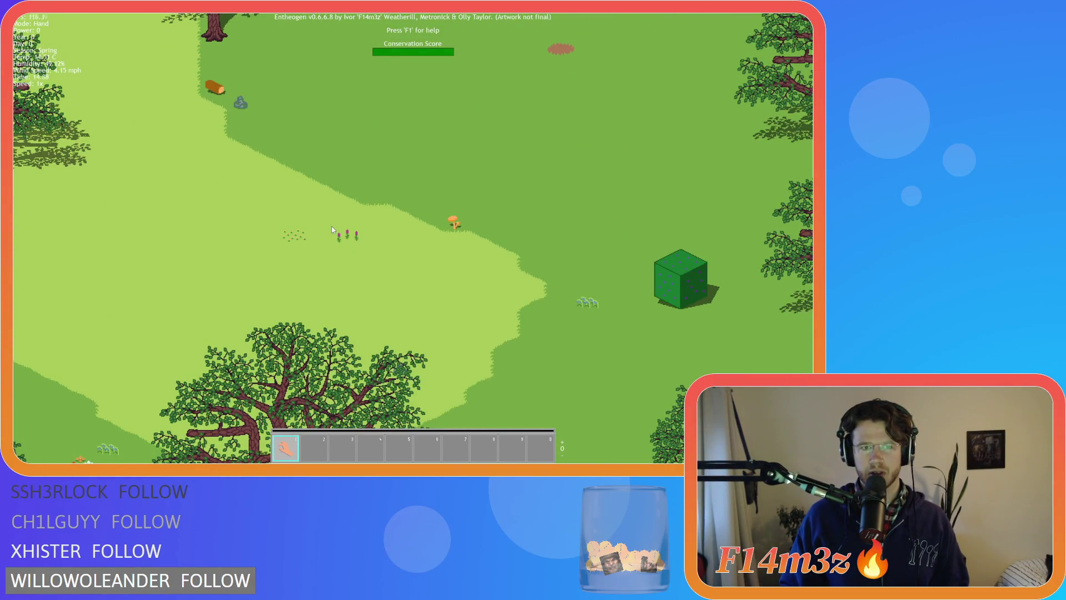
key(s)
key(s)
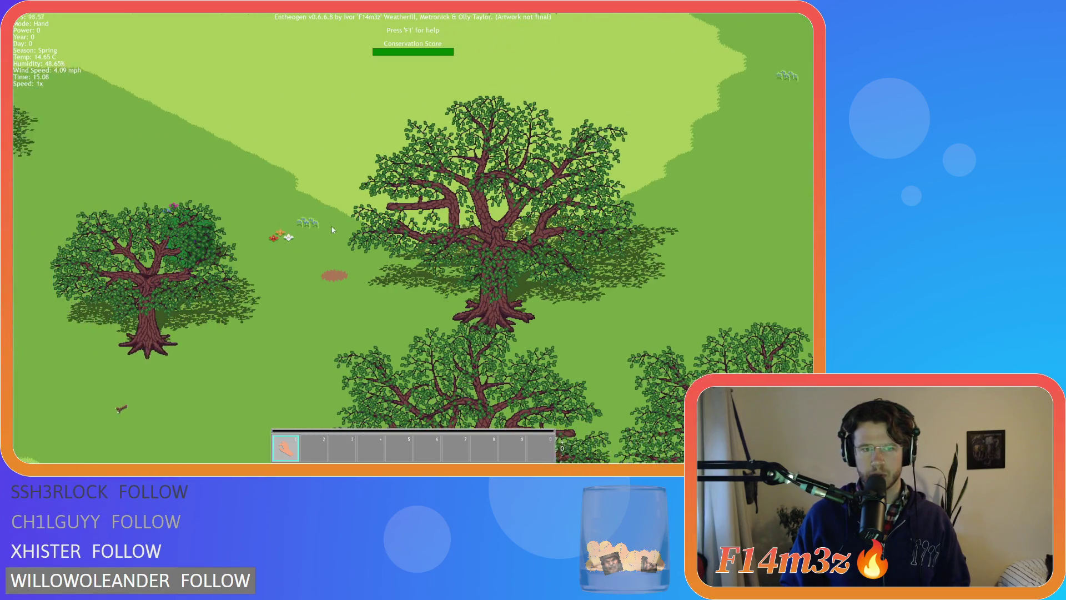
key(s)
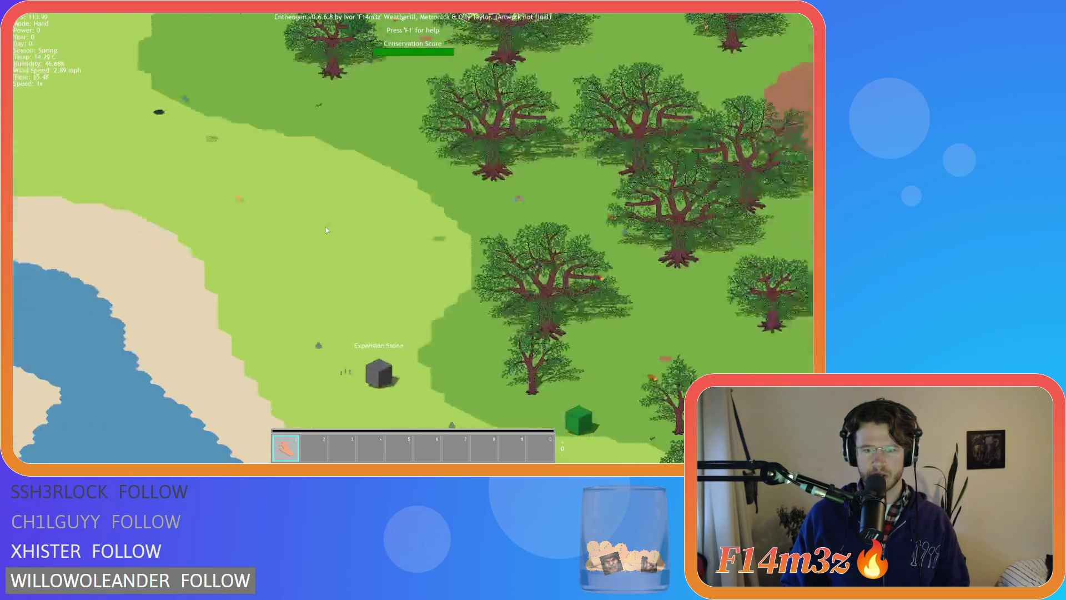
key(s)
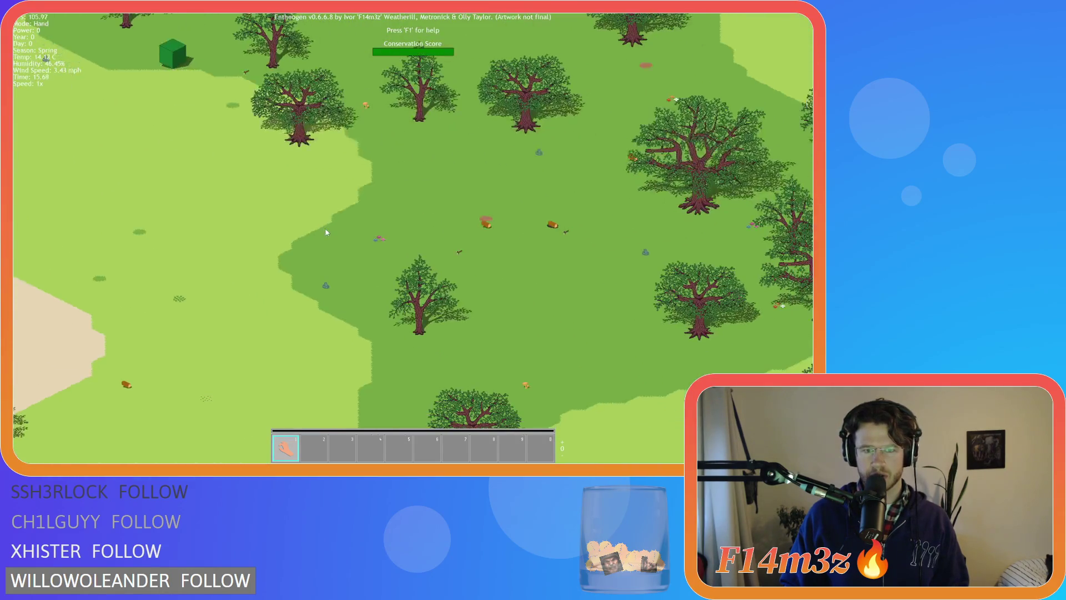
key(s)
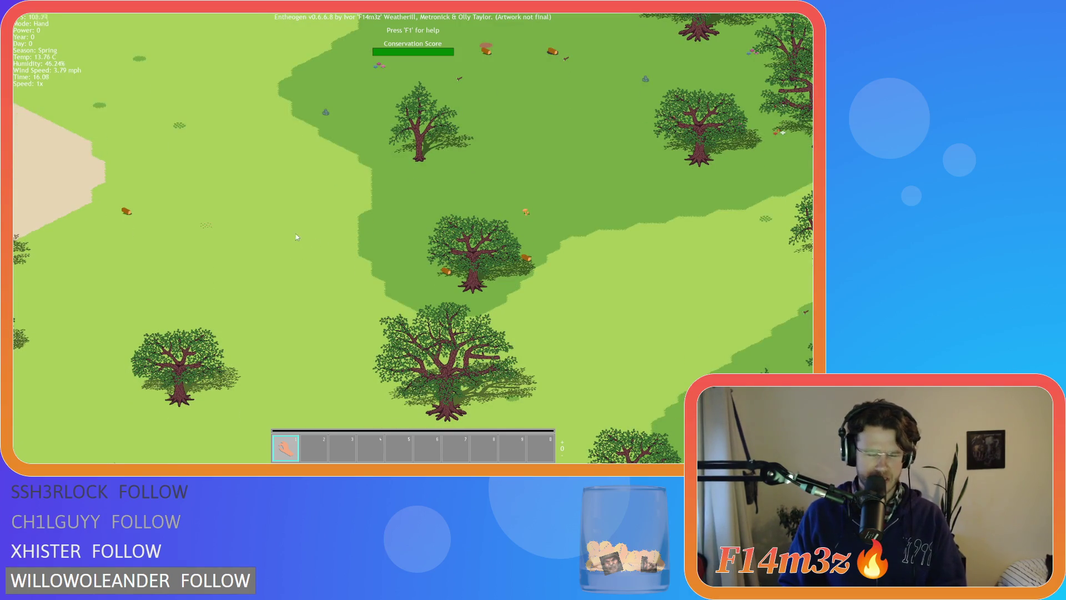
key(Escape)
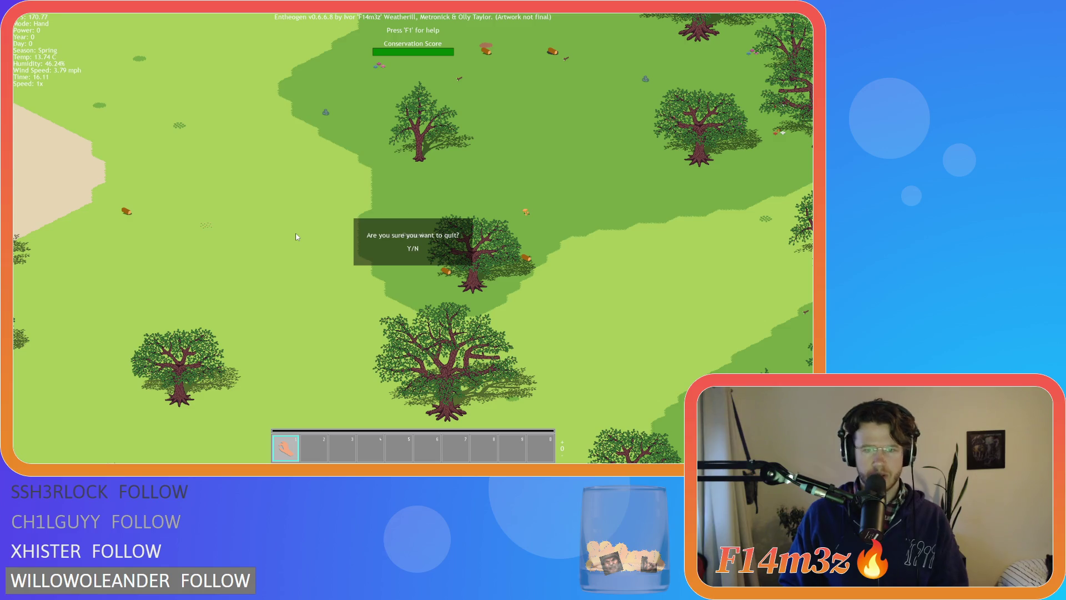
key(y)
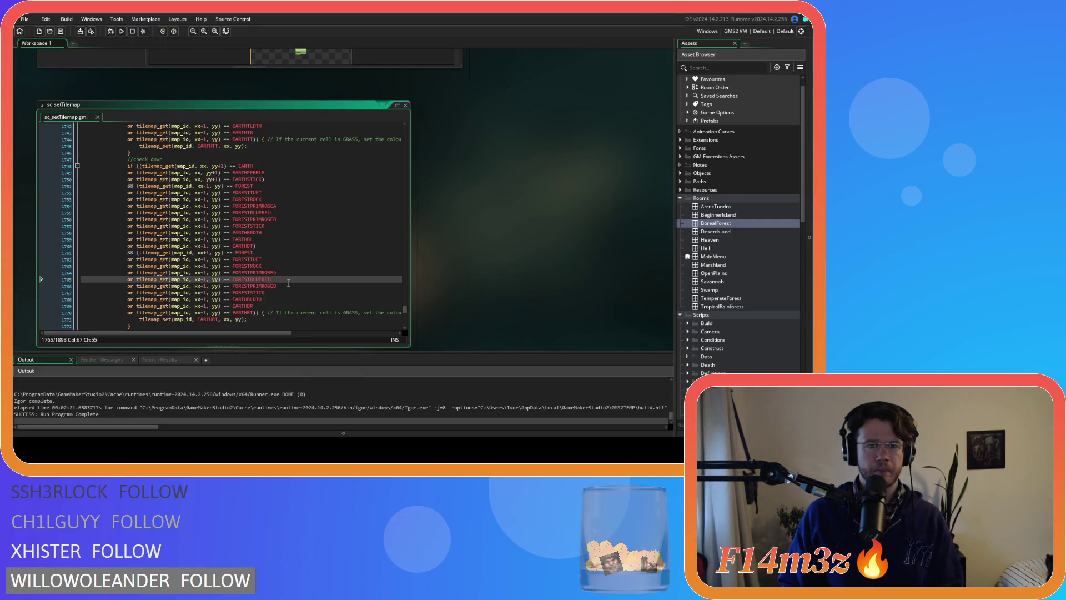
key(Up)
key(Up)
key(Up)
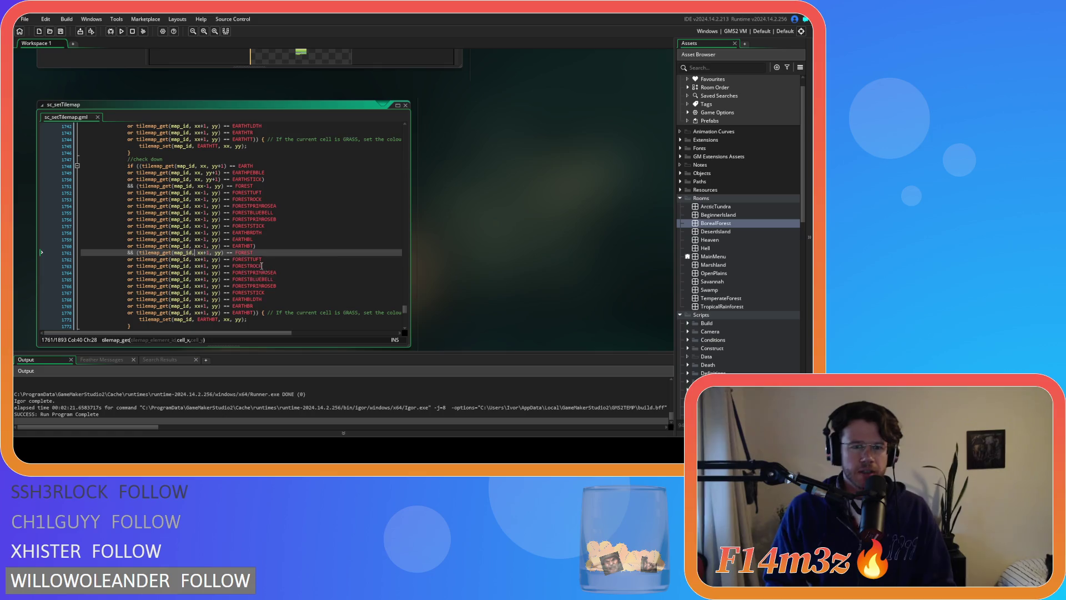
key(Down)
key(Down)
key(Down)
scroll(295, 285, down, 10)
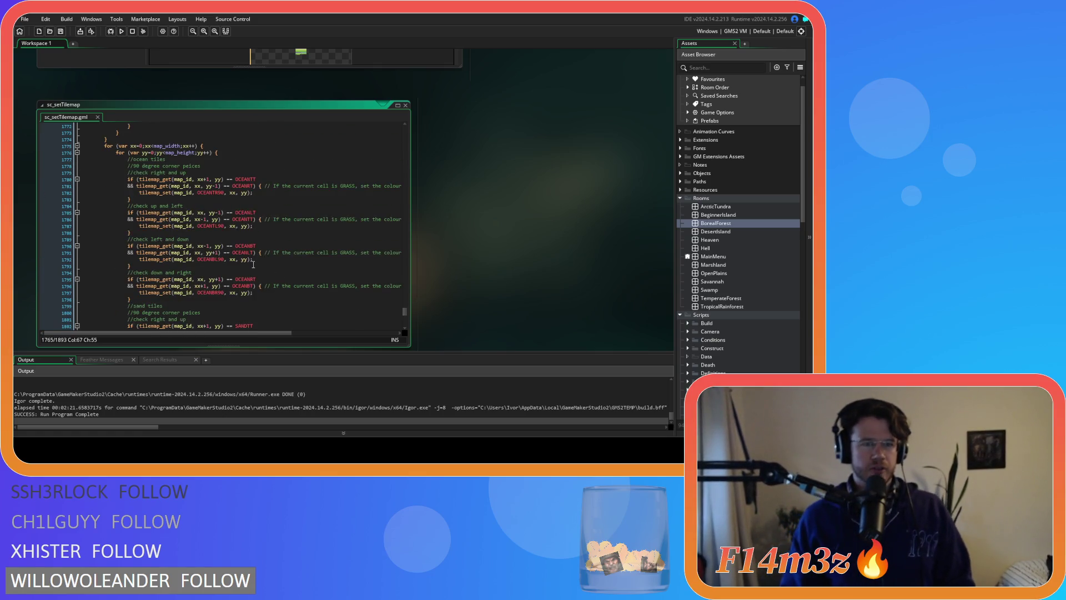
scroll(229, 240, down, 4)
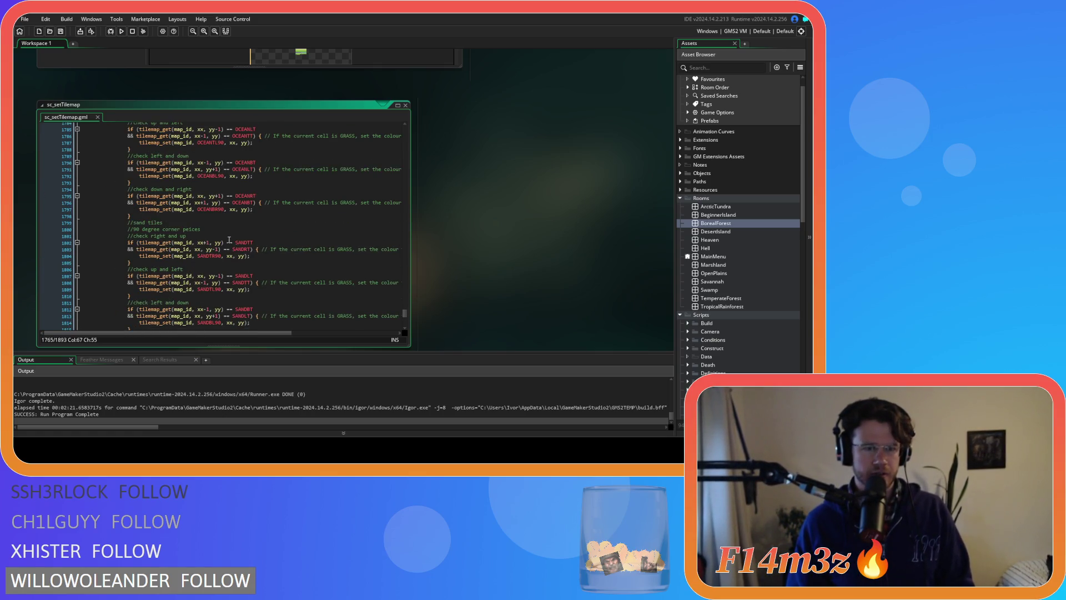
scroll(229, 240, down, 14)
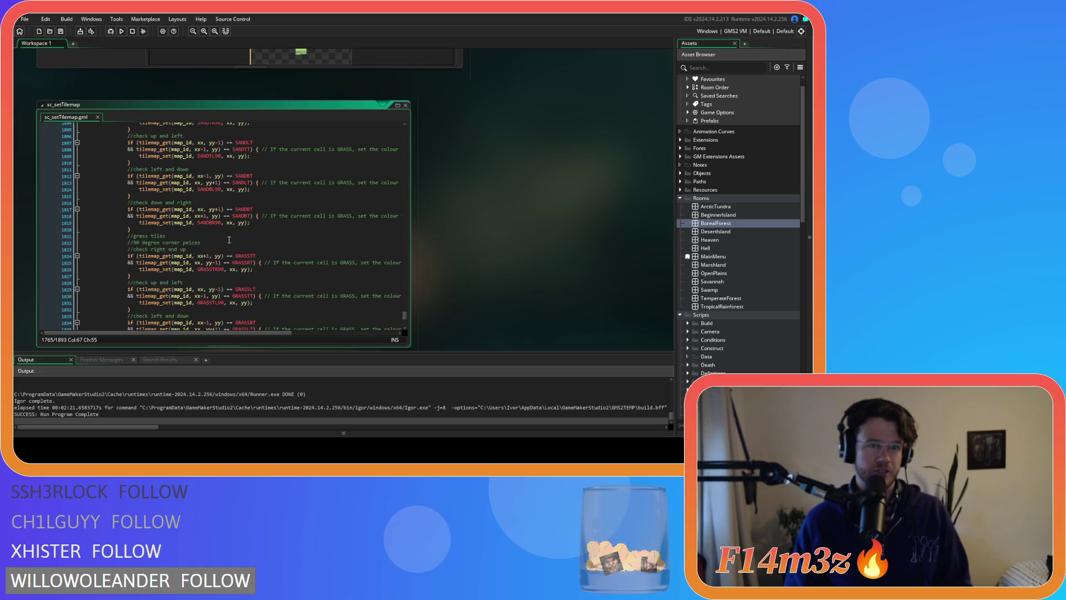
scroll(228, 232, down, 4)
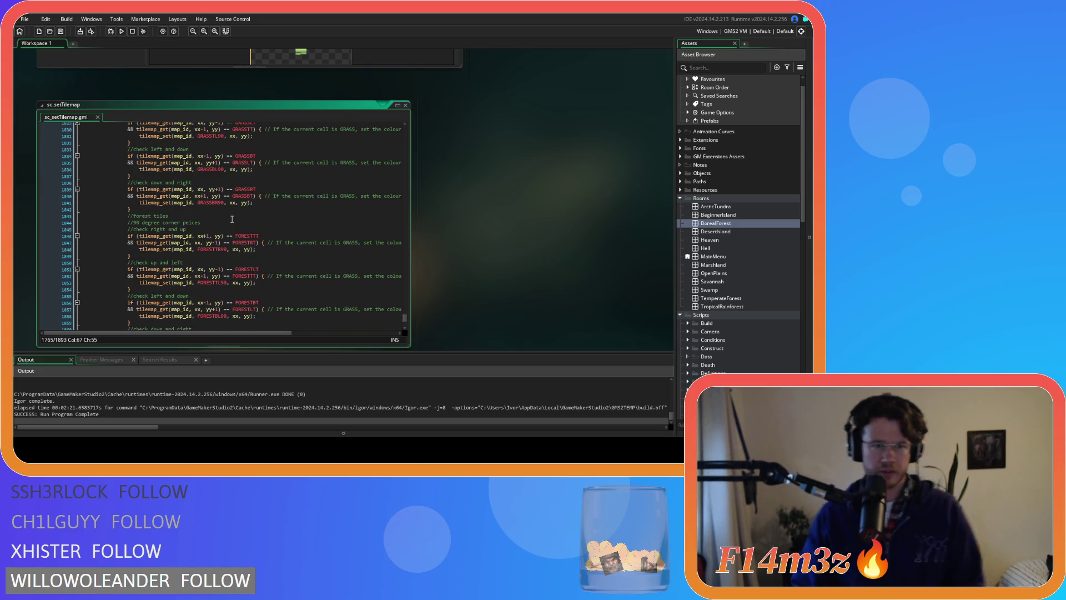
scroll(267, 213, down, 7)
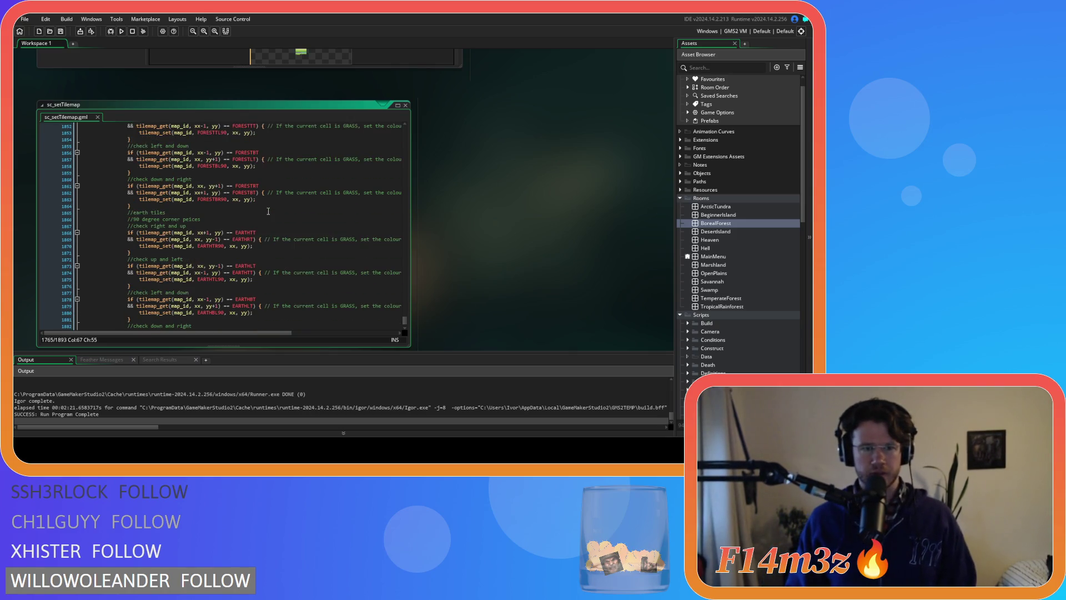
scroll(268, 211, down, 1)
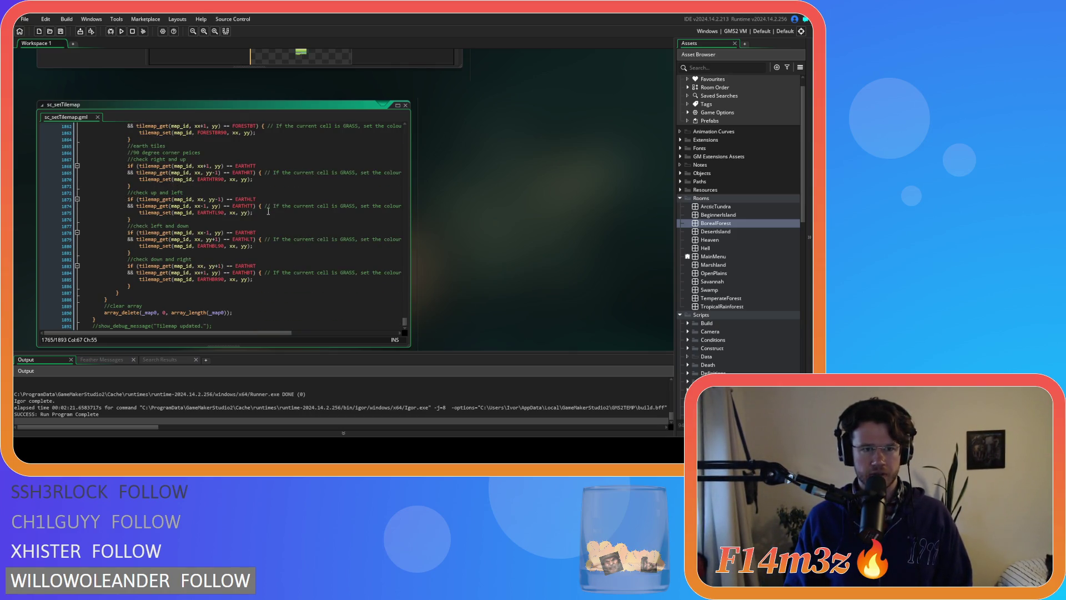
scroll(268, 211, up, 11)
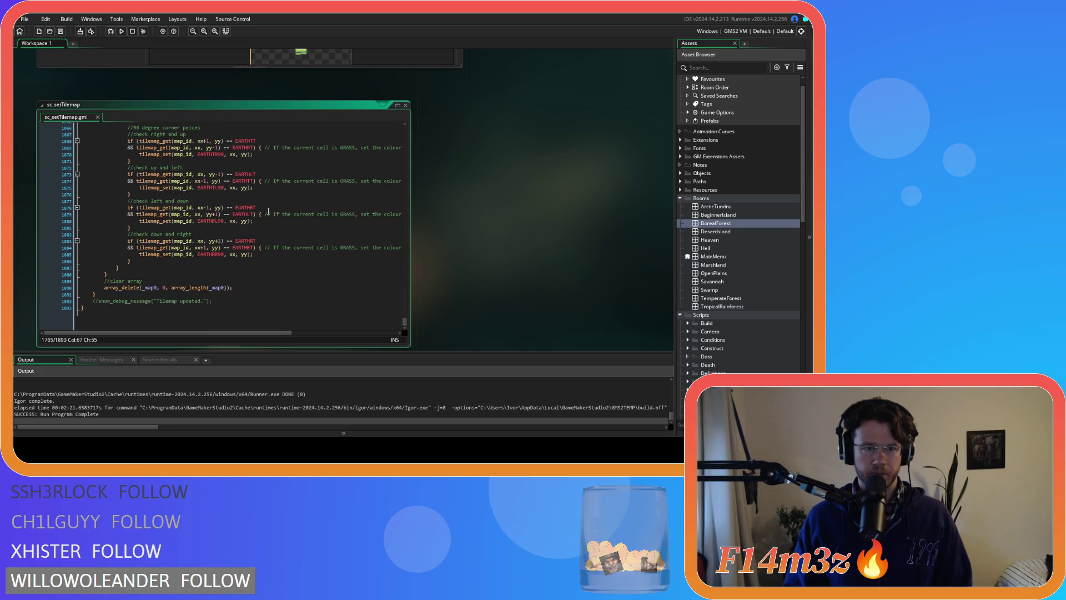
scroll(268, 211, up, 19)
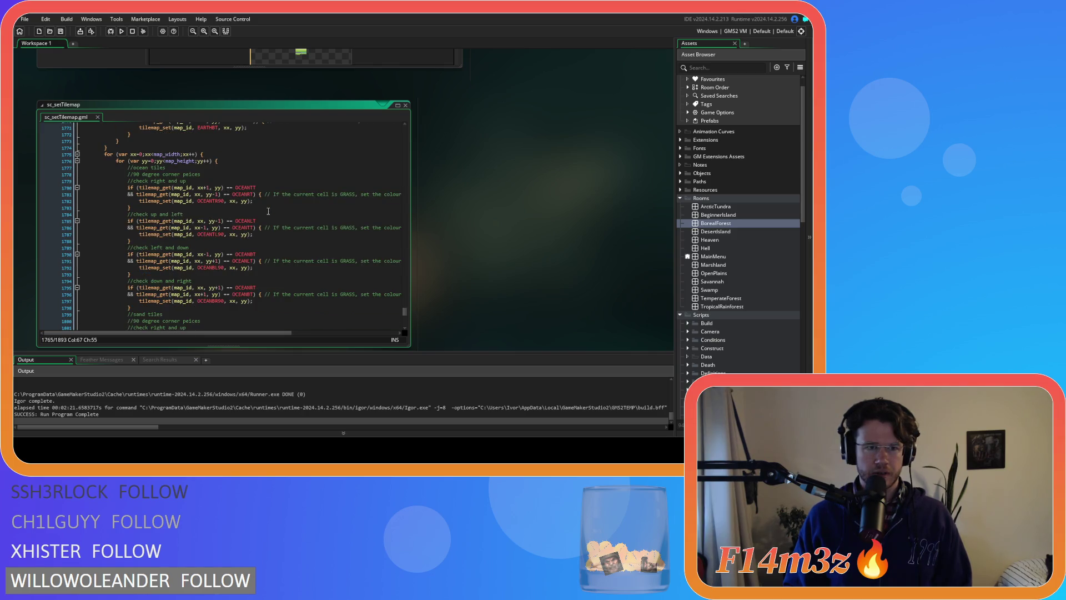
scroll(268, 211, up, 5)
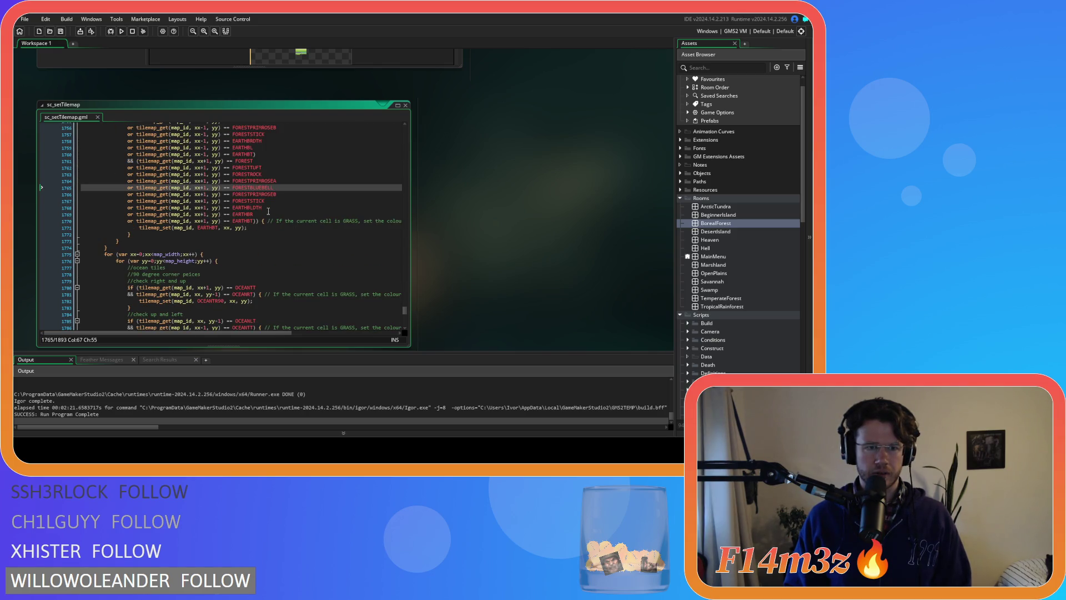
scroll(268, 211, up, 7)
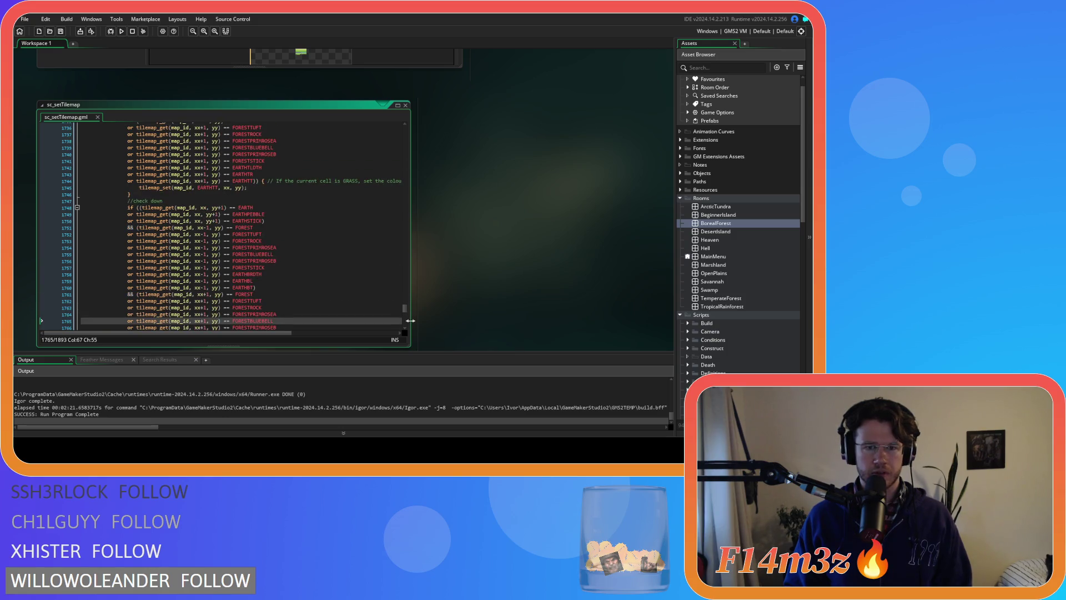
drag(405, 310, 391, 144)
click(360, 163)
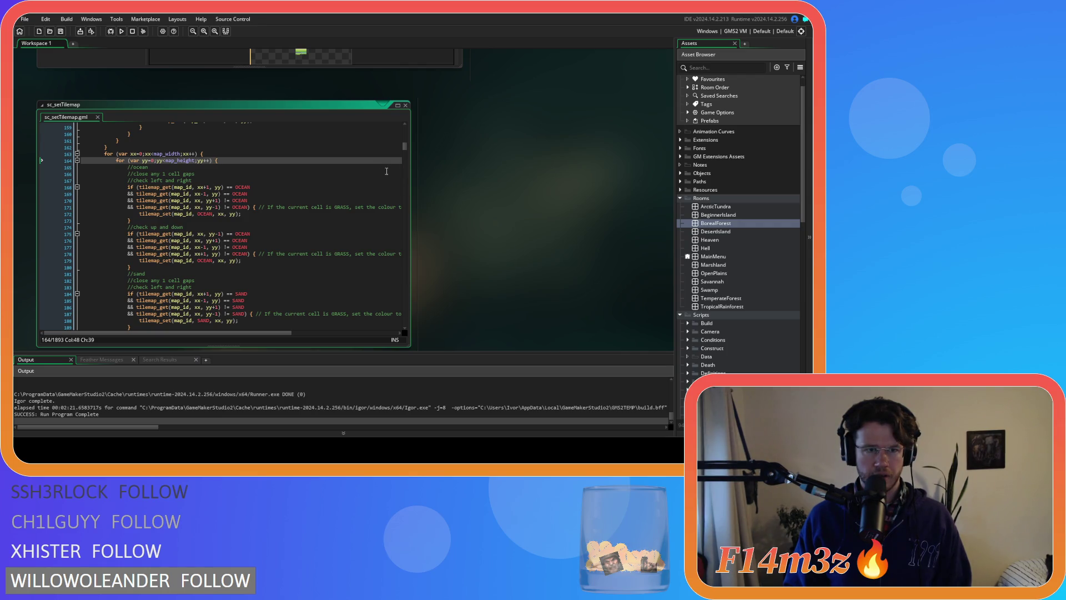
scroll(386, 171, down, 20)
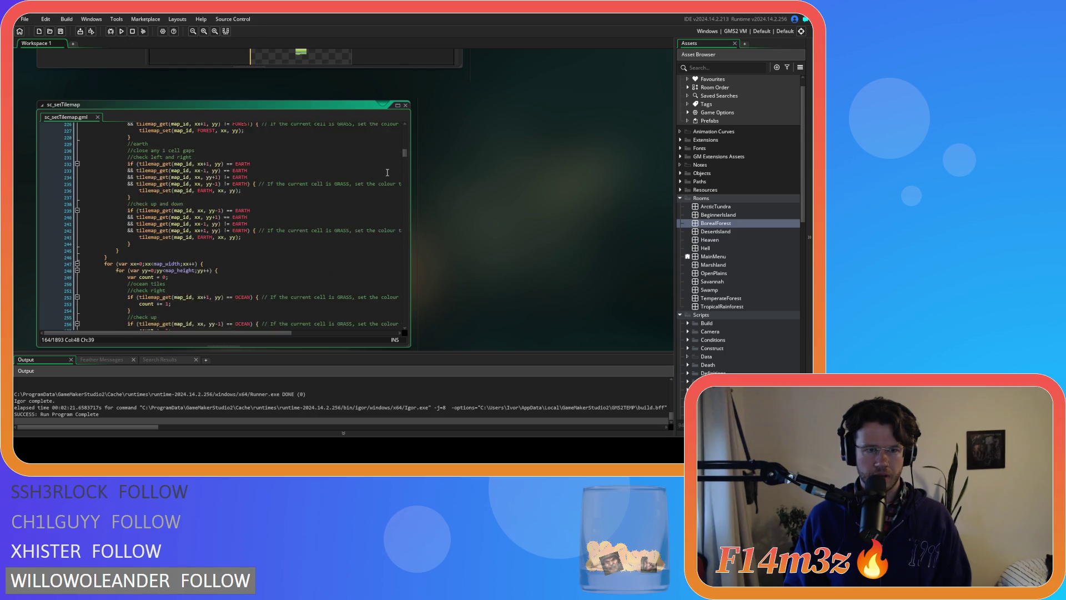
scroll(387, 173, down, 10)
scroll(387, 173, up, 6)
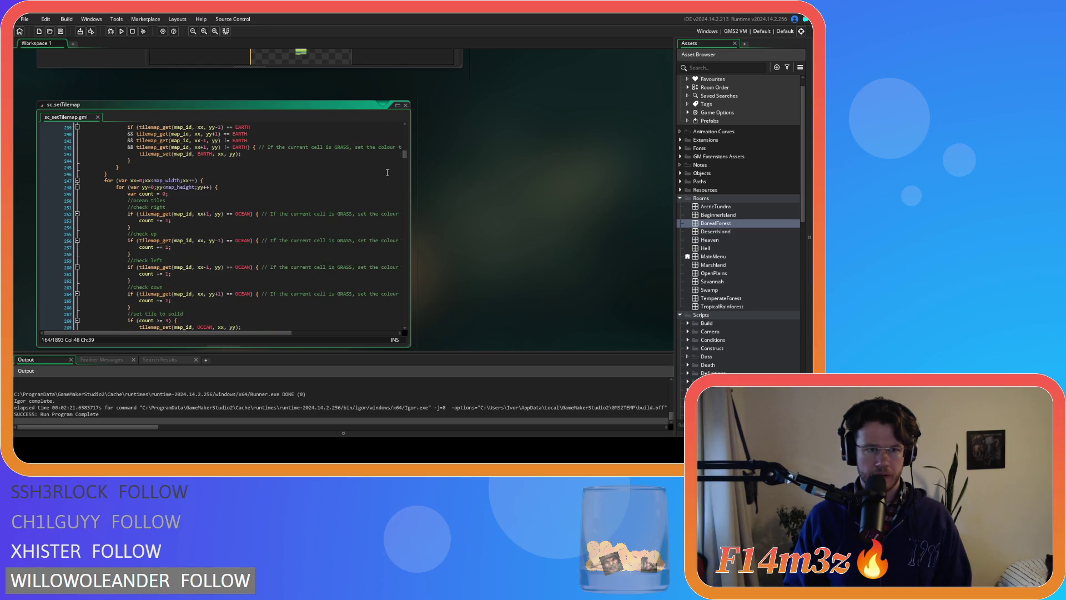
scroll(387, 173, down, 12)
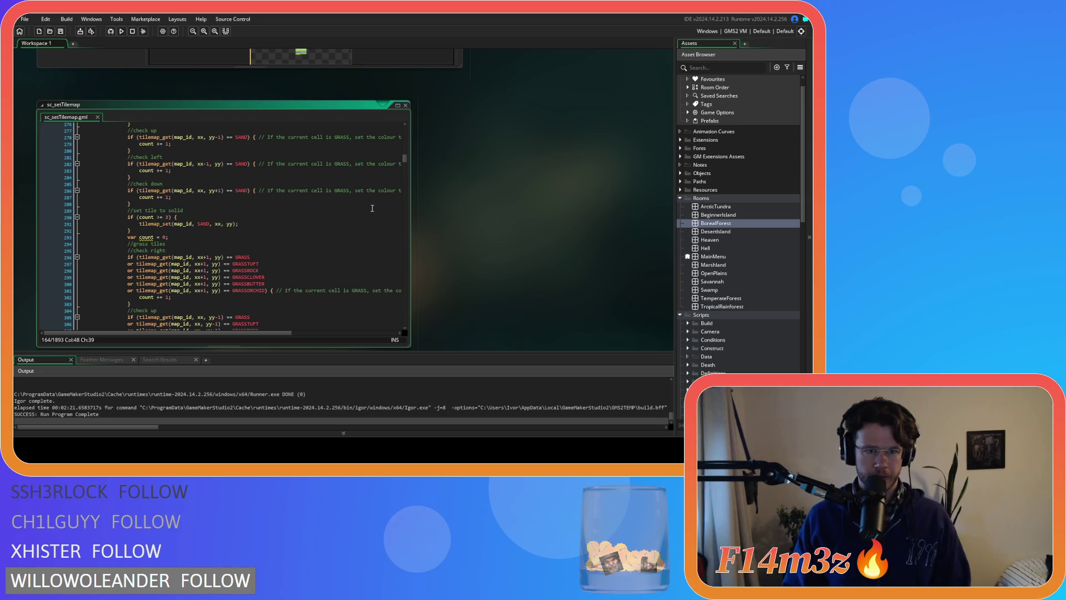
scroll(345, 215, down, 2)
scroll(345, 215, down, 3)
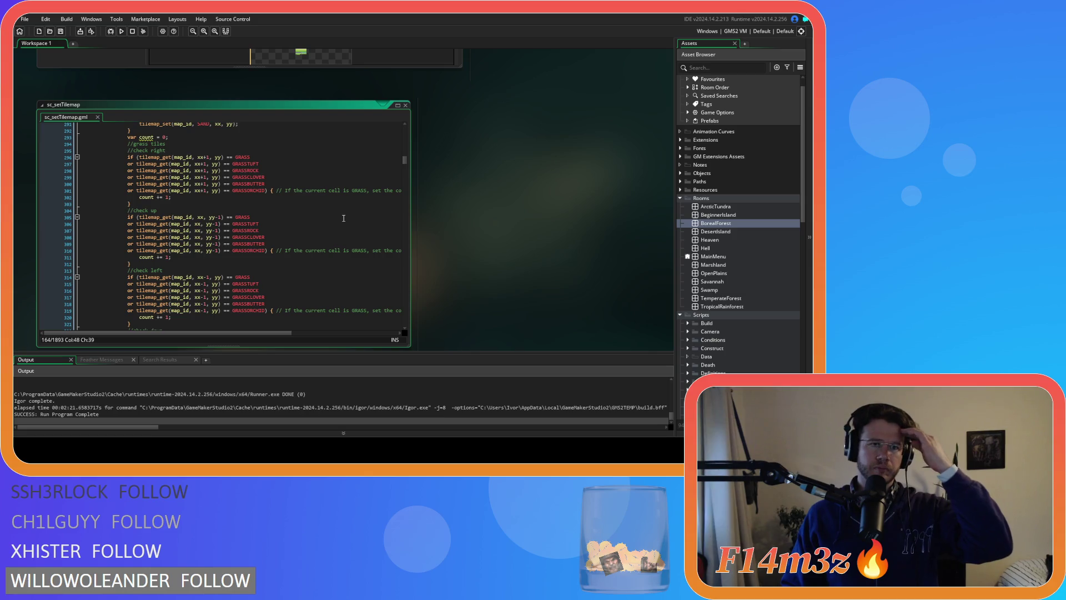
scroll(344, 218, down, 12)
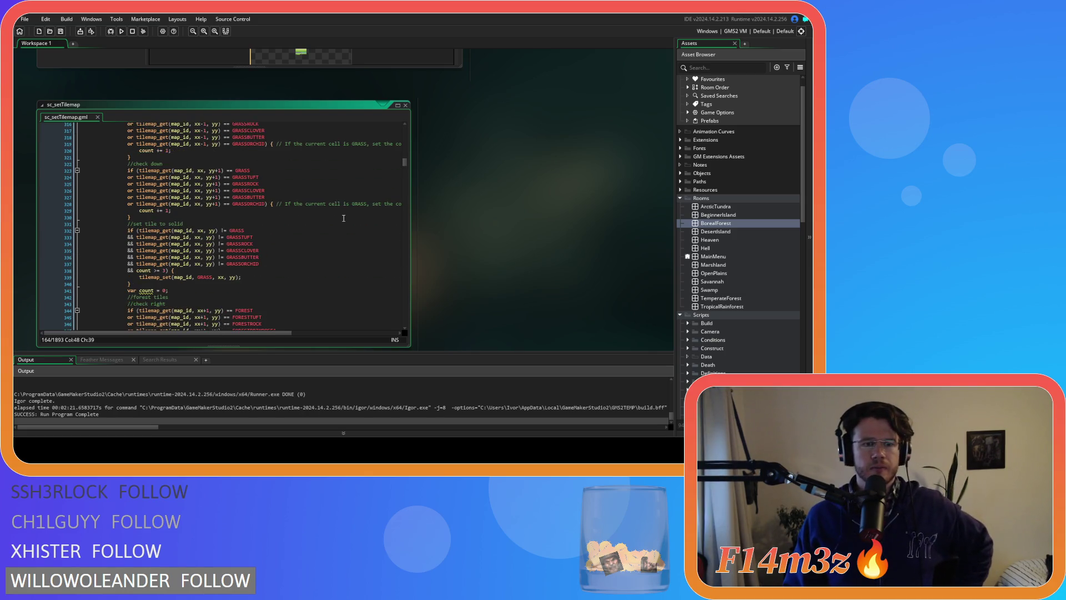
scroll(344, 218, down, 20)
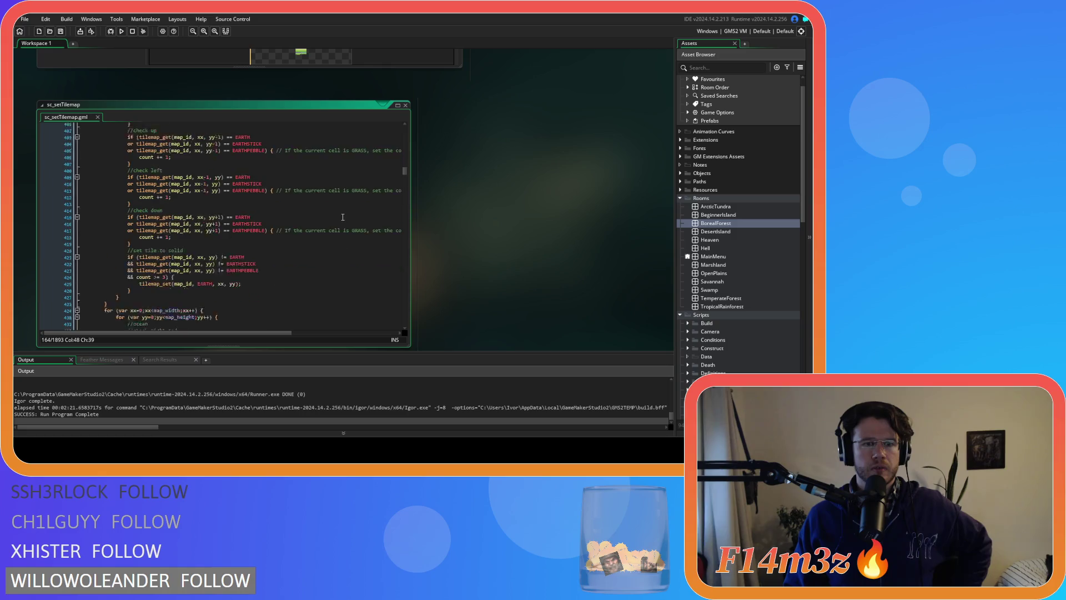
scroll(342, 216, down, 1)
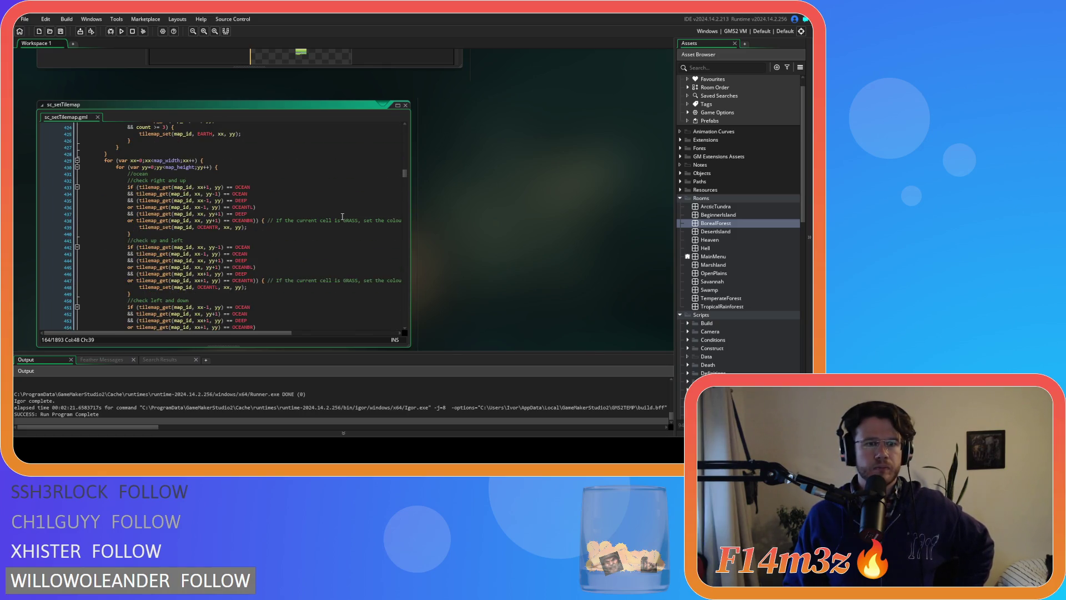
scroll(342, 217, down, 19)
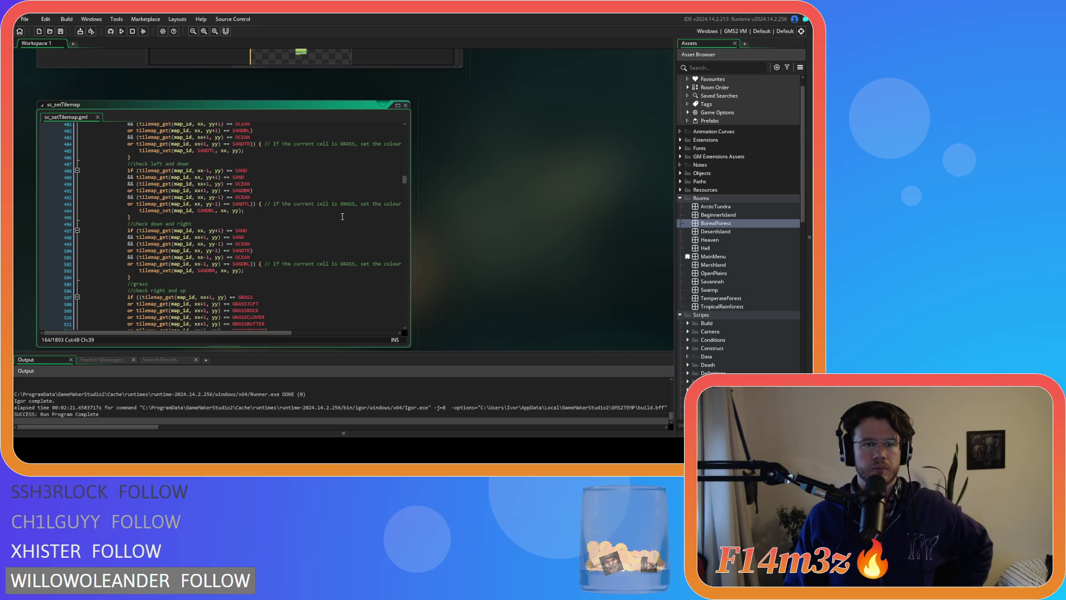
scroll(342, 217, down, 20)
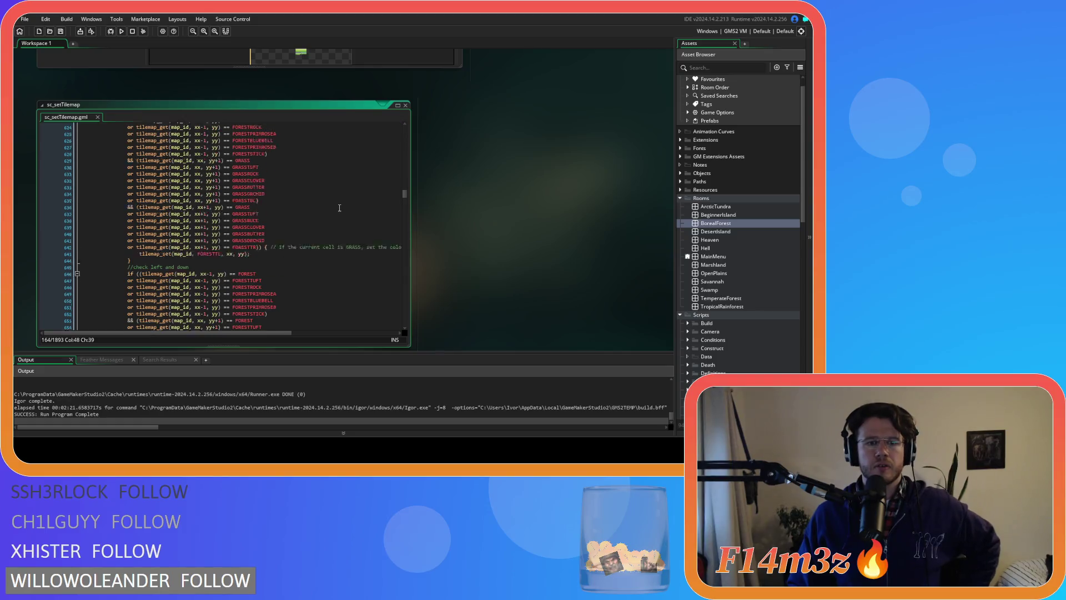
scroll(340, 208, down, 19)
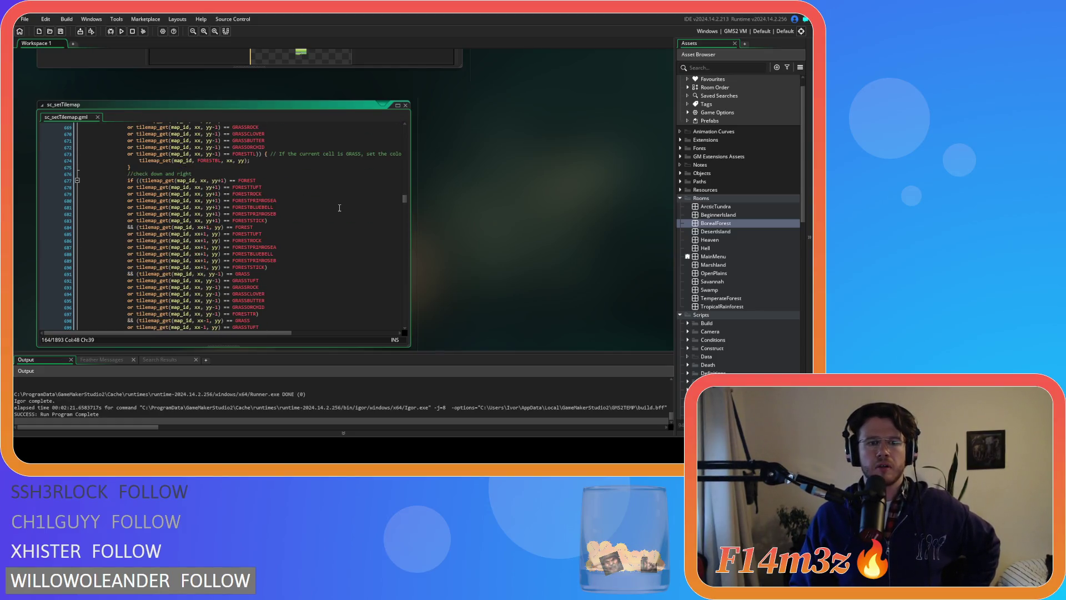
scroll(339, 208, down, 20)
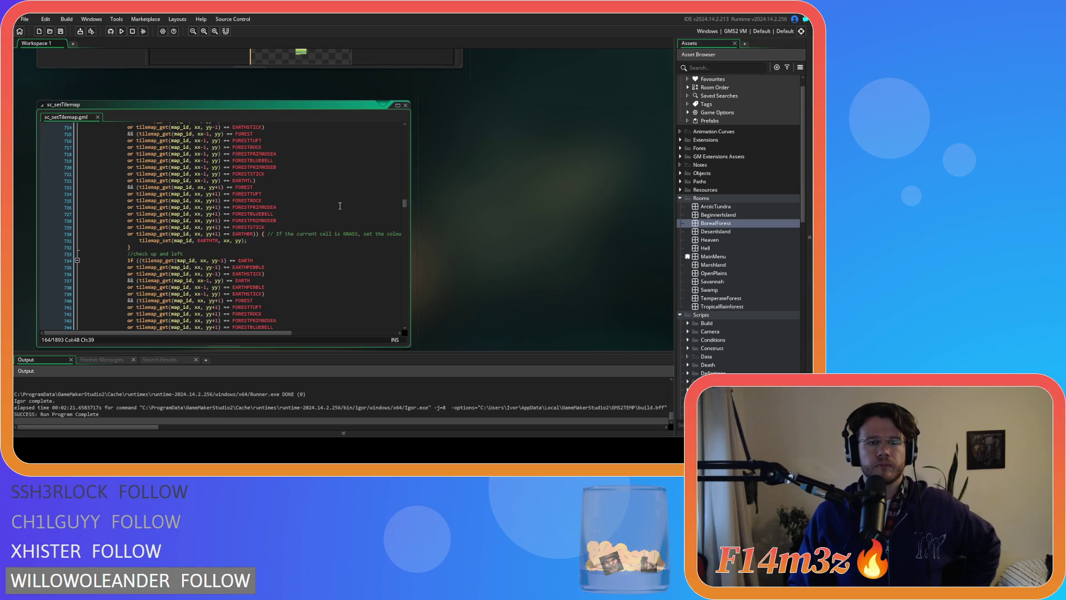
scroll(340, 205, down, 11)
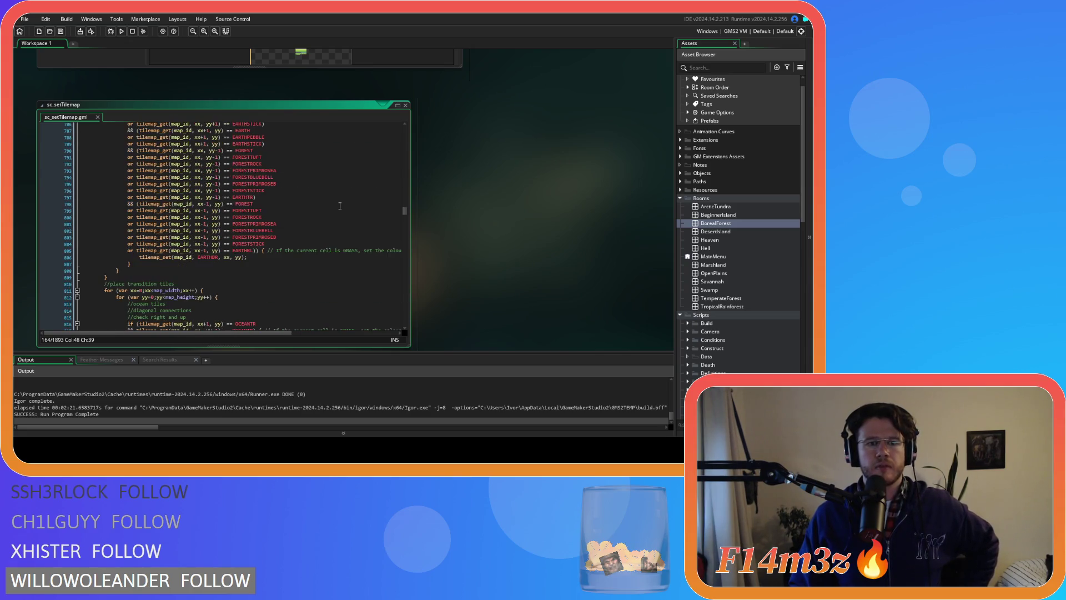
scroll(340, 205, down, 5)
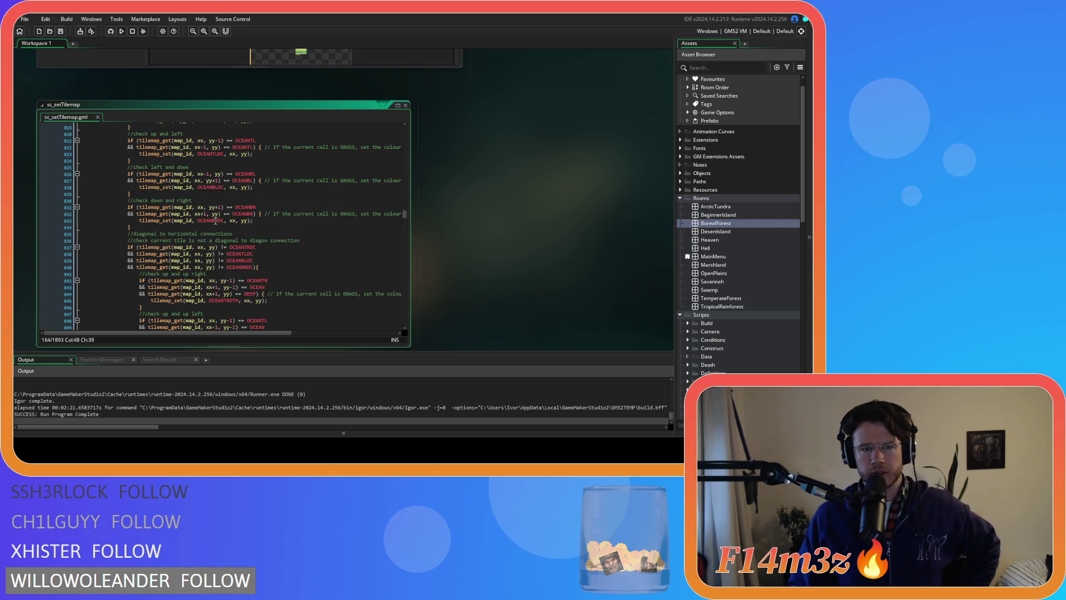
scroll(276, 243, up, 5)
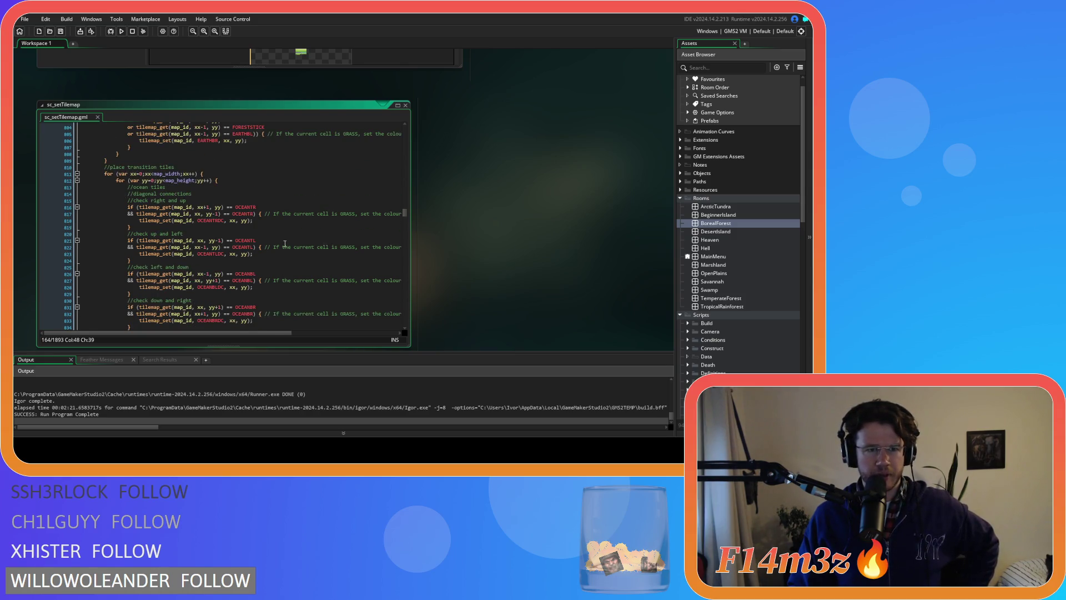
scroll(285, 244, down, 5)
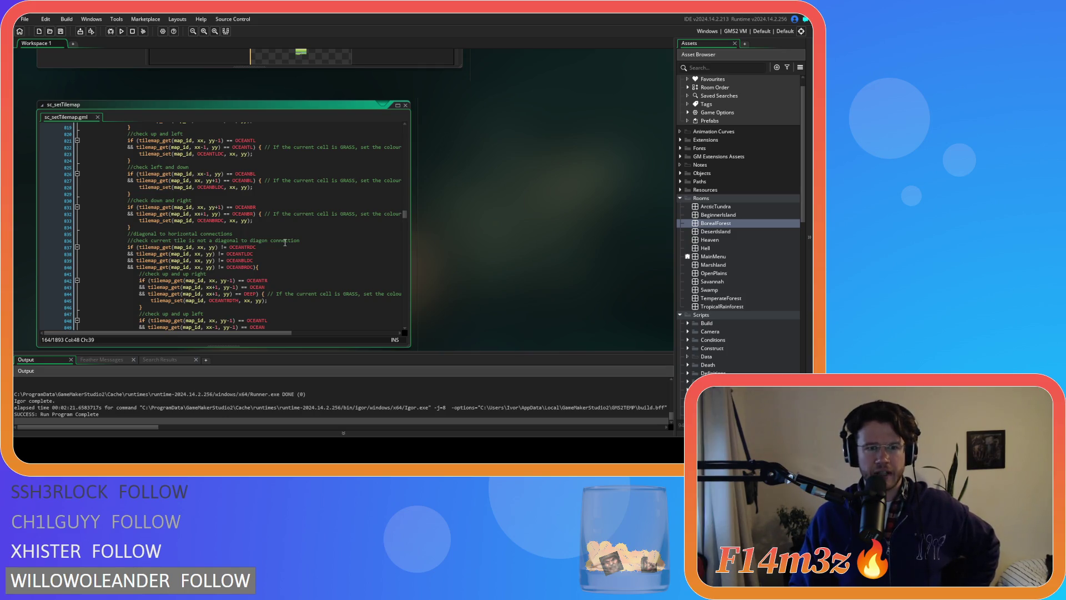
scroll(284, 243, down, 3)
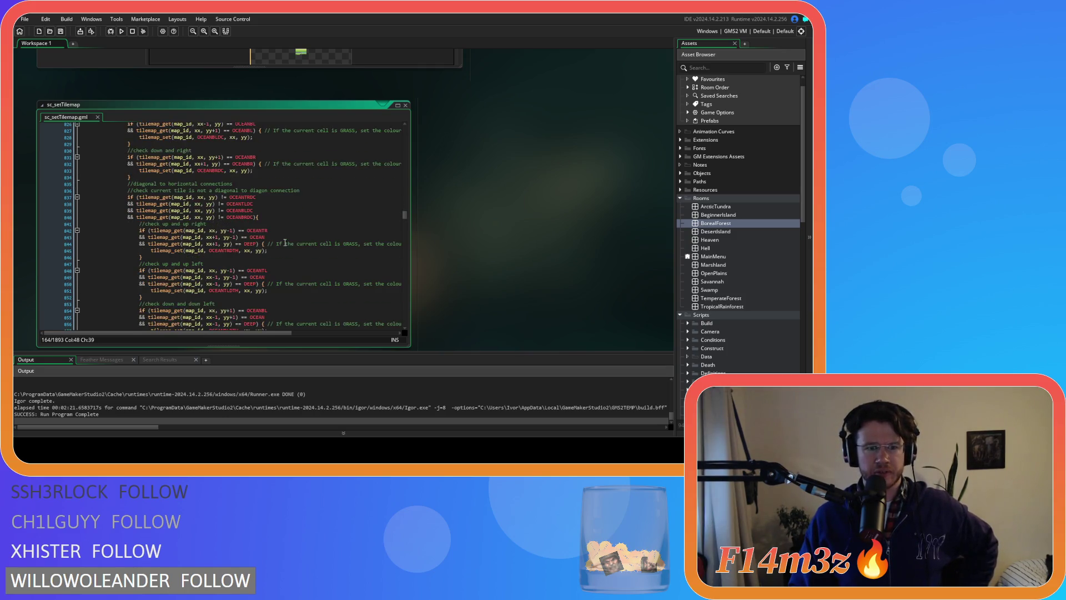
scroll(285, 243, up, 2)
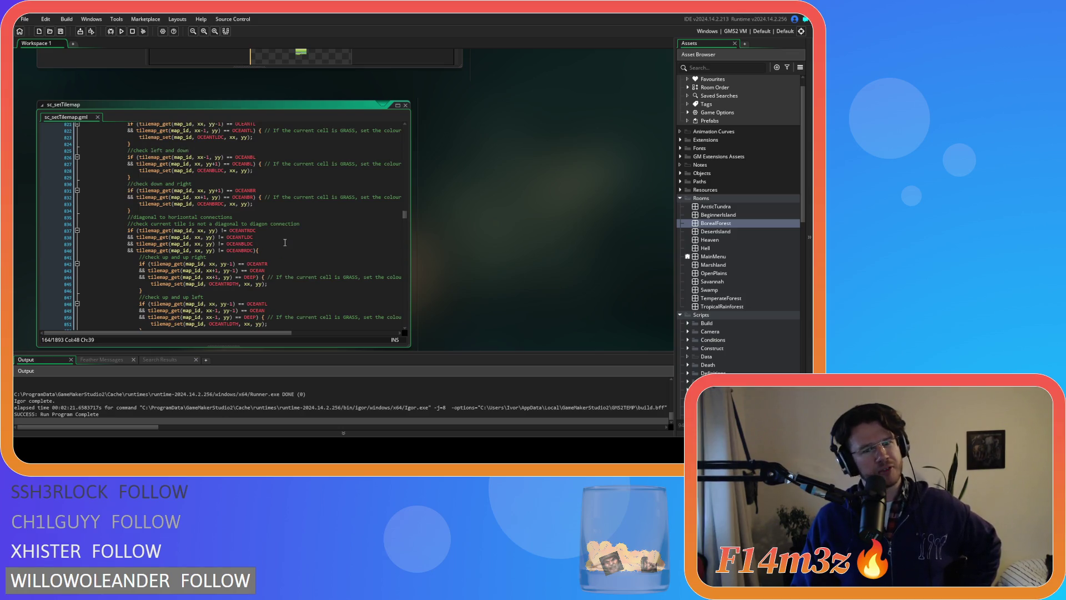
scroll(285, 242, down, 4)
scroll(285, 243, down, 7)
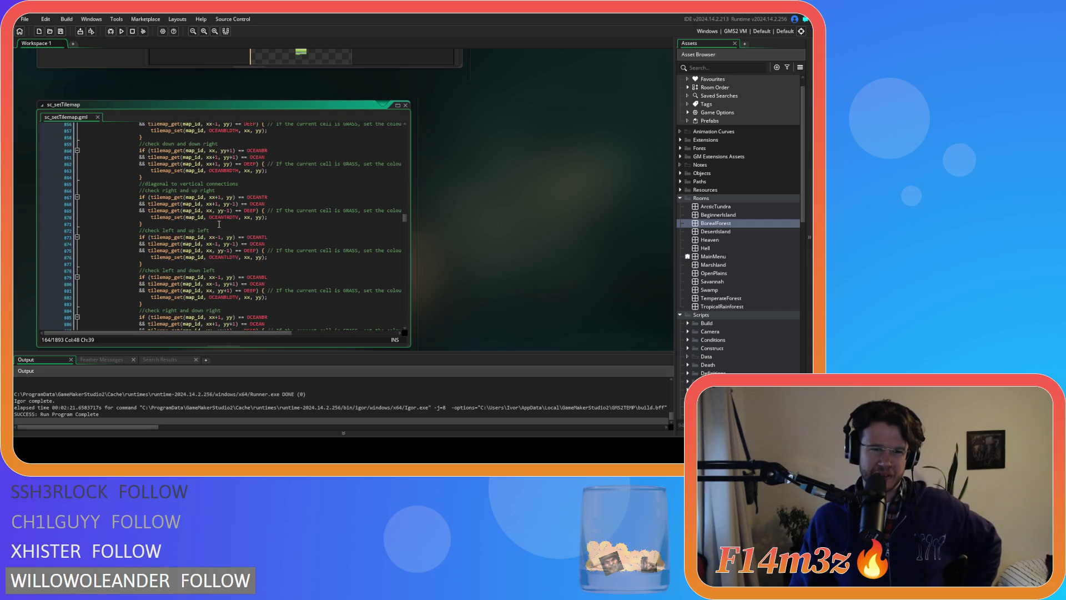
scroll(223, 227, down, 2)
scroll(257, 242, down, 4)
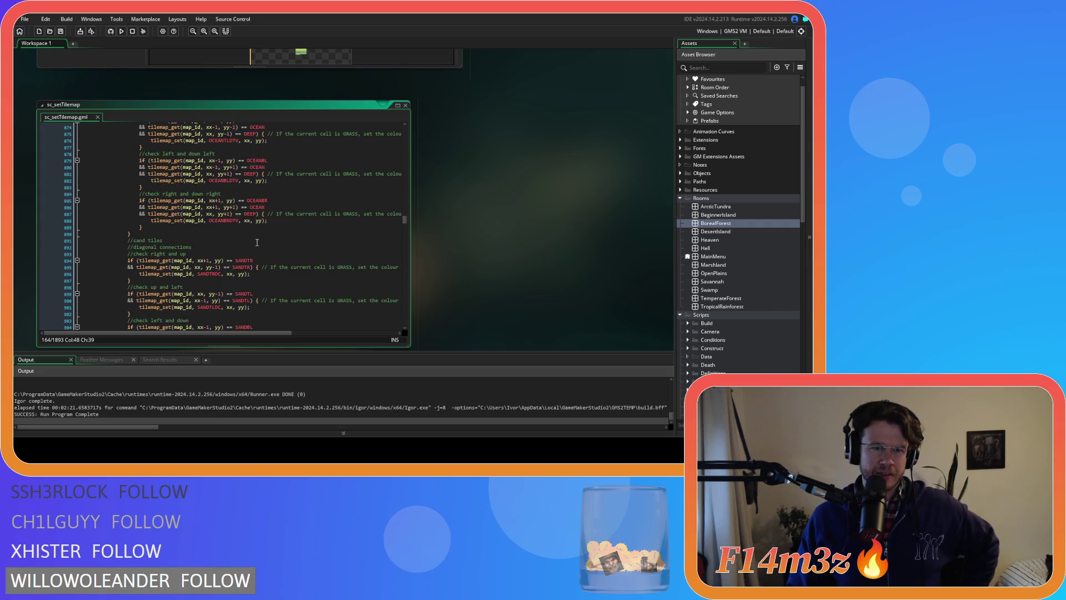
click(229, 221)
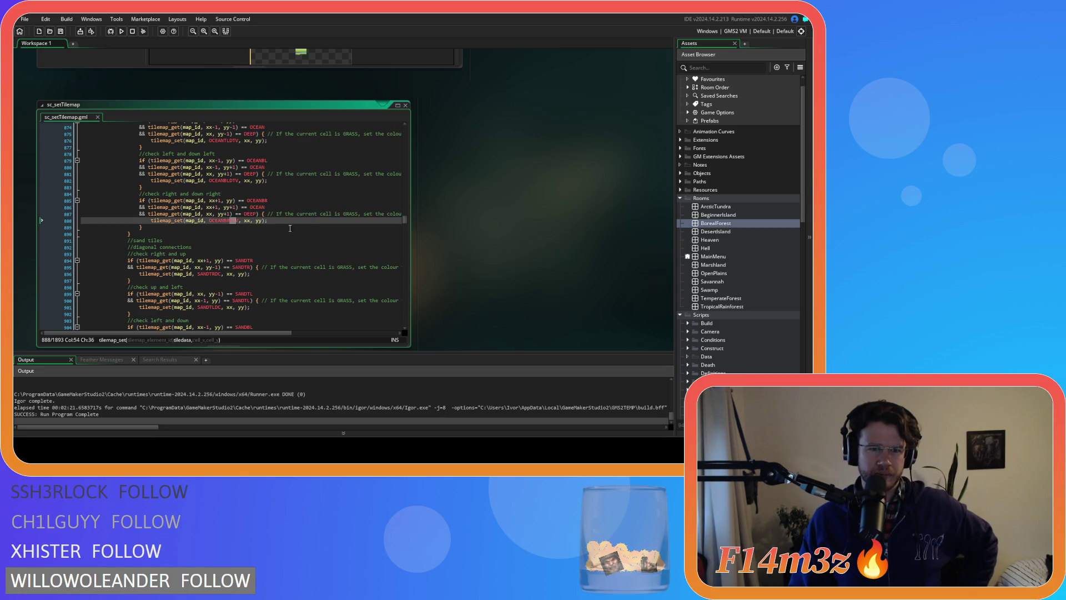
scroll(267, 225, down, 3)
click(309, 227)
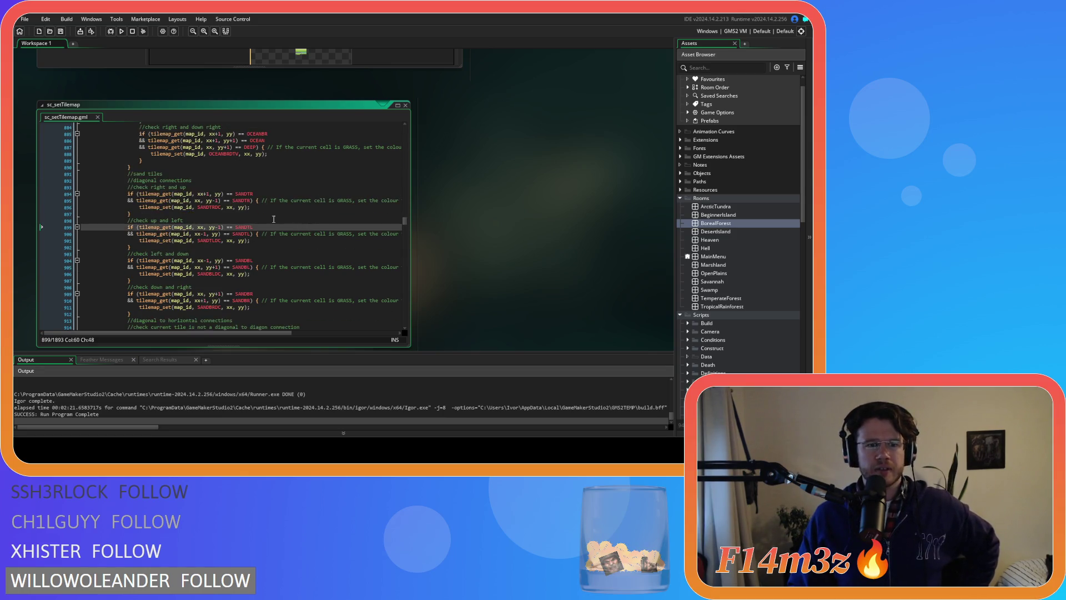
scroll(266, 218, down, 6)
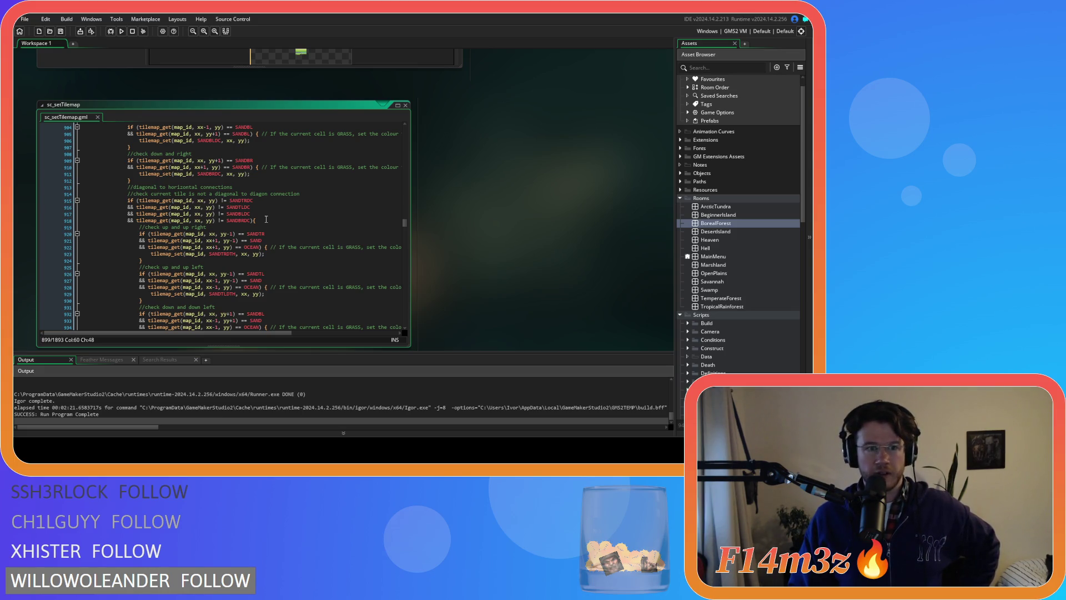
scroll(266, 219, down, 7)
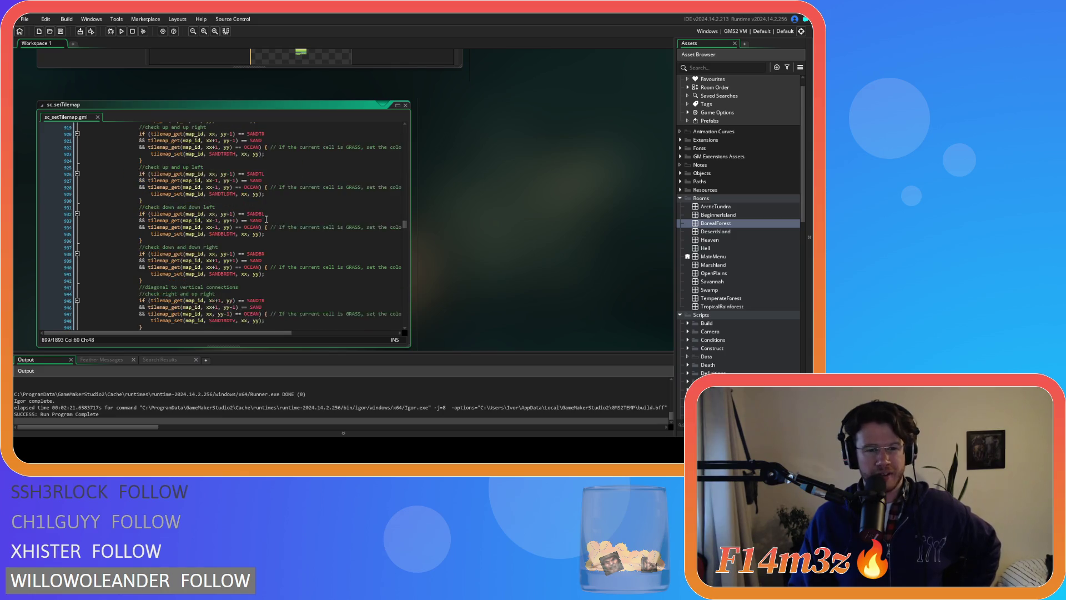
scroll(266, 218, down, 8)
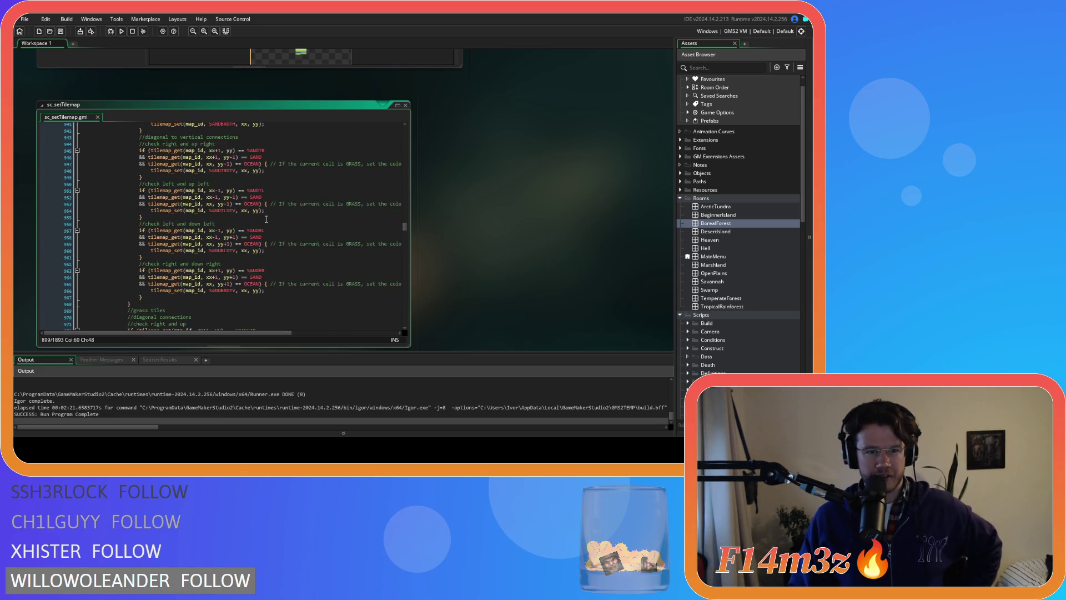
scroll(266, 218, down, 10)
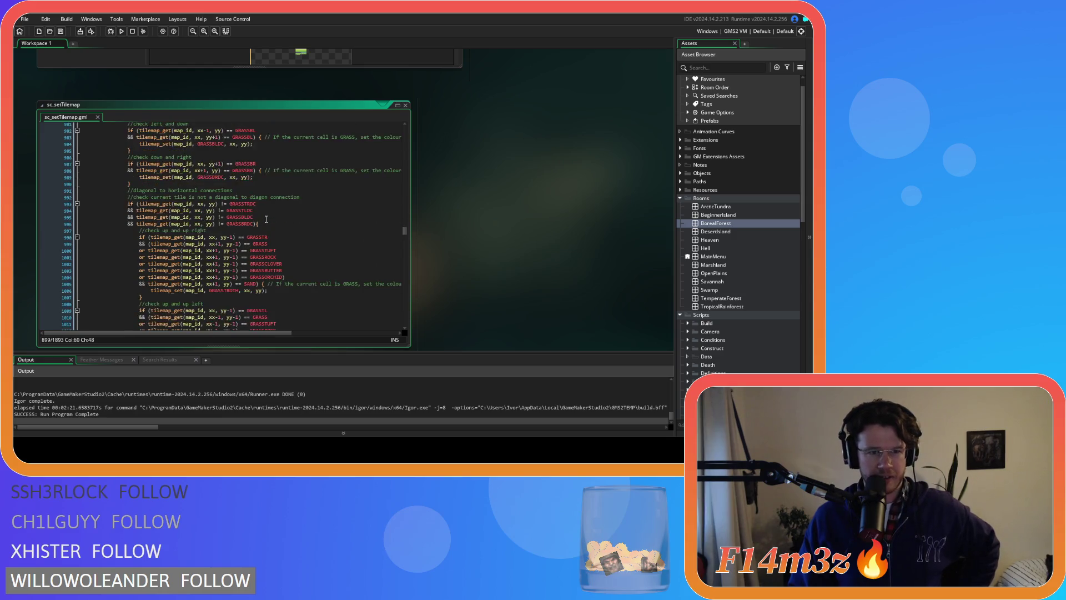
scroll(266, 219, down, 16)
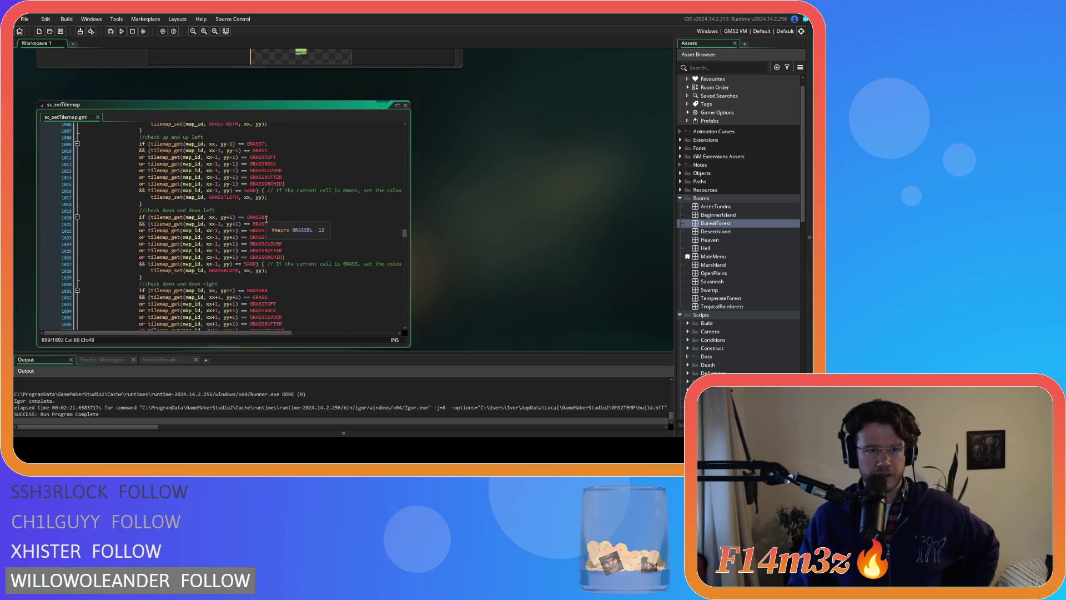
scroll(265, 219, down, 3)
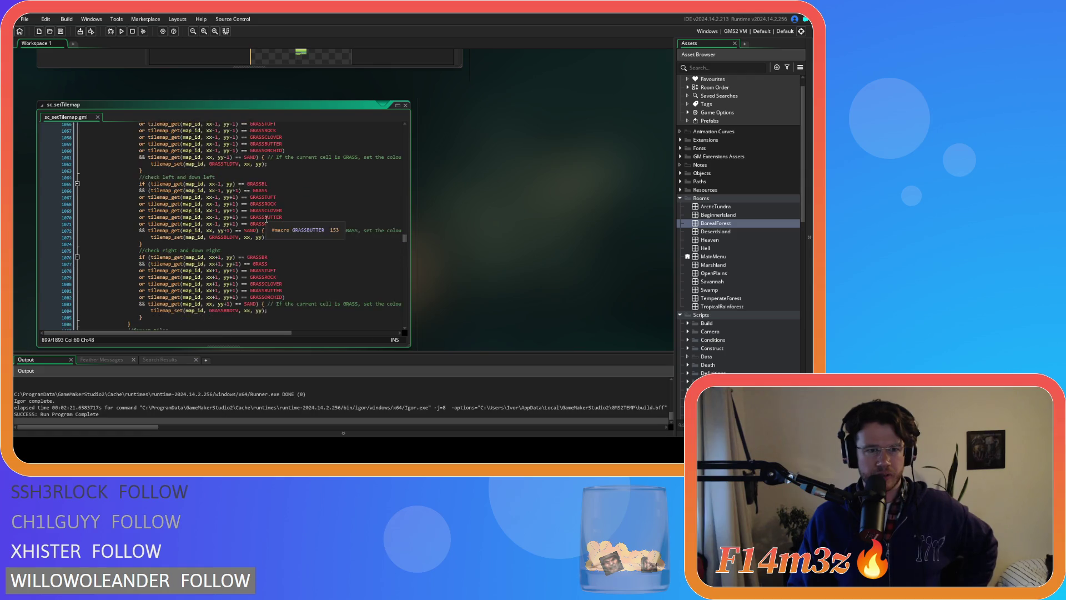
scroll(266, 218, down, 10)
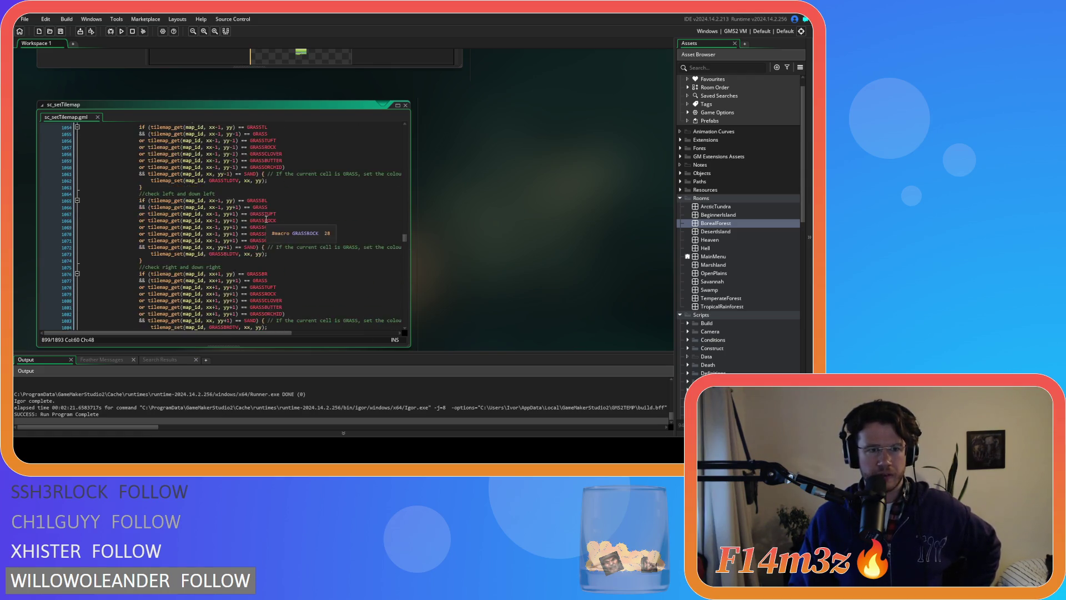
scroll(266, 219, down, 8)
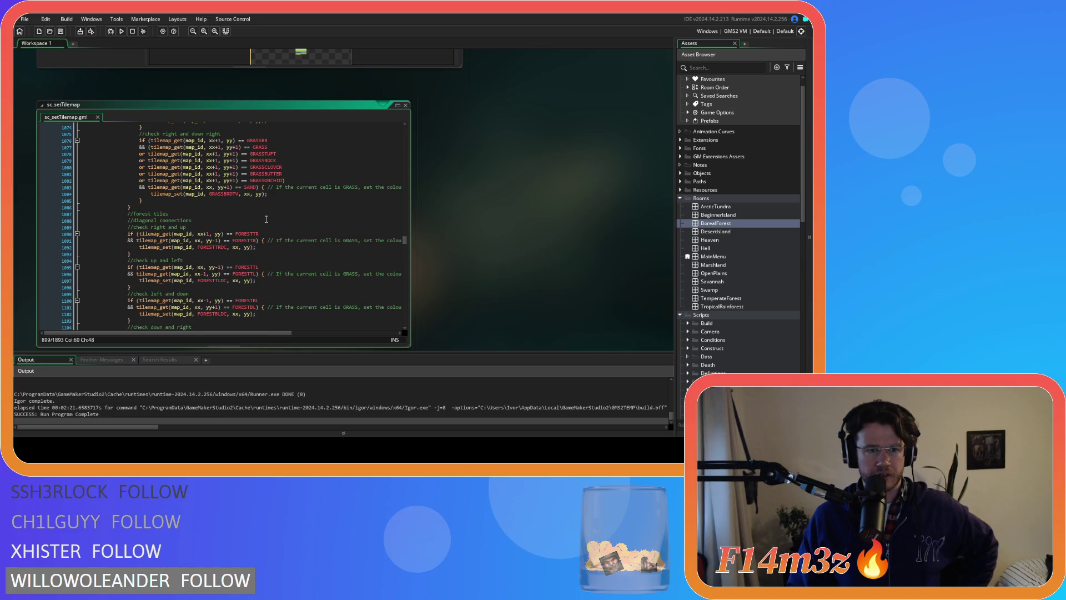
scroll(266, 219, down, 20)
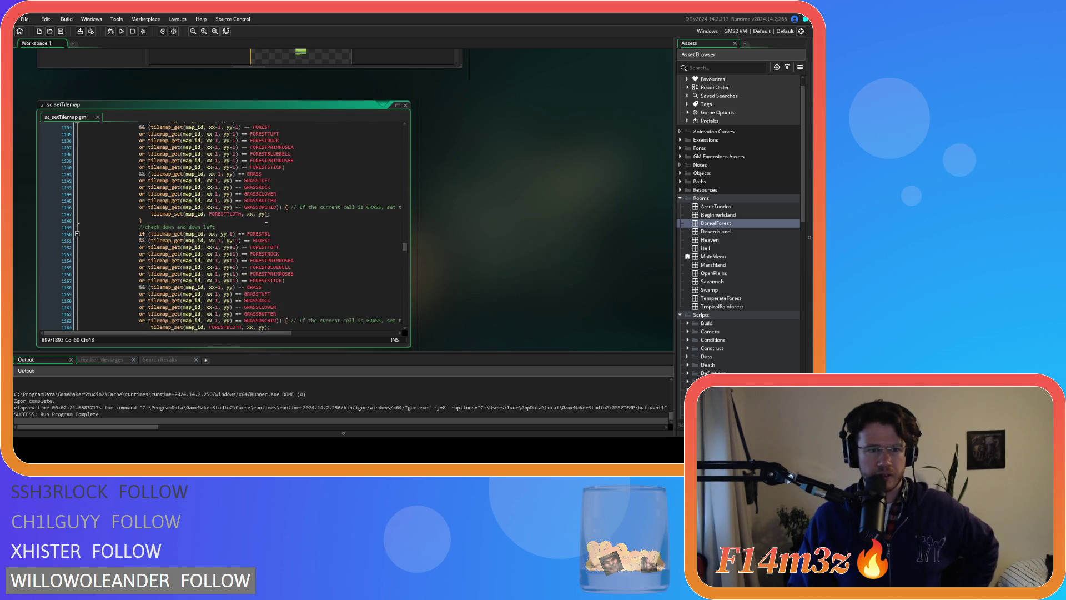
scroll(266, 219, down, 20)
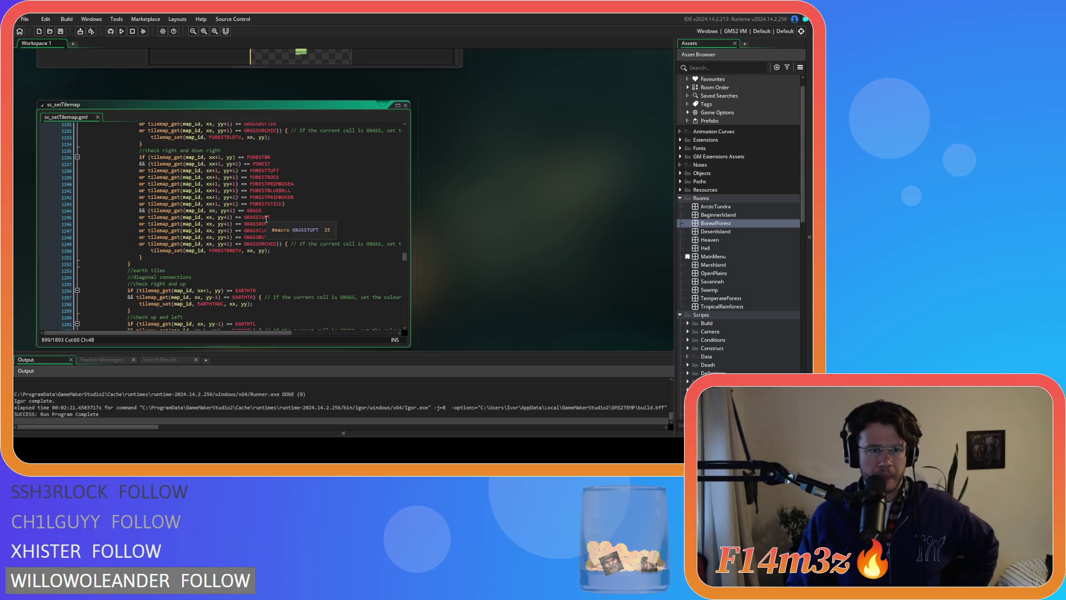
scroll(266, 219, down, 20)
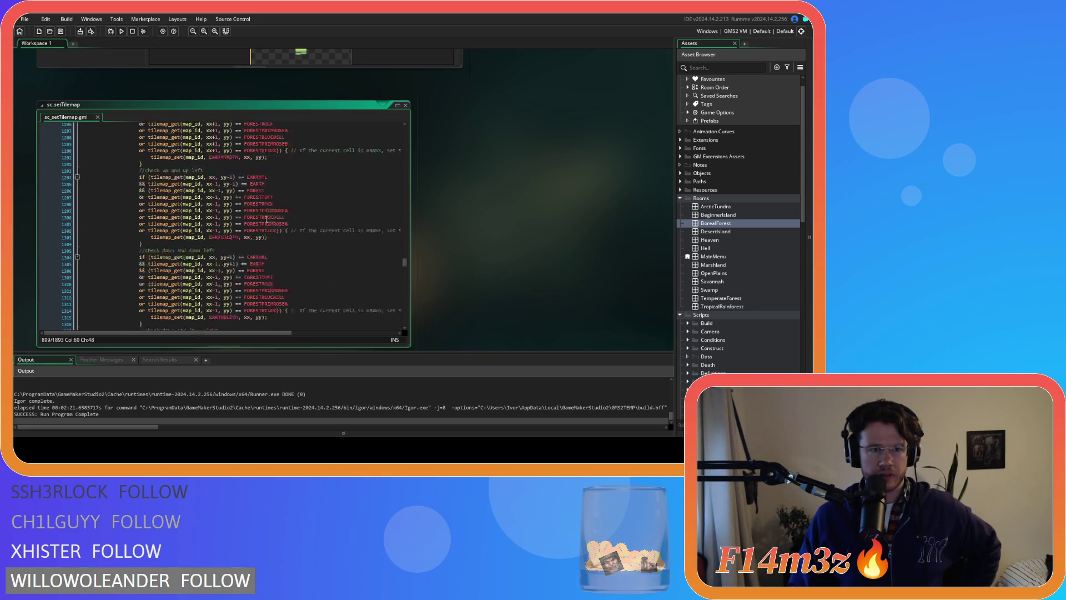
scroll(266, 219, down, 9)
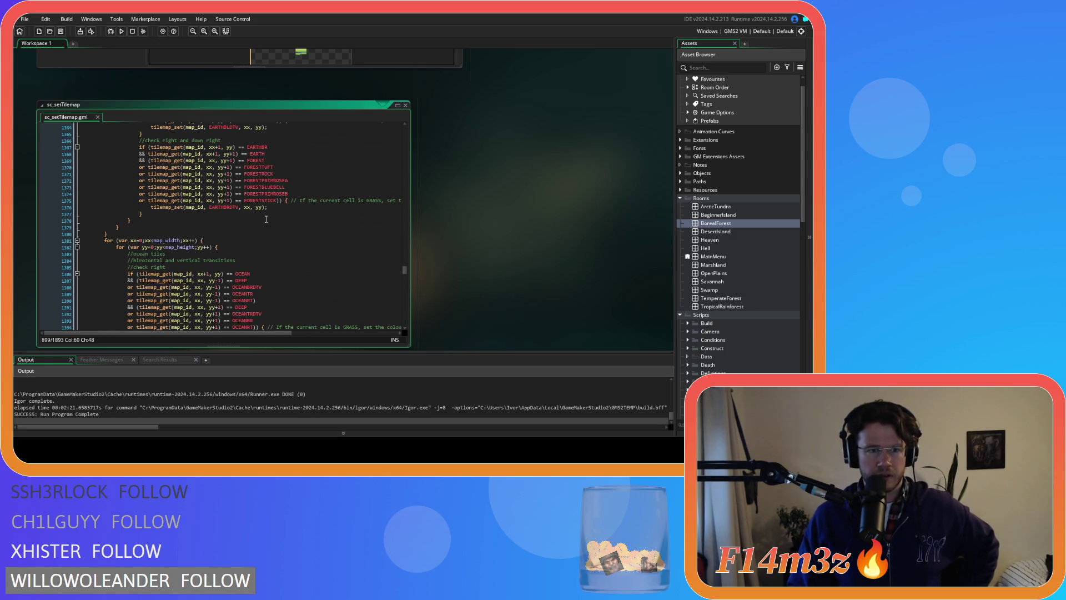
scroll(266, 218, down, 3)
scroll(266, 219, down, 3)
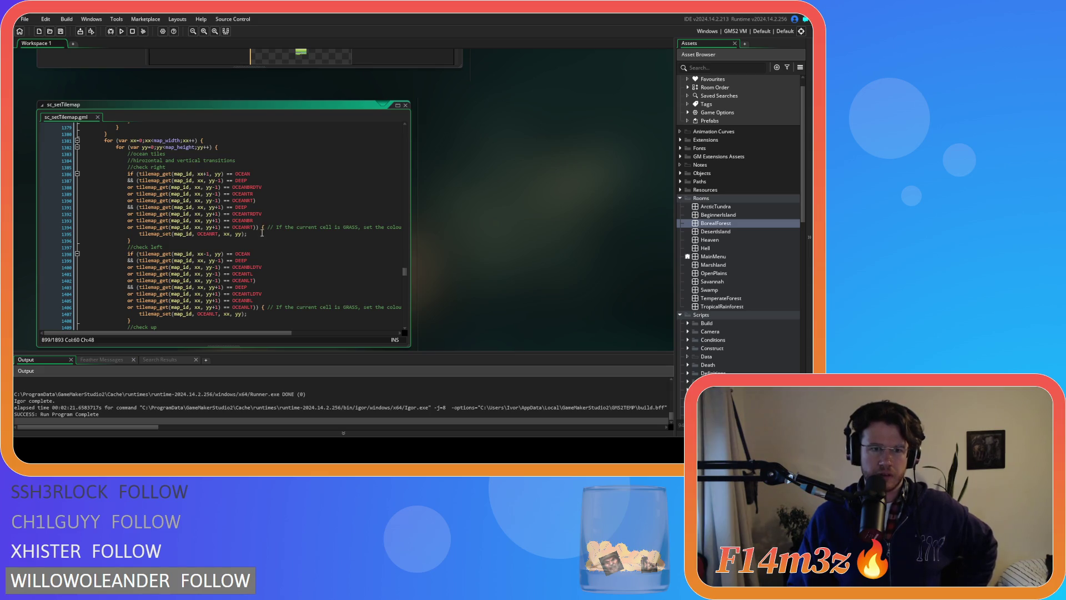
scroll(262, 232, down, 2)
scroll(273, 230, down, 20)
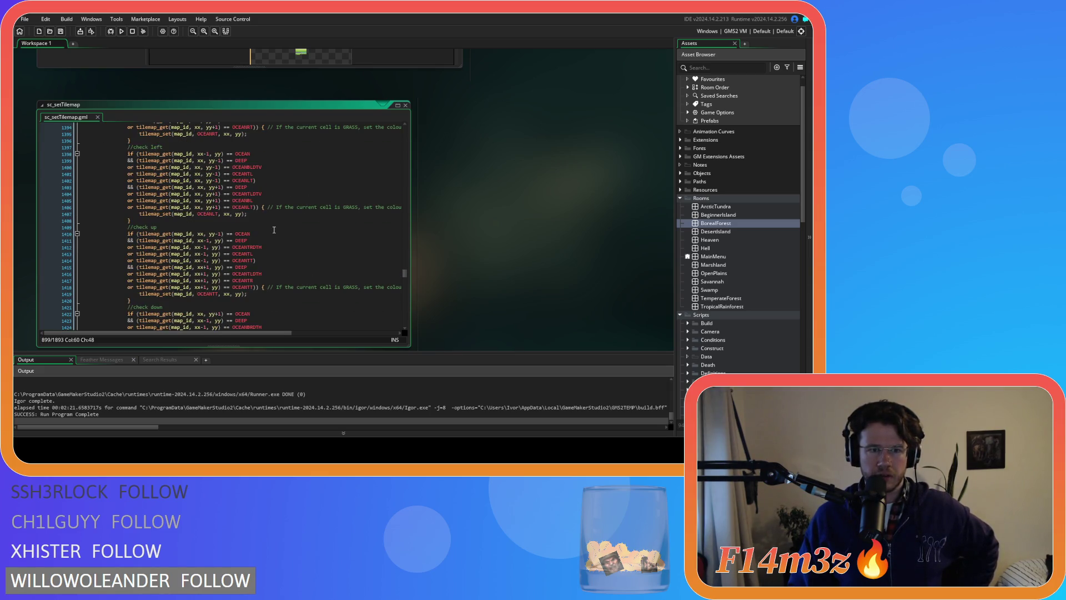
scroll(273, 230, down, 9)
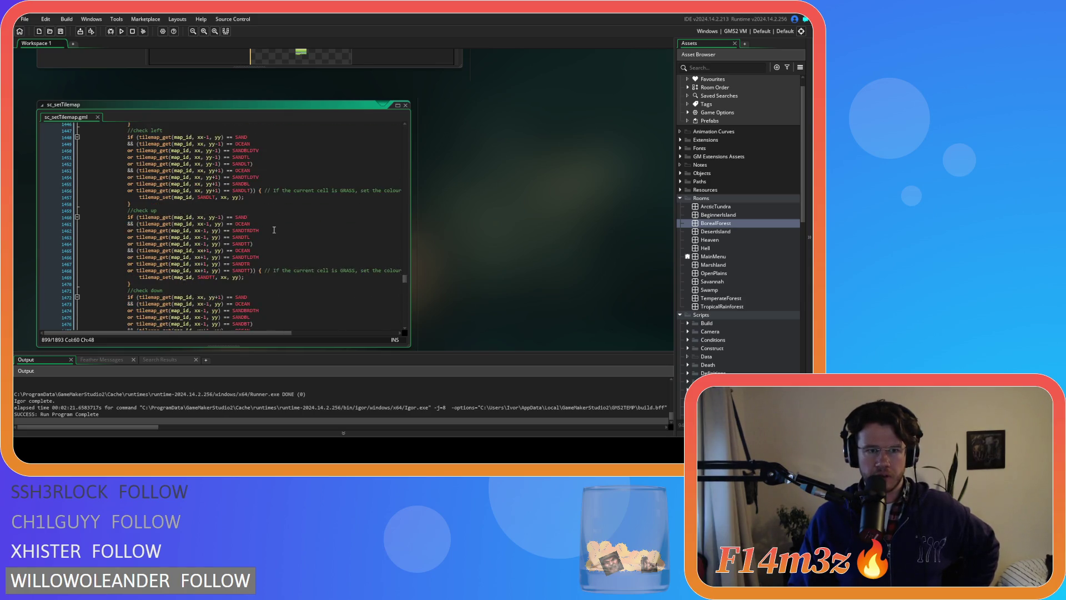
scroll(273, 230, down, 5)
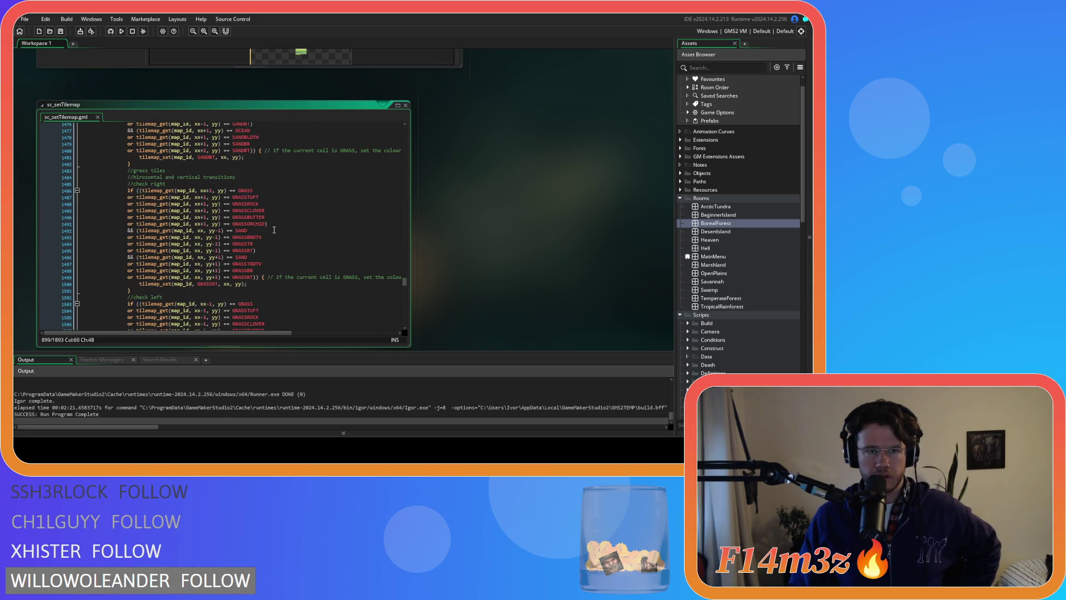
click(289, 217)
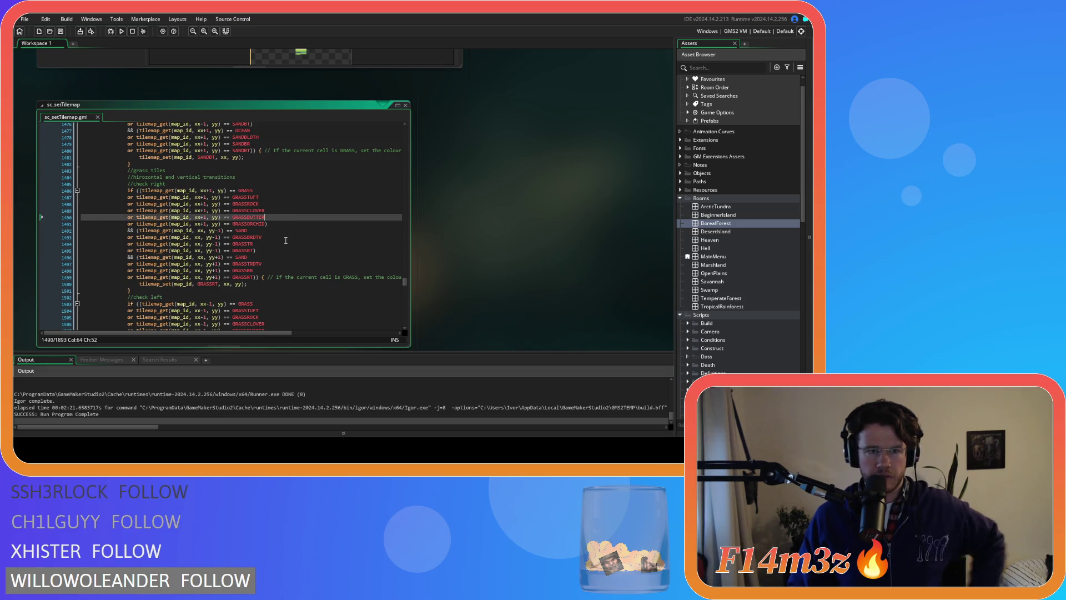
scroll(281, 244, down, 8)
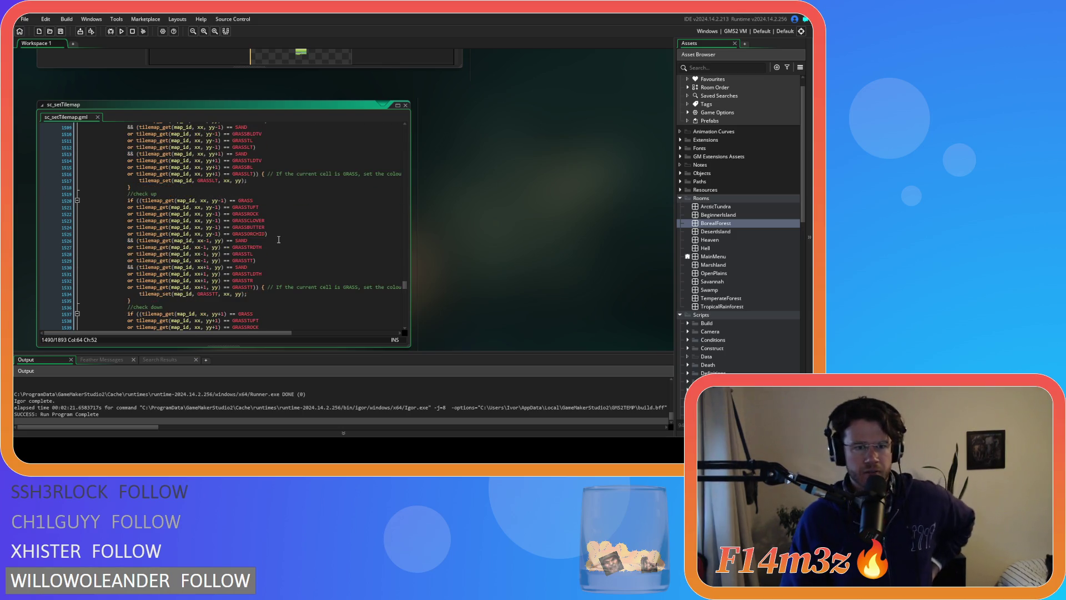
scroll(278, 239, down, 5)
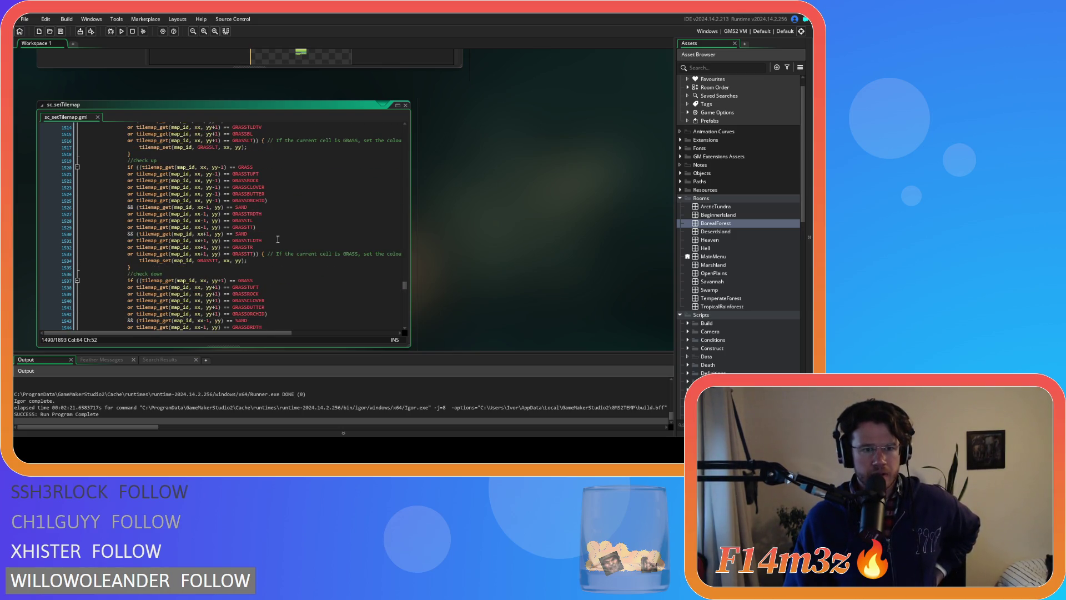
scroll(278, 239, down, 10)
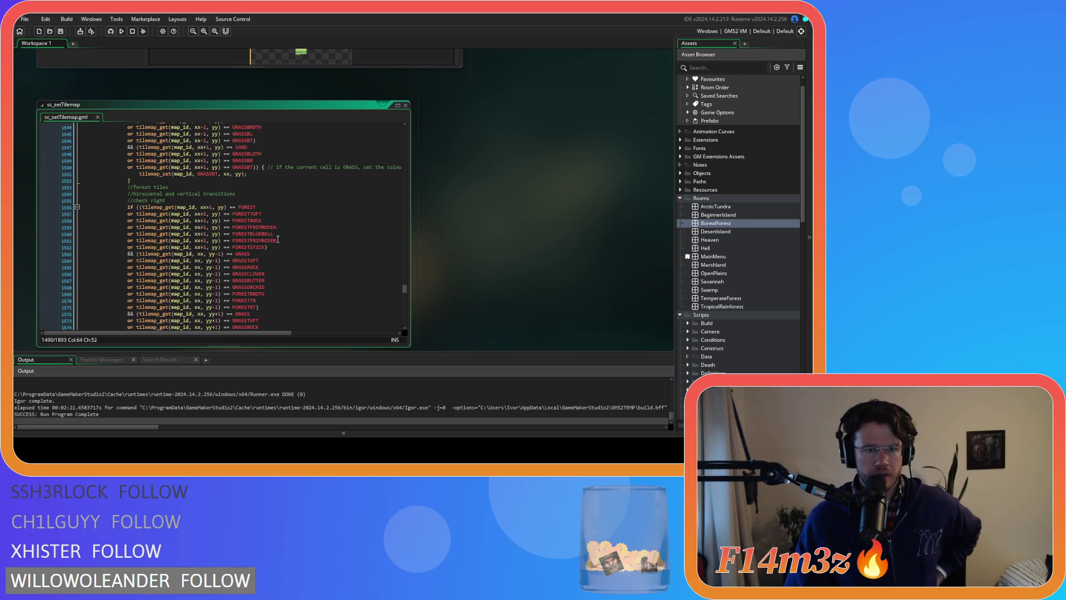
scroll(277, 239, down, 4)
scroll(277, 239, up, 1)
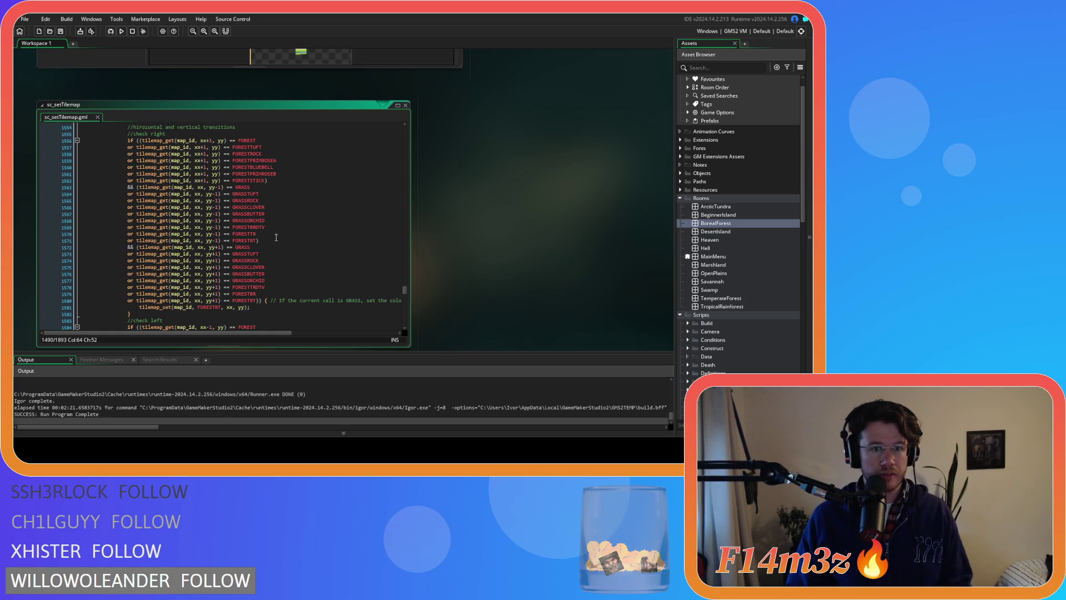
scroll(276, 237, down, 4)
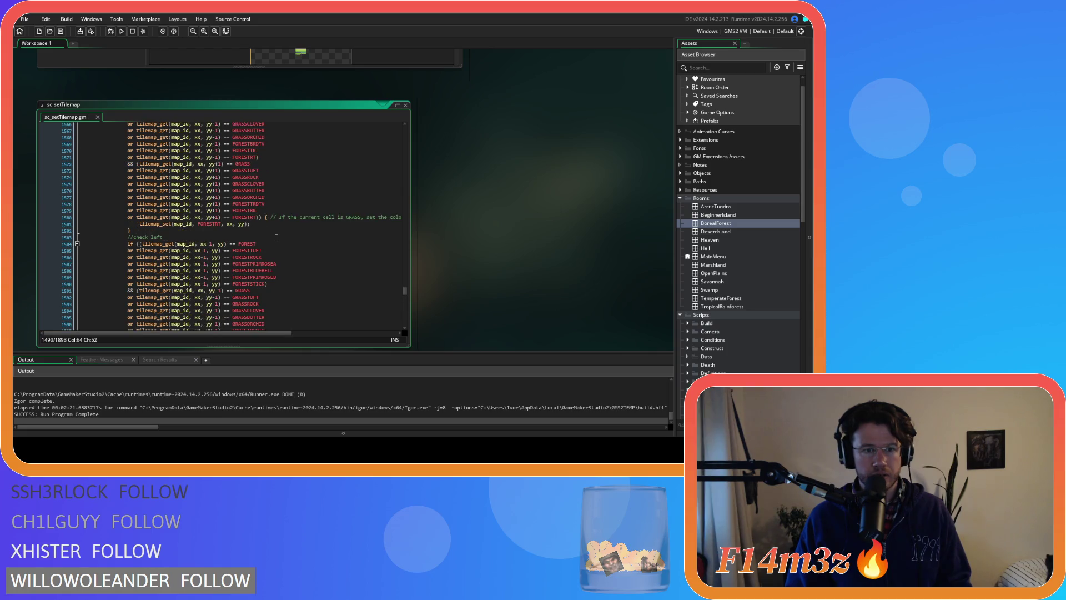
scroll(276, 237, down, 5)
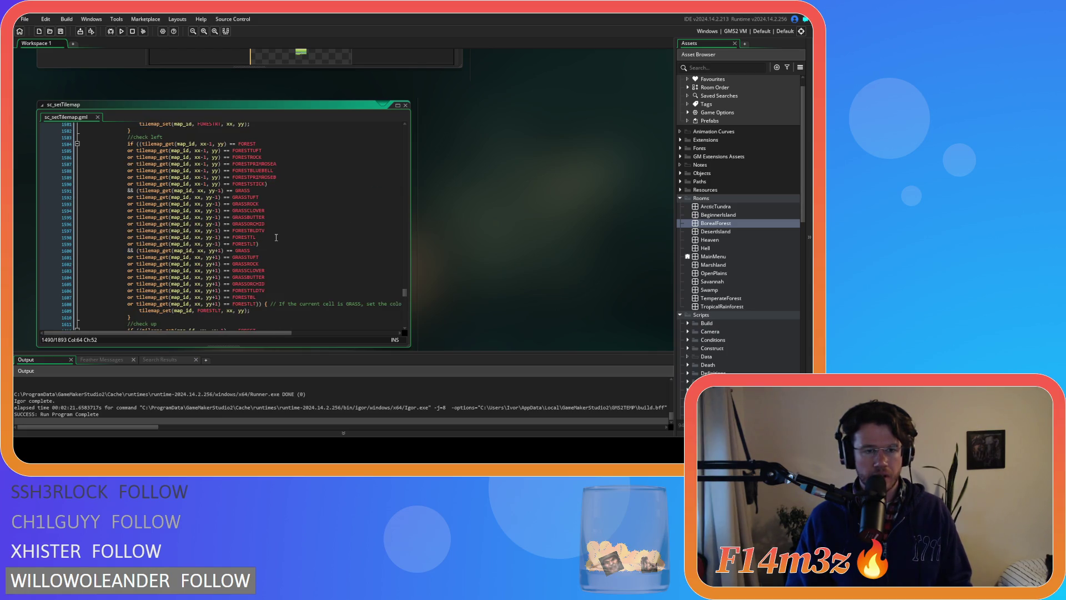
scroll(276, 237, down, 8)
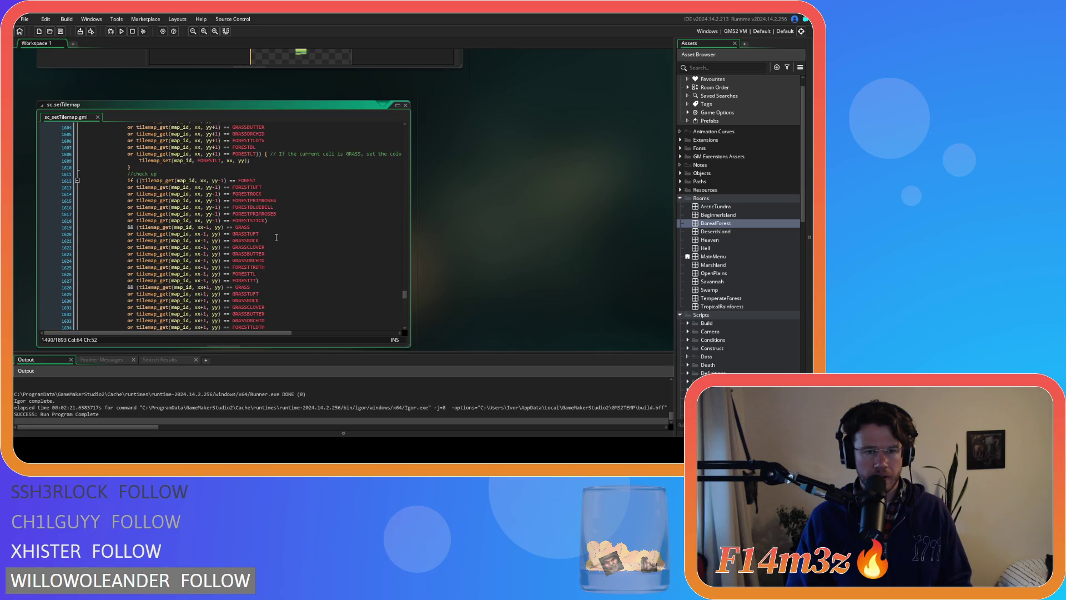
scroll(275, 237, down, 4)
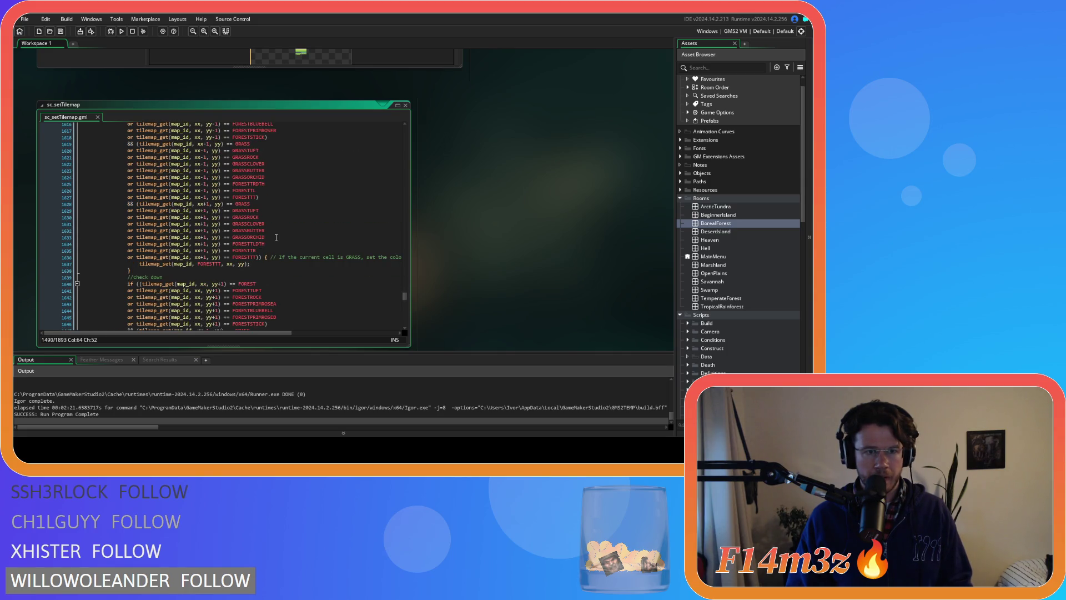
scroll(276, 238, down, 5)
scroll(276, 237, down, 1)
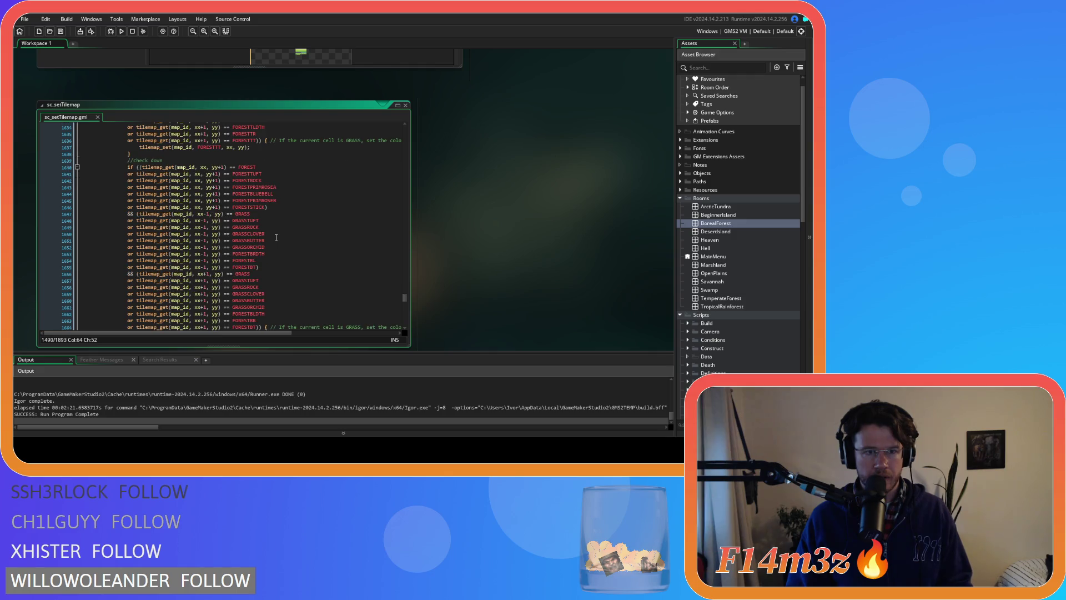
scroll(276, 237, down, 2)
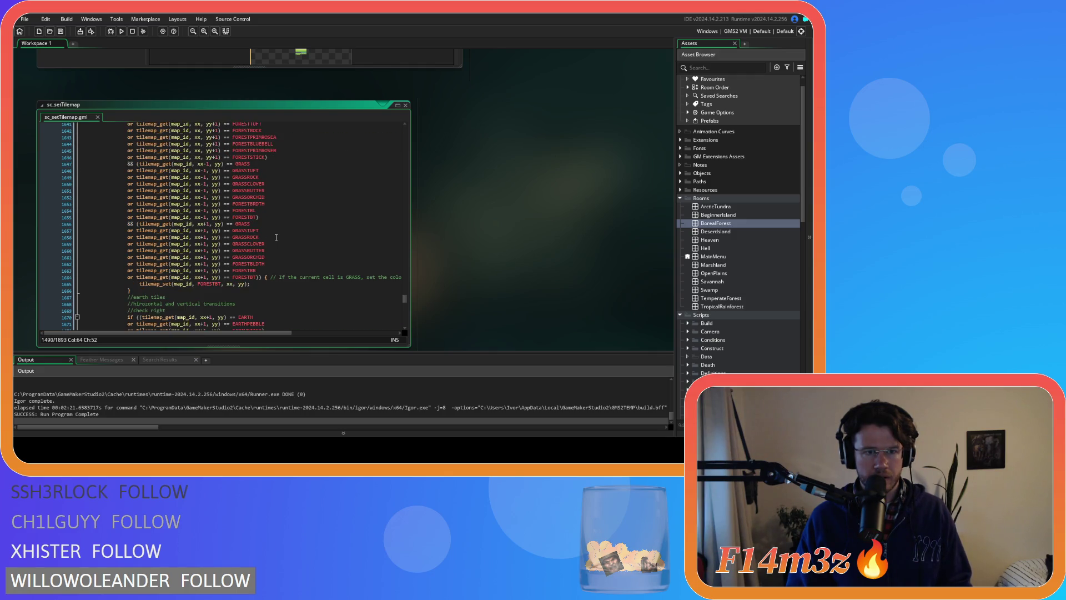
scroll(276, 238, down, 4)
scroll(276, 237, down, 3)
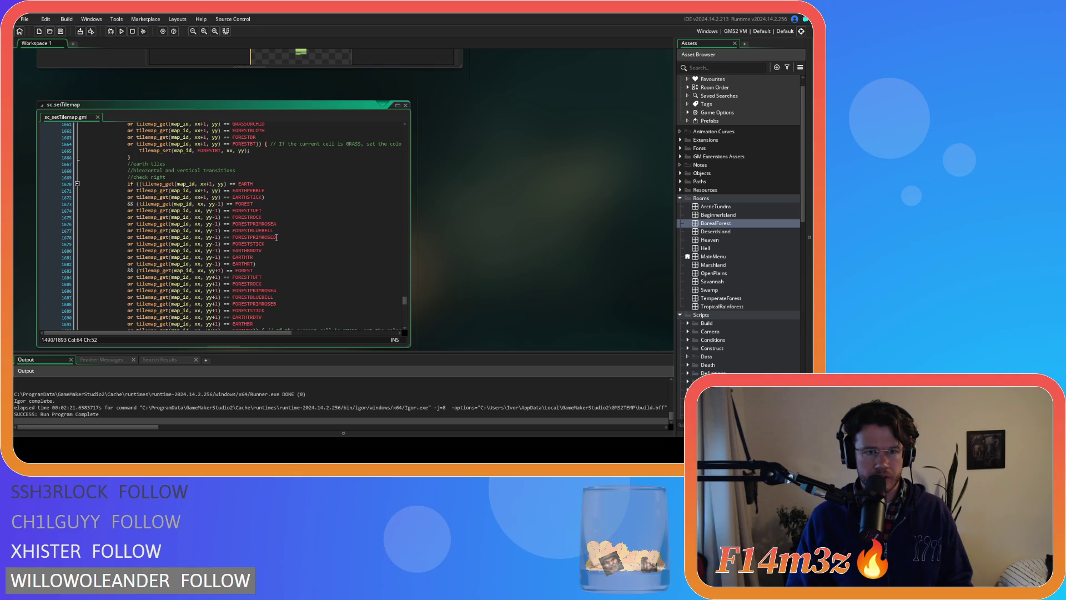
scroll(276, 237, down, 3)
scroll(276, 238, down, 2)
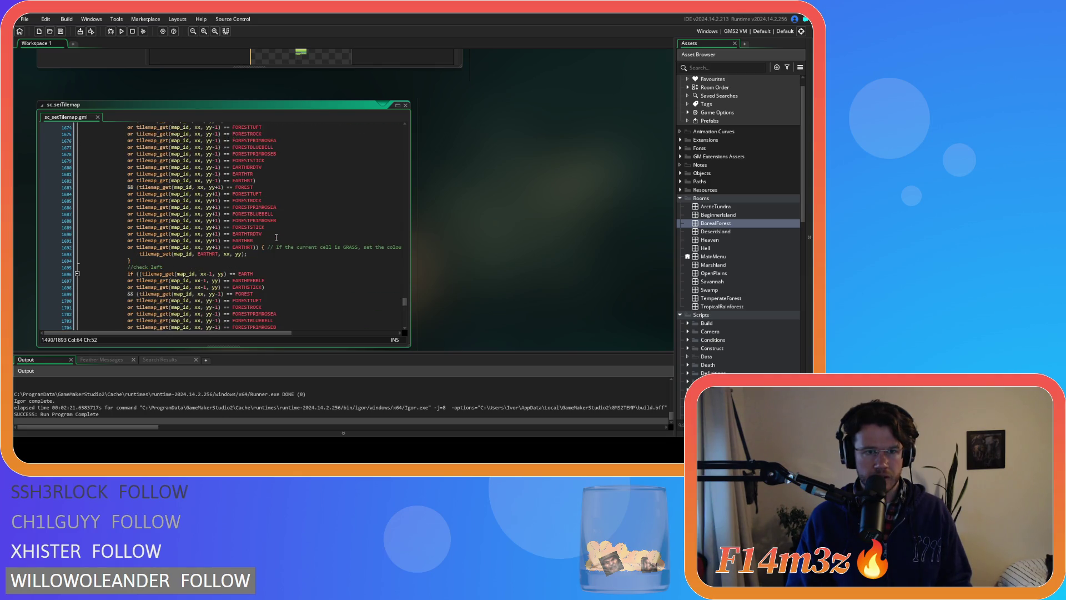
scroll(276, 238, down, 8)
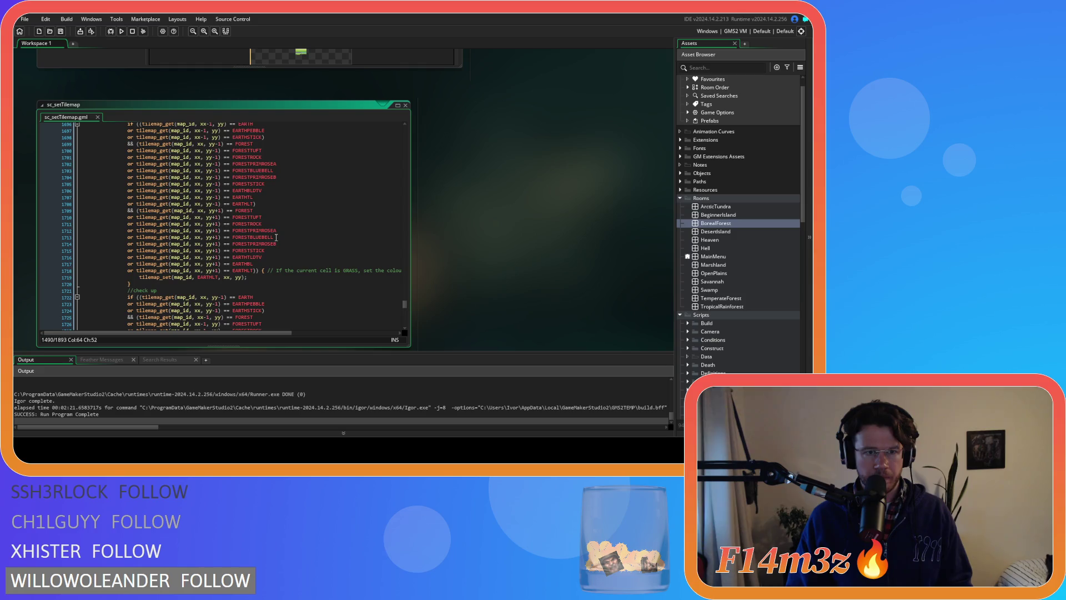
scroll(276, 237, down, 7)
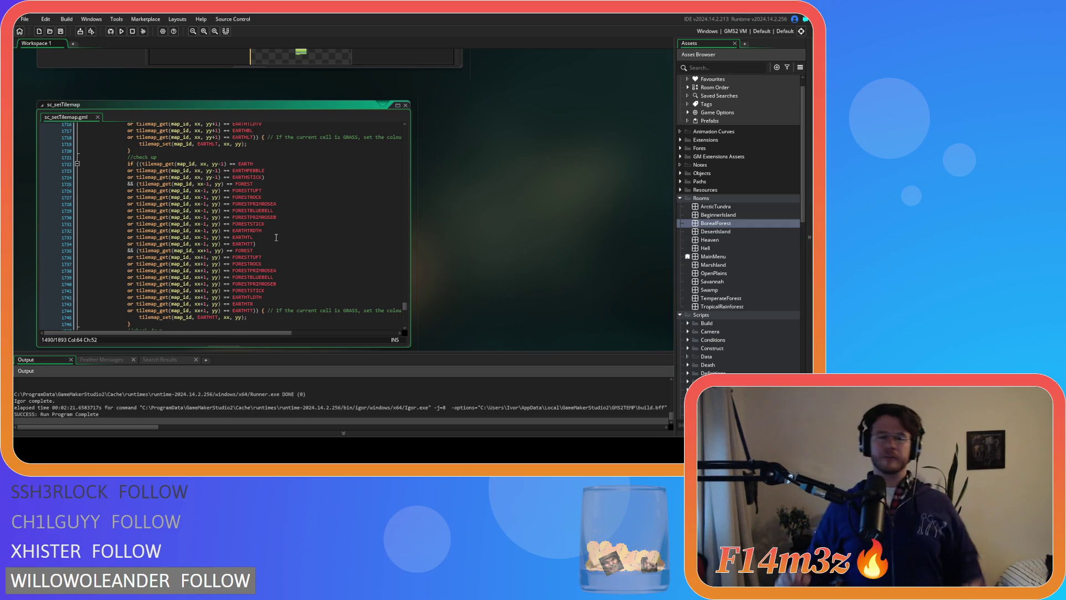
scroll(203, 180, down, 2)
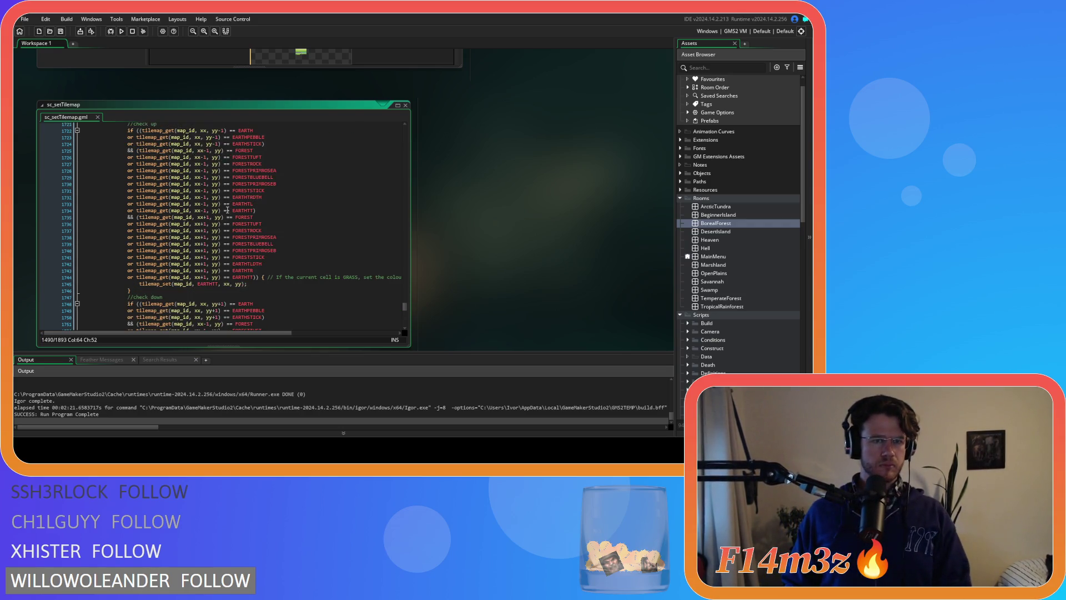
scroll(205, 163, down, 1)
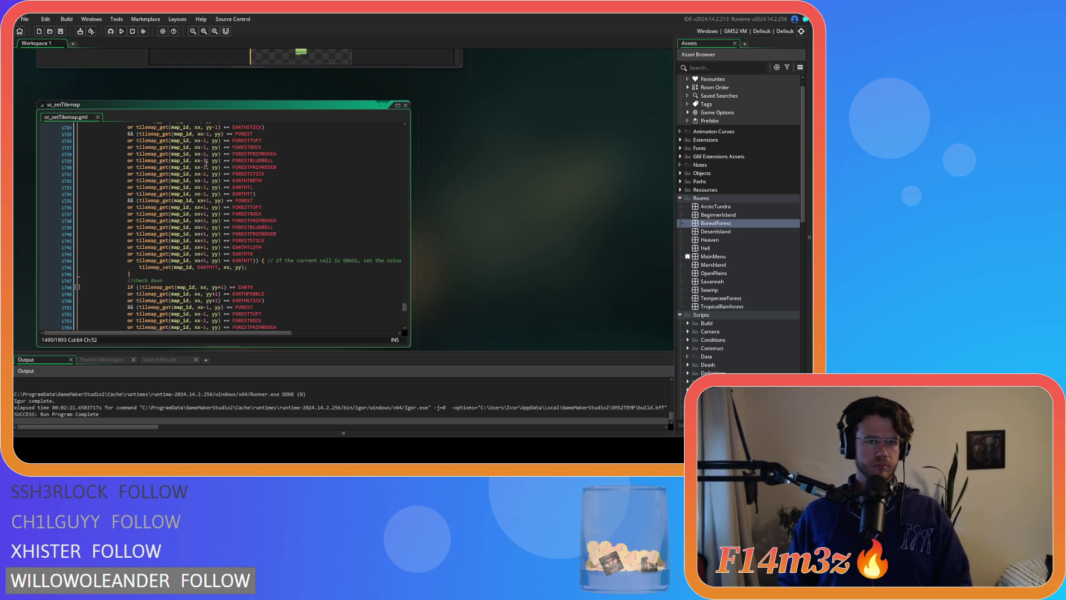
scroll(216, 195, down, 9)
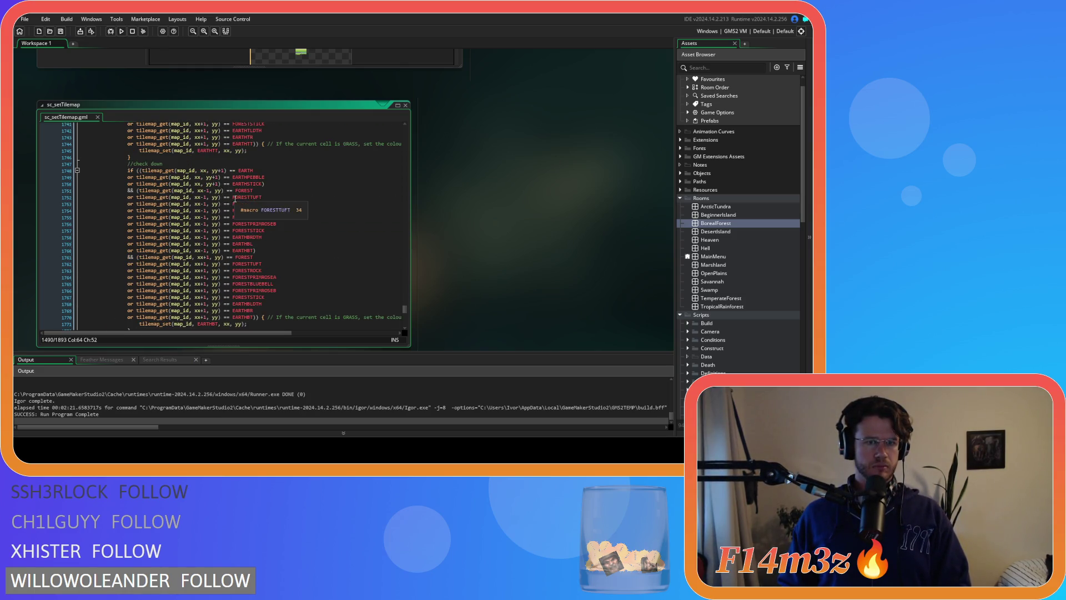
scroll(234, 199, down, 7)
- Run the project with F5 and bring the launched Entheogen window forward
key(F5)
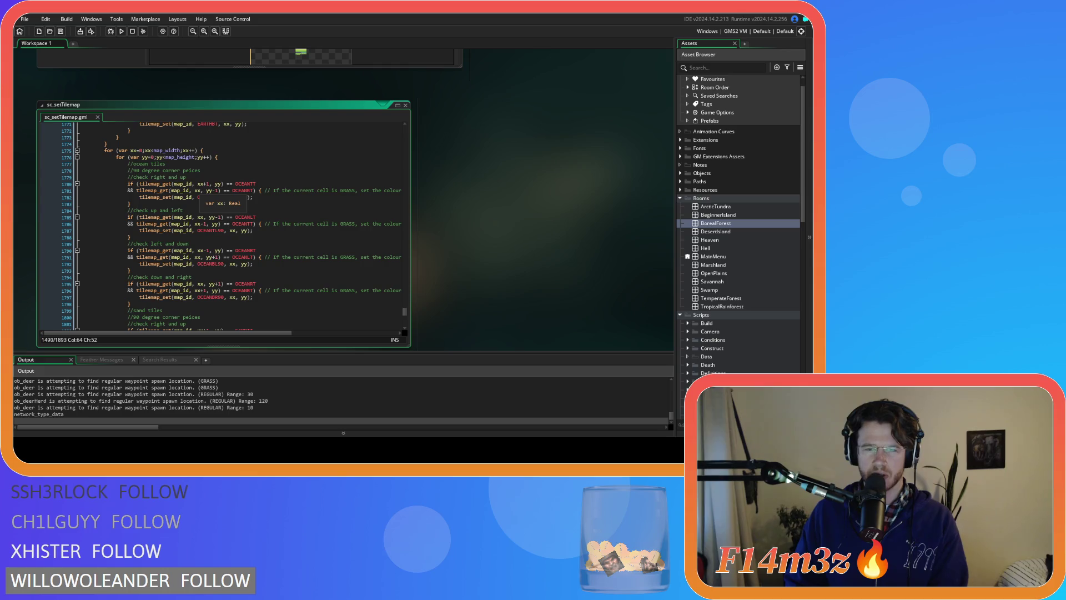
key(alt+Tab)
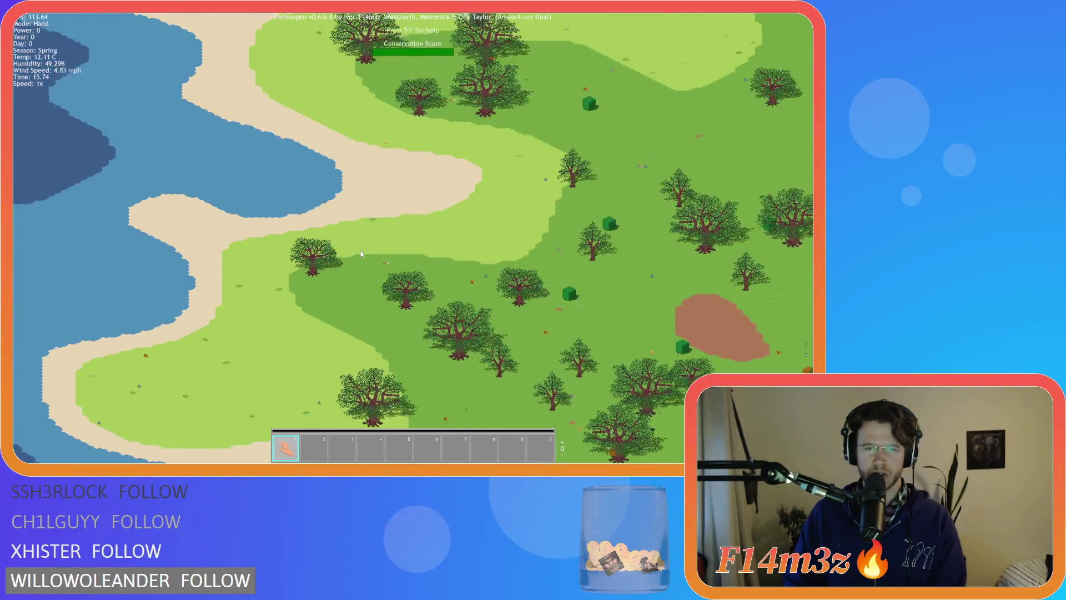
- Pan along the shoreline and trees toward the small grass island
scroll(361, 254, up, 5)
scroll(355, 255, down, 3)
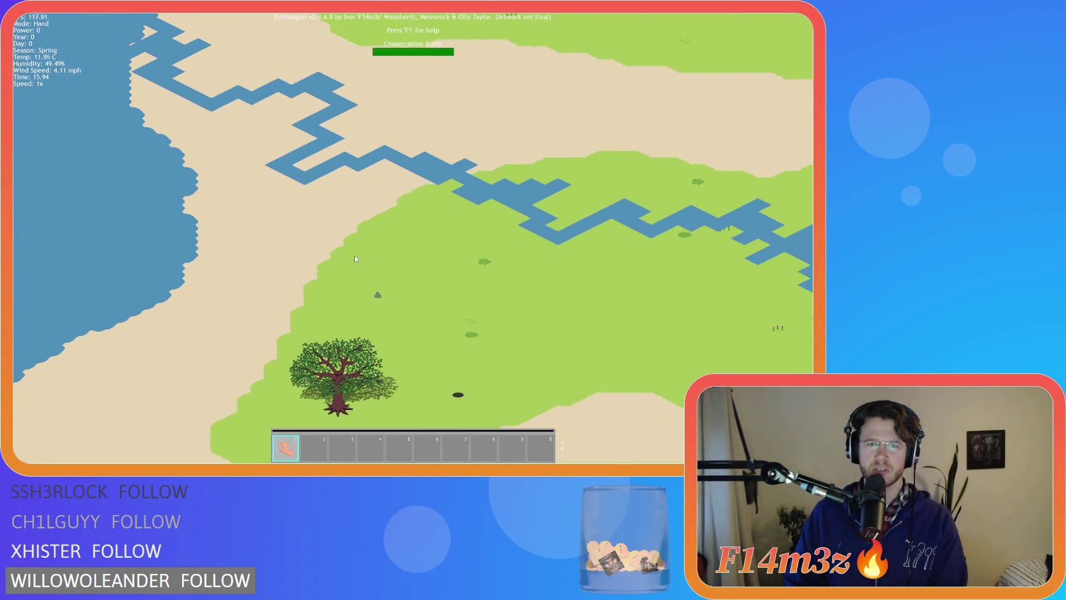
scroll(354, 255, up, 3)
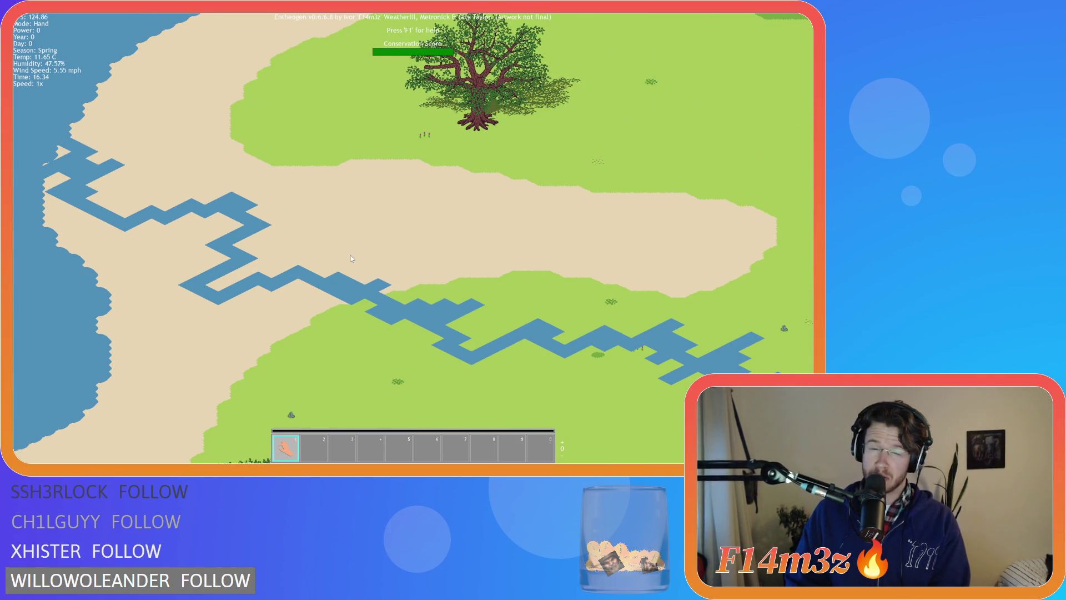
key(d)
key(w)
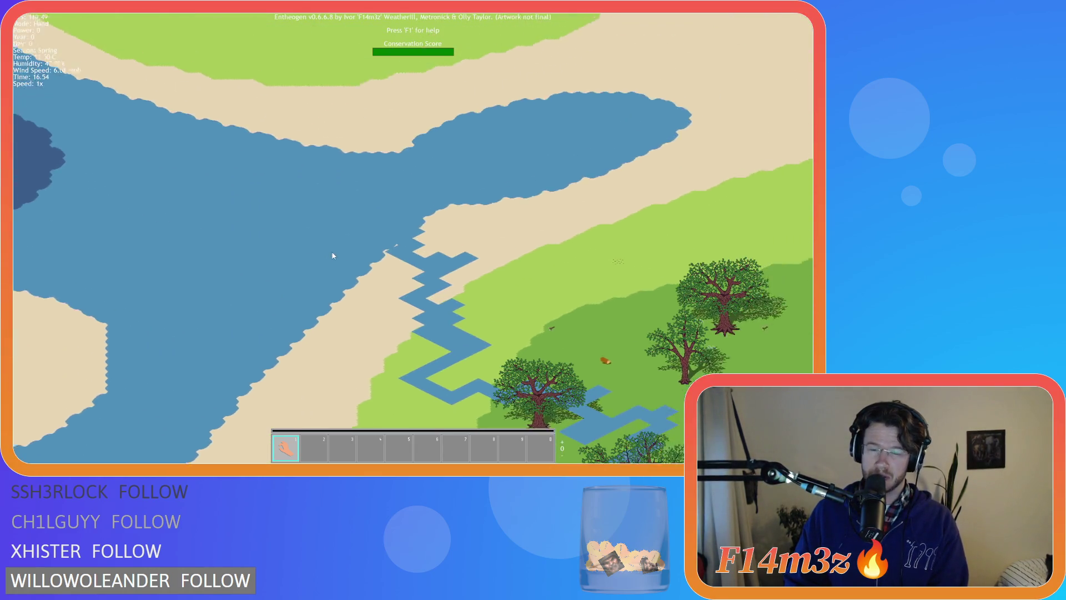
key(a)
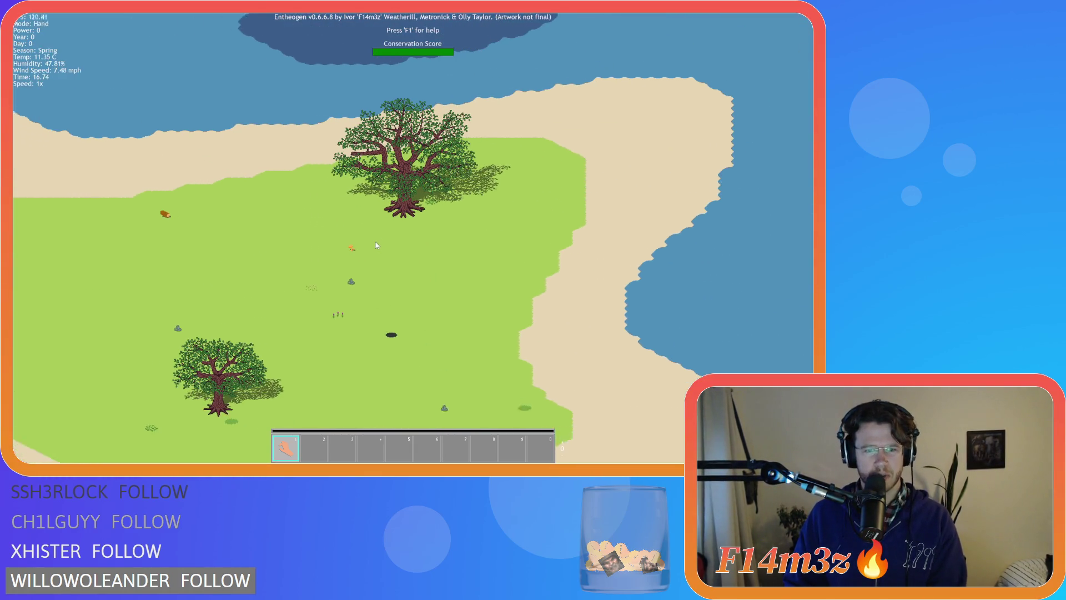
key(w)
- Move across the wooded area with small ponds and the green ring, then south along the coast
key(d)
key(s)
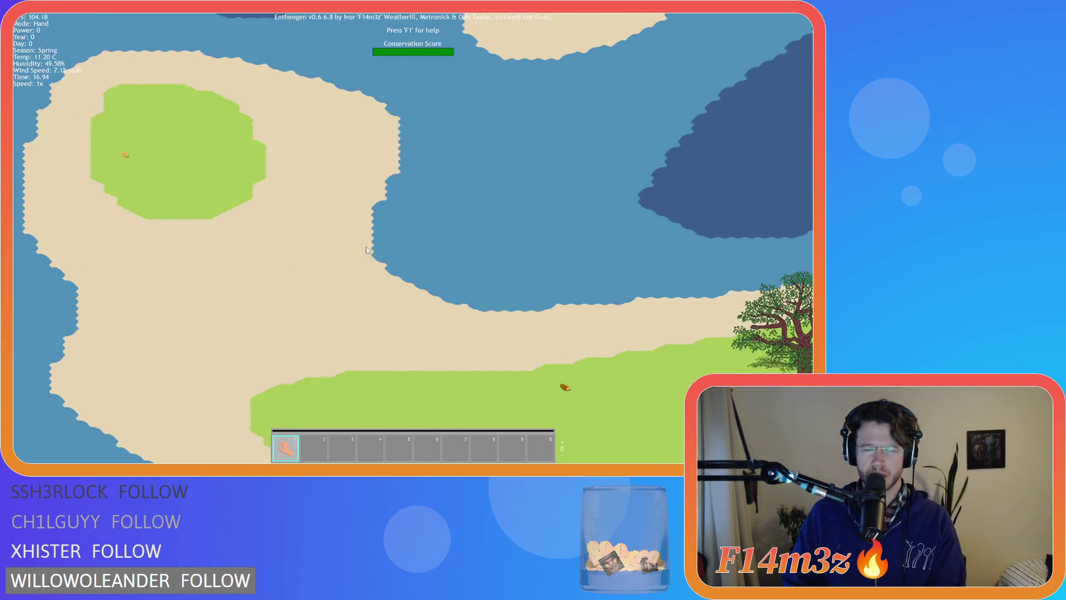
key(w)
key(d)
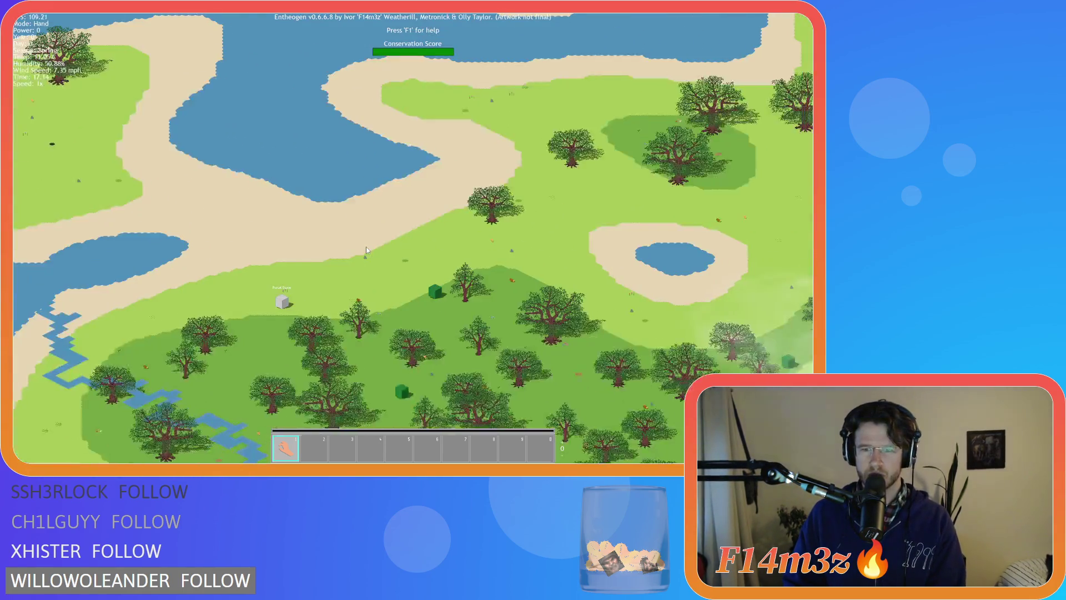
key(s)
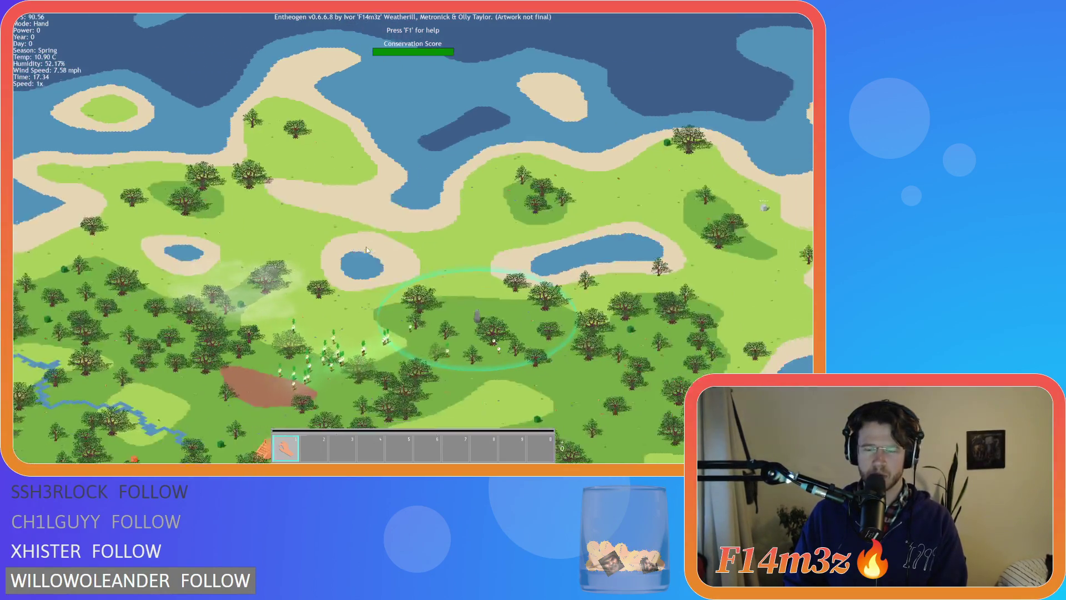
key(s)
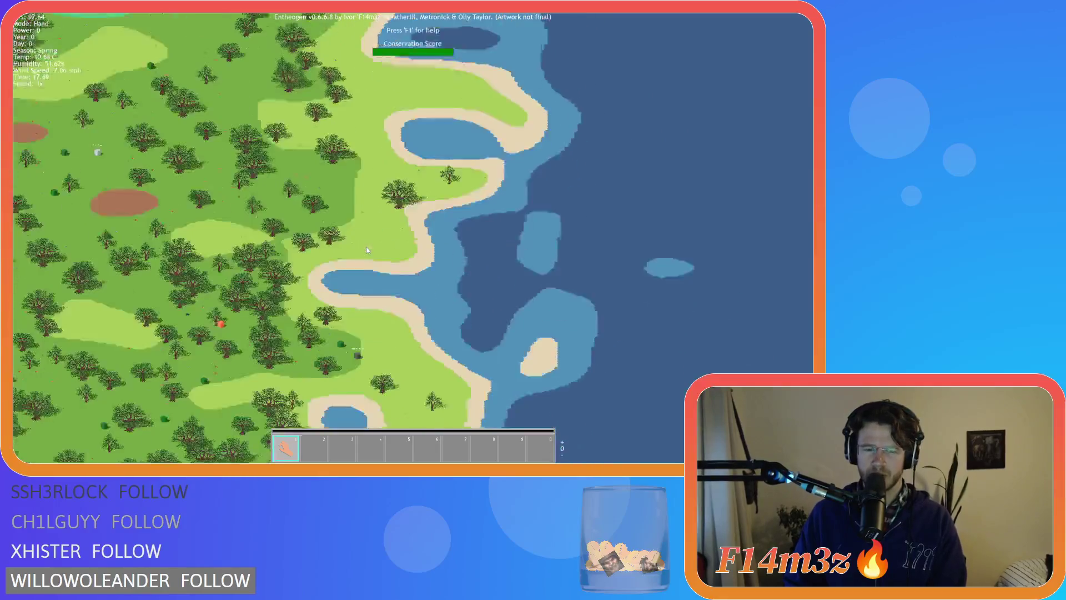
key(s)
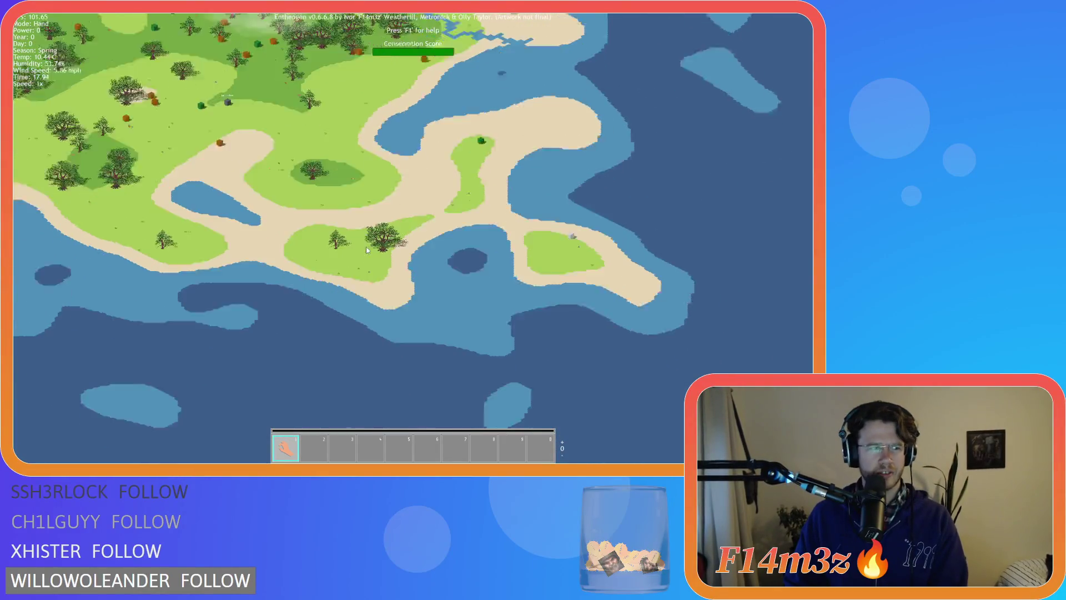
- Zoom in and pan east toward the sea and a new stretch of coast
scroll(367, 250, up, 5)
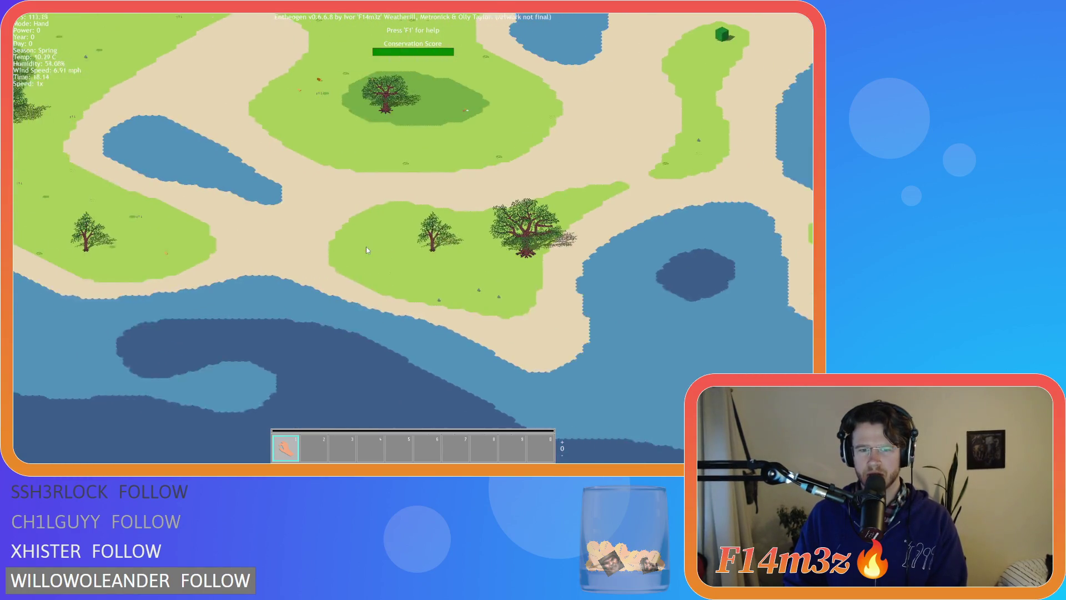
scroll(366, 250, up, 3)
scroll(366, 250, up, 3)
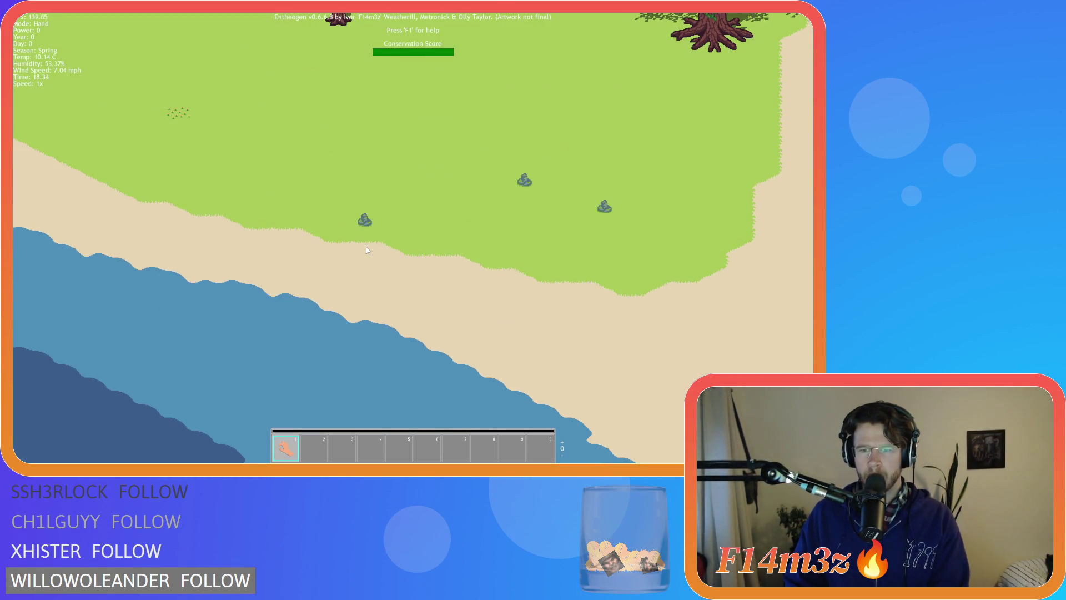
key(d)
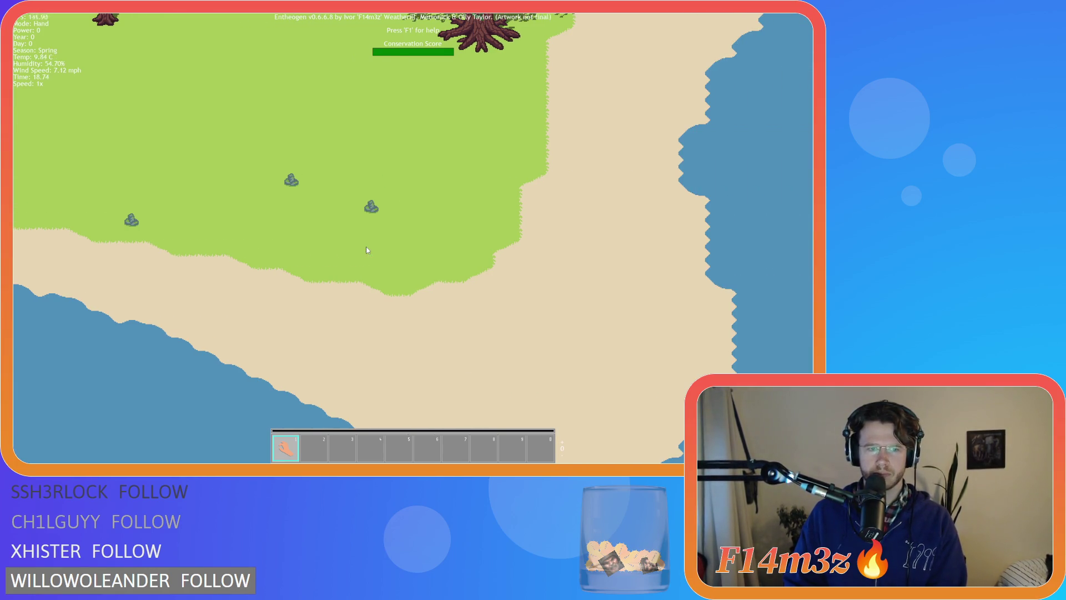
scroll(366, 249, up, 5)
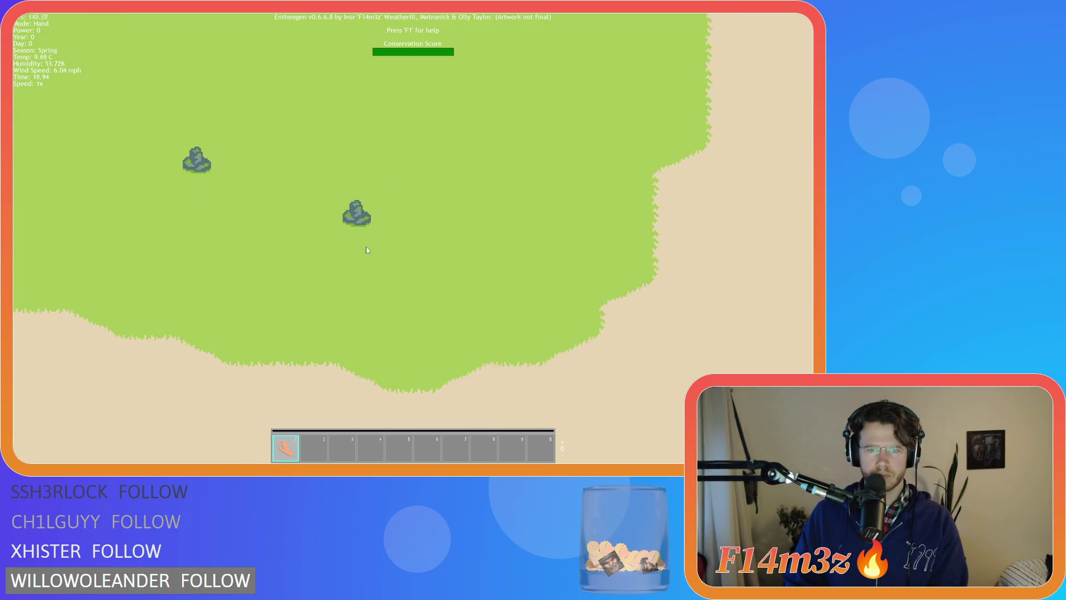
scroll(367, 250, down, 5)
scroll(367, 249, up, 2)
key(w)
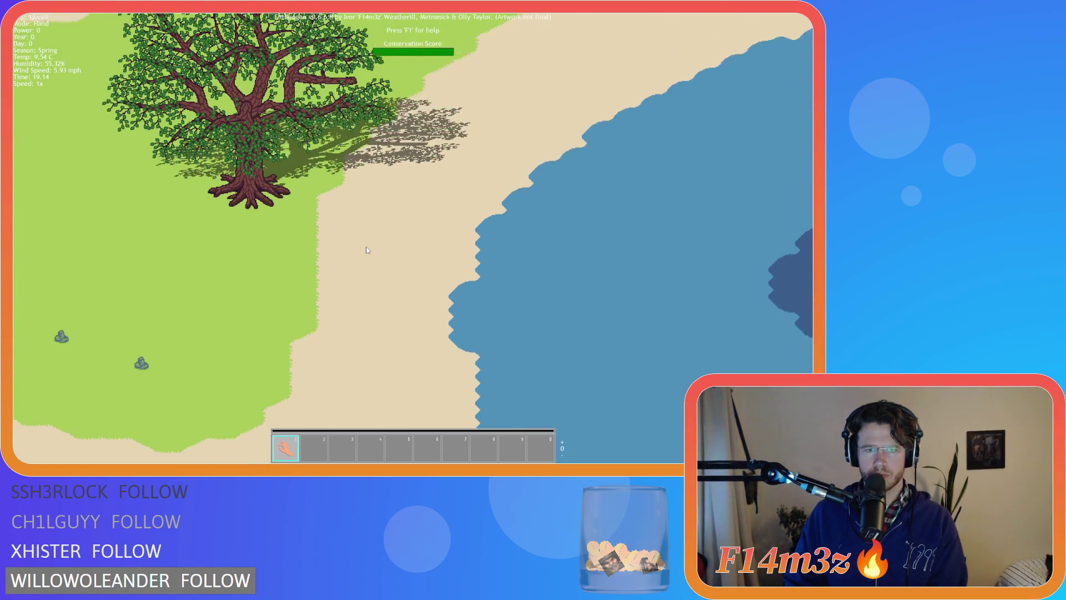
scroll(367, 250, down, 2)
scroll(367, 249, up, 2)
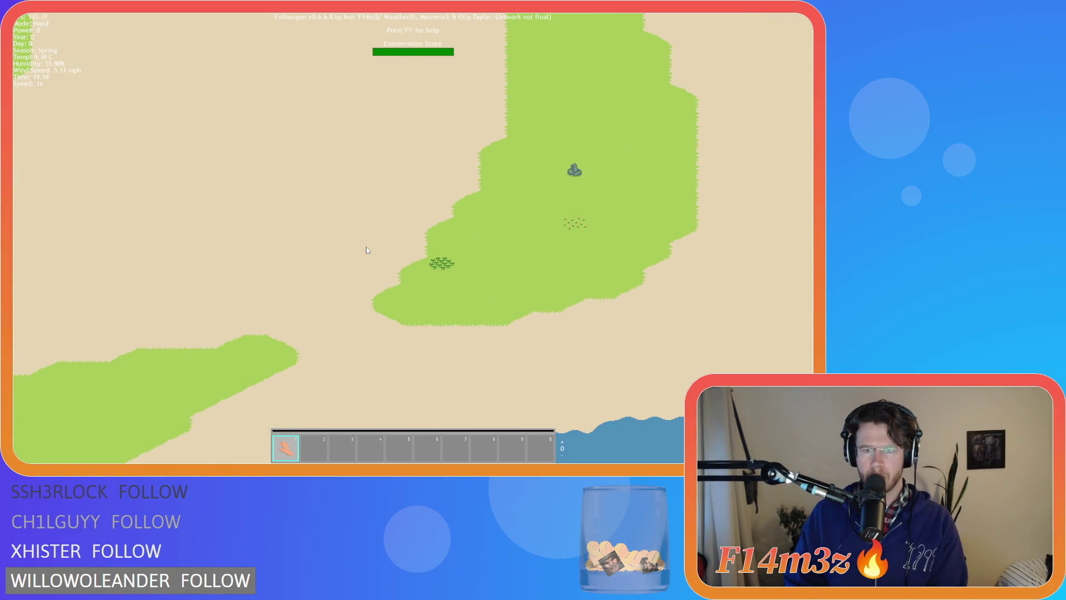
scroll(366, 250, down, 3)
scroll(366, 250, up, 4)
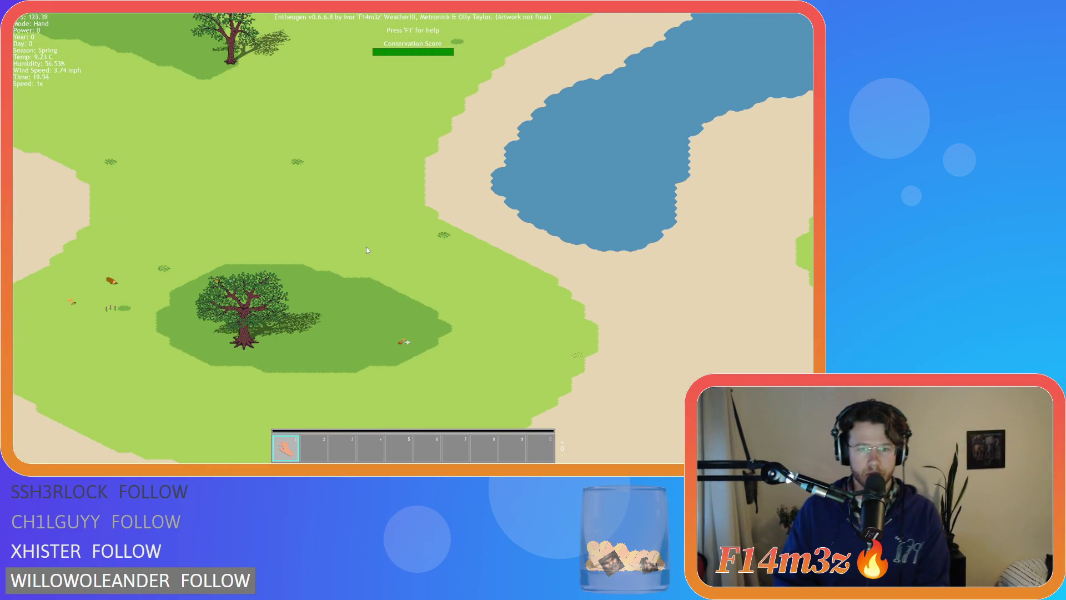
- Pan west across the grassland past the Expansion Stone into the large trees
key(a)
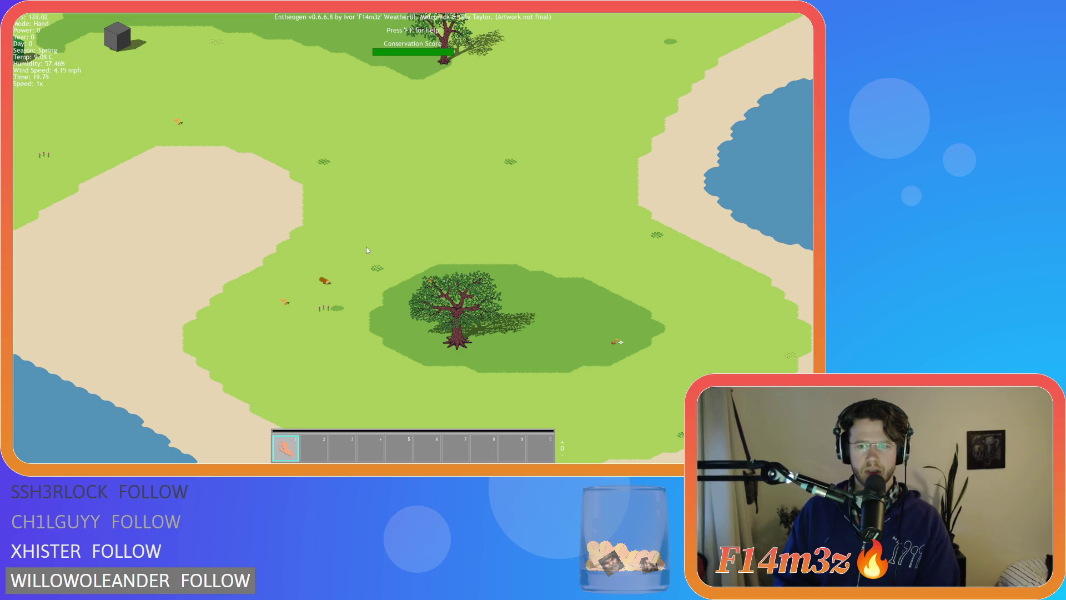
scroll(366, 249, down, 1)
scroll(366, 250, up, 1)
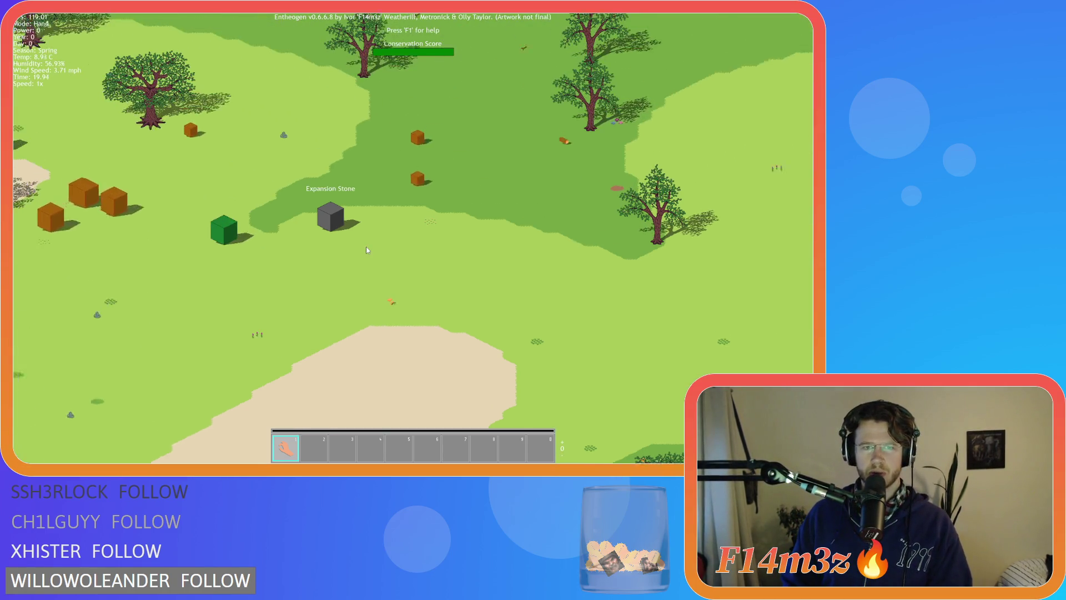
scroll(366, 250, down, 3)
scroll(367, 250, up, 3)
key(a)
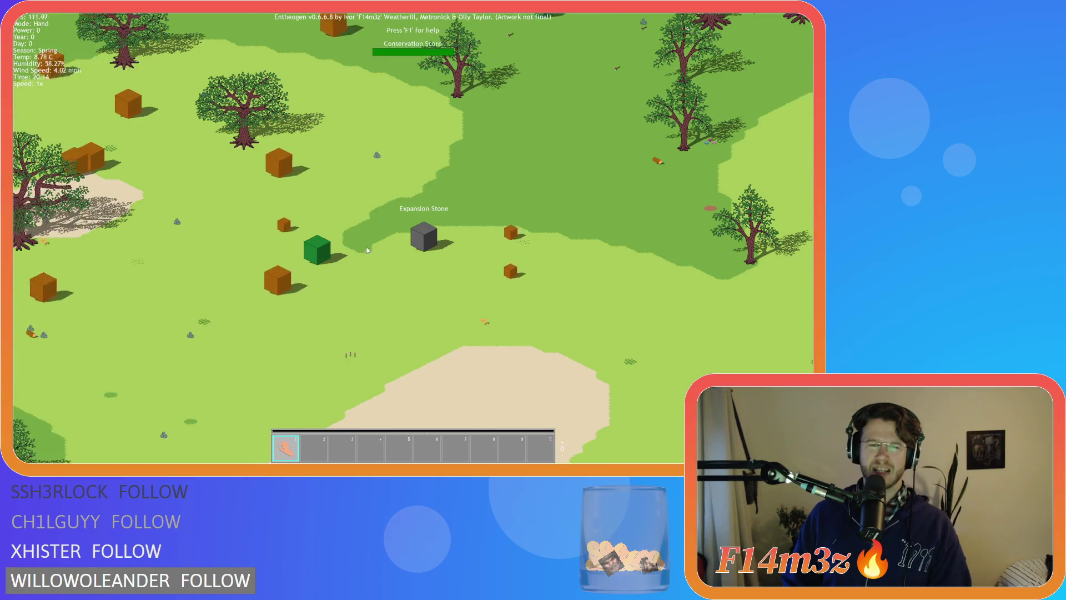
key(a)
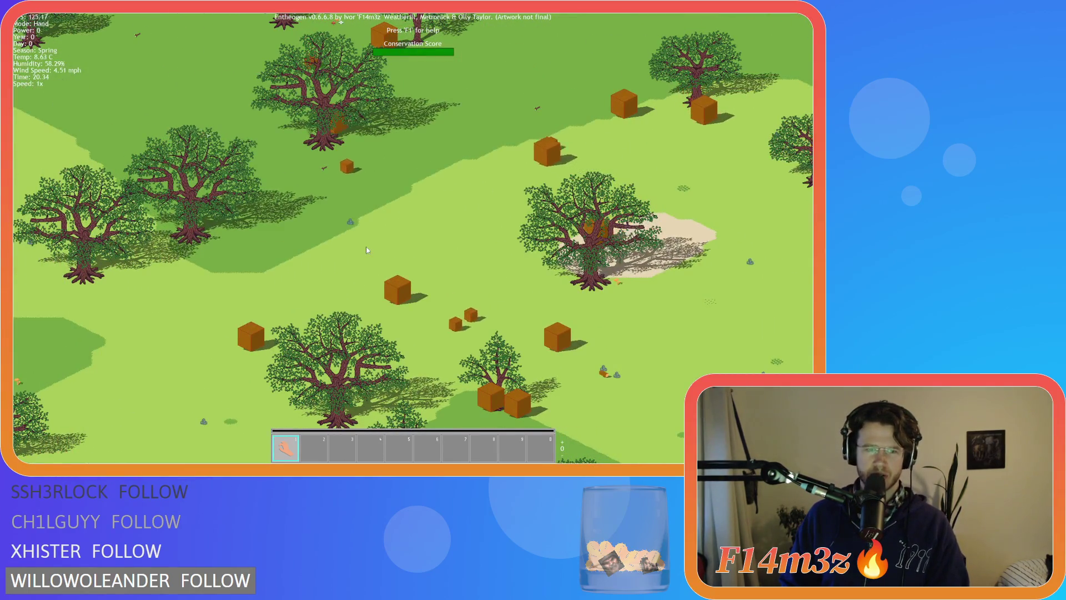
key(a)
key(a)
scroll(293, 284, up, 5)
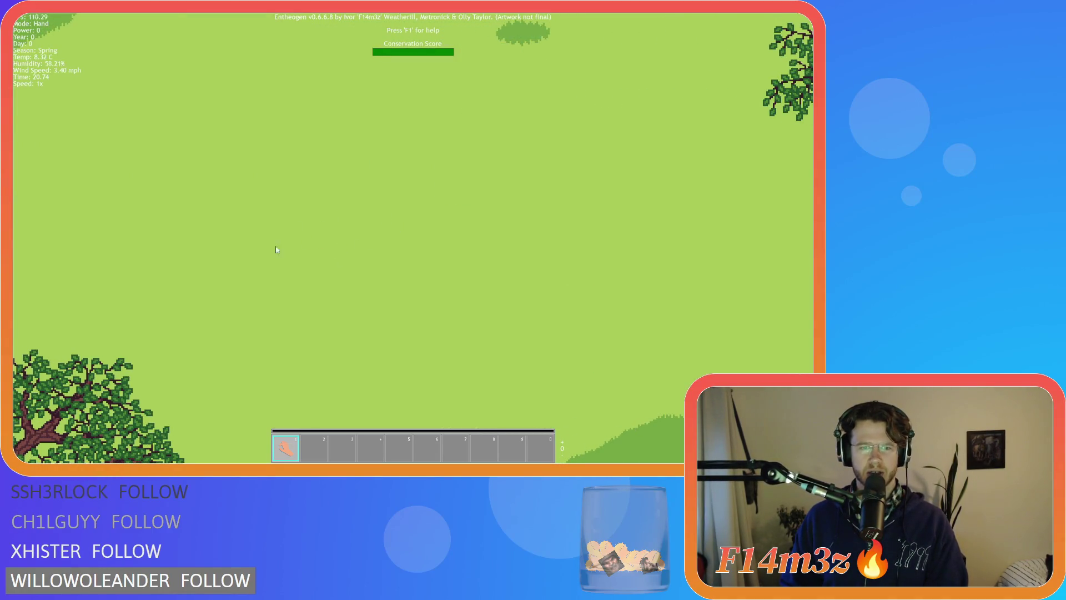
- Centre on the light grass patch, then visit the forest, river, Expansion Stone and beach
scroll(204, 197, down, 5)
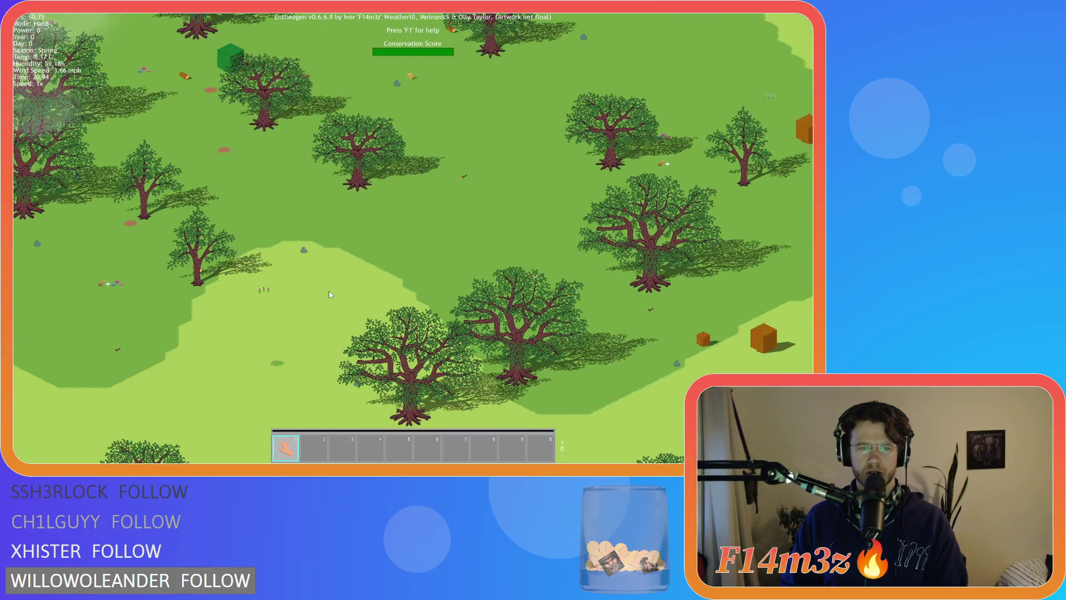
scroll(330, 294, up, 2)
key(w)
key(d)
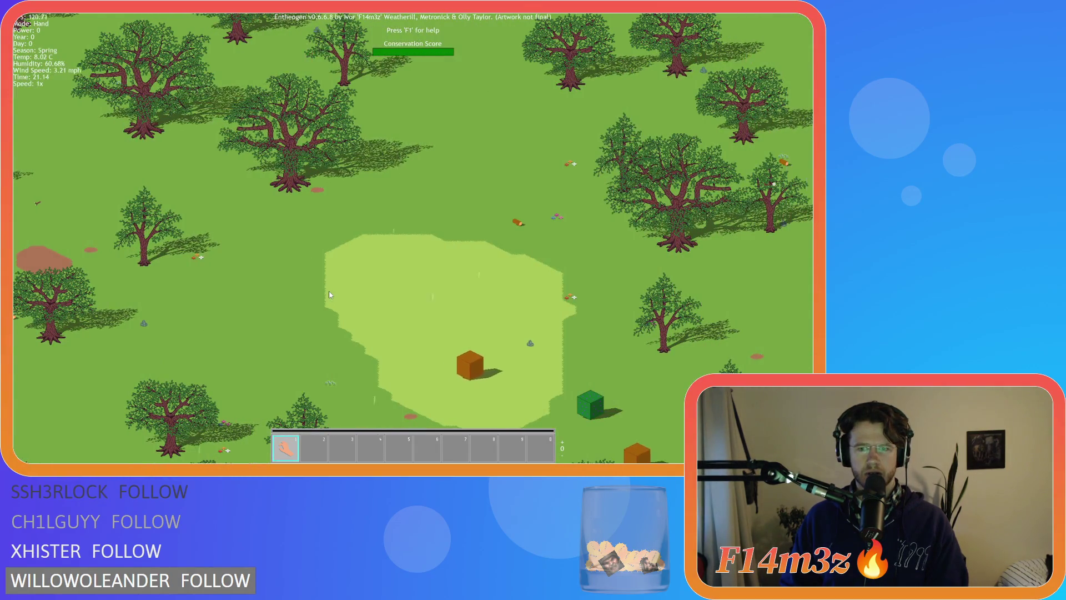
key(w)
key(d)
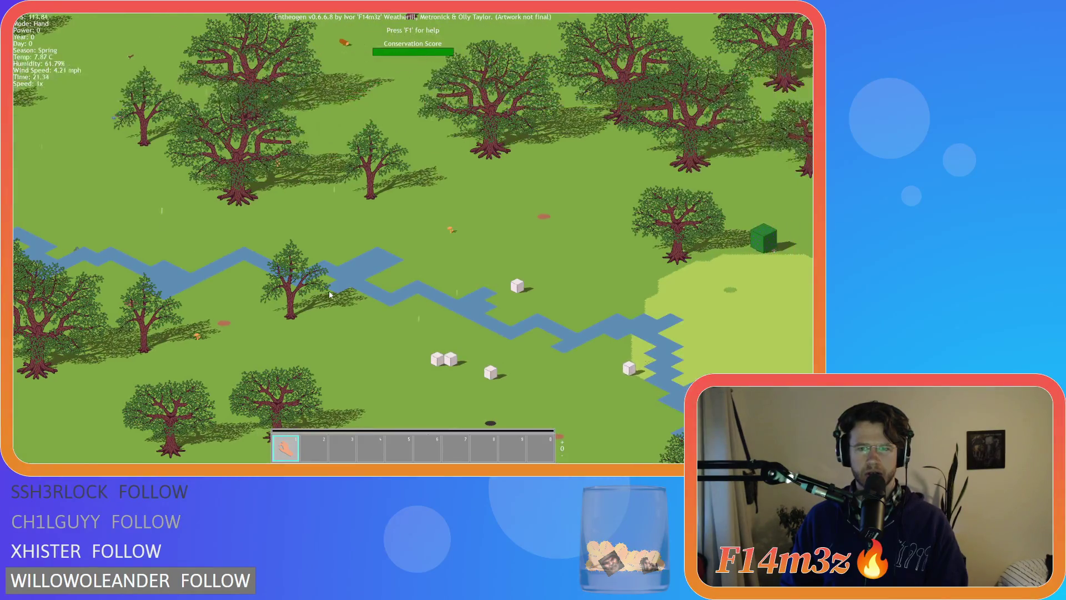
key(s)
key(w)
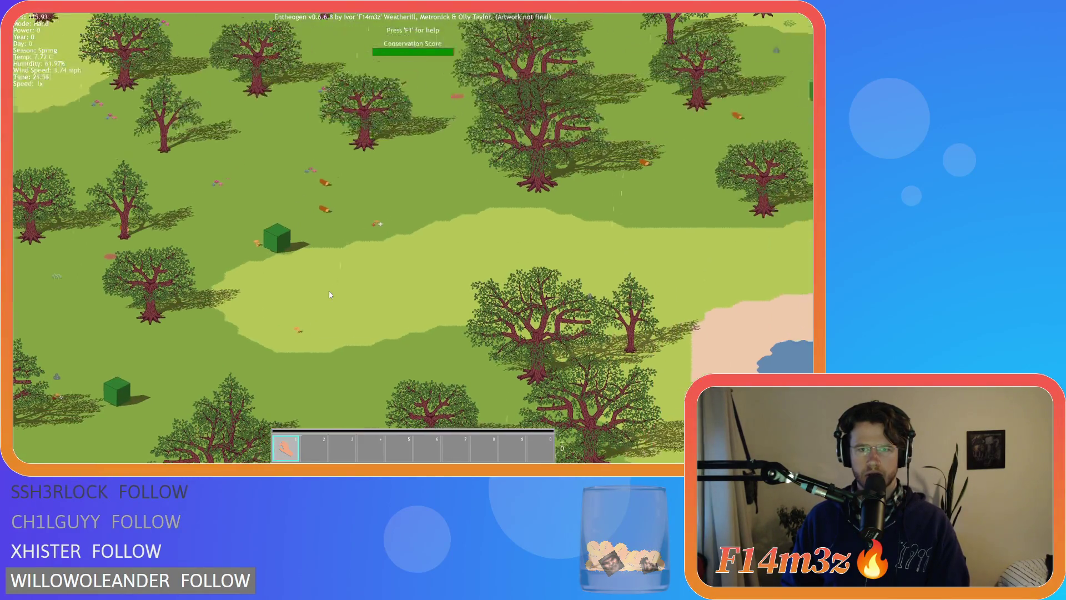
key(d)
key(w)
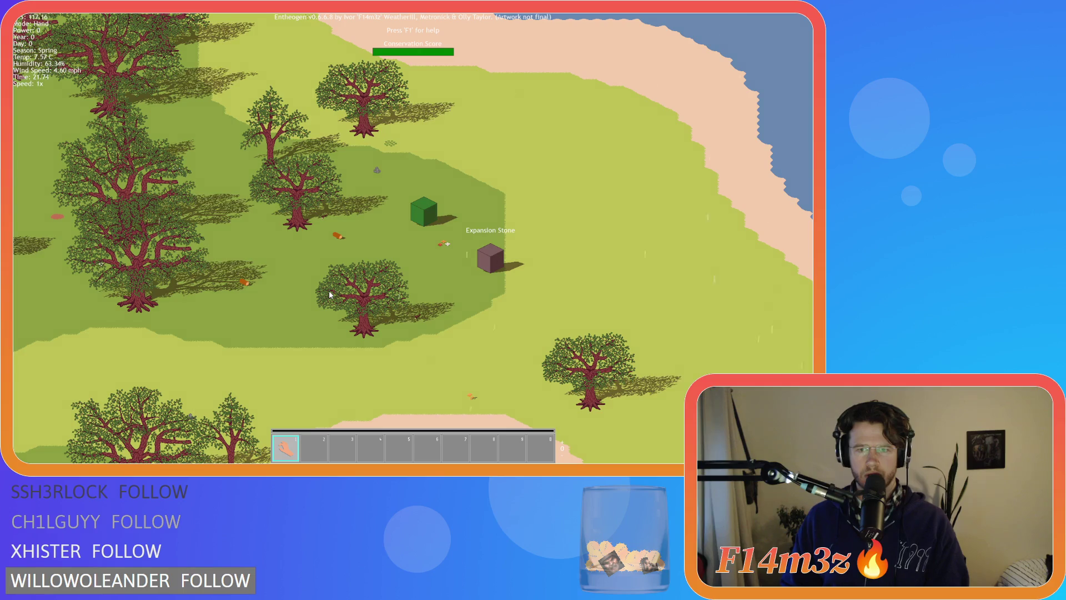
- Tour the forest ponds, the clearing between the waters and the darkening north-west forest
key(w)
key(a)
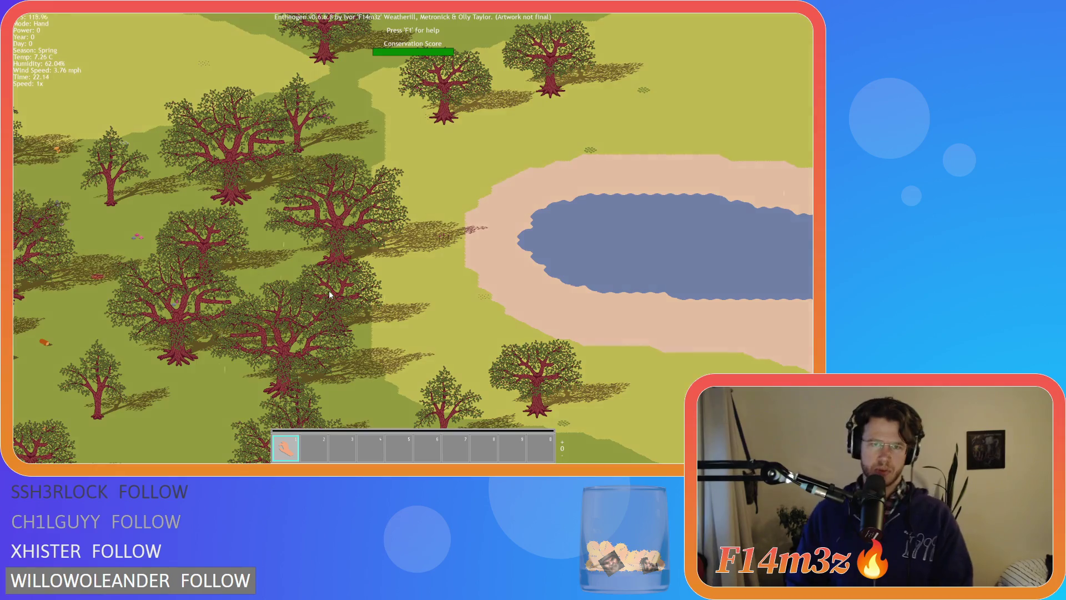
key(w)
key(d)
key(a)
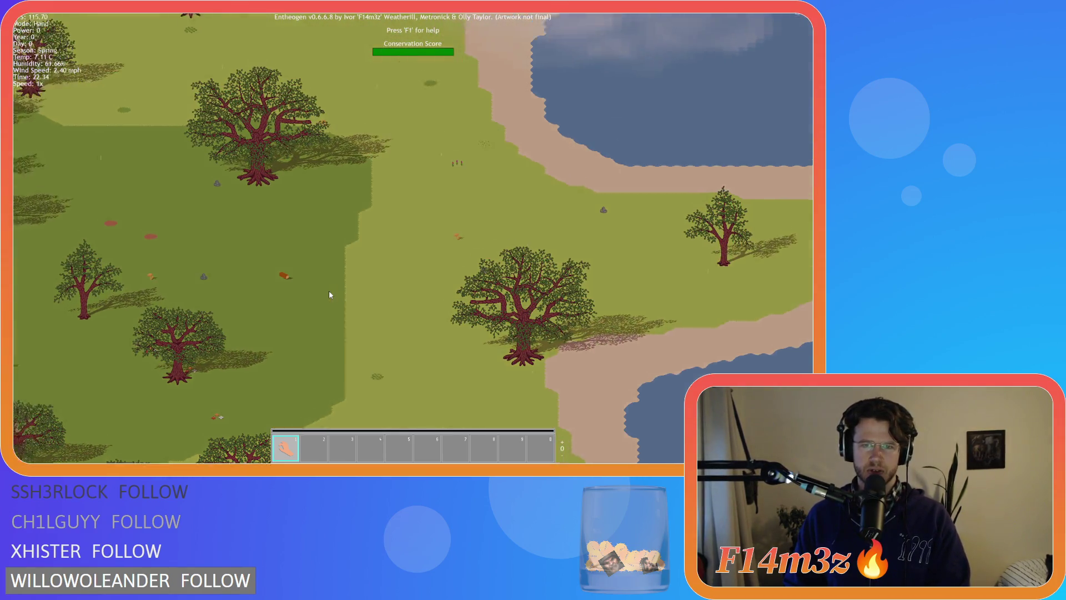
key(s)
key(d)
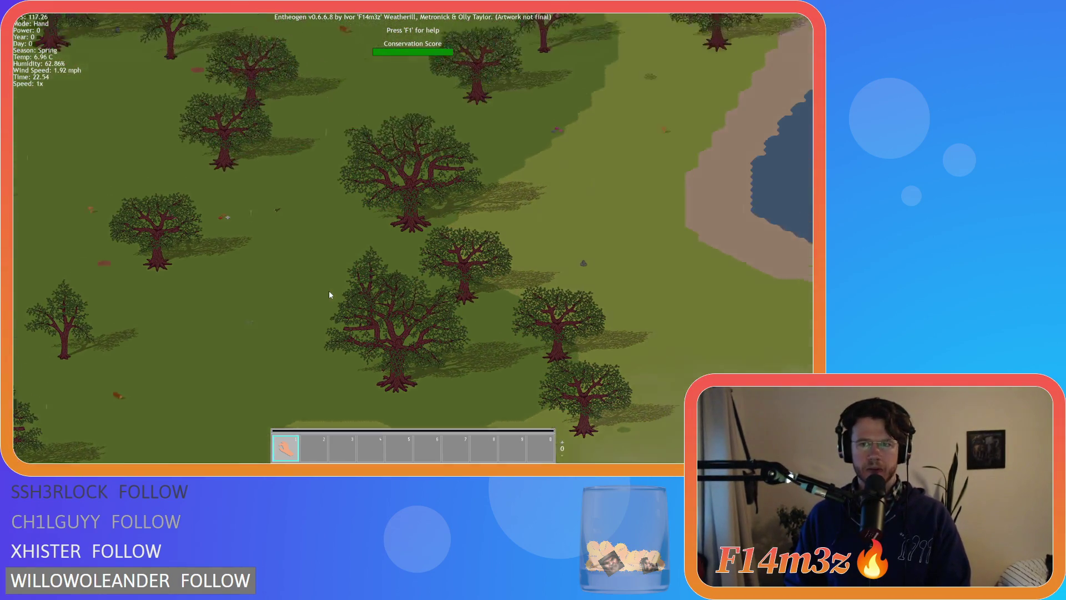
key(w)
key(a)
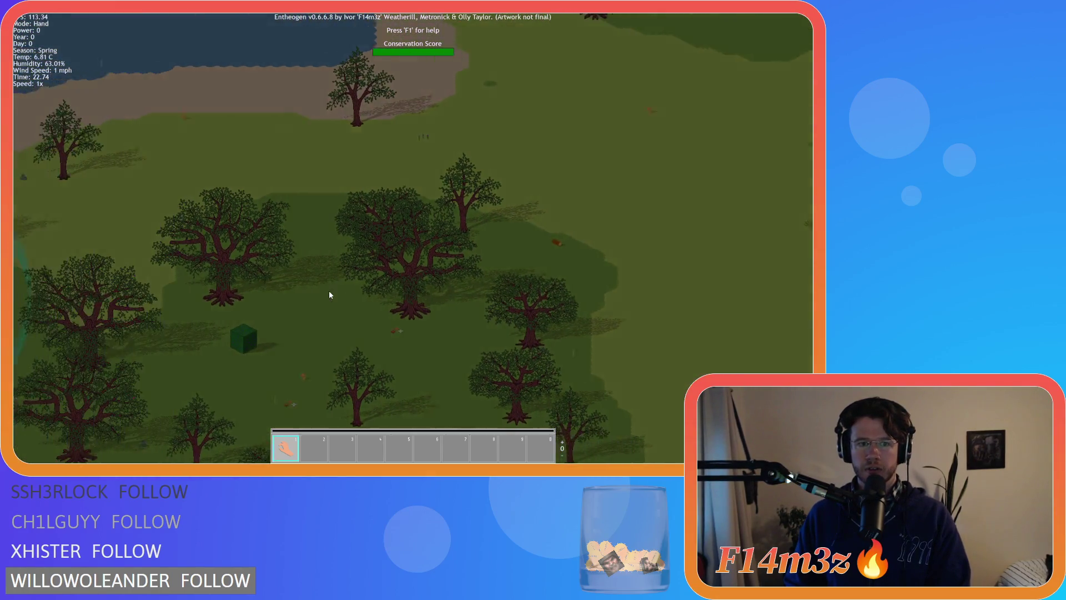
key(s)
key(a)
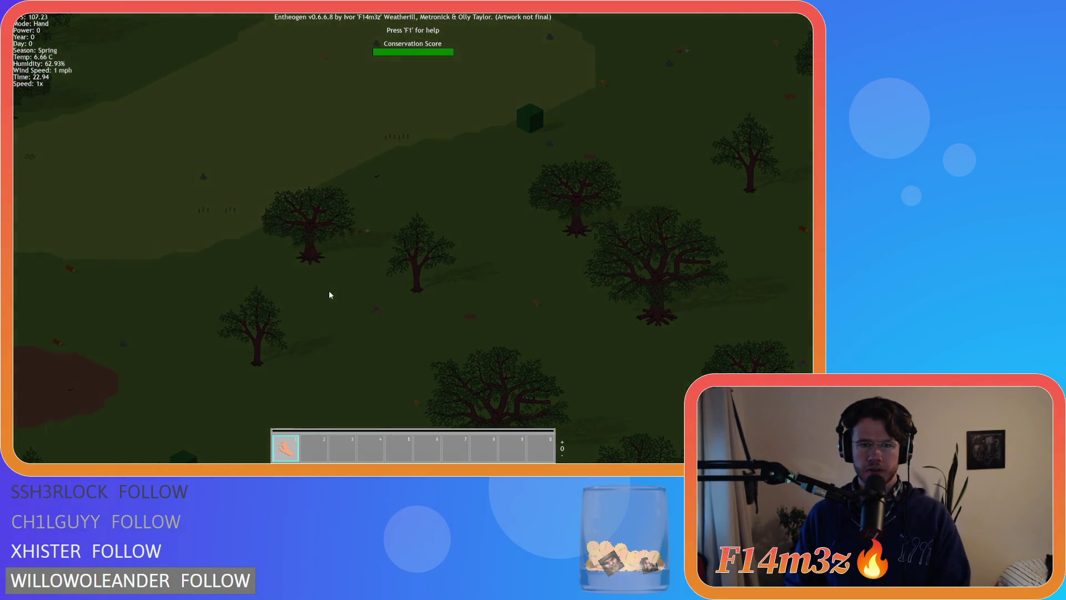
key(w)
key(a)
- Quit the game with Escape and Y, then bring up GameMaker's workspace context menu
key(s)
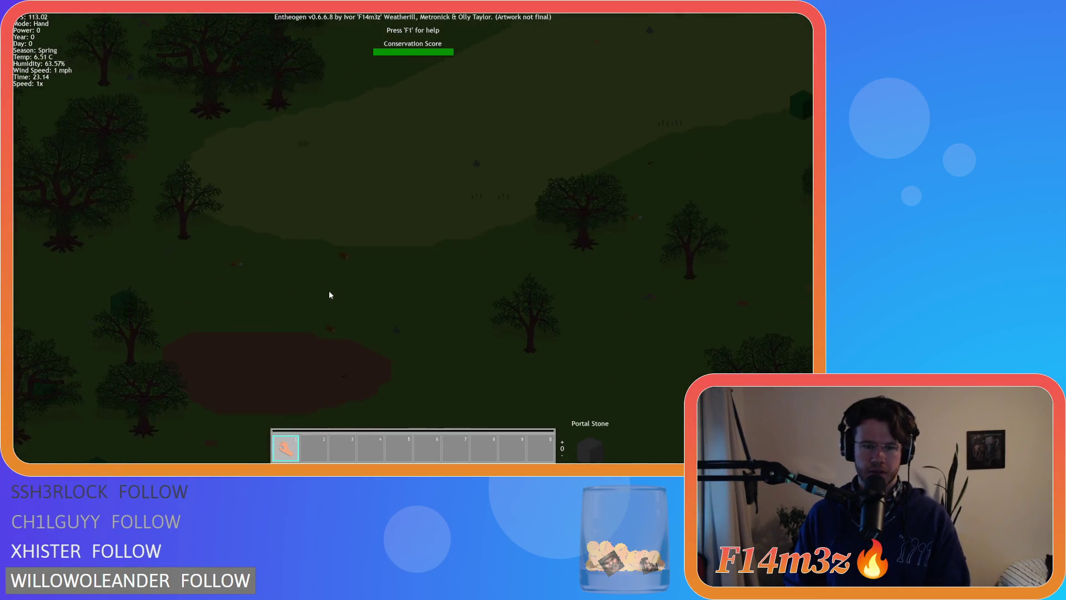
key(Escape)
key(y)
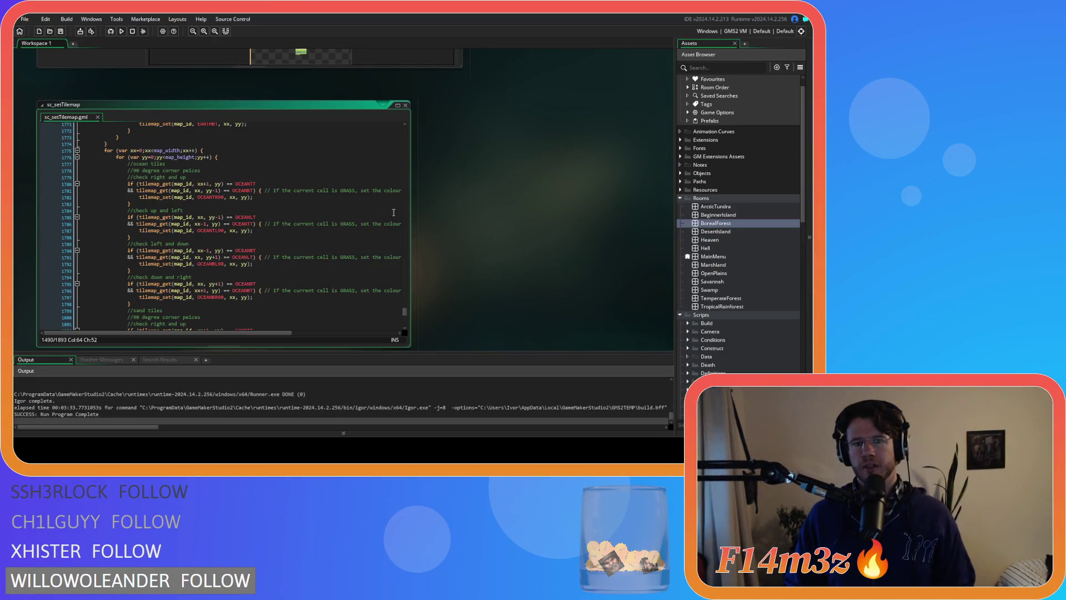
right_click(472, 171)
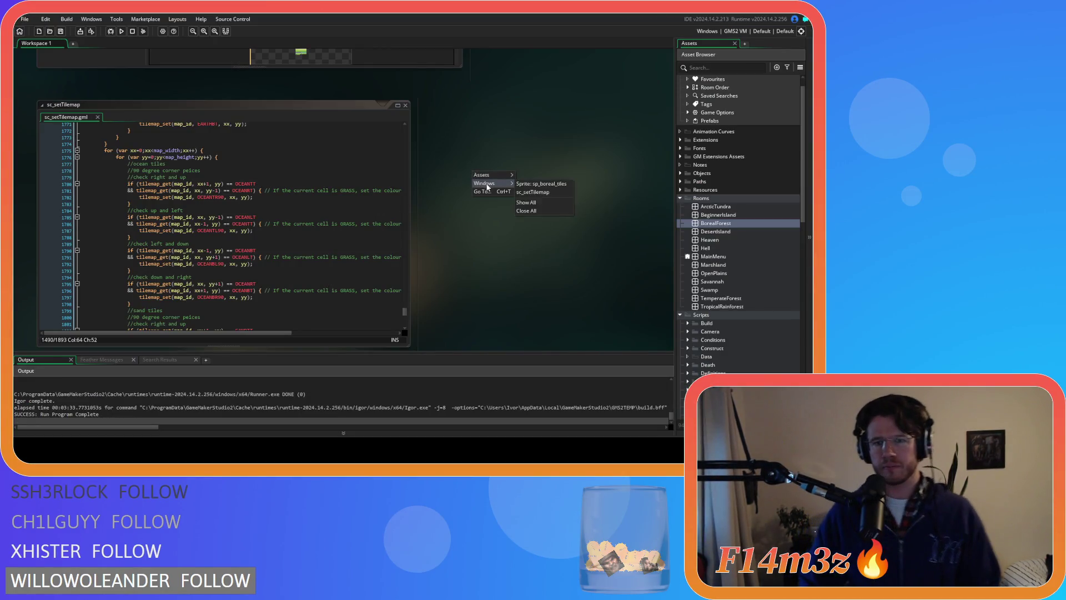
- Close All editors, including sc_setTilemap, and collapse the Rooms and Scripts folders in the Asset Browser
click(543, 206)
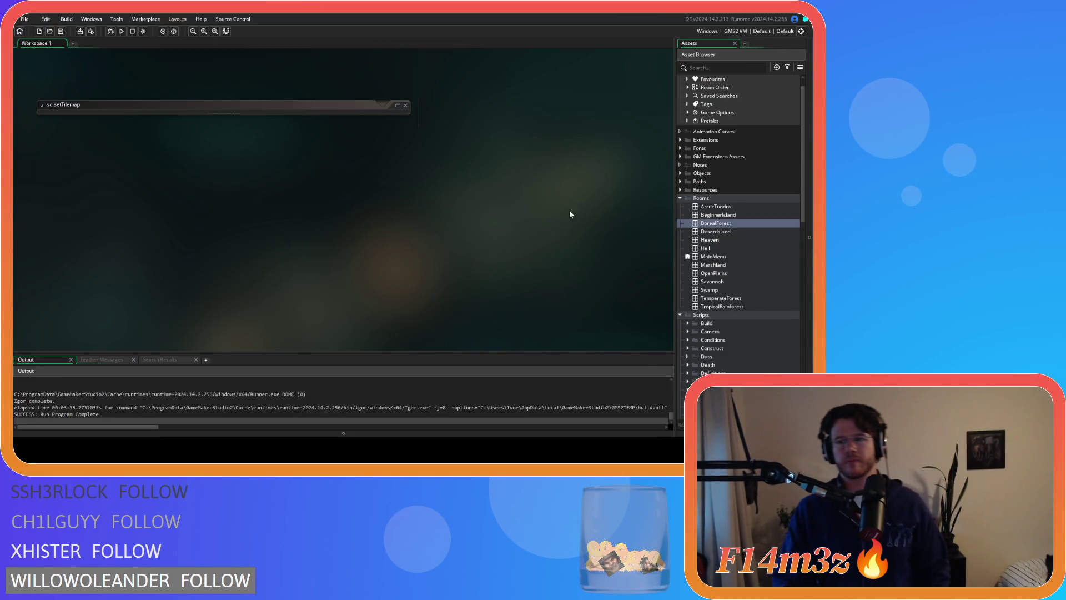
click(679, 198)
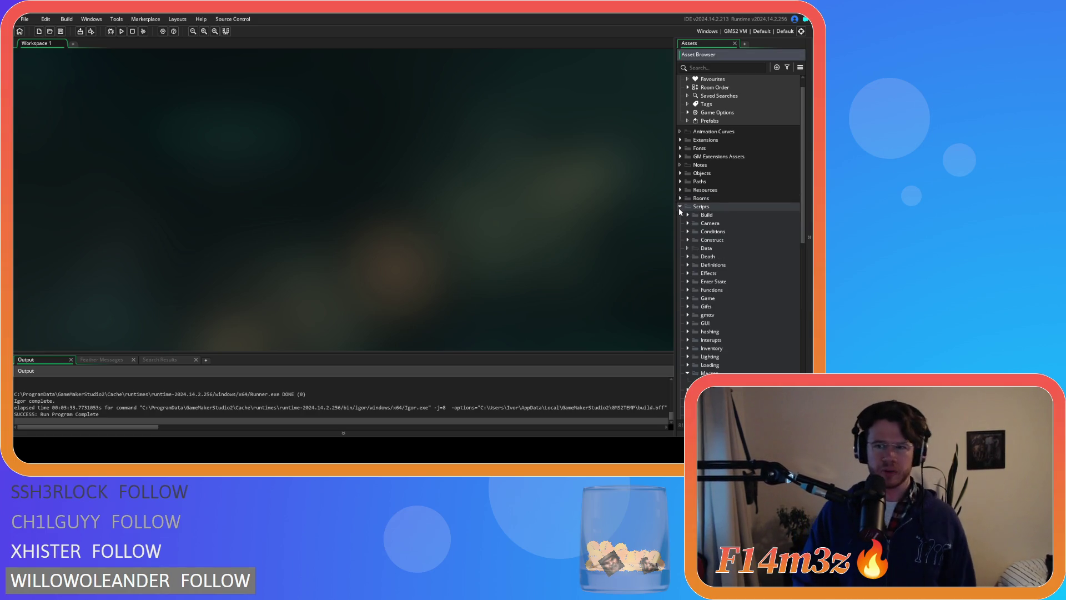
click(680, 206)
scroll(678, 242, up, 2)
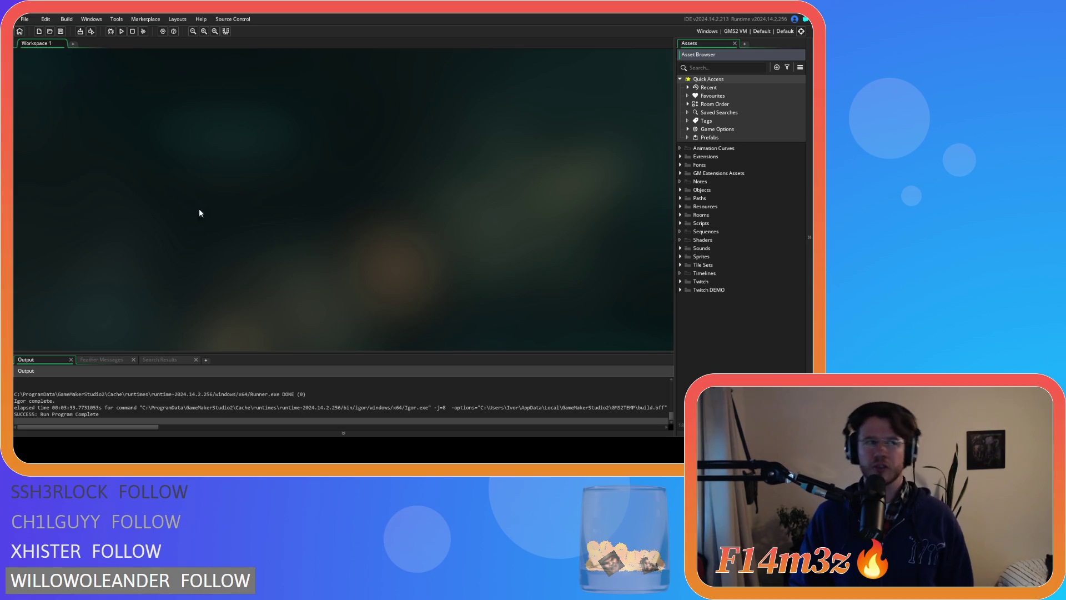